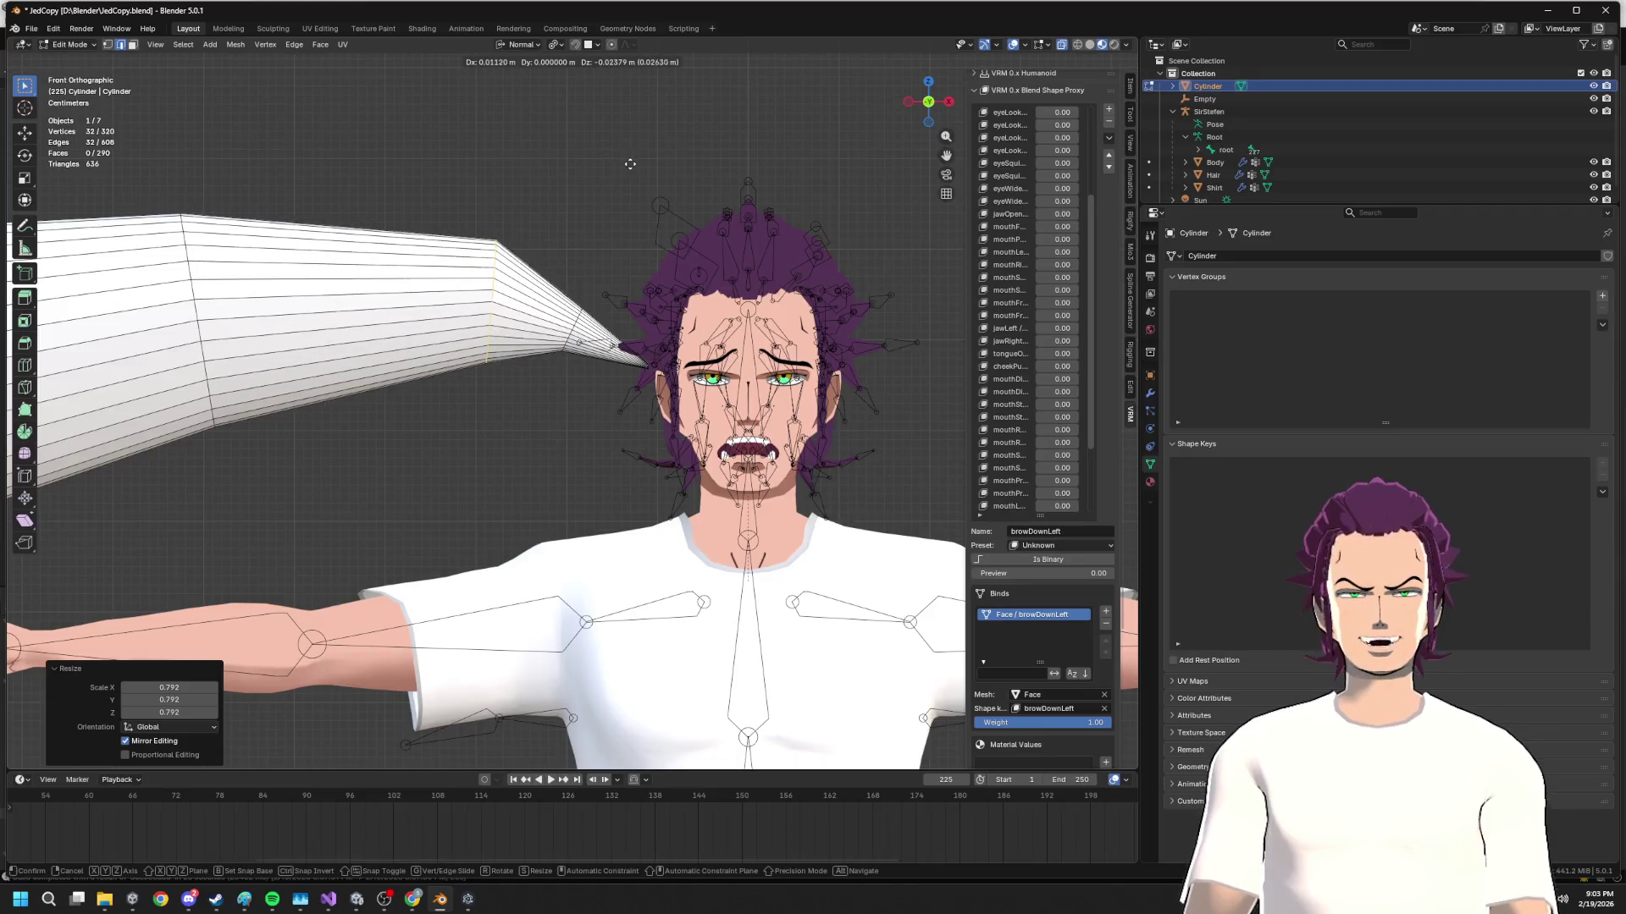
Move and slightly shrink the first edge loops to start bending the tube down and right
click(251, 314)
key(g)
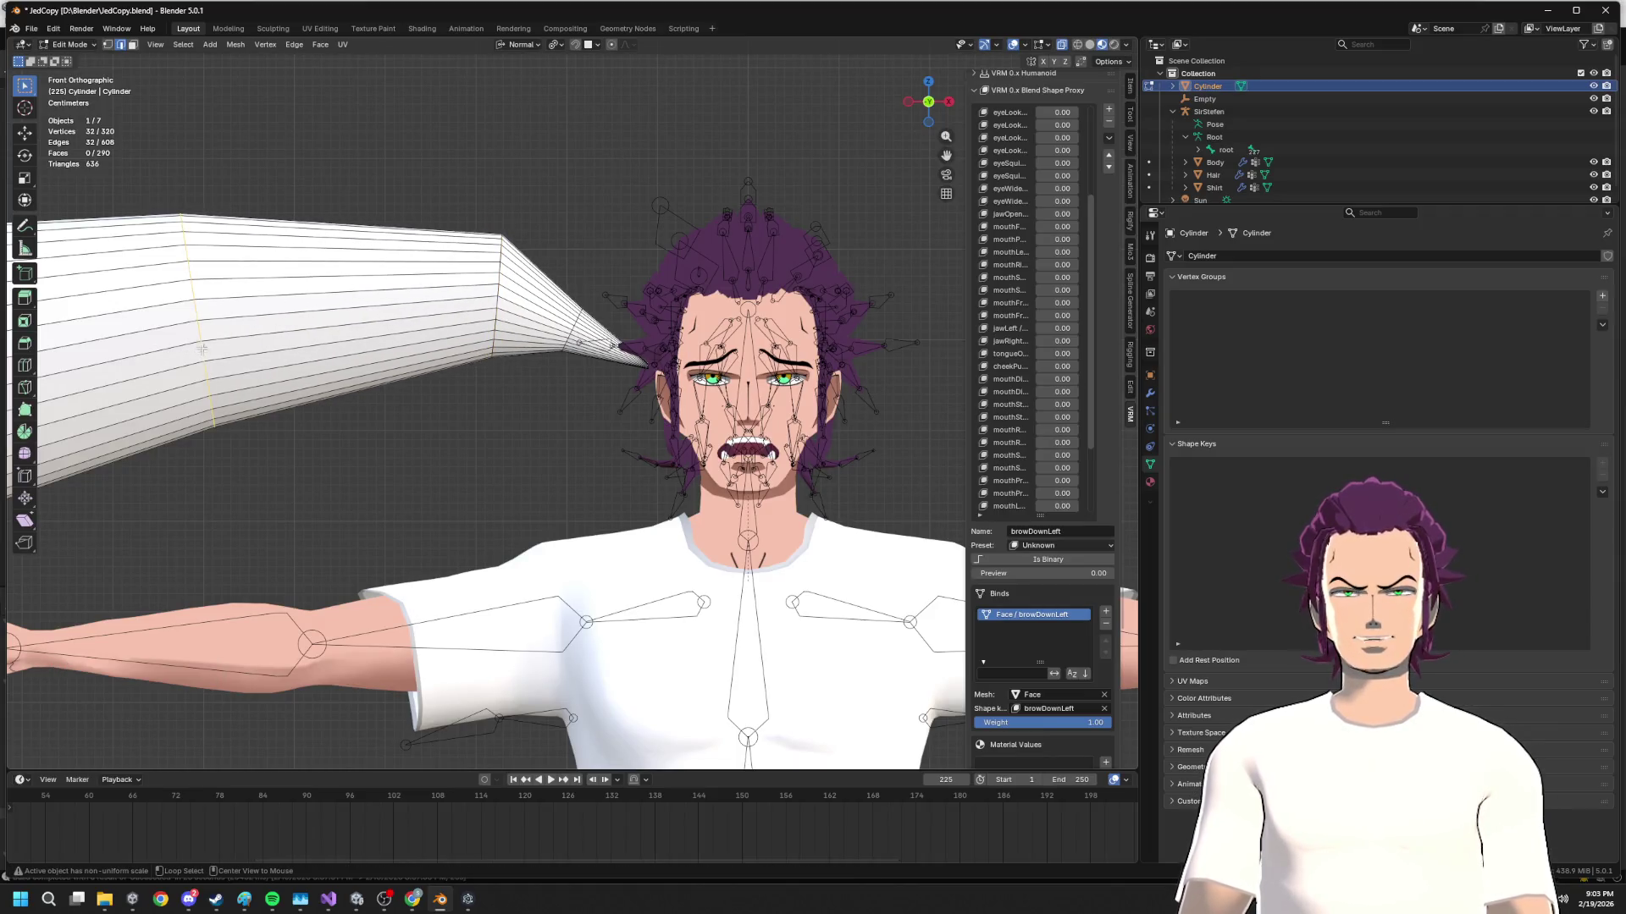
click(583, 151)
key(s)
click(512, 172)
key(g)
click(544, 182)
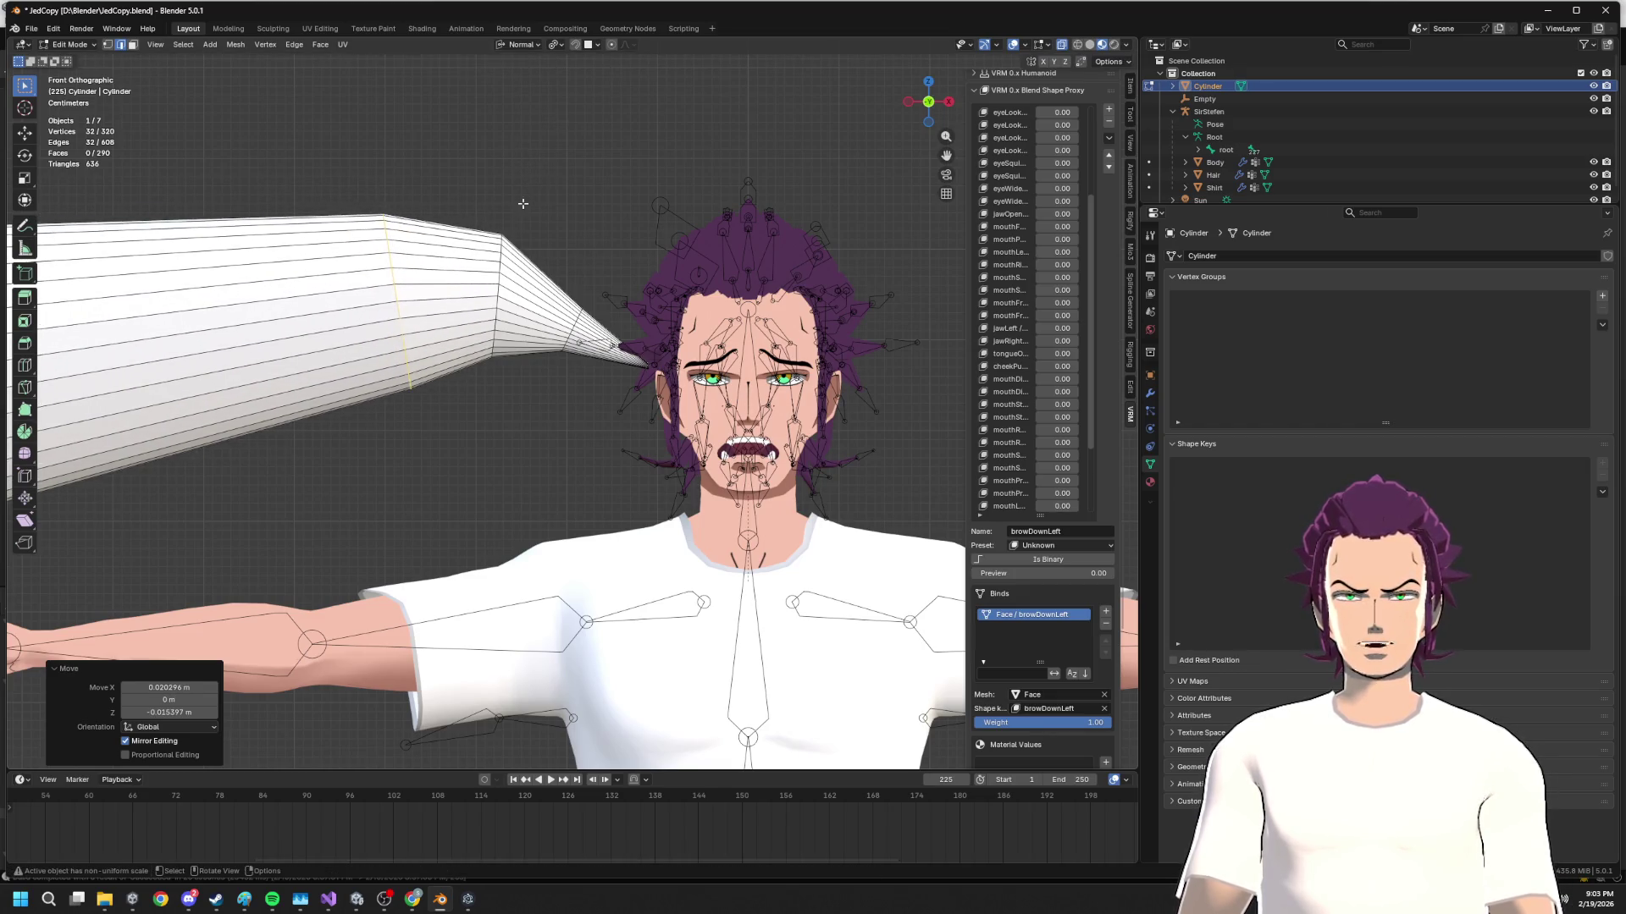
scroll(558, 403, down, 4)
Slide and nudge the edge loop along the tube to refine the curve
key(g)
key(g)
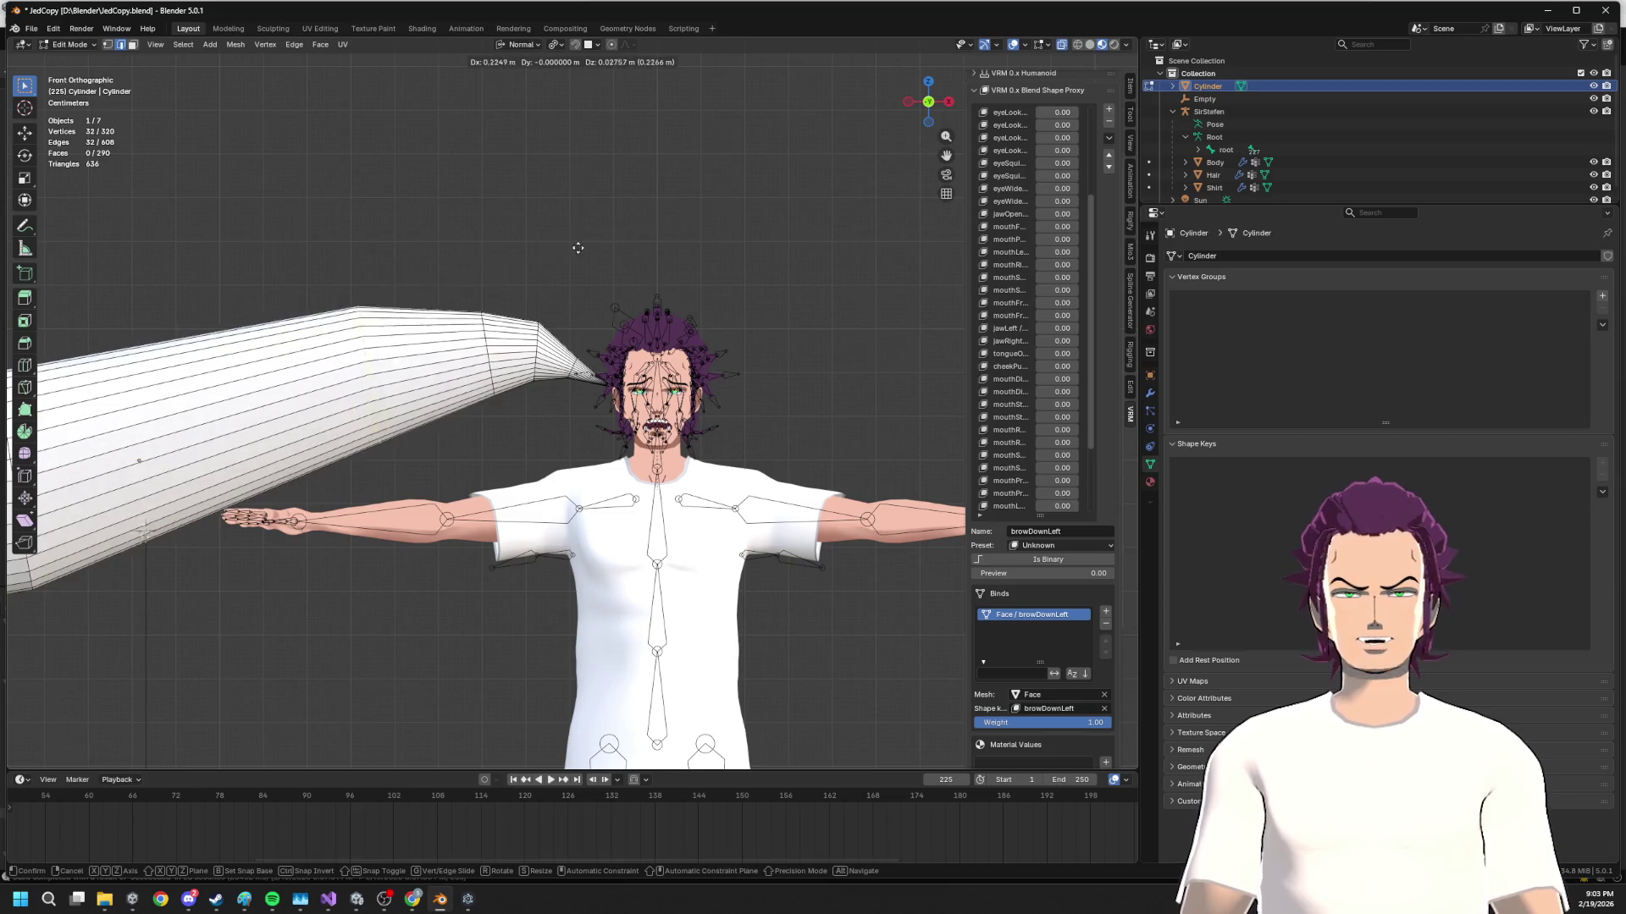
click(629, 236)
key(g)
click(614, 152)
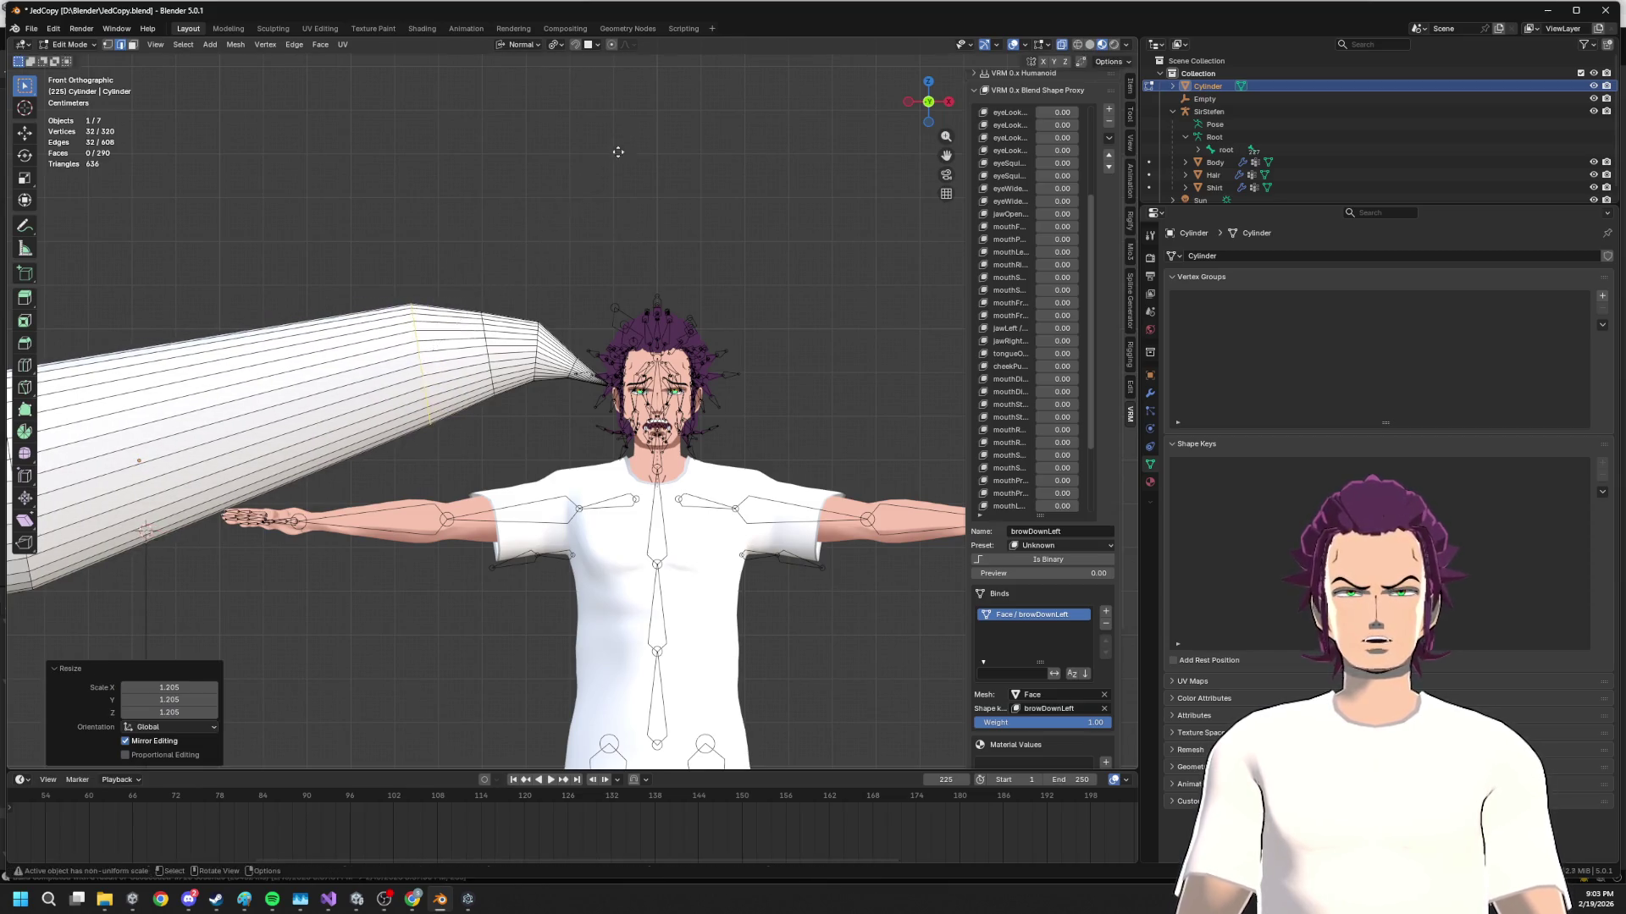
key(g)
click(617, 150)
key(g)
click(598, 148)
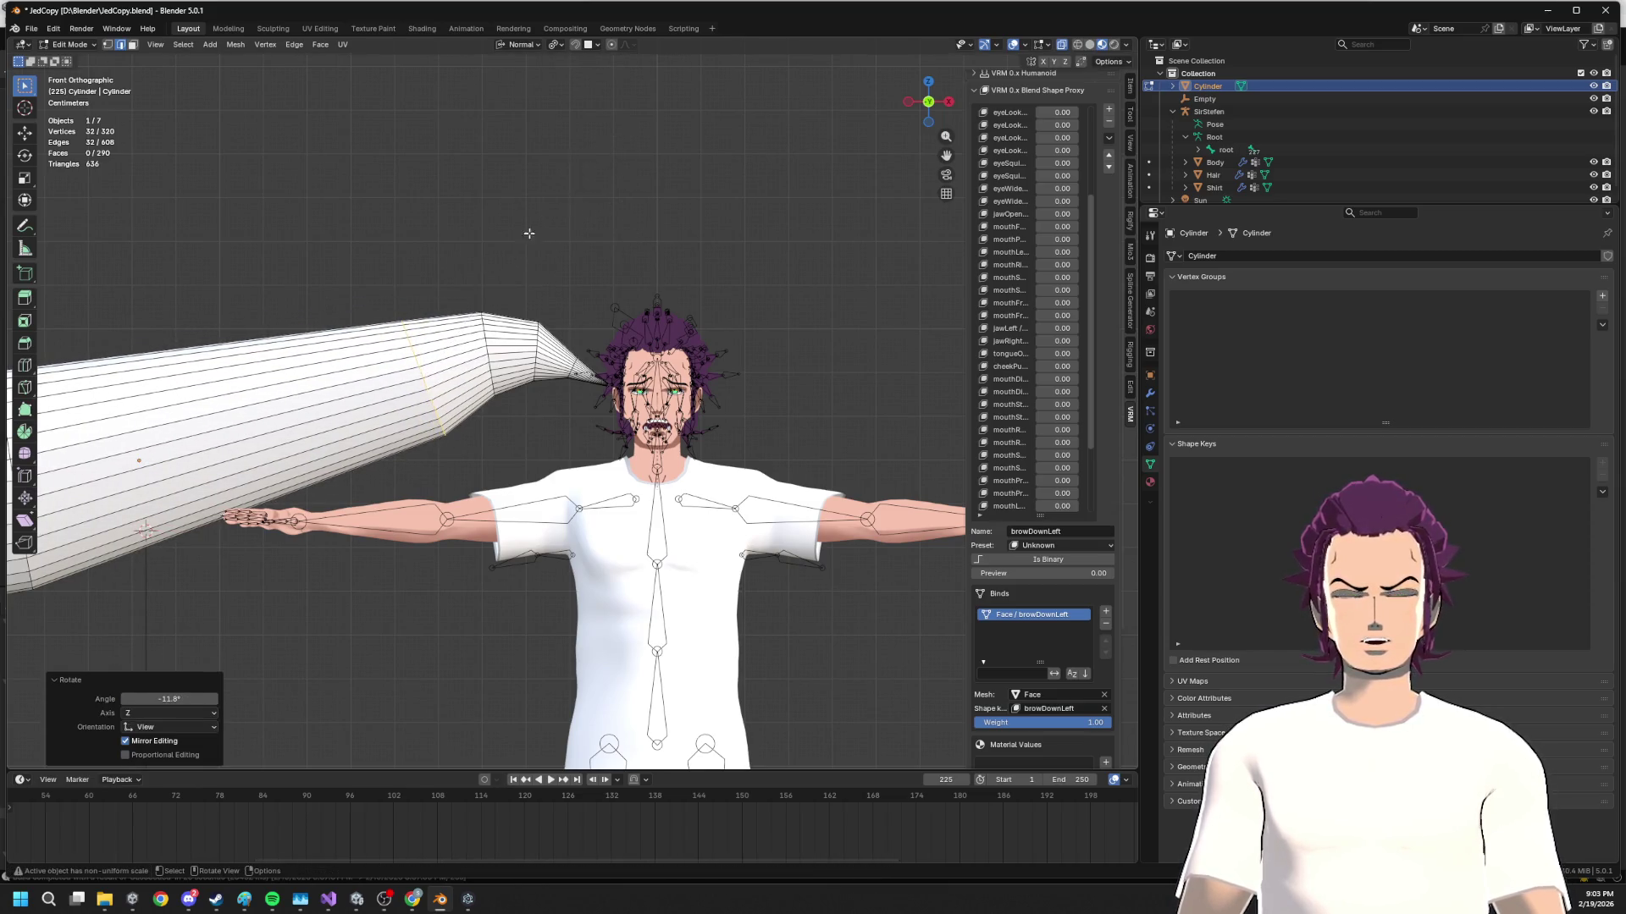
scroll(598, 149, down, 3)
Move the left-end loop right, rotate it downward and shrink it
alt+click(248, 455)
key(t)
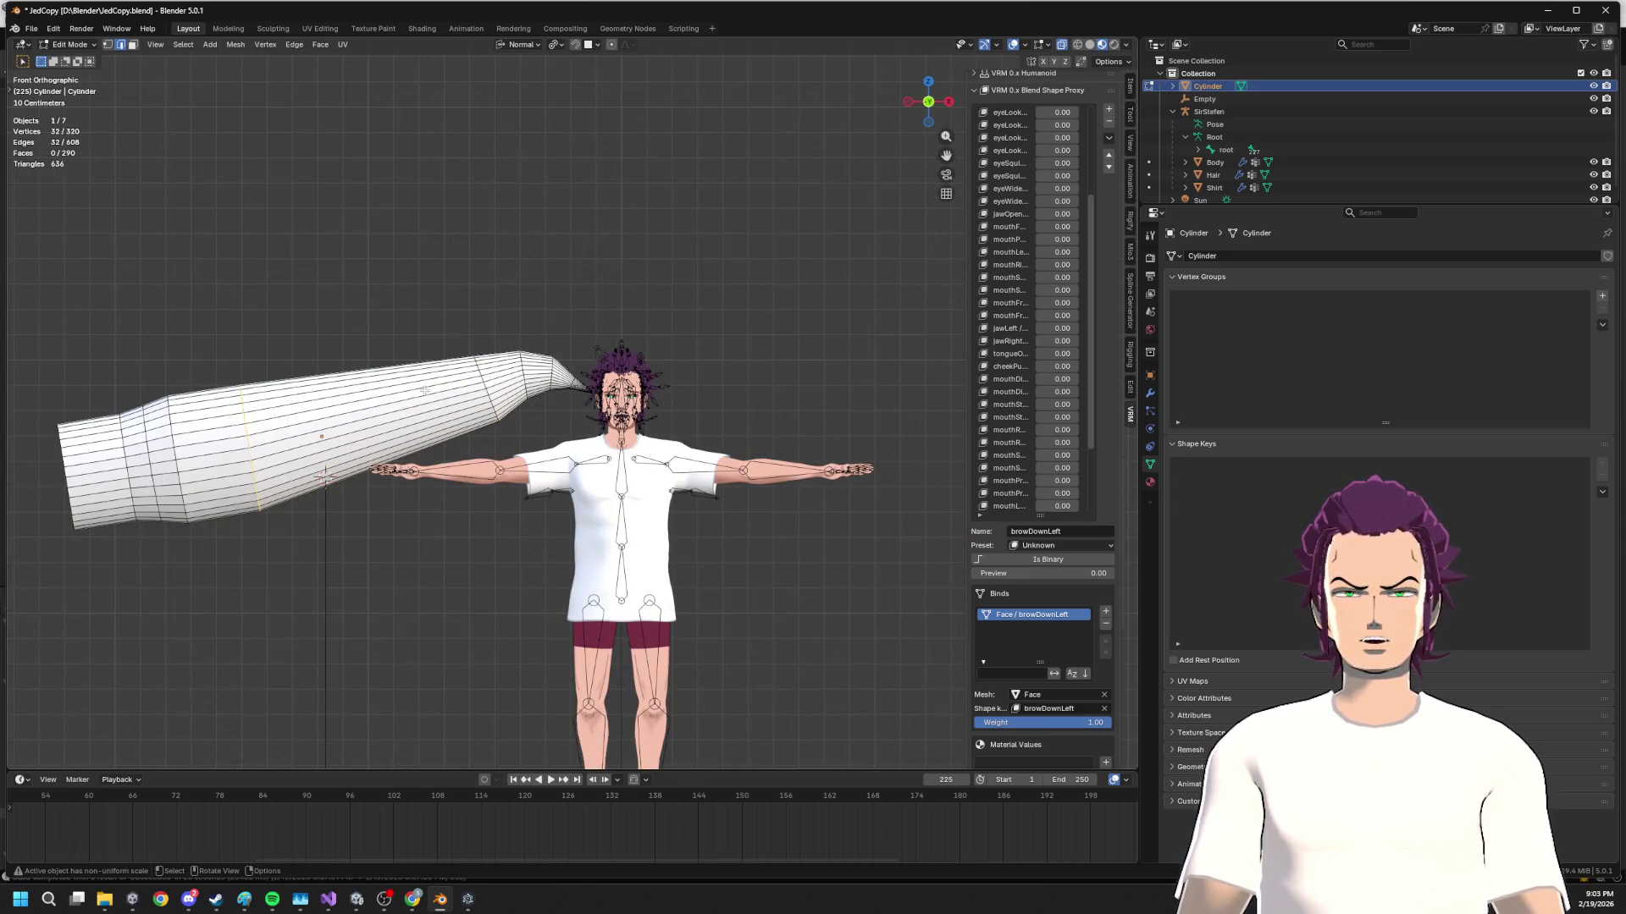
key(g)
click(626, 322)
key(r)
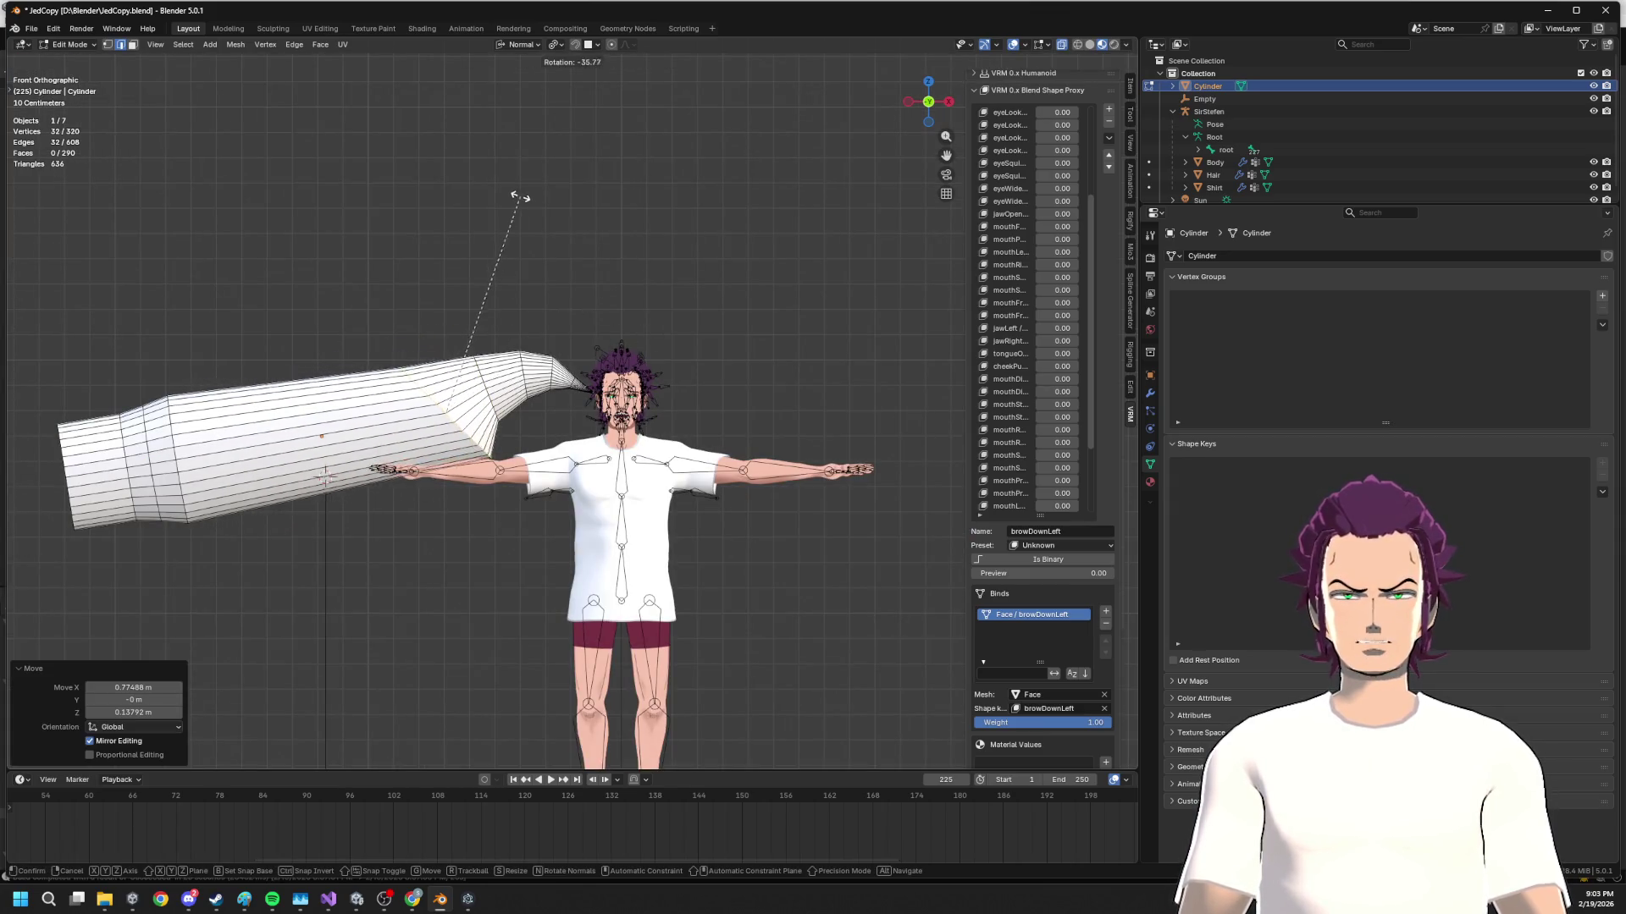
click(508, 216)
key(s)
click(483, 293)
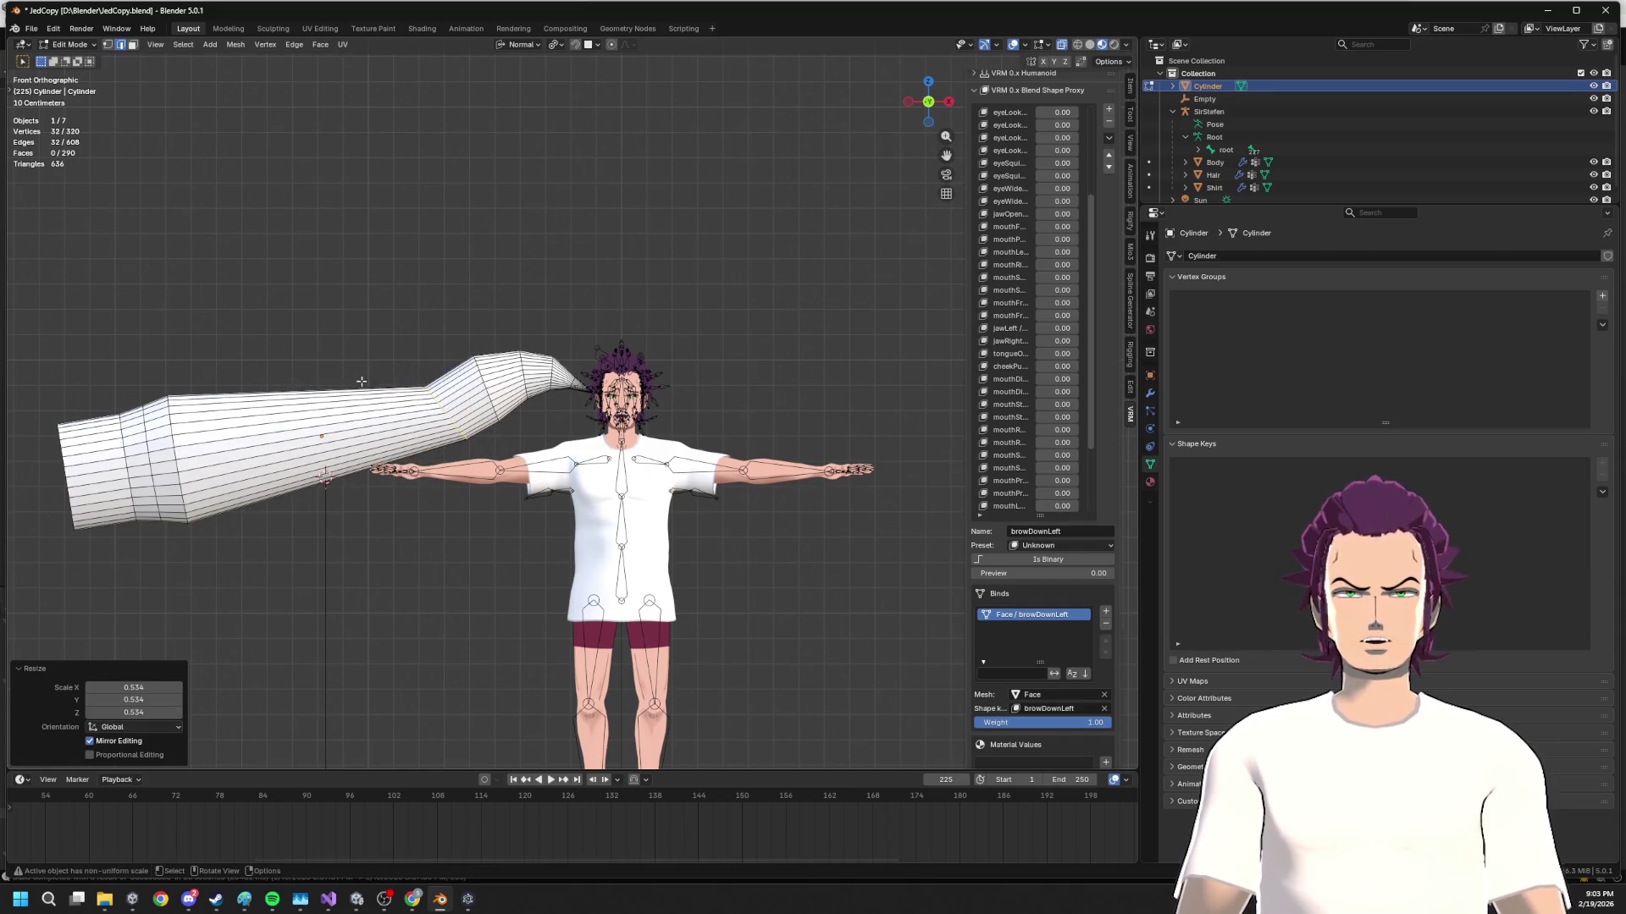
Box-select the tube's left-end loops, then rotate, reposition and shrink that section
drag(21, 380, 207, 614)
key(r)
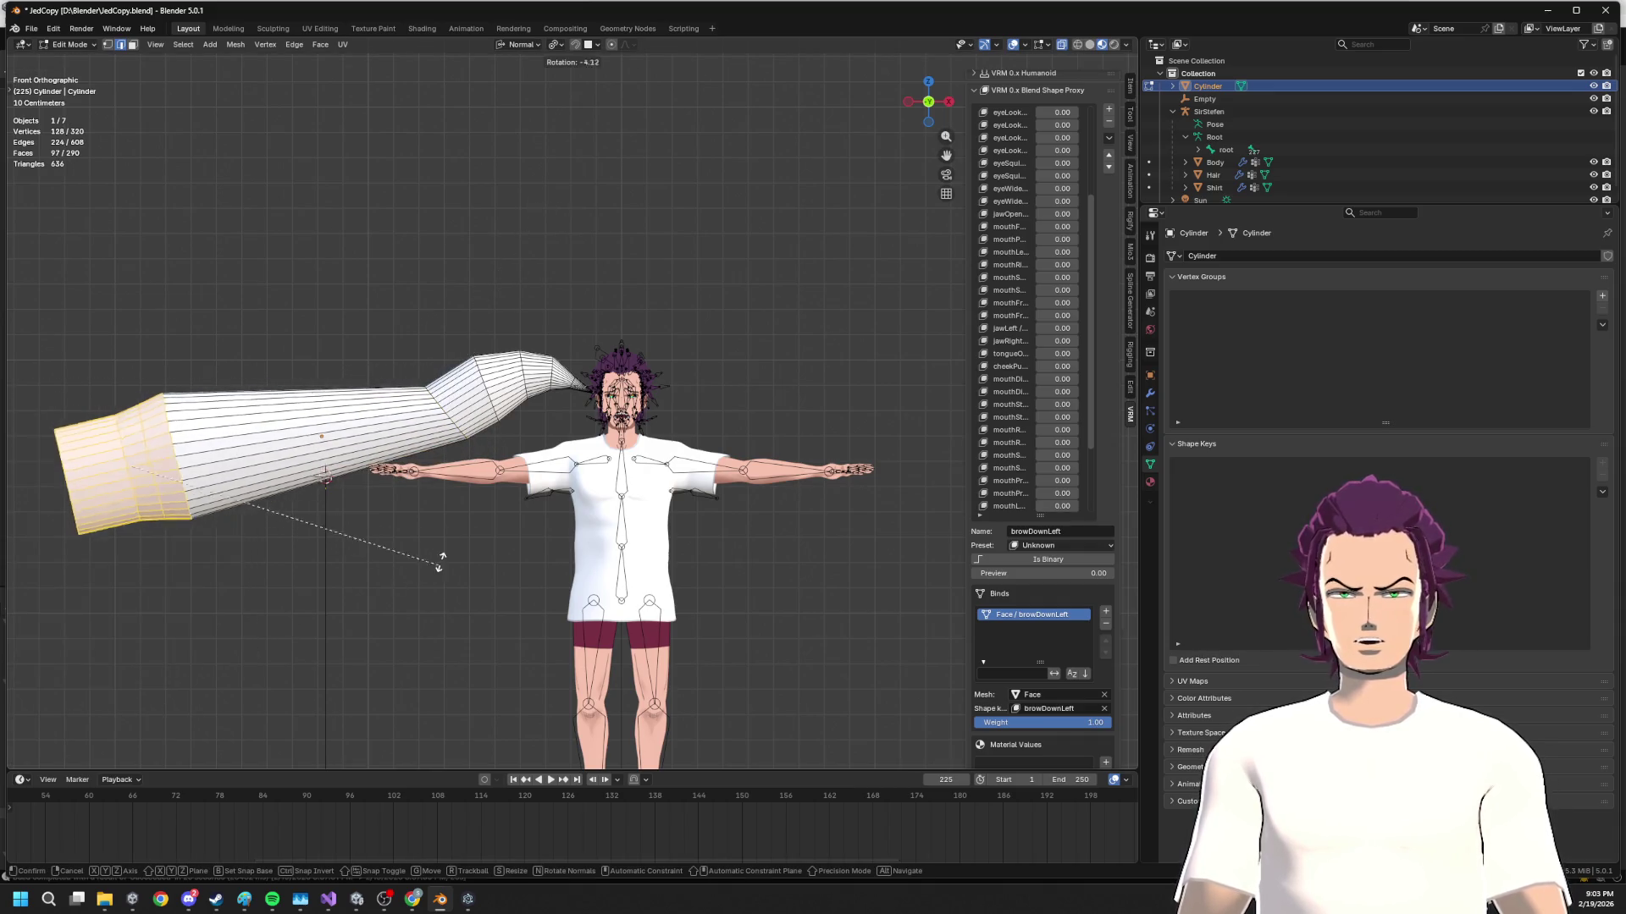
click(448, 550)
key(g)
key(s)
click(737, 367)
Move, tilt and rotate the tube's end section so it reaches the outstretched hand
key(g)
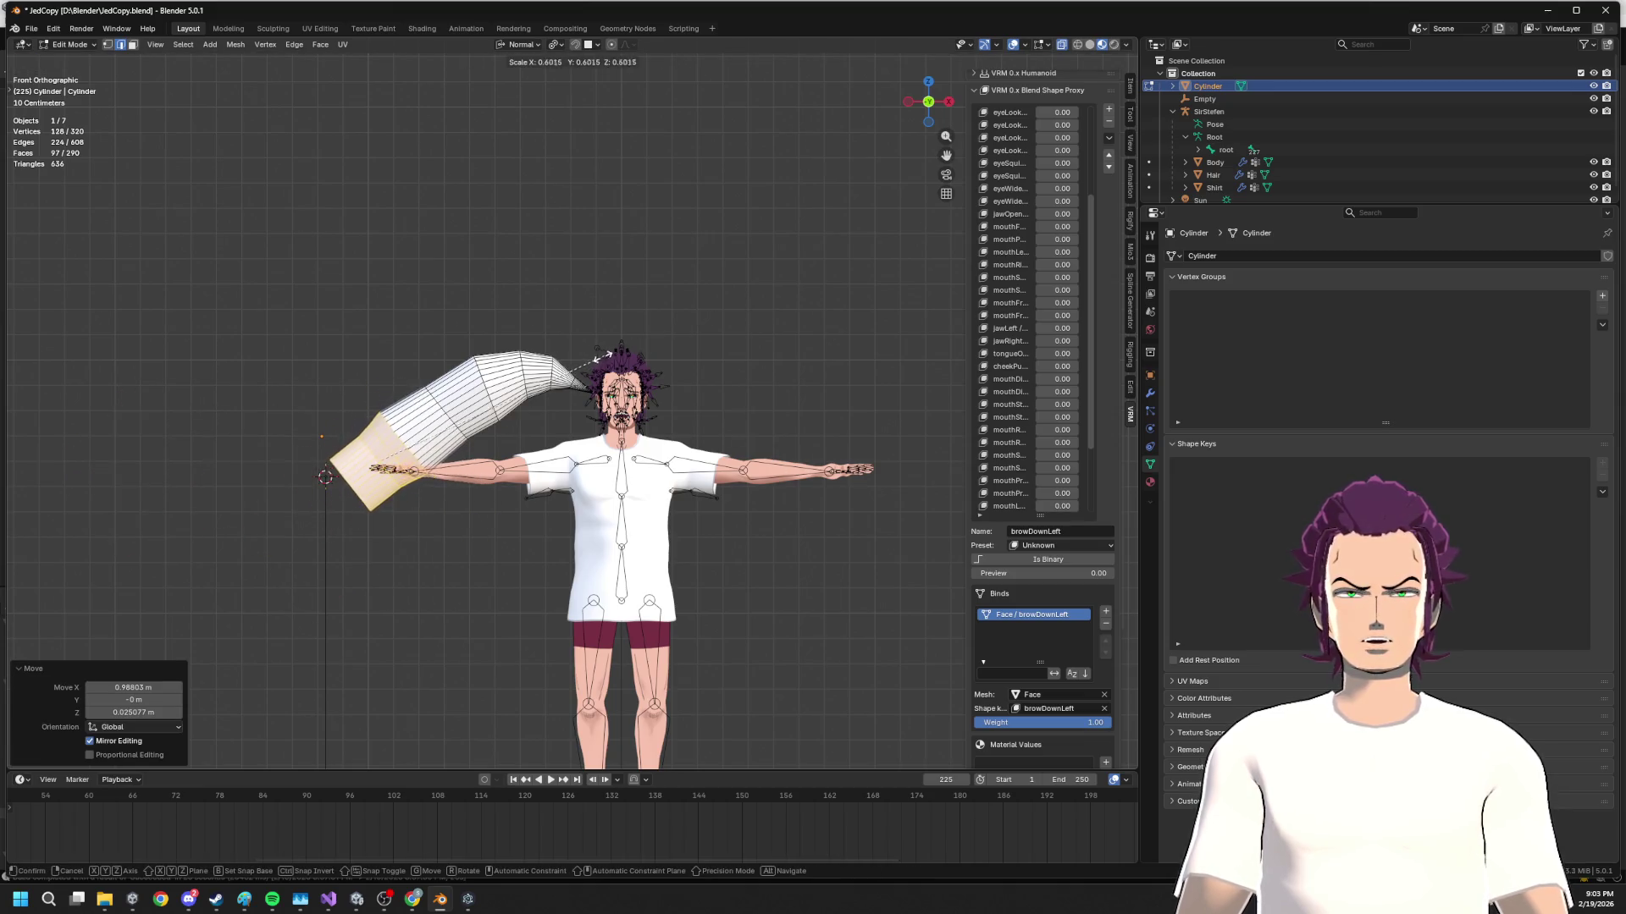
click(604, 359)
key(g)
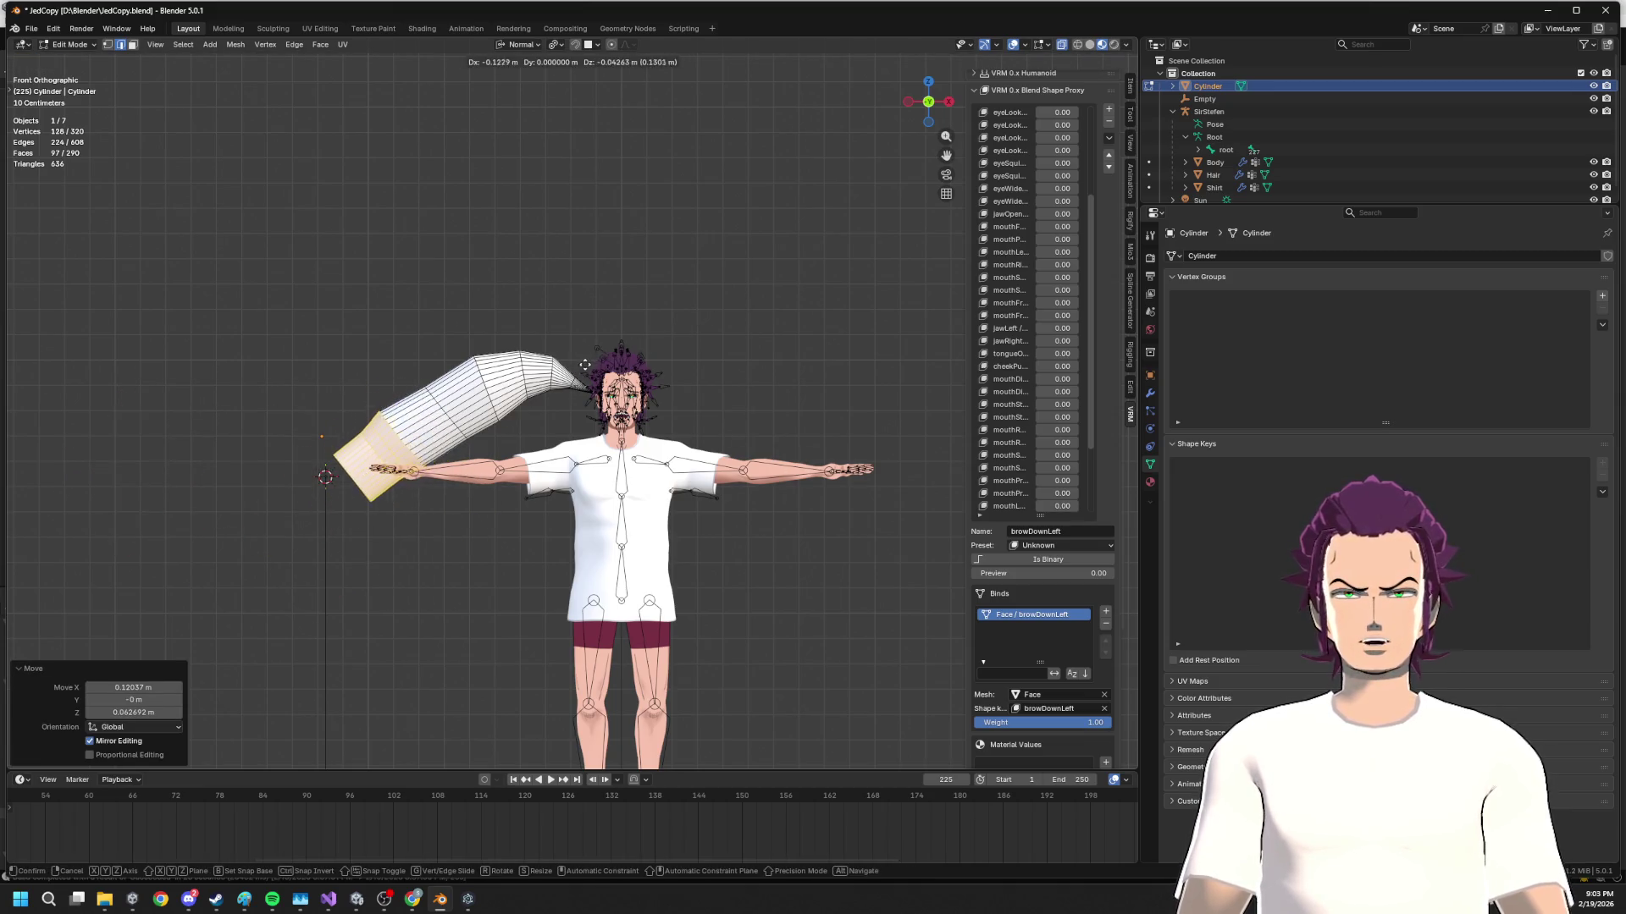
click(606, 357)
key(r)
click(576, 398)
scroll(572, 402, up, 3)
key(g)
click(327, 483)
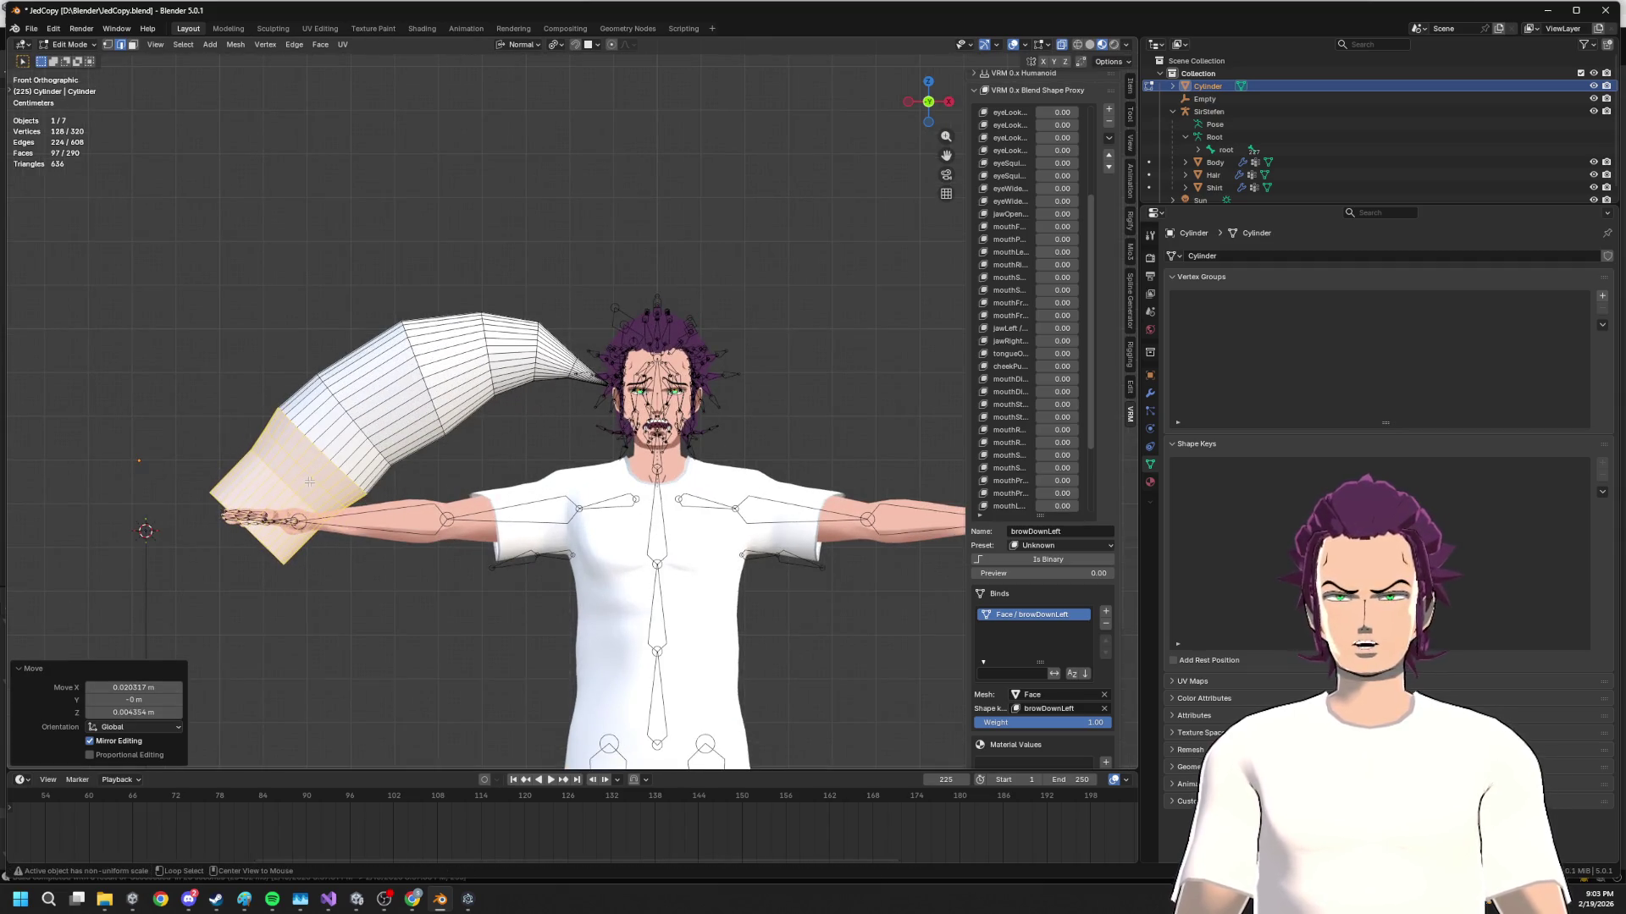
Scale the end ring down in stages to 0.067, tapering the tube to a point
alt+click(341, 465)
alt+click(317, 480)
key(s)
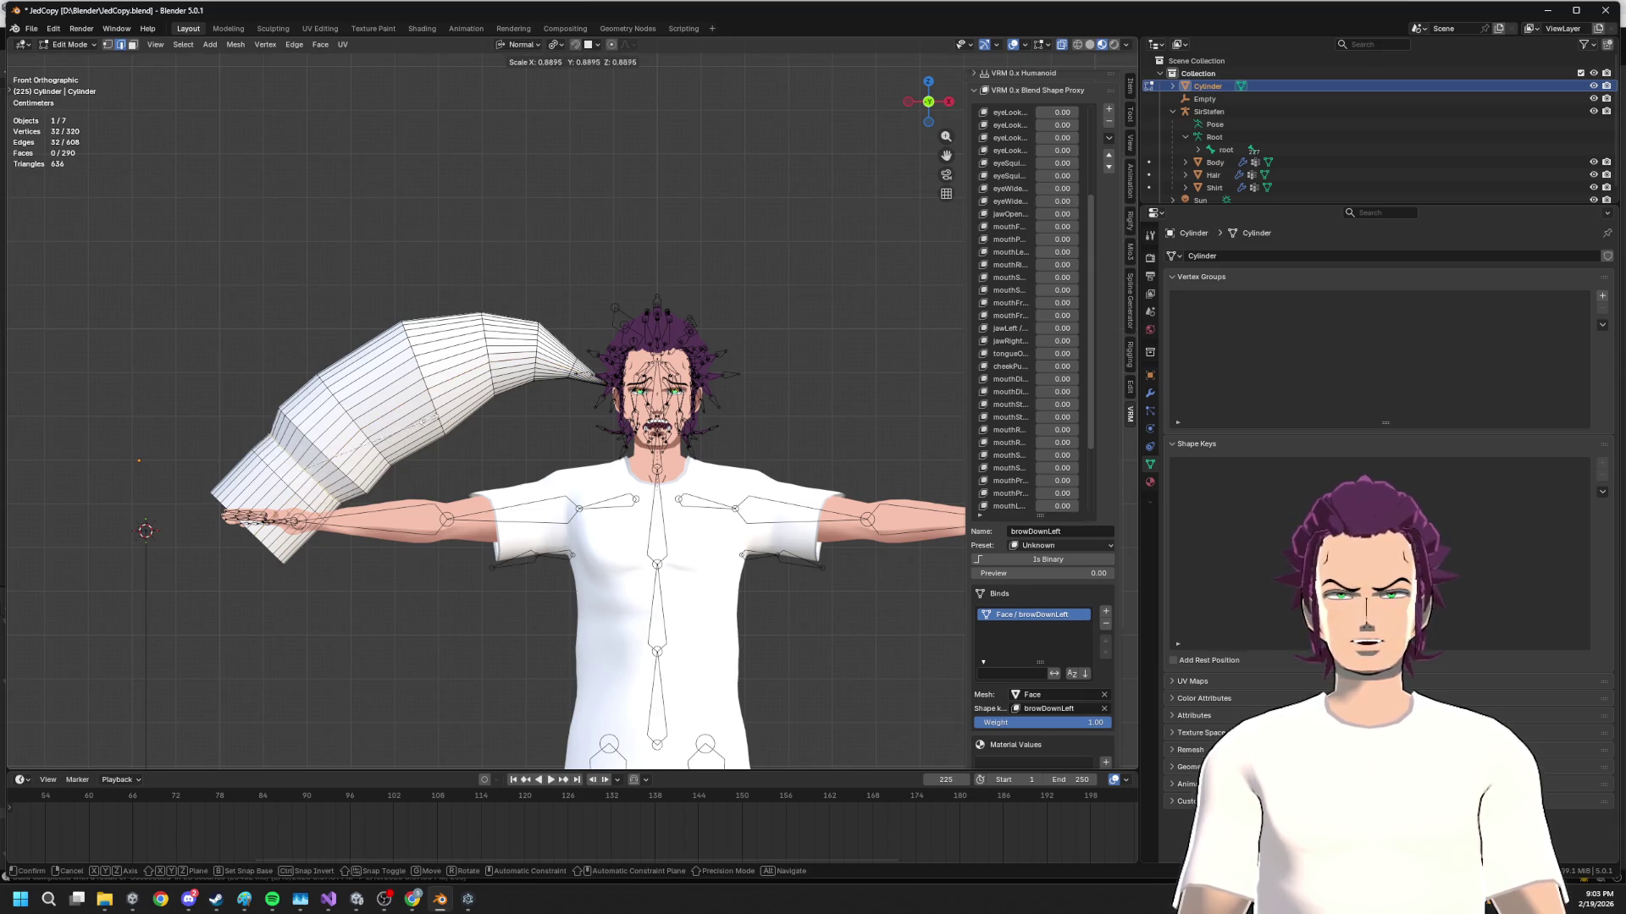
click(292, 482)
key(s)
click(424, 439)
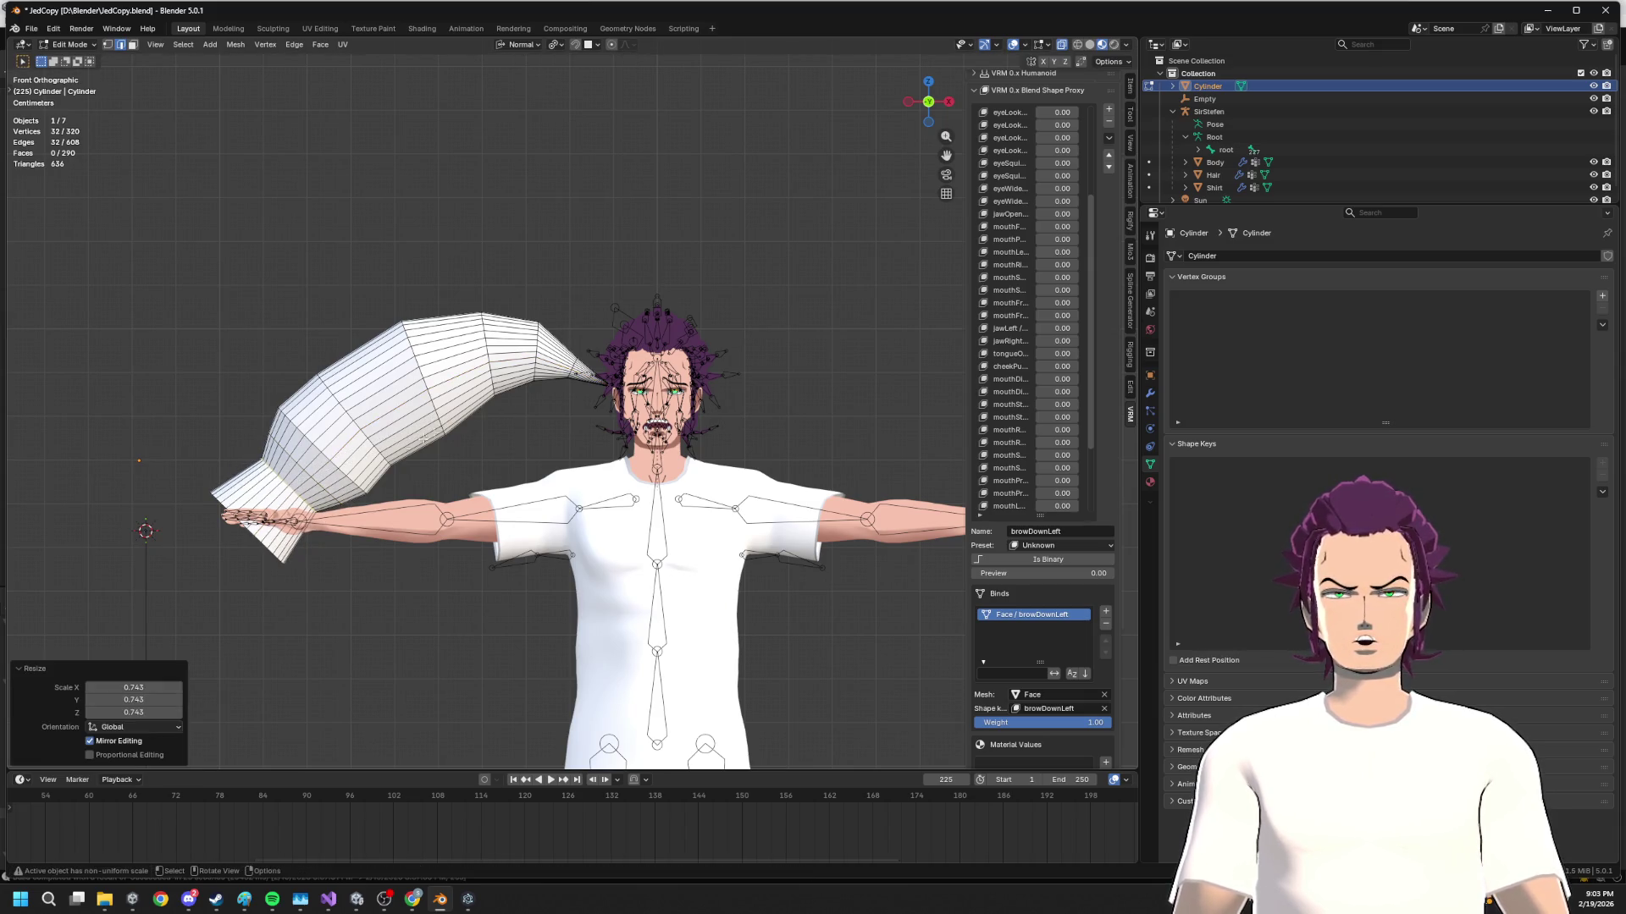
key(s)
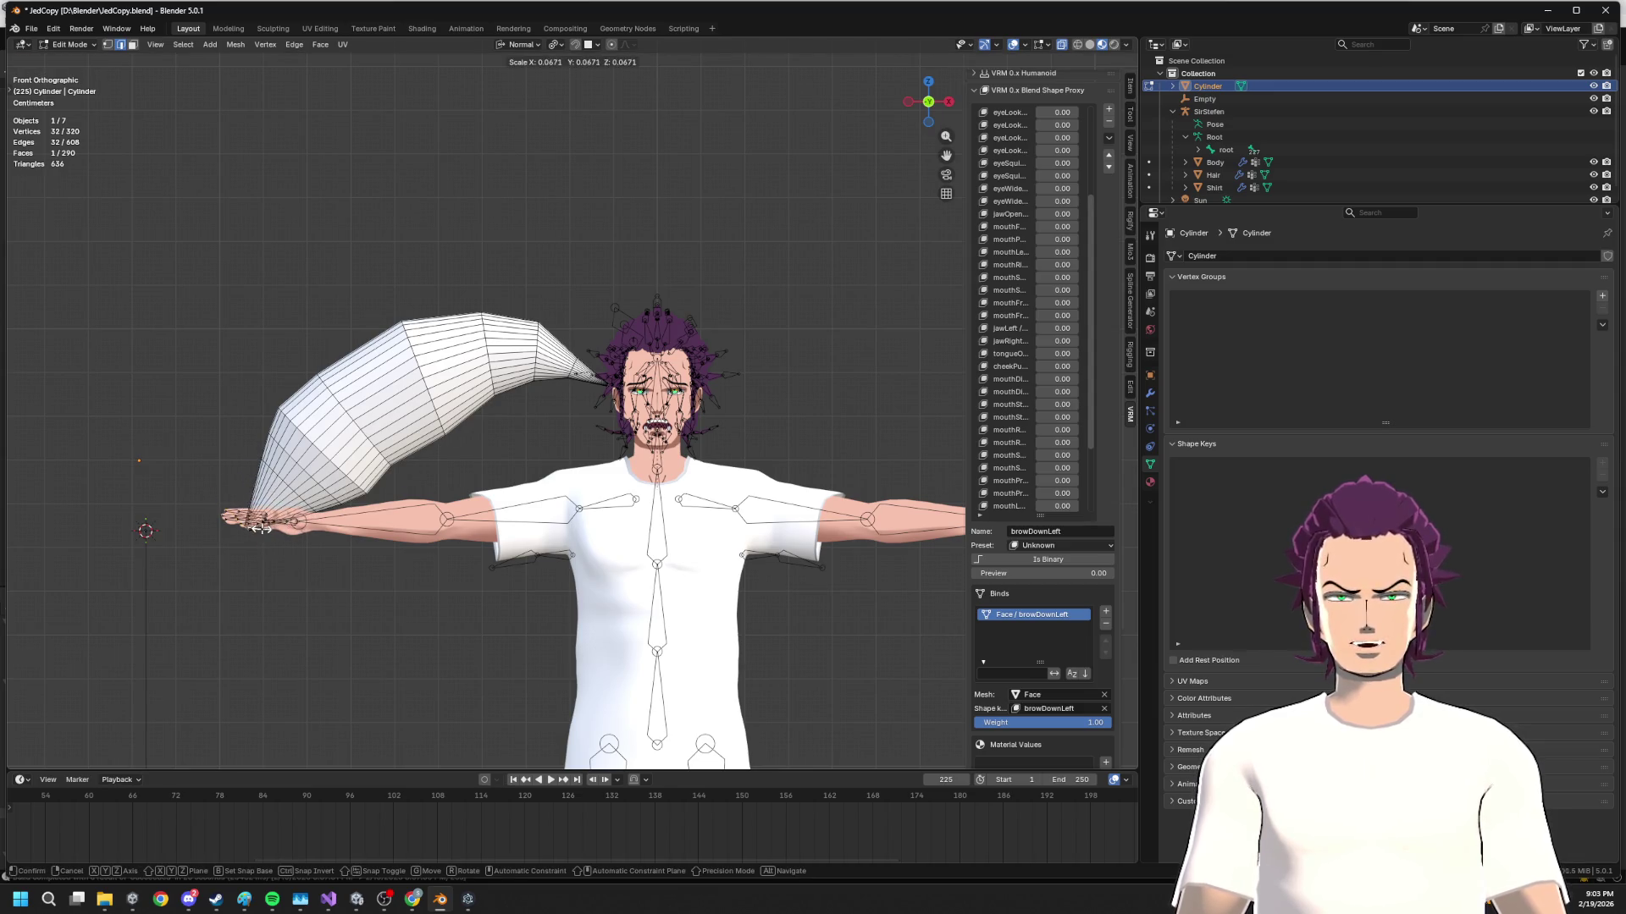
click(310, 499)
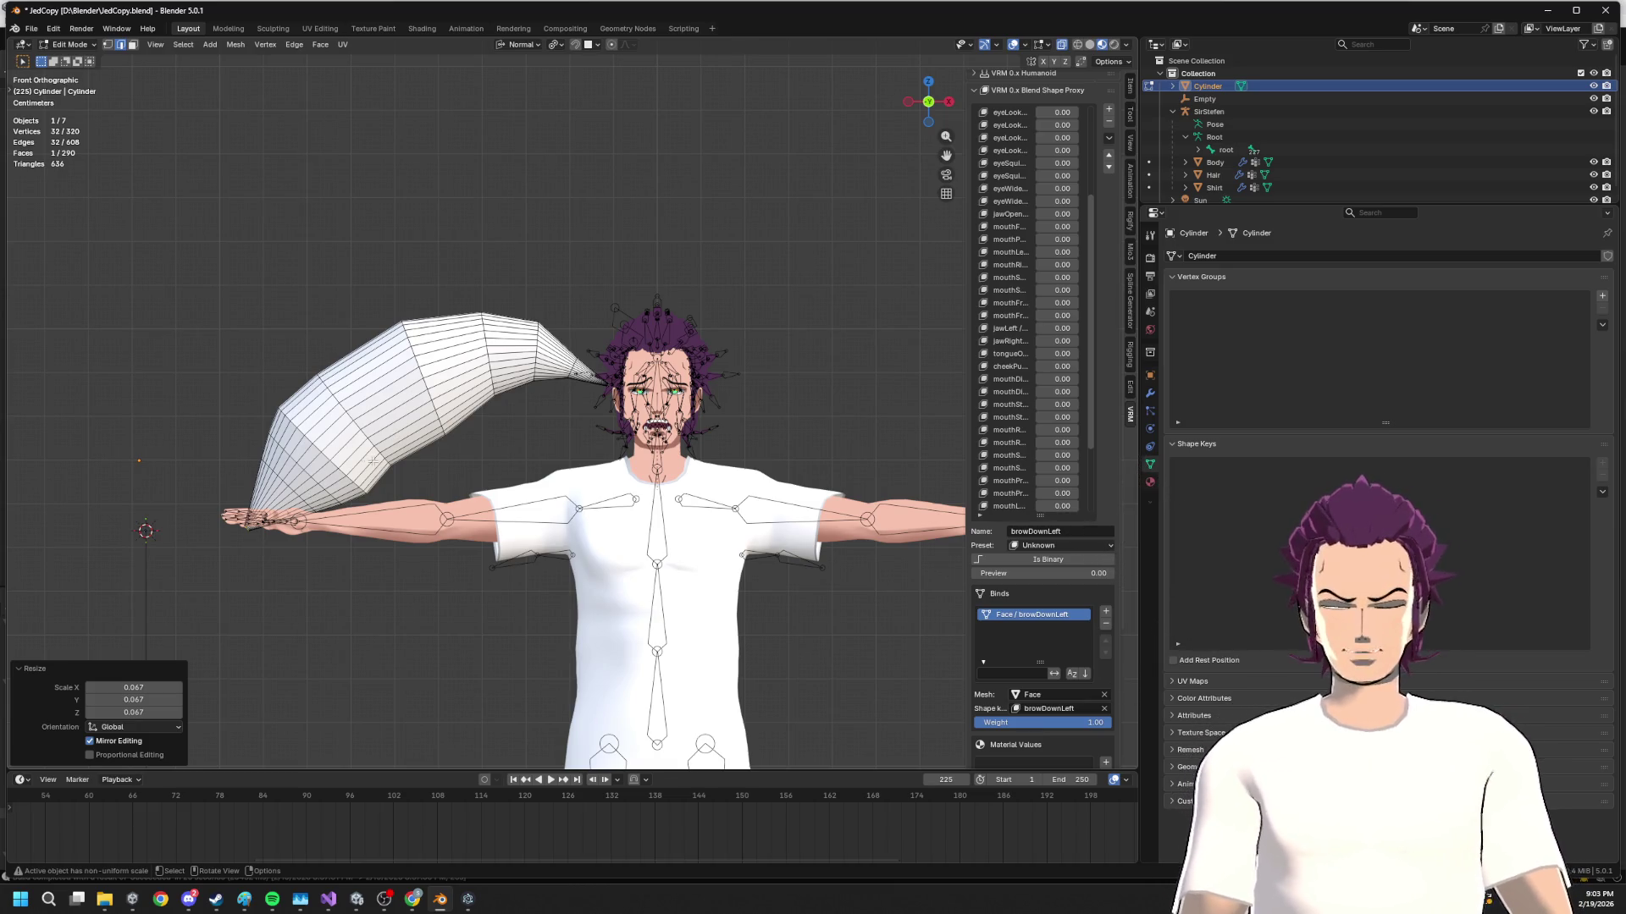
scroll(374, 460, up, 3)
alt+click(477, 326)
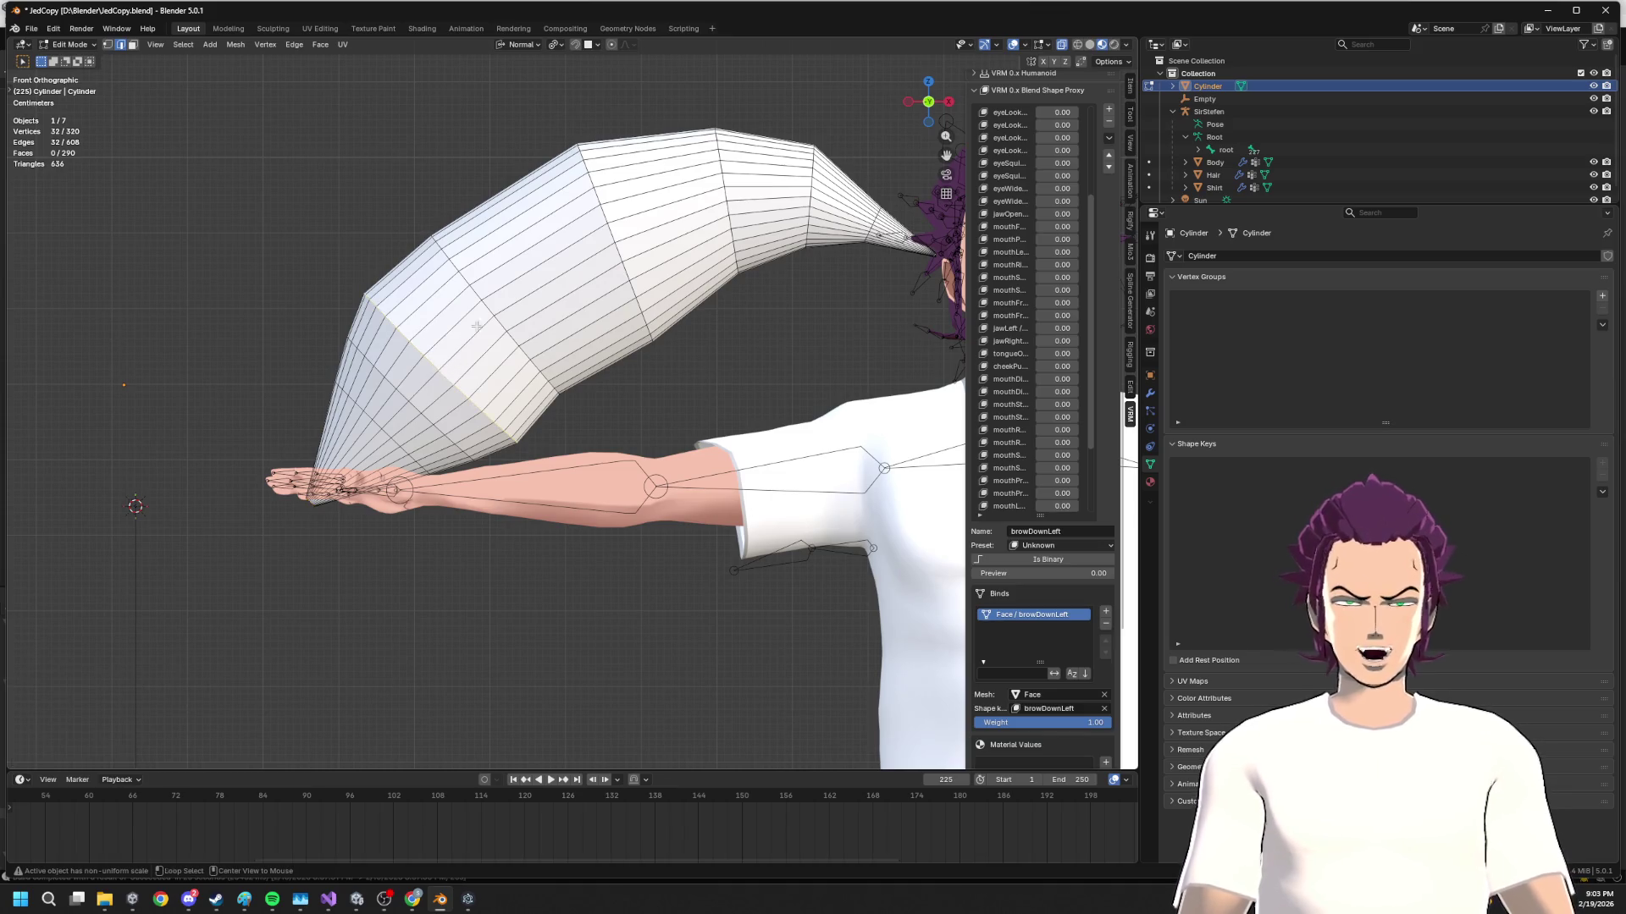
Shrink three rings along the lower tube for a smoother taper toward the tip
key(s)
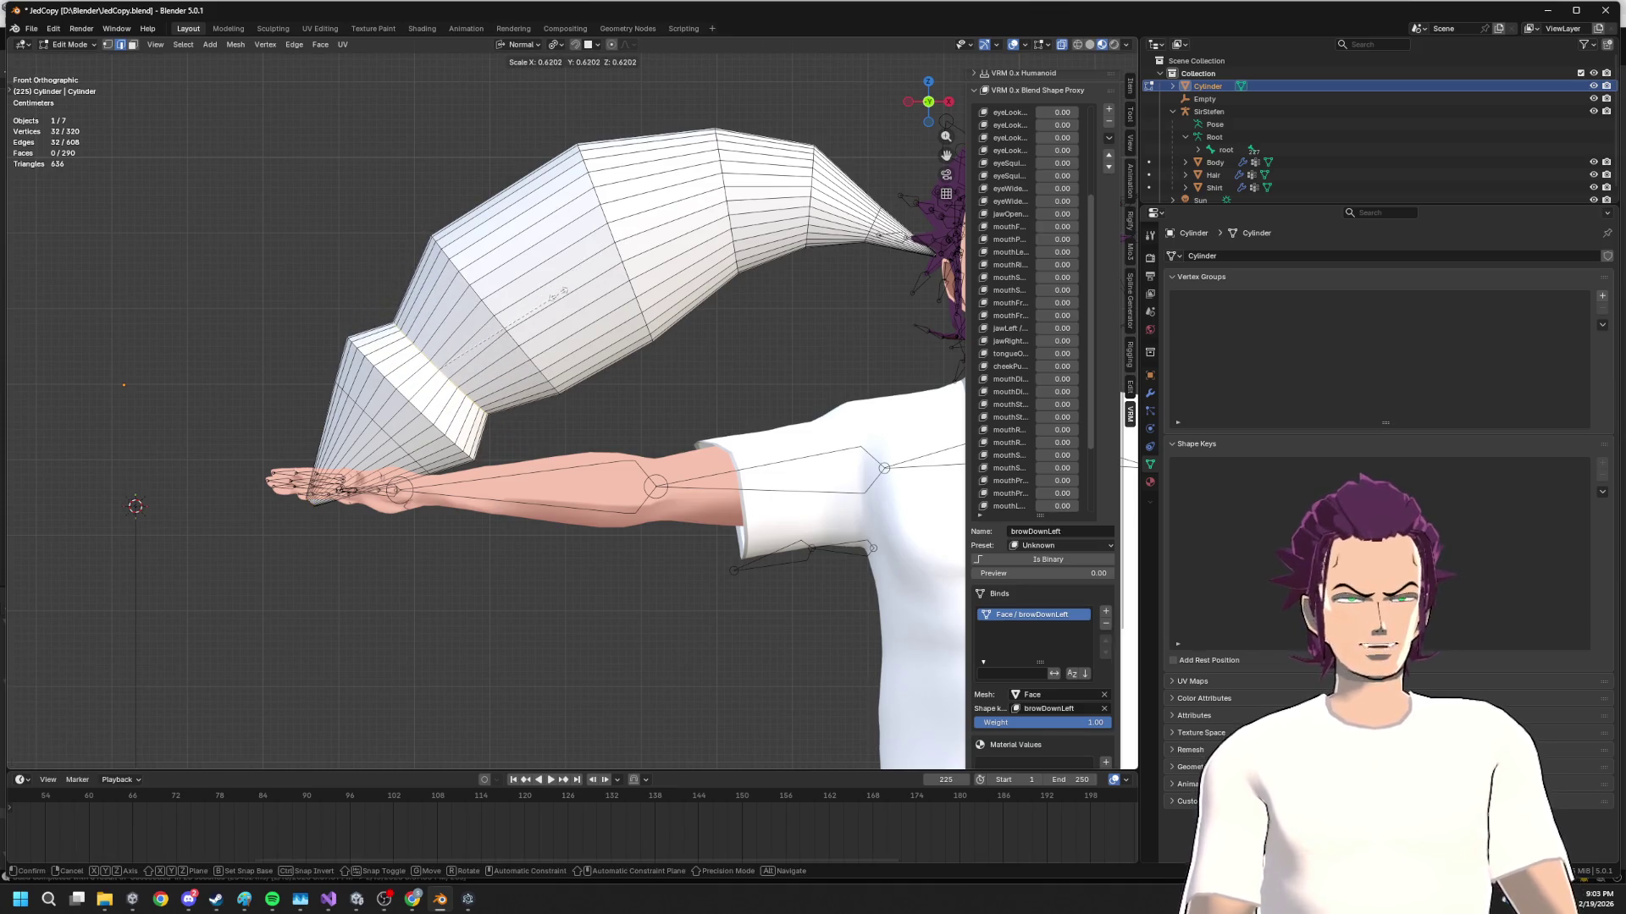
click(428, 390)
alt+click(425, 405)
key(s)
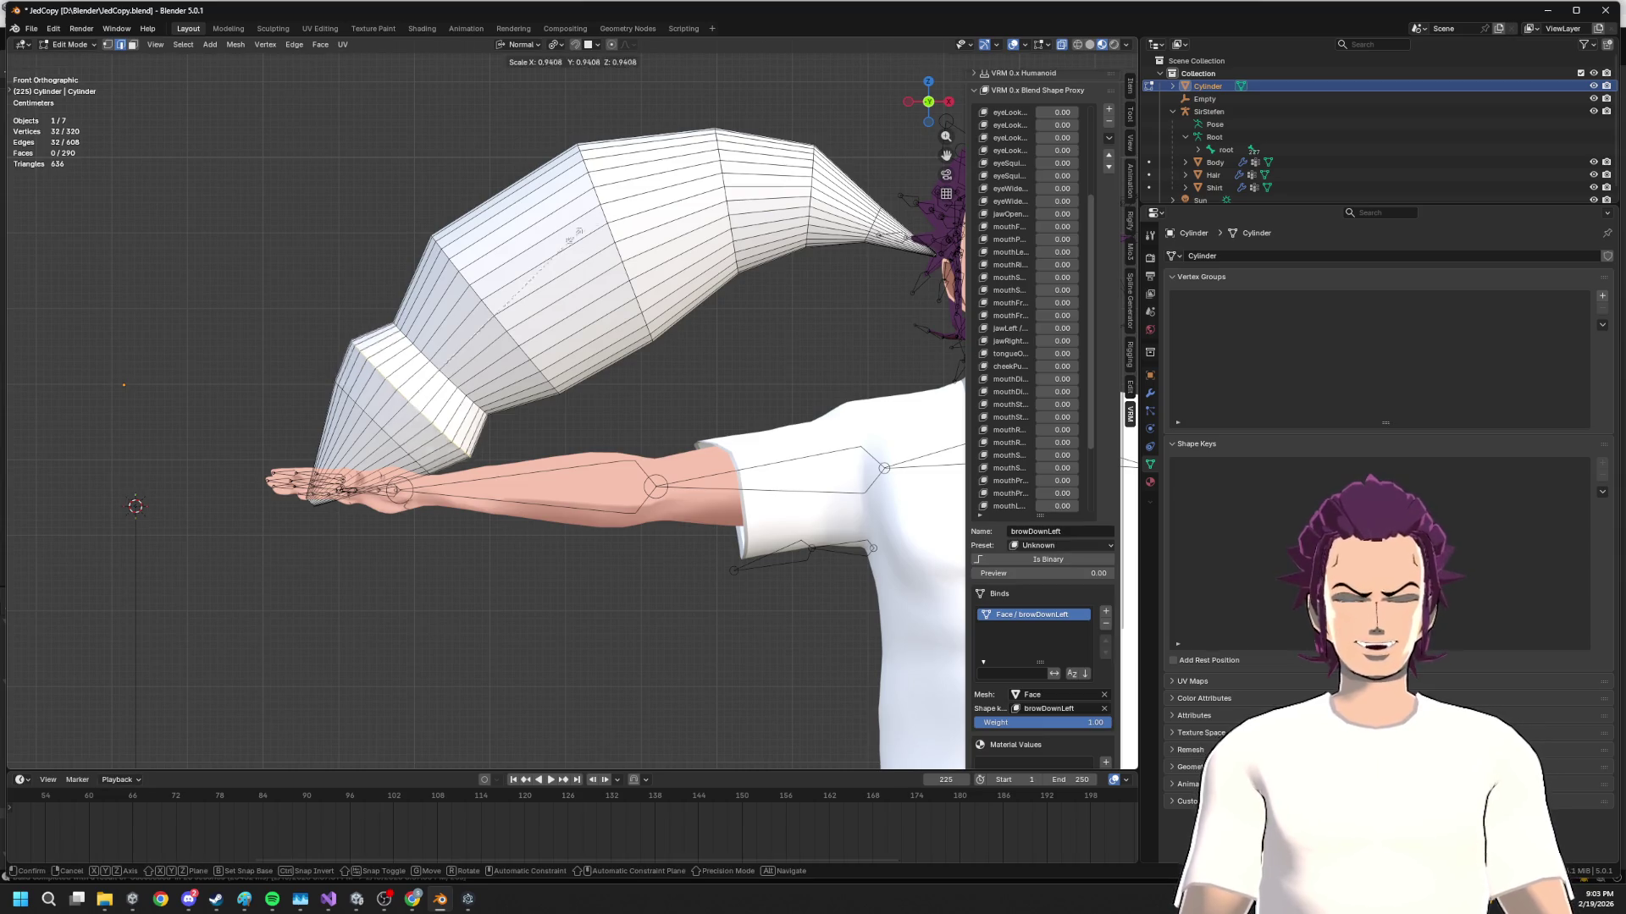
click(434, 348)
alt+click(375, 428)
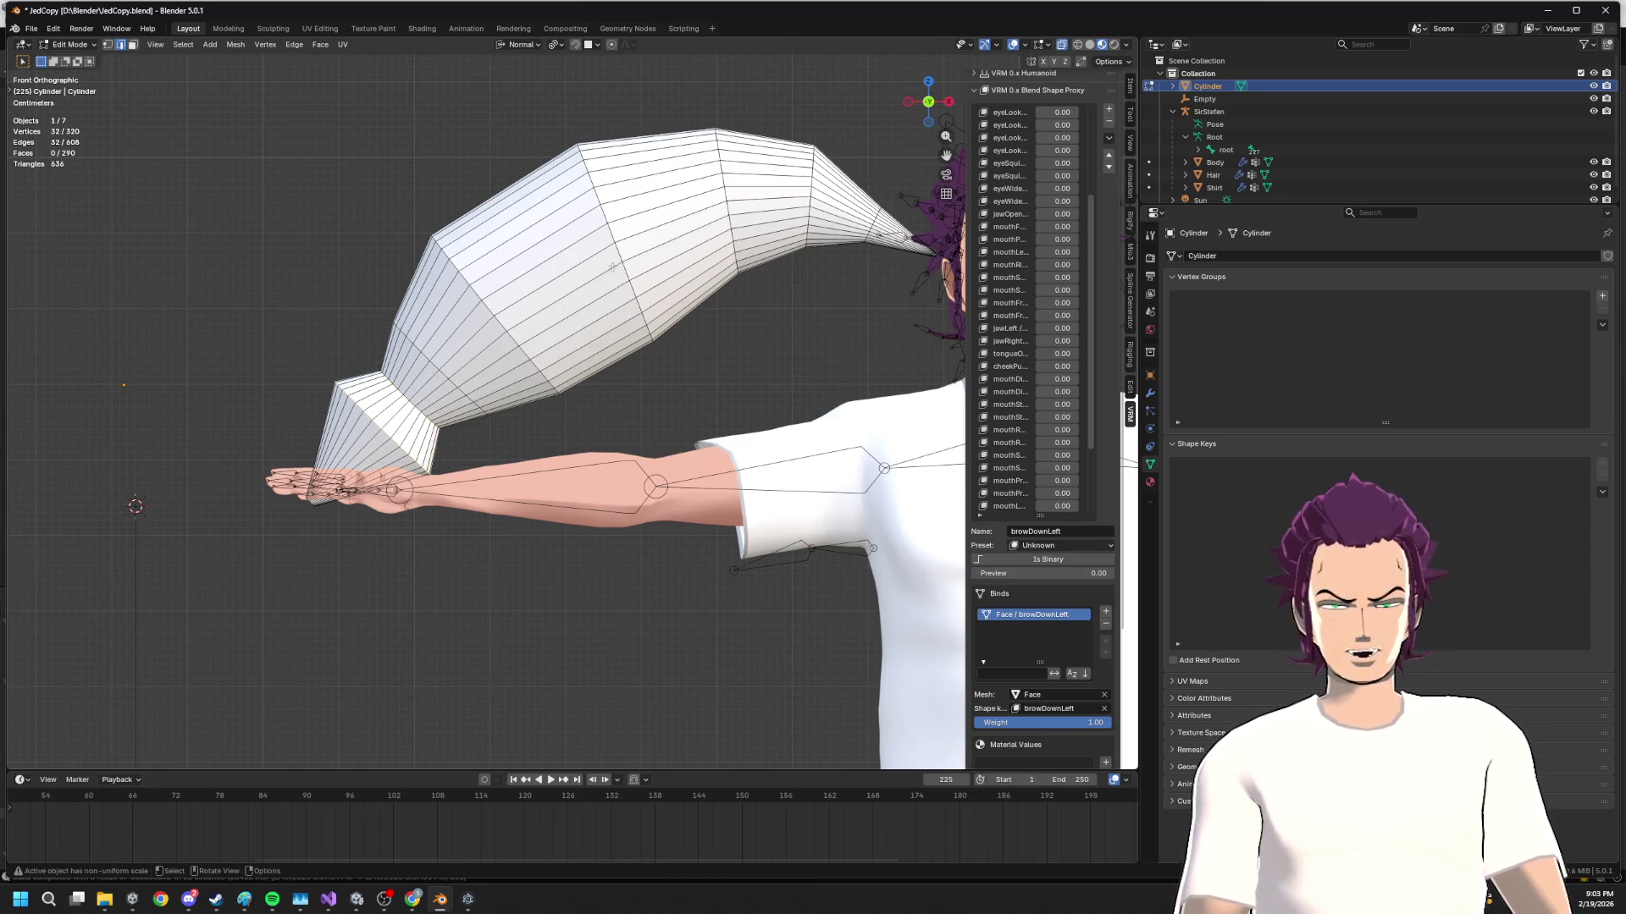
key(s)
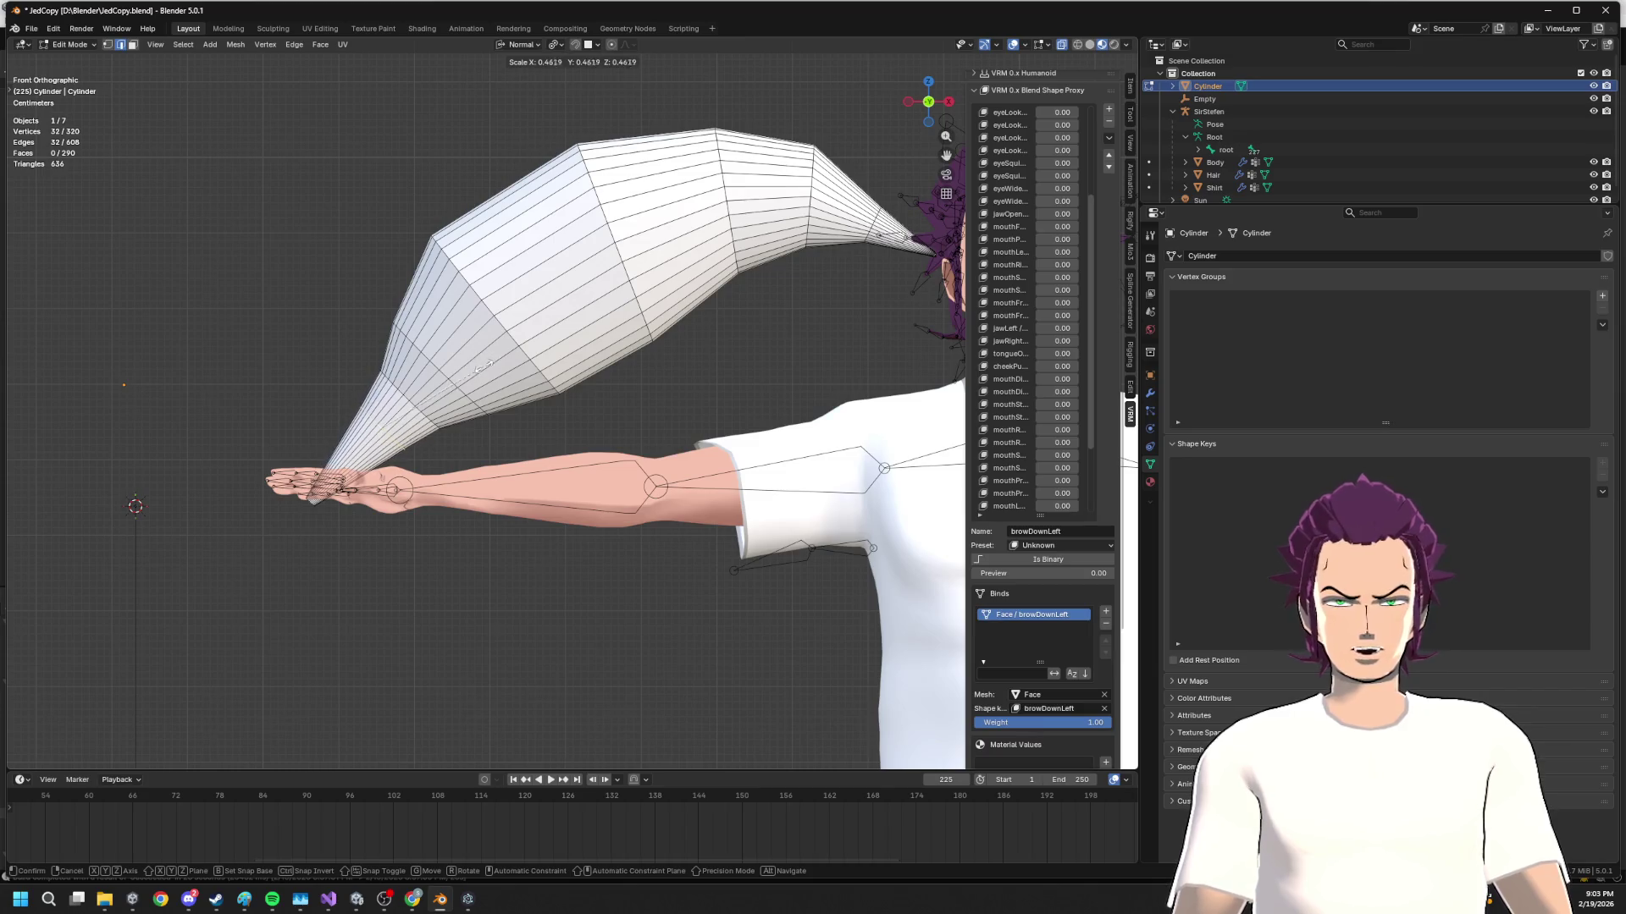
click(487, 365)
Widen another loop, tilt it twice and nudge it into place
alt+click(407, 400)
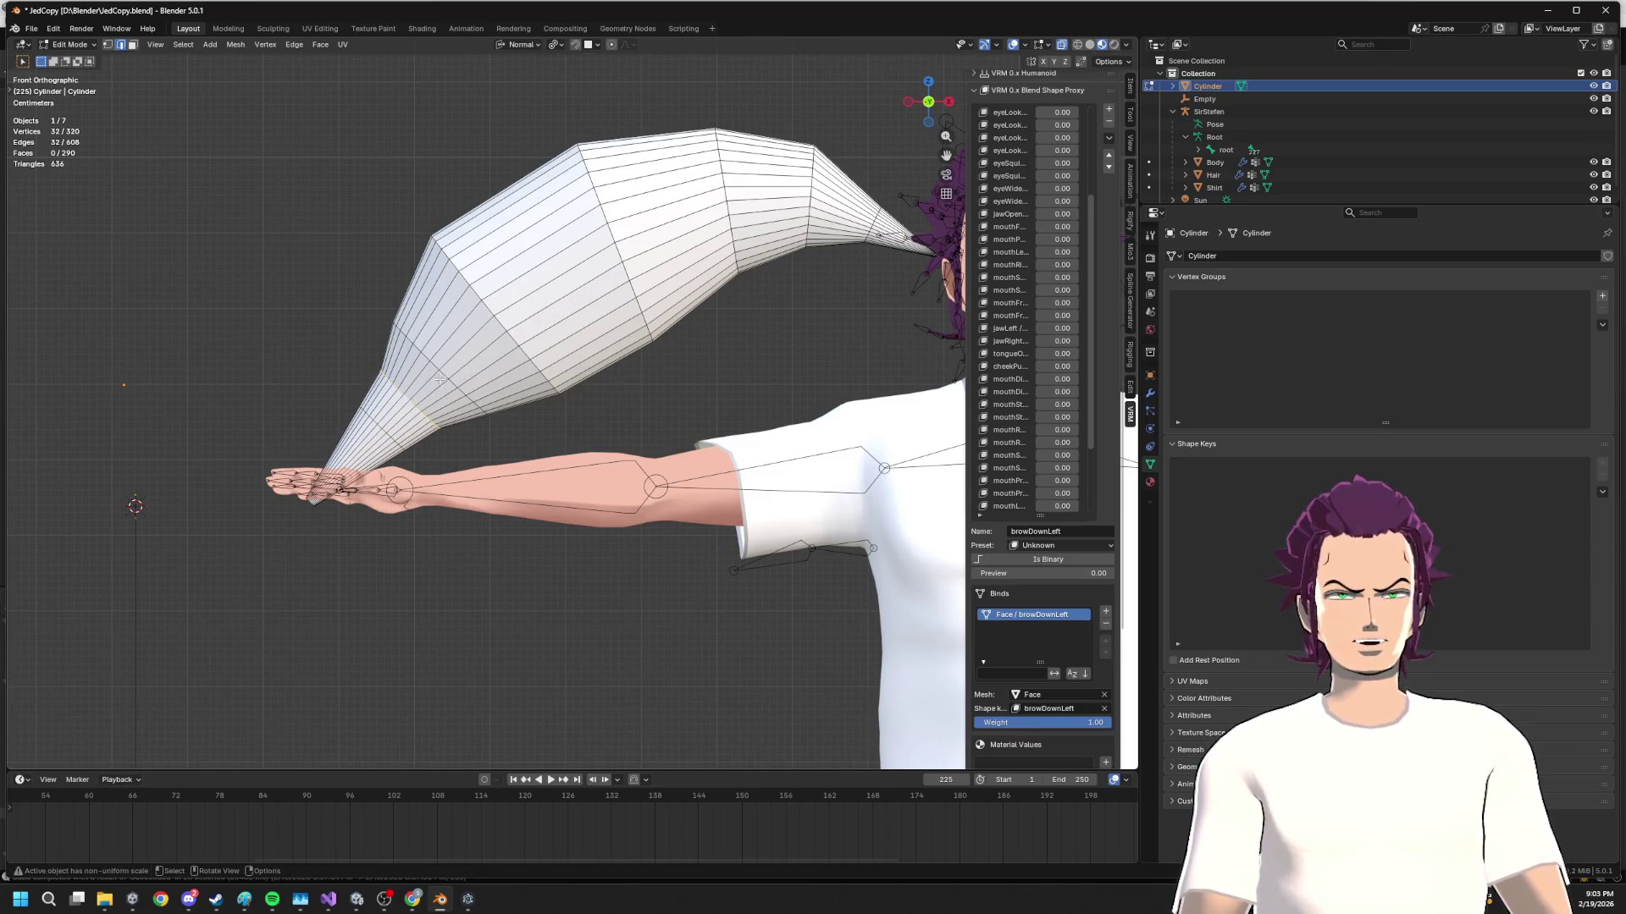
key(s)
click(546, 341)
key(r)
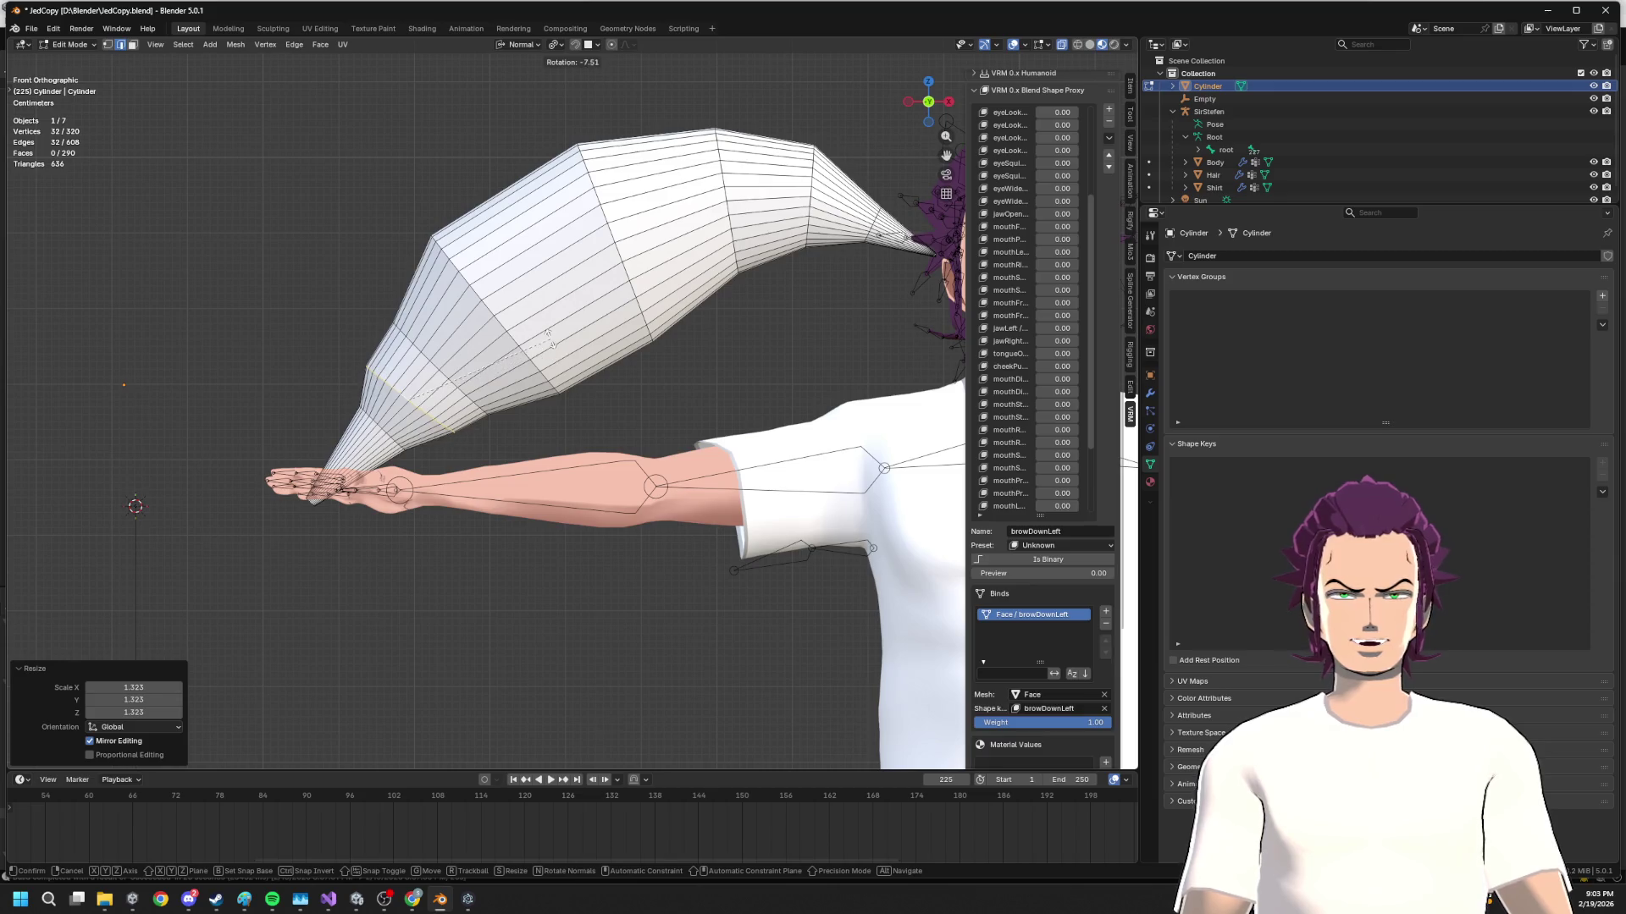
click(551, 338)
key(r)
click(527, 367)
key(g)
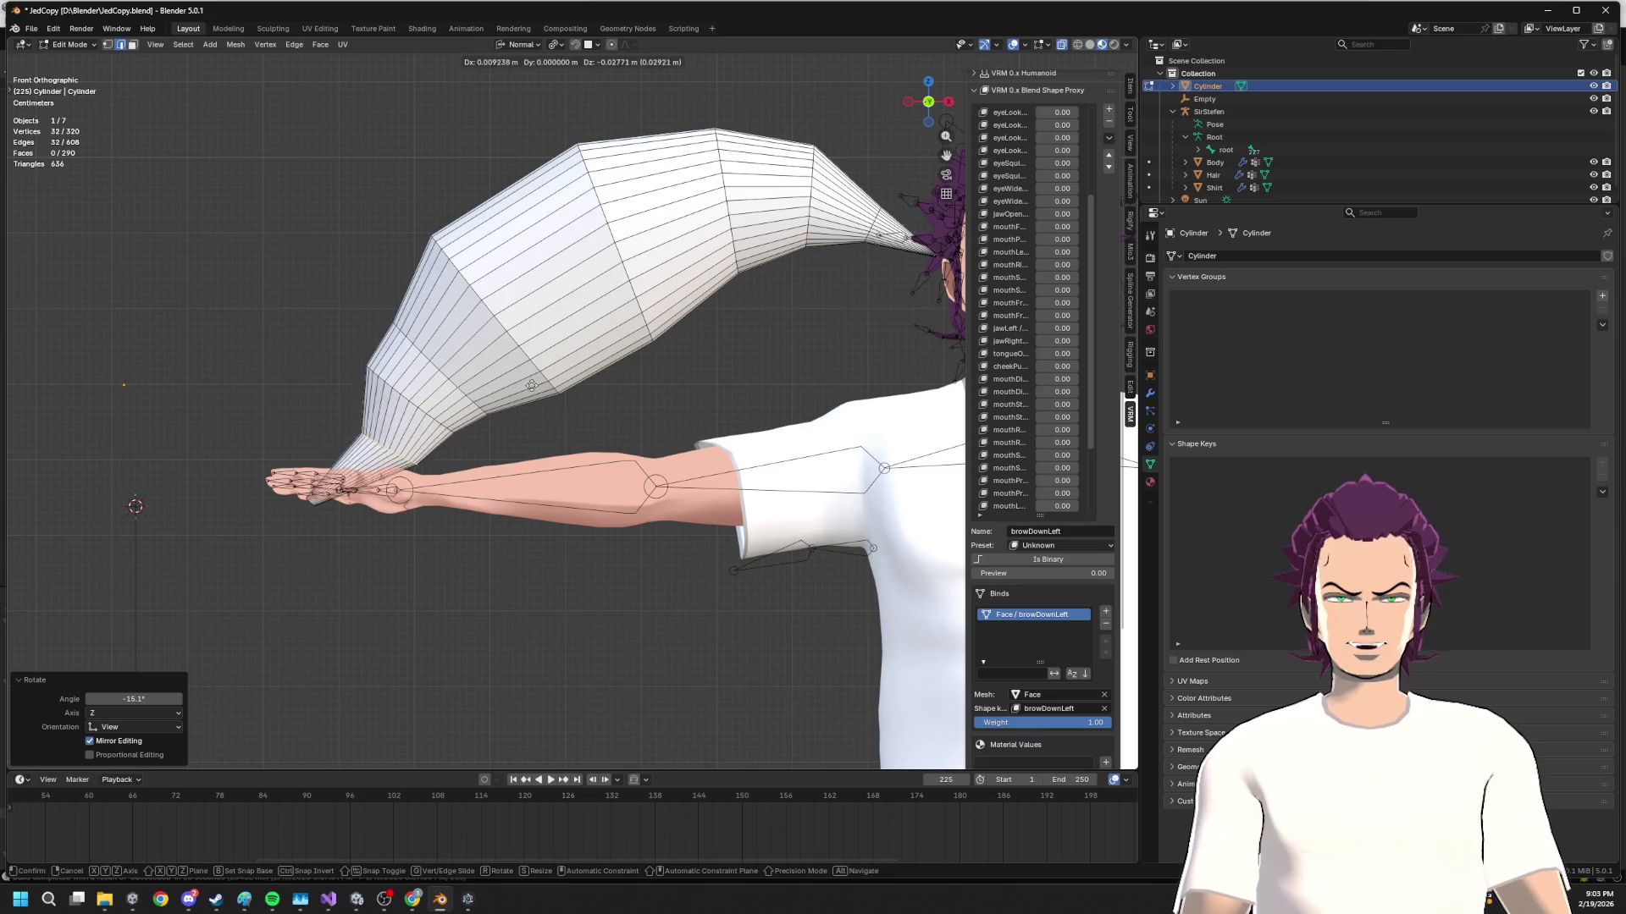
click(529, 386)
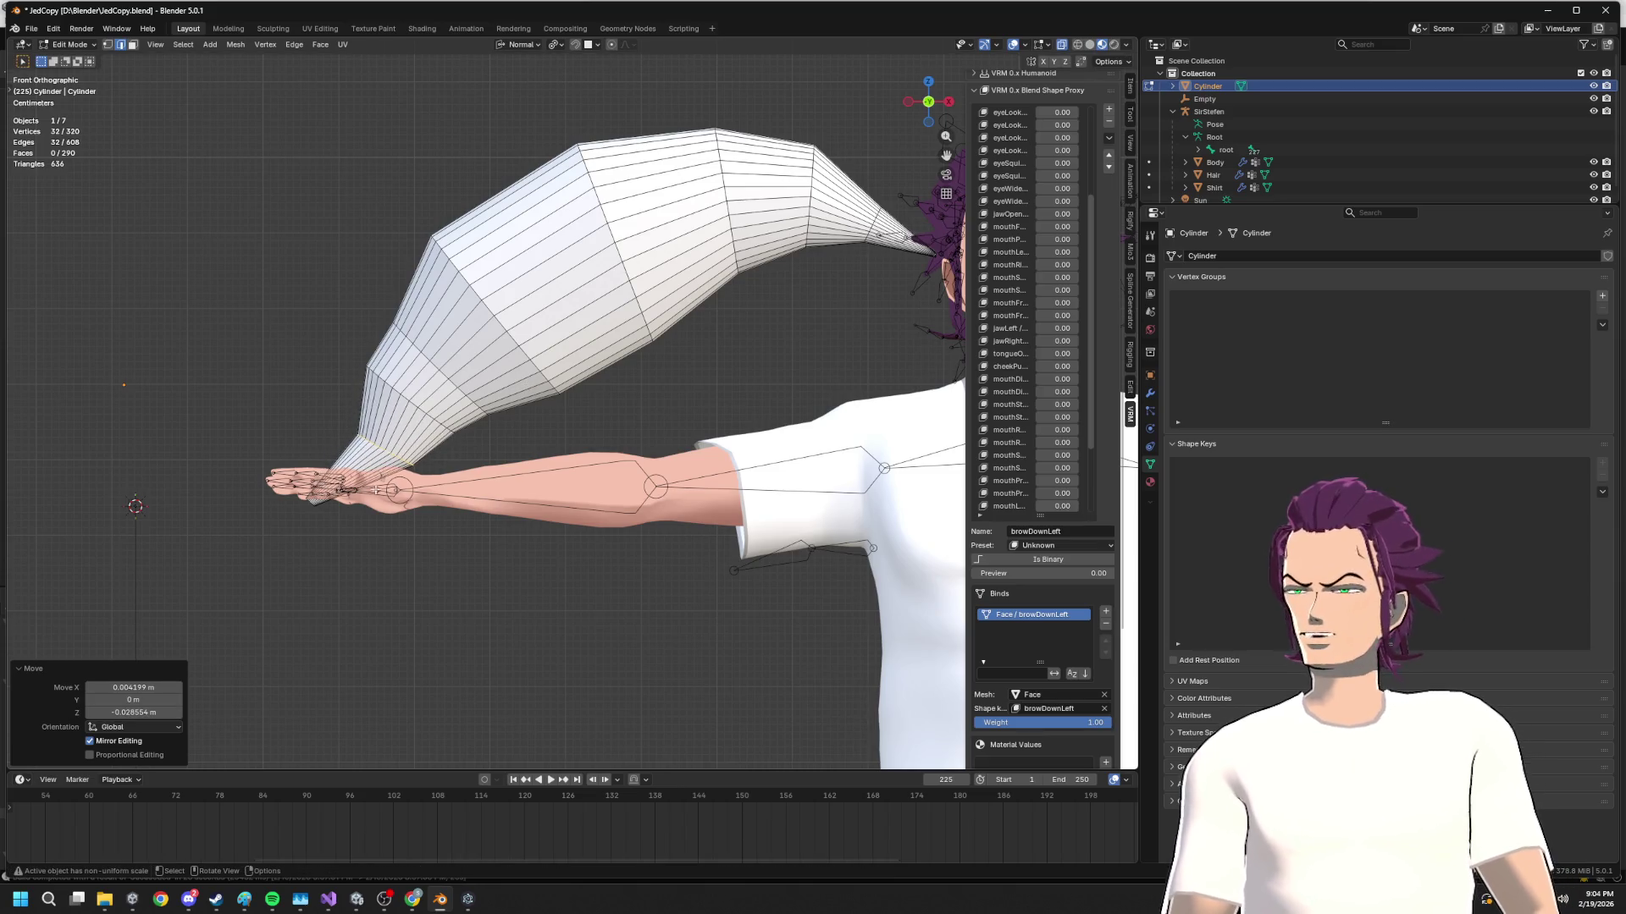
In vertex select, rotate the tip vertices -30° and move them onto the hand
key(1)
drag(315, 508, 418, 552)
key(a)
key(r)
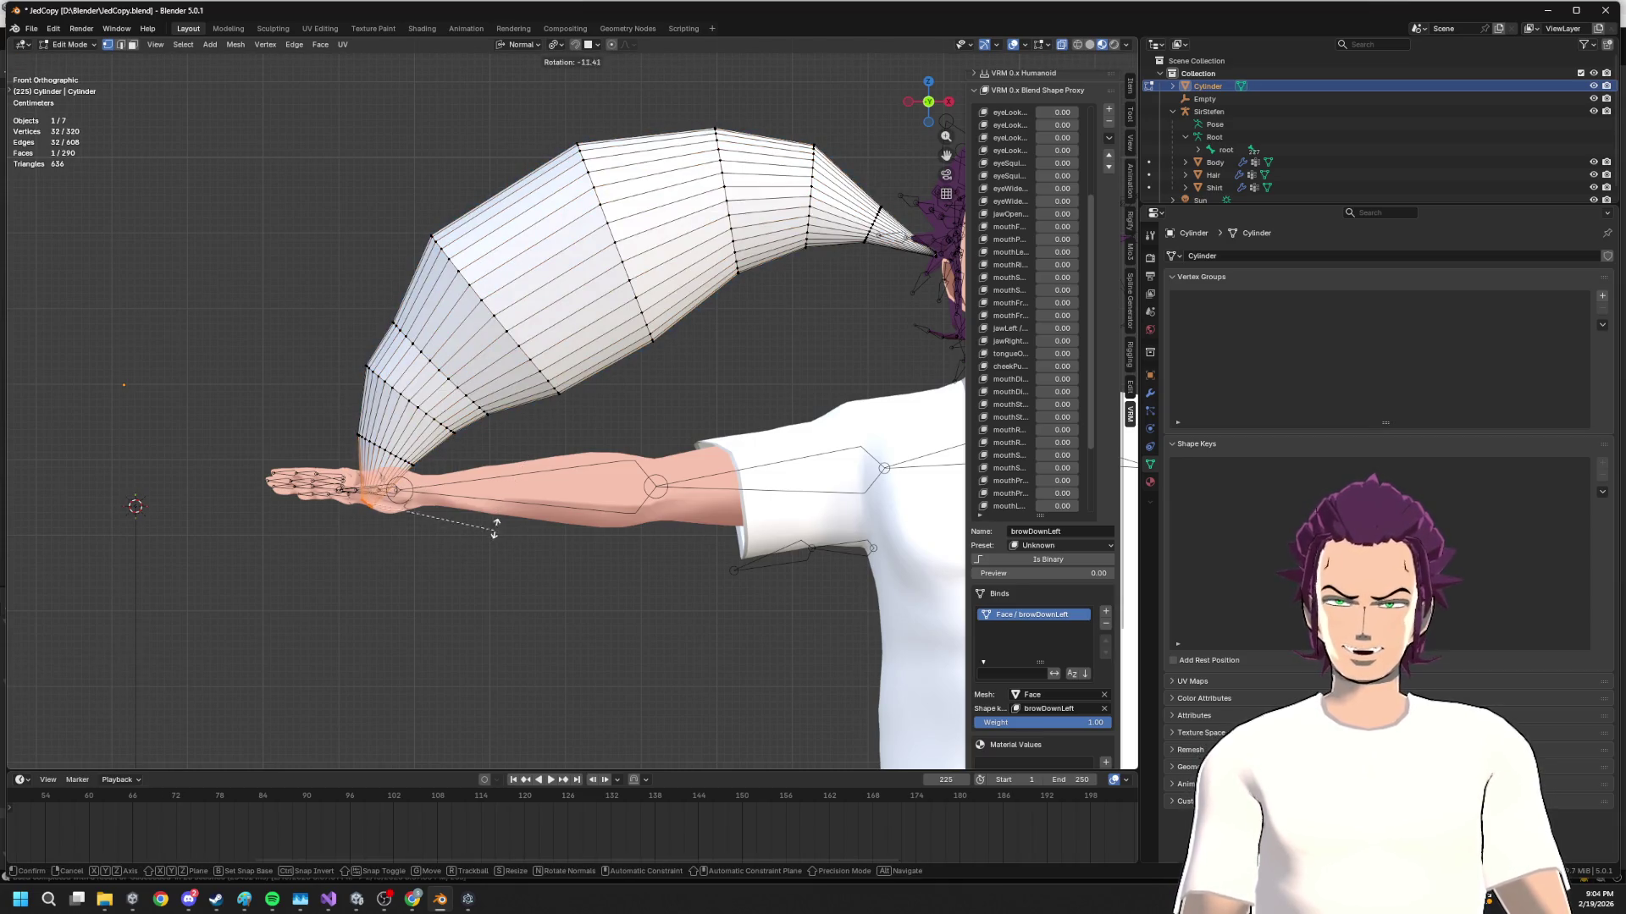
click(509, 491)
key(g)
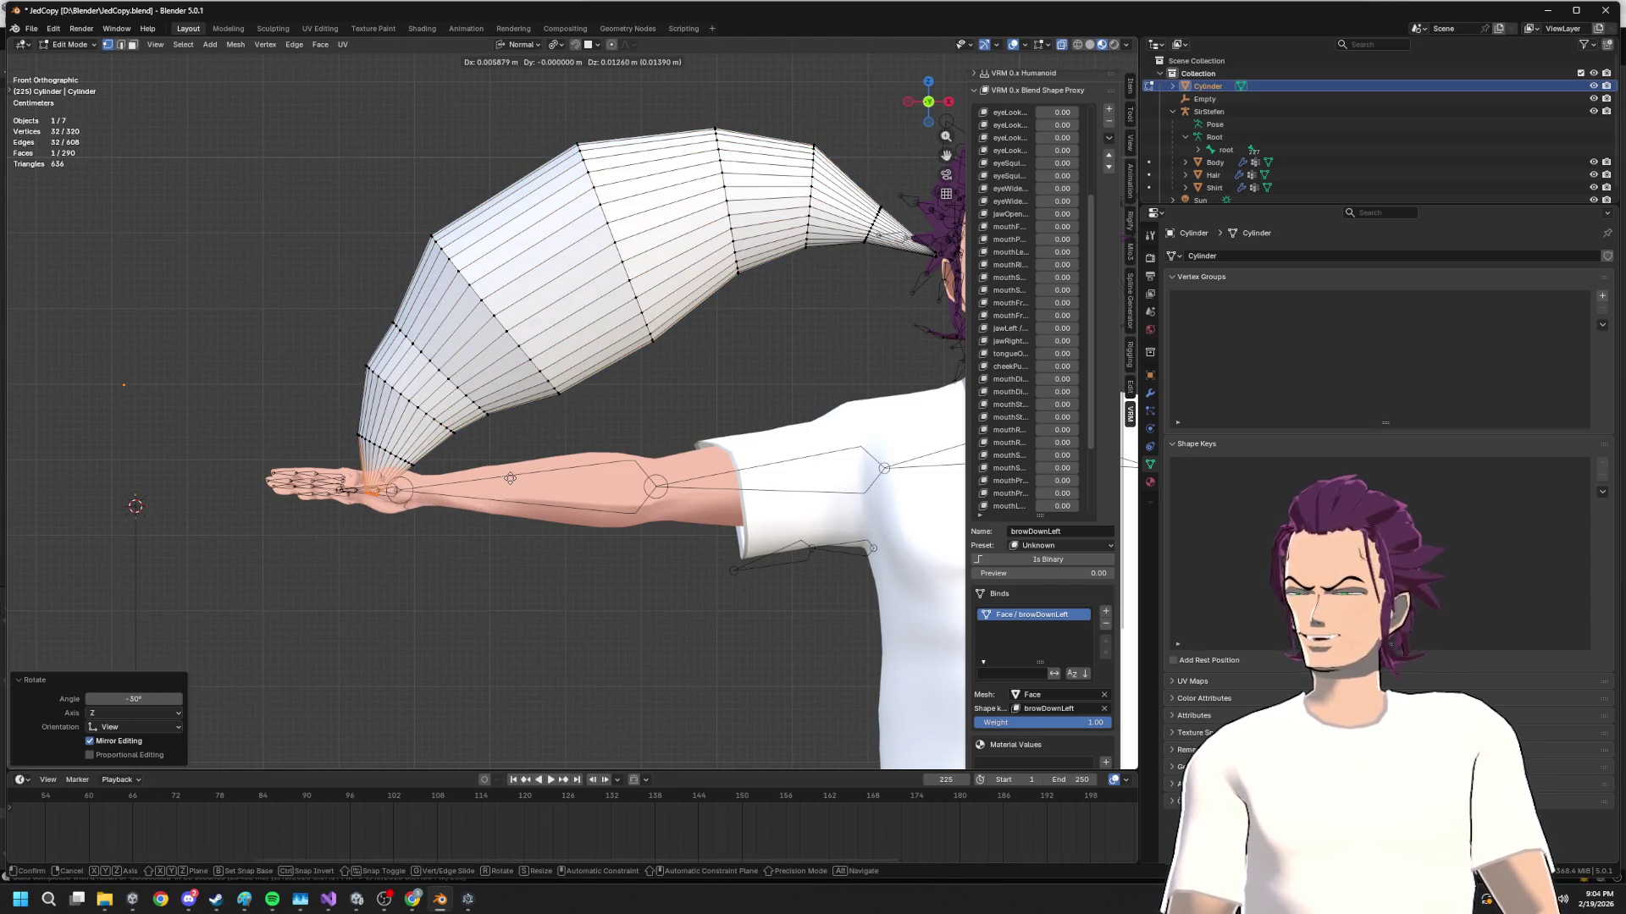
click(510, 478)
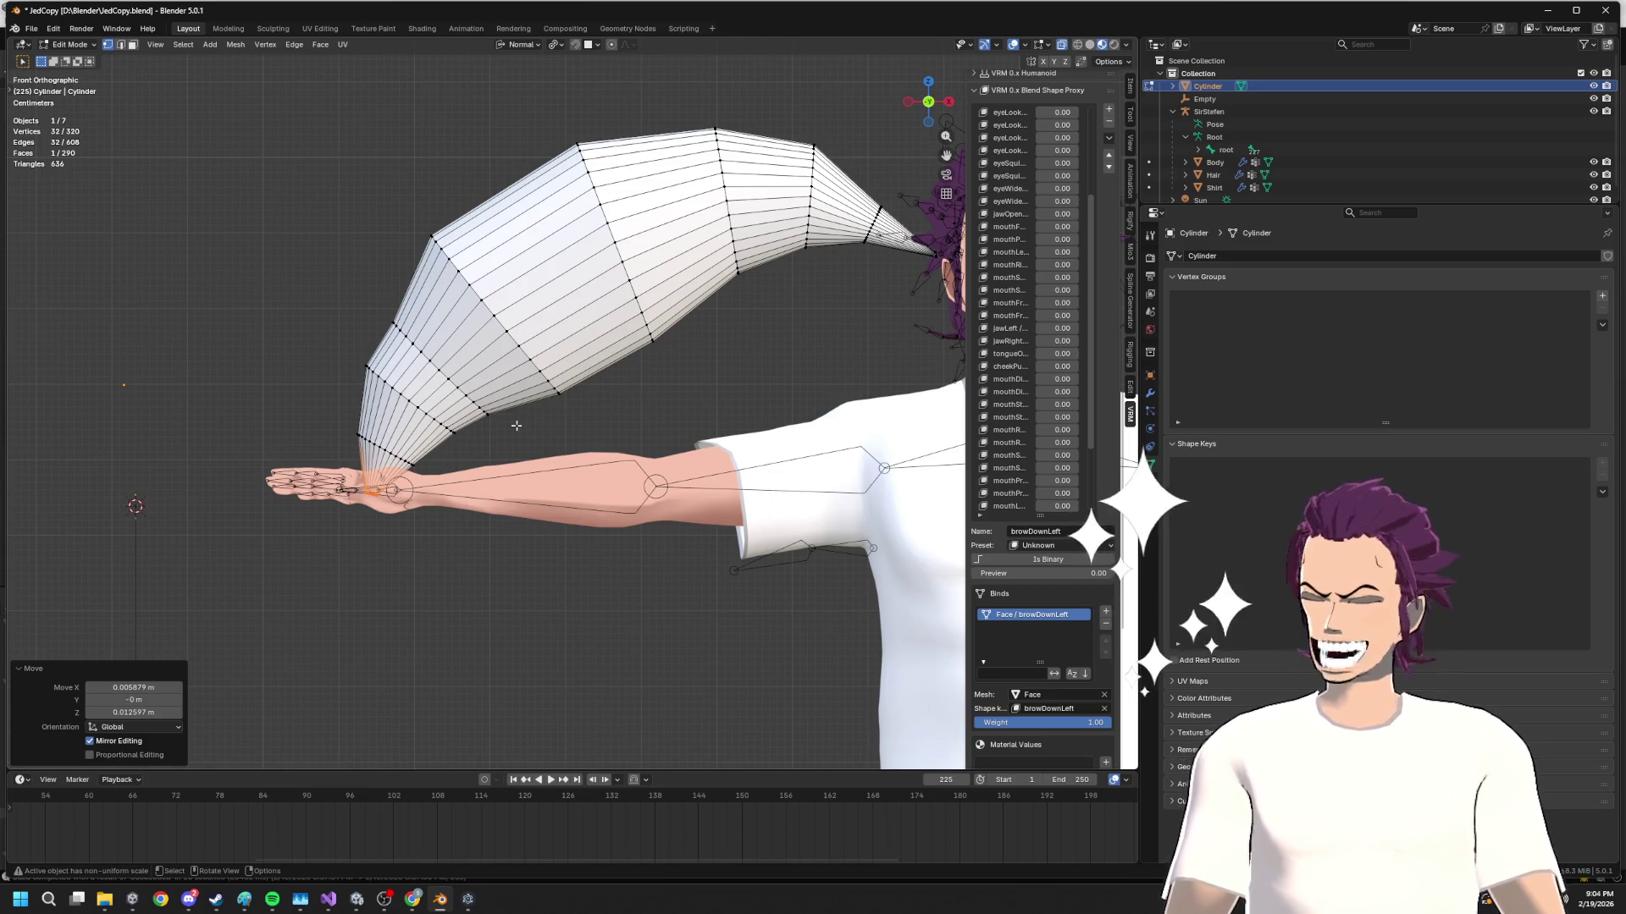
scroll(553, 414, down, 3)
In edge select mode, scale the selected spike edge loop down
key(s)
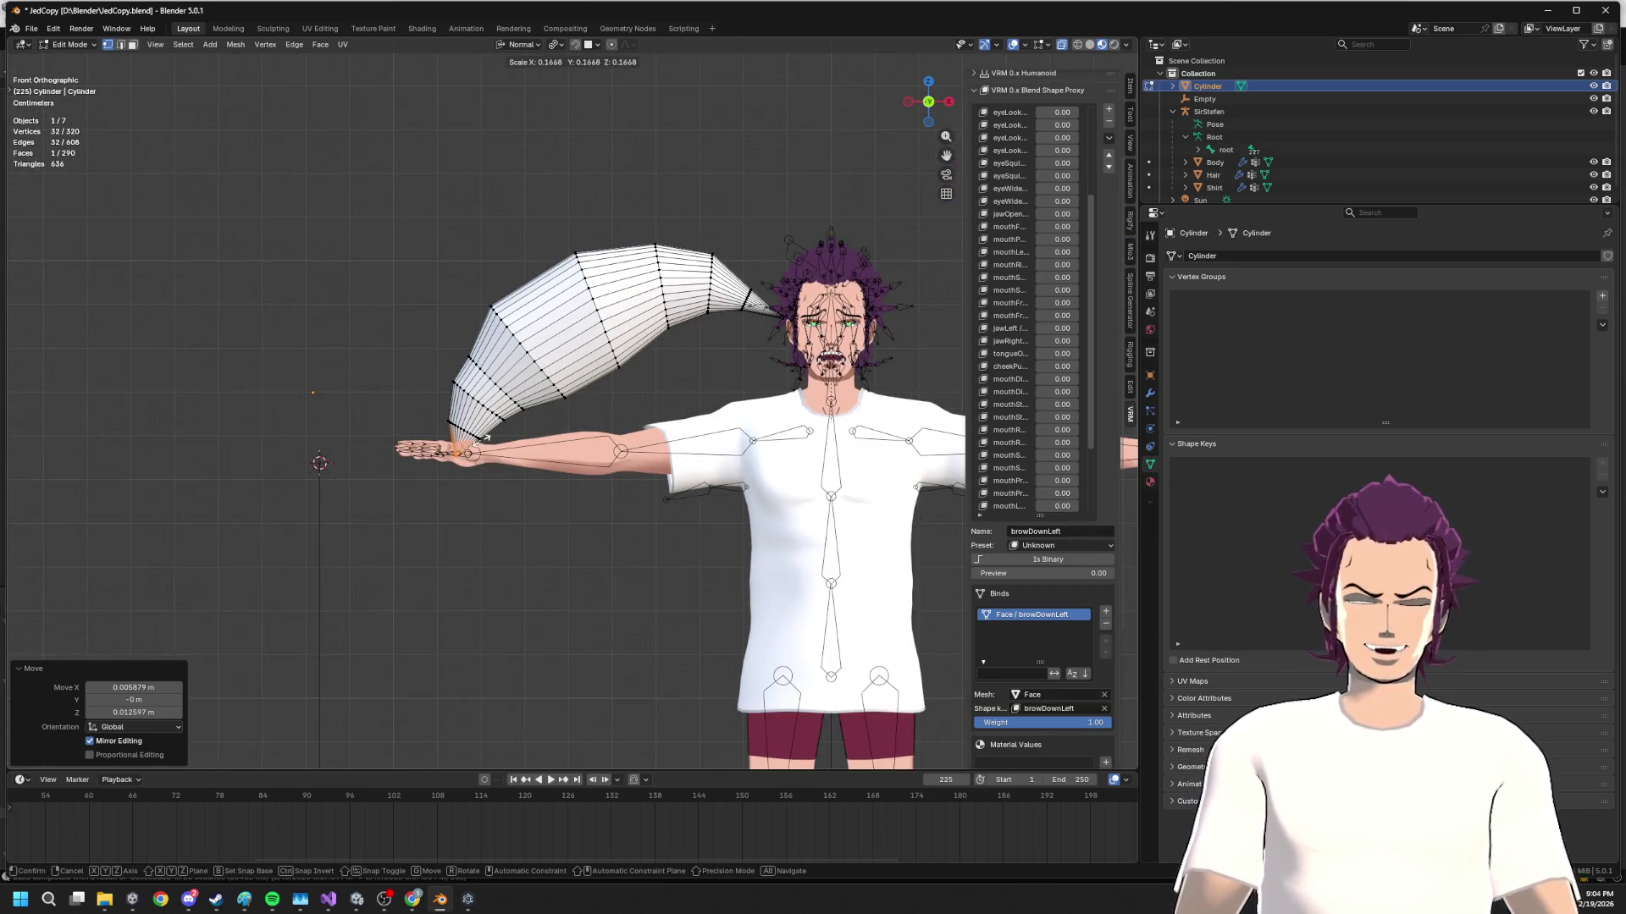
key(Escape)
key(2)
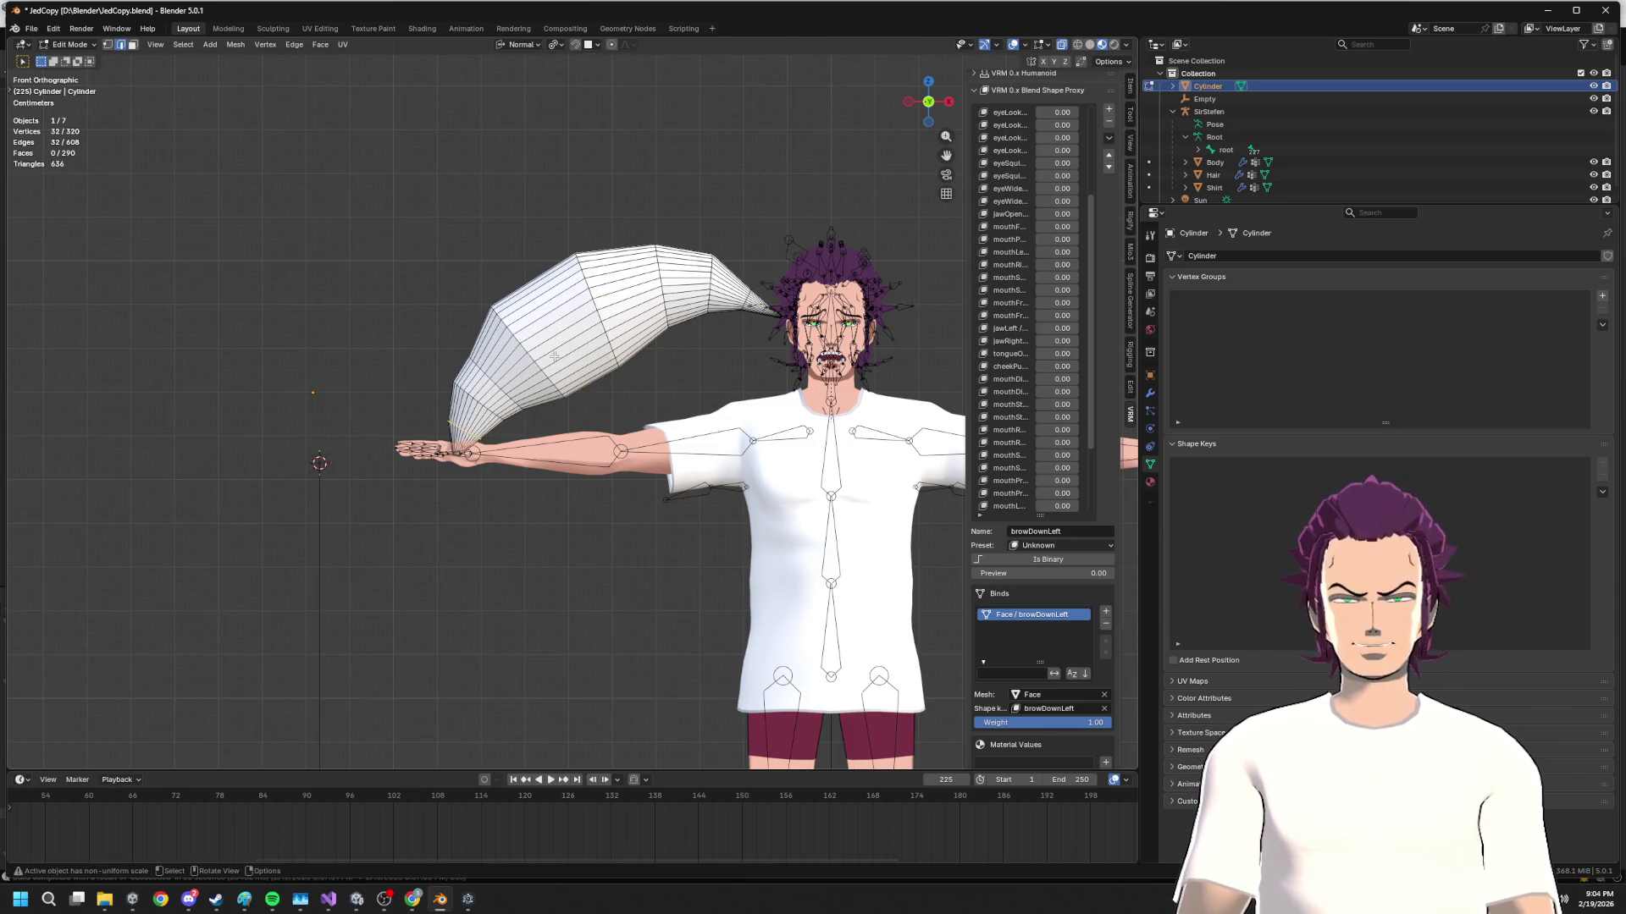
key(s)
click(515, 374)
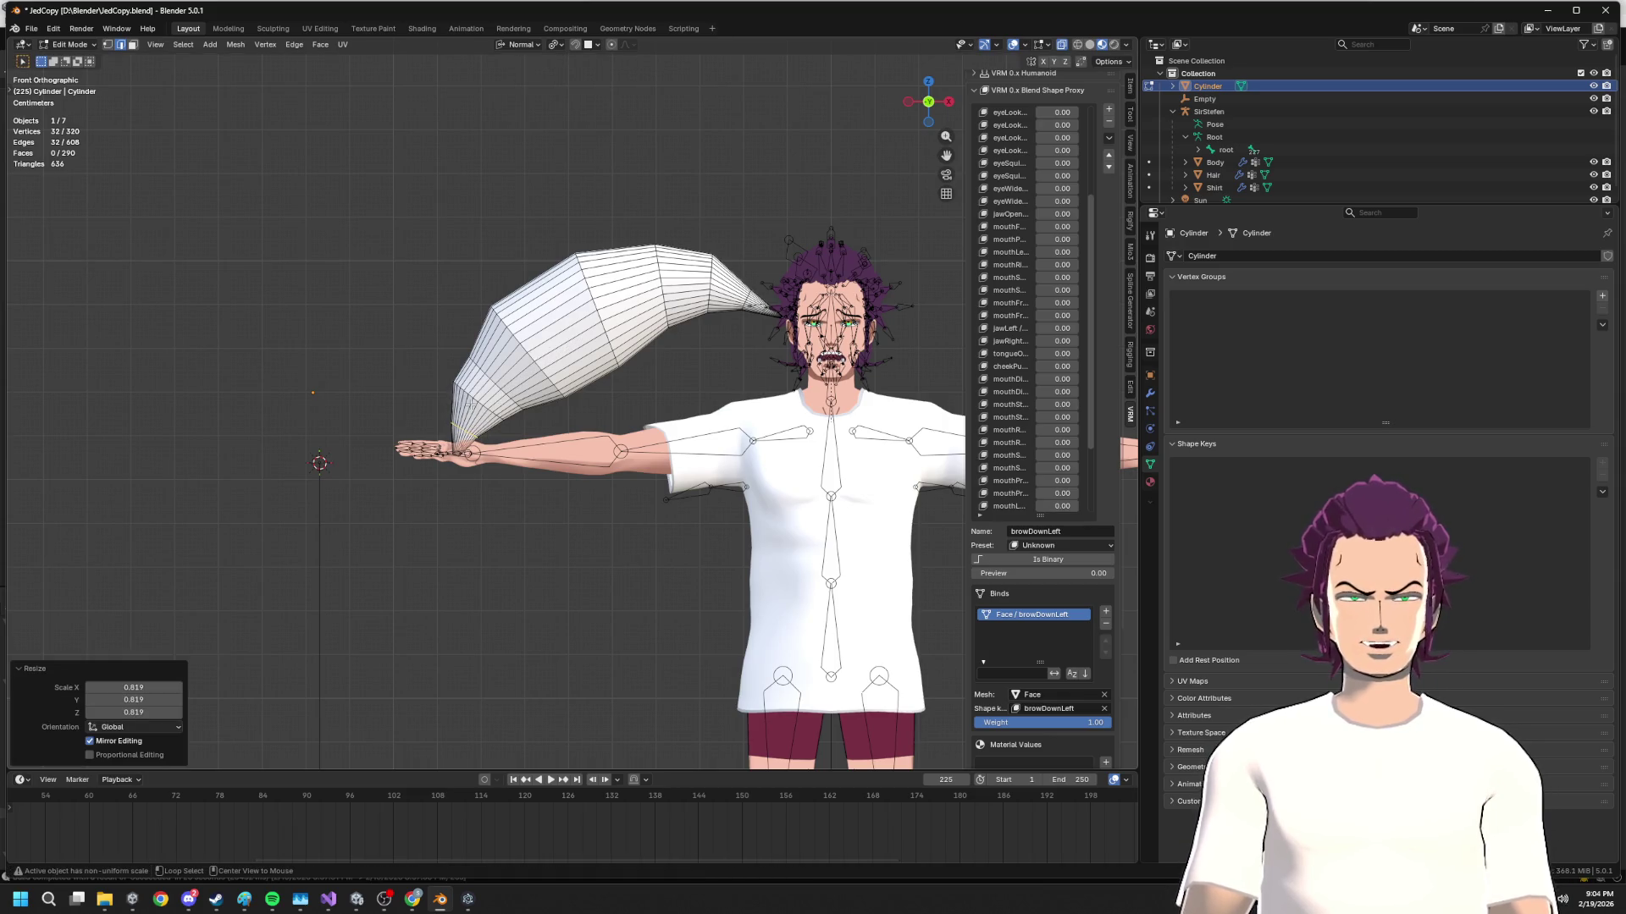
Shrink another spike loop repeatedly to about 0.81, then nudge it into position
alt+click(479, 397)
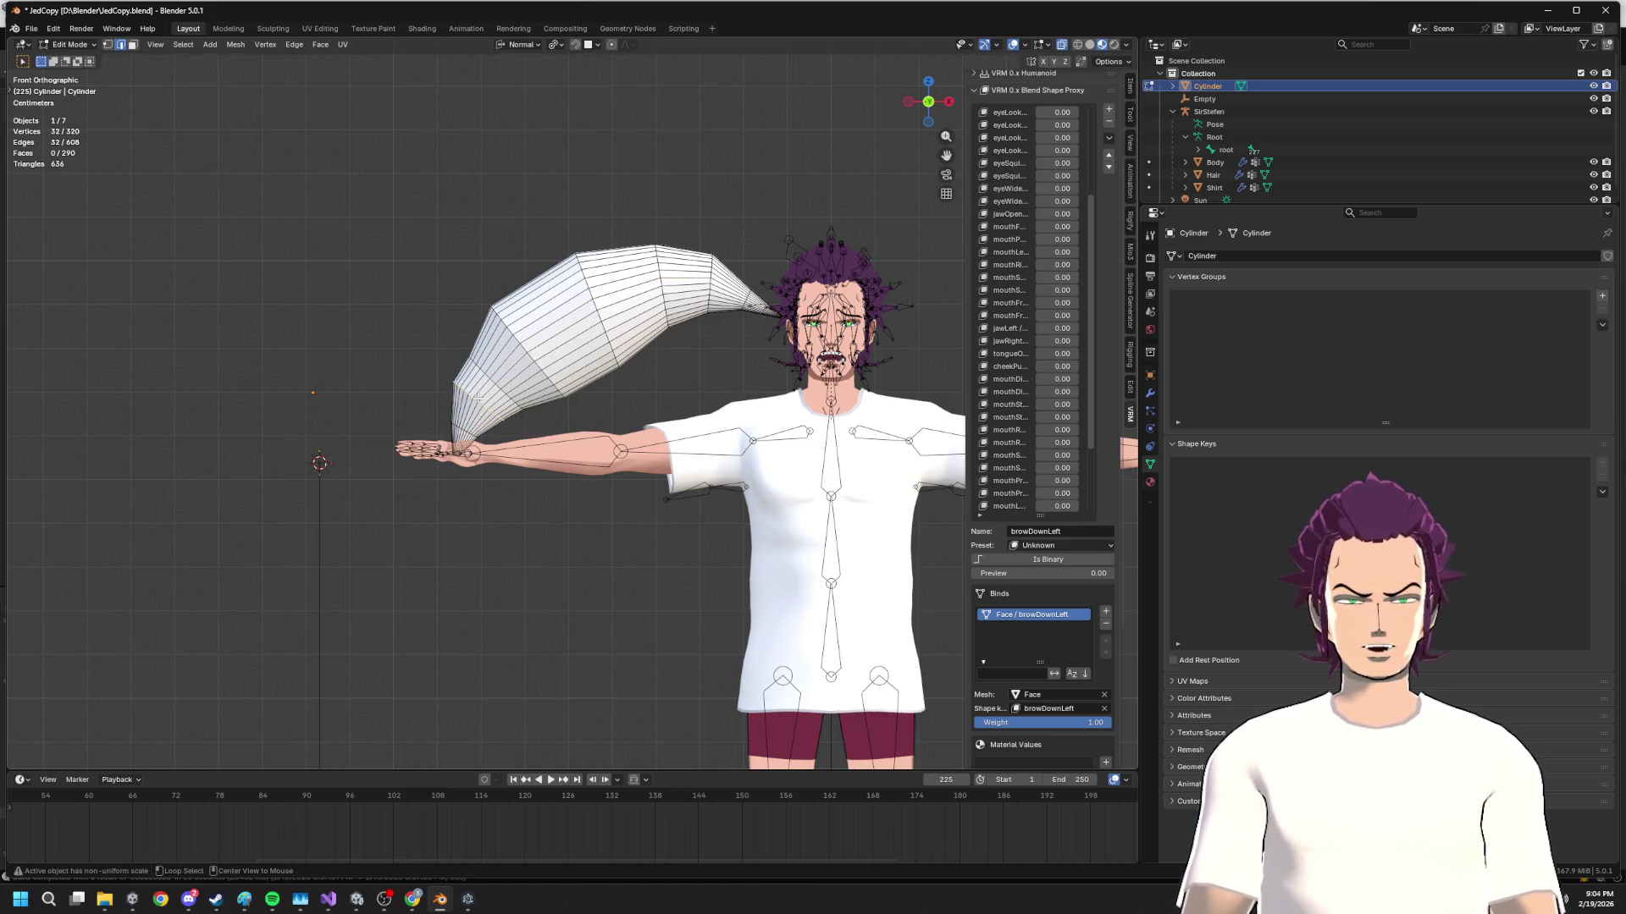
key(s)
click(516, 374)
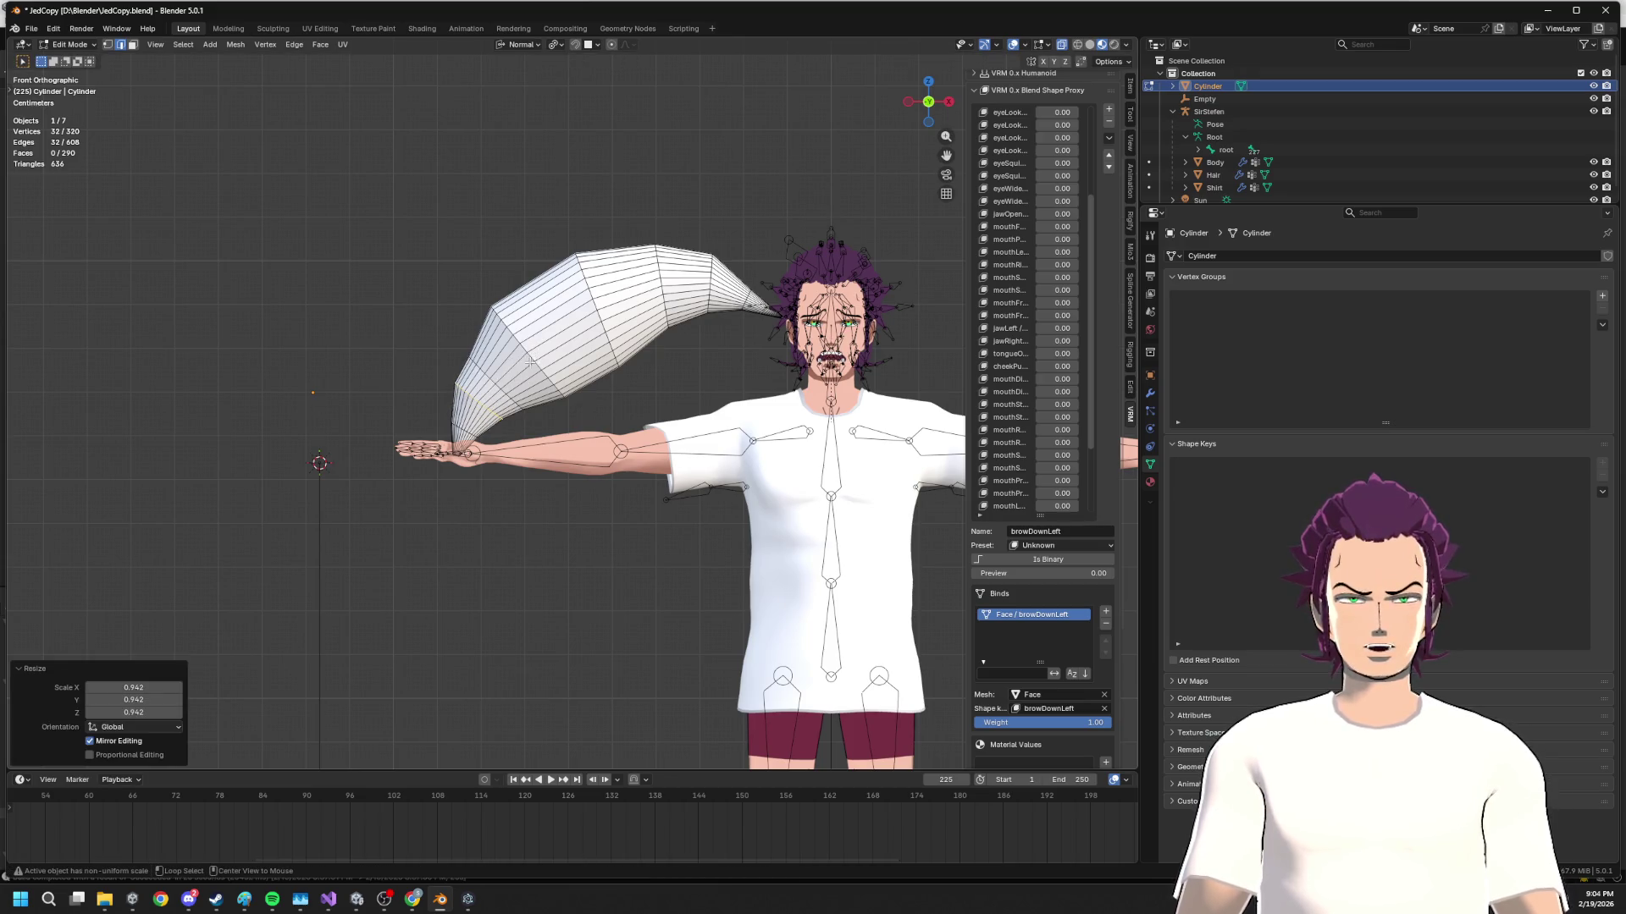
key(s)
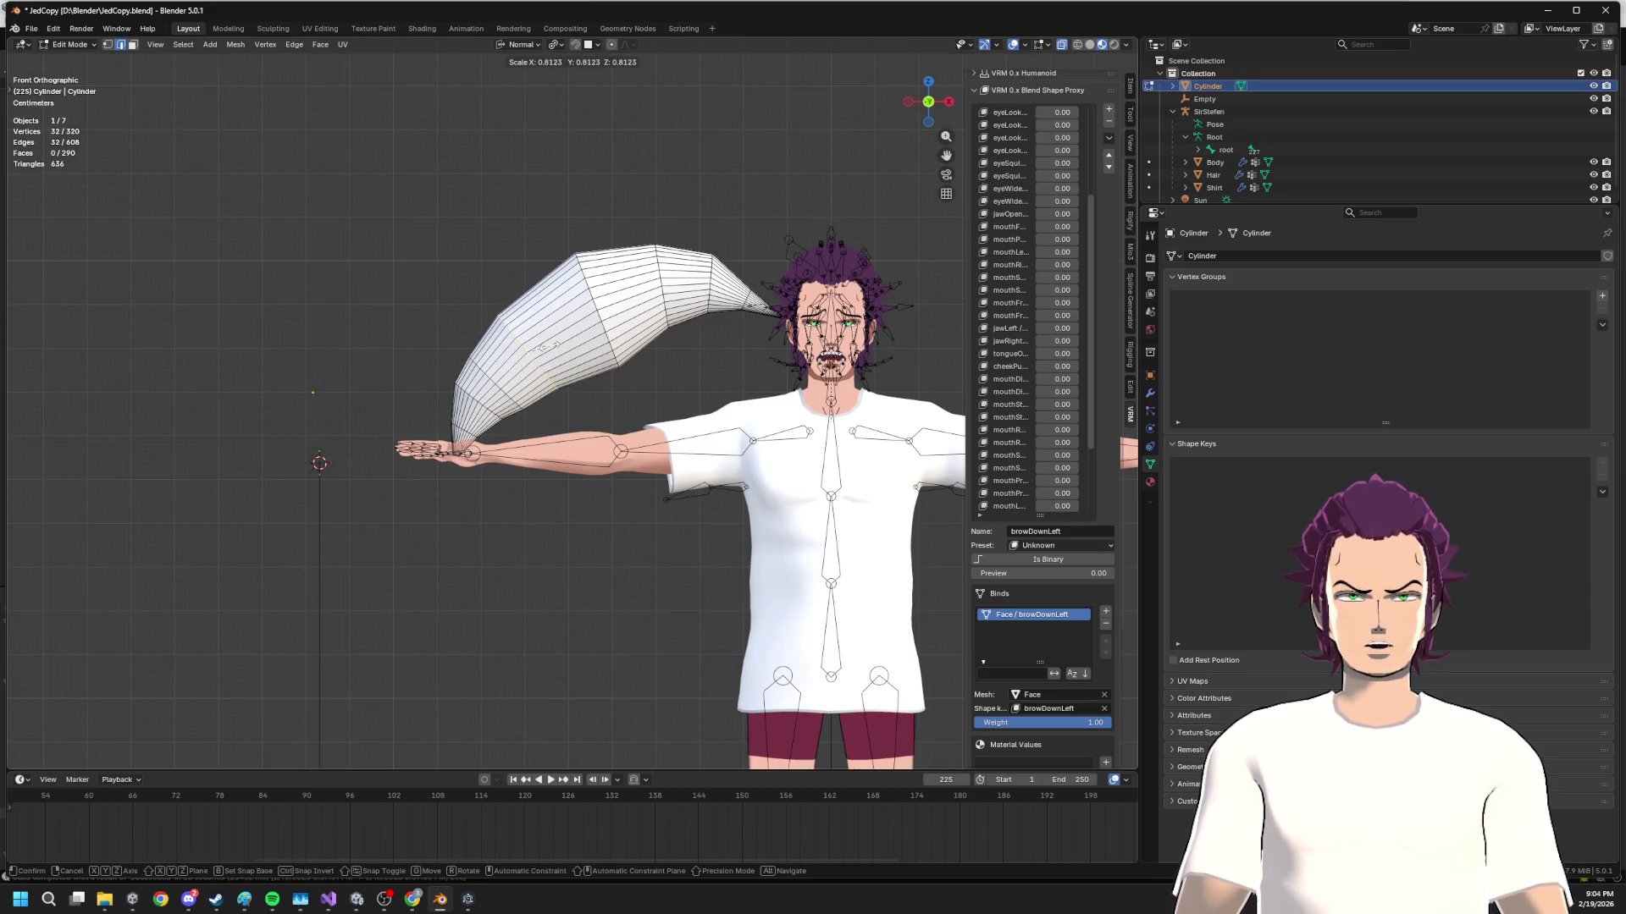
click(549, 346)
key(s)
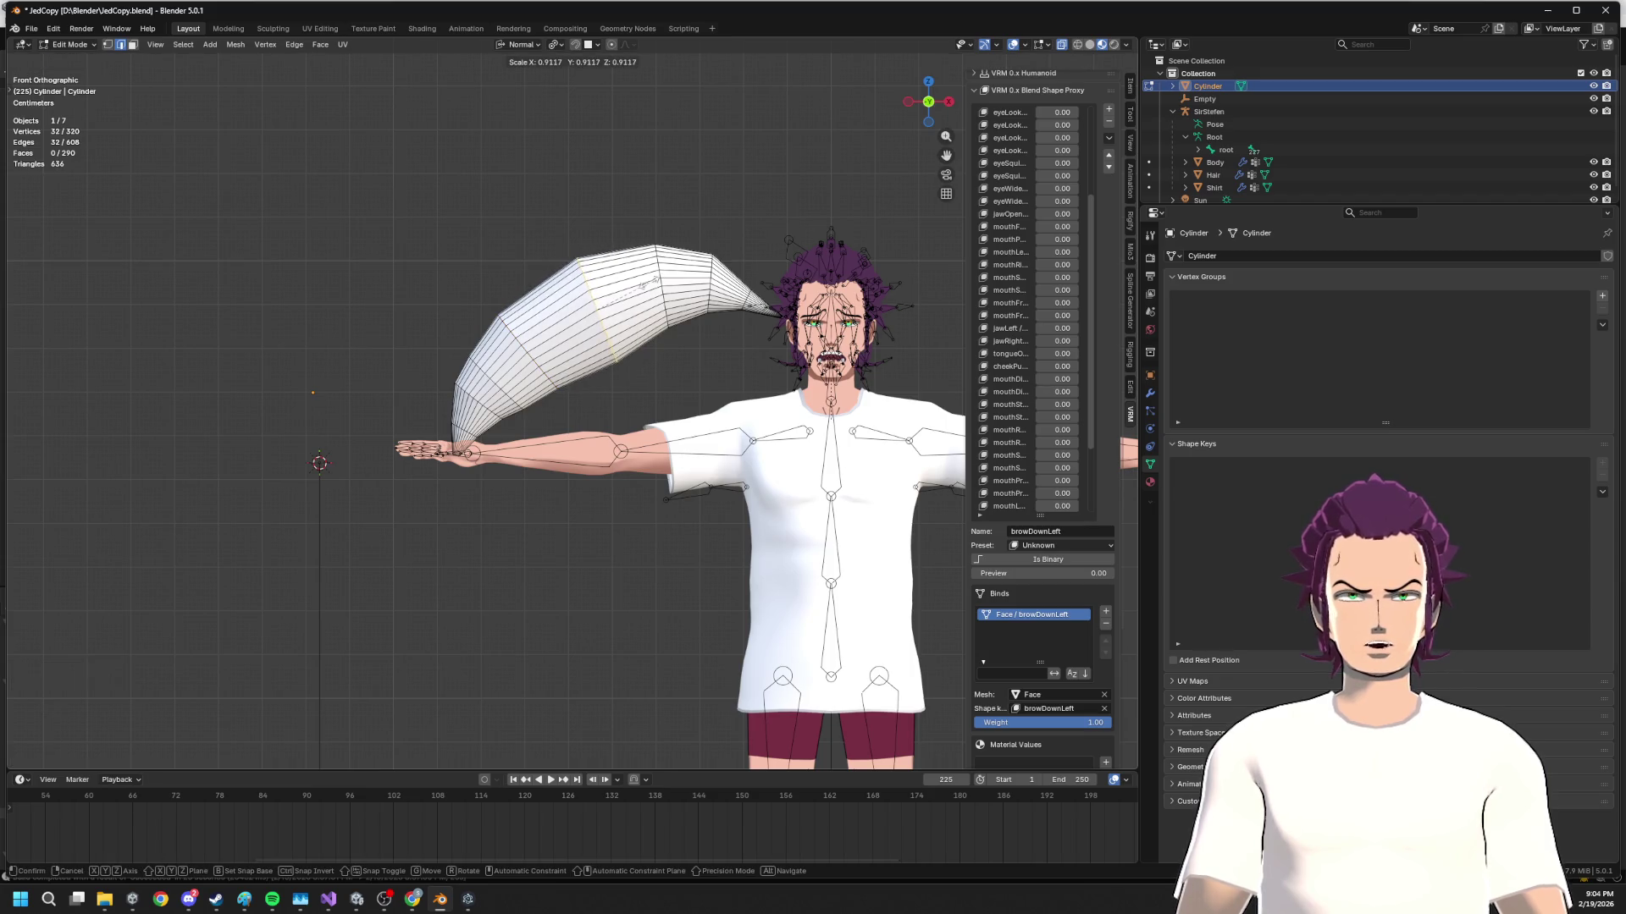
click(647, 282)
key(g)
click(645, 283)
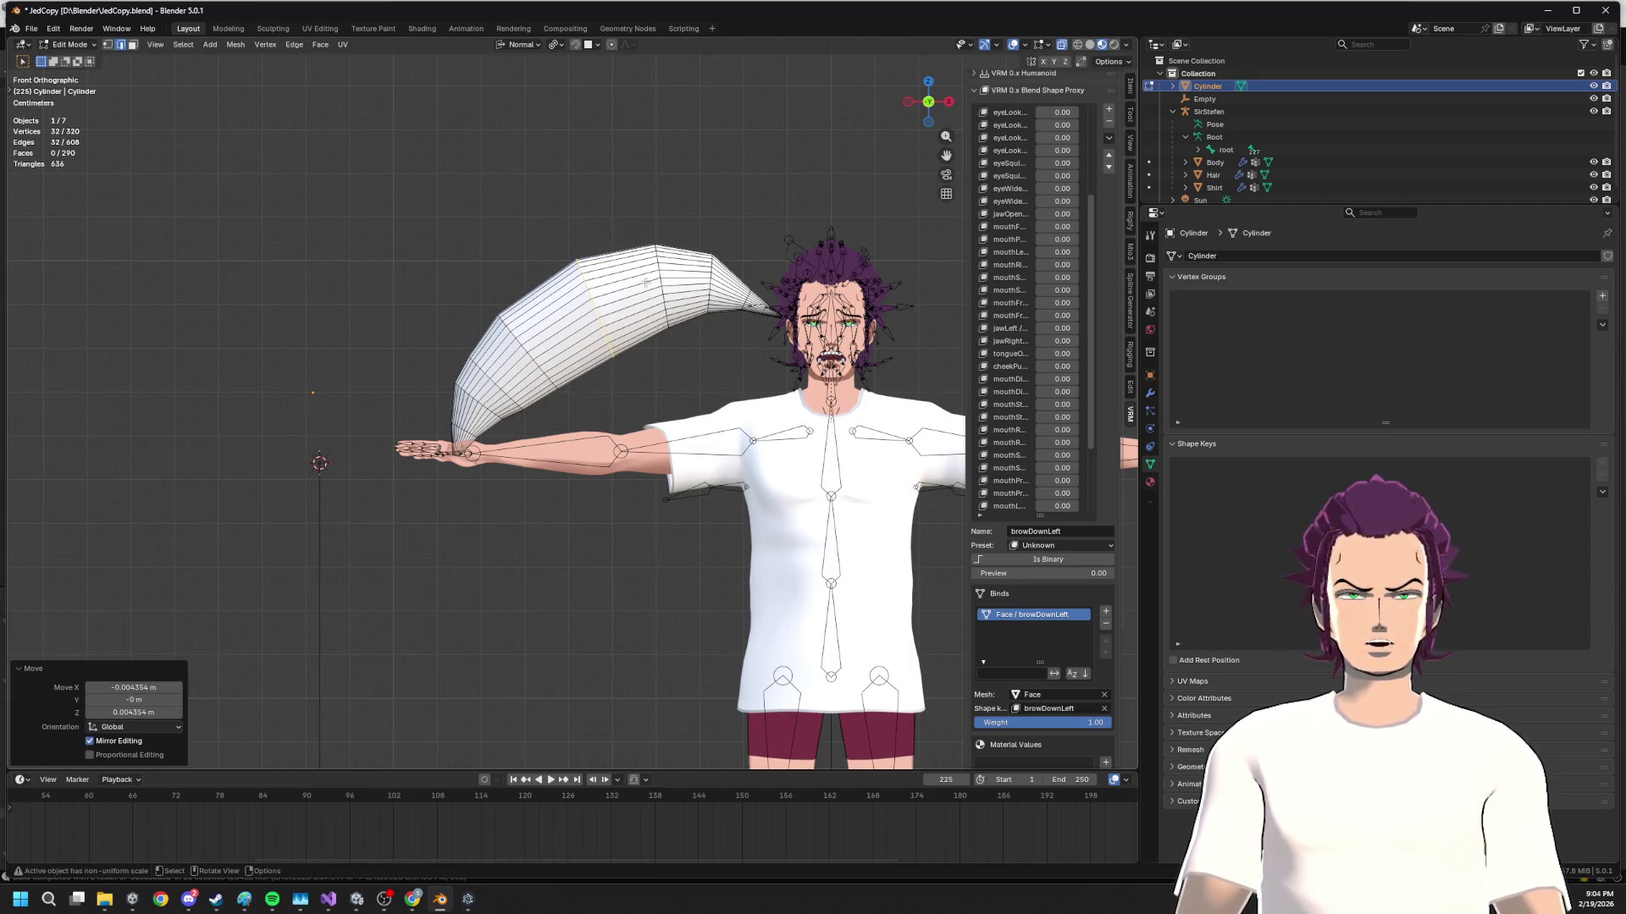
scroll(637, 292, down, 3)
mouse_move(637, 292)
mouse_down()
mouse_move(838, 352)
mouse_move(612, 340)
mouse_up()
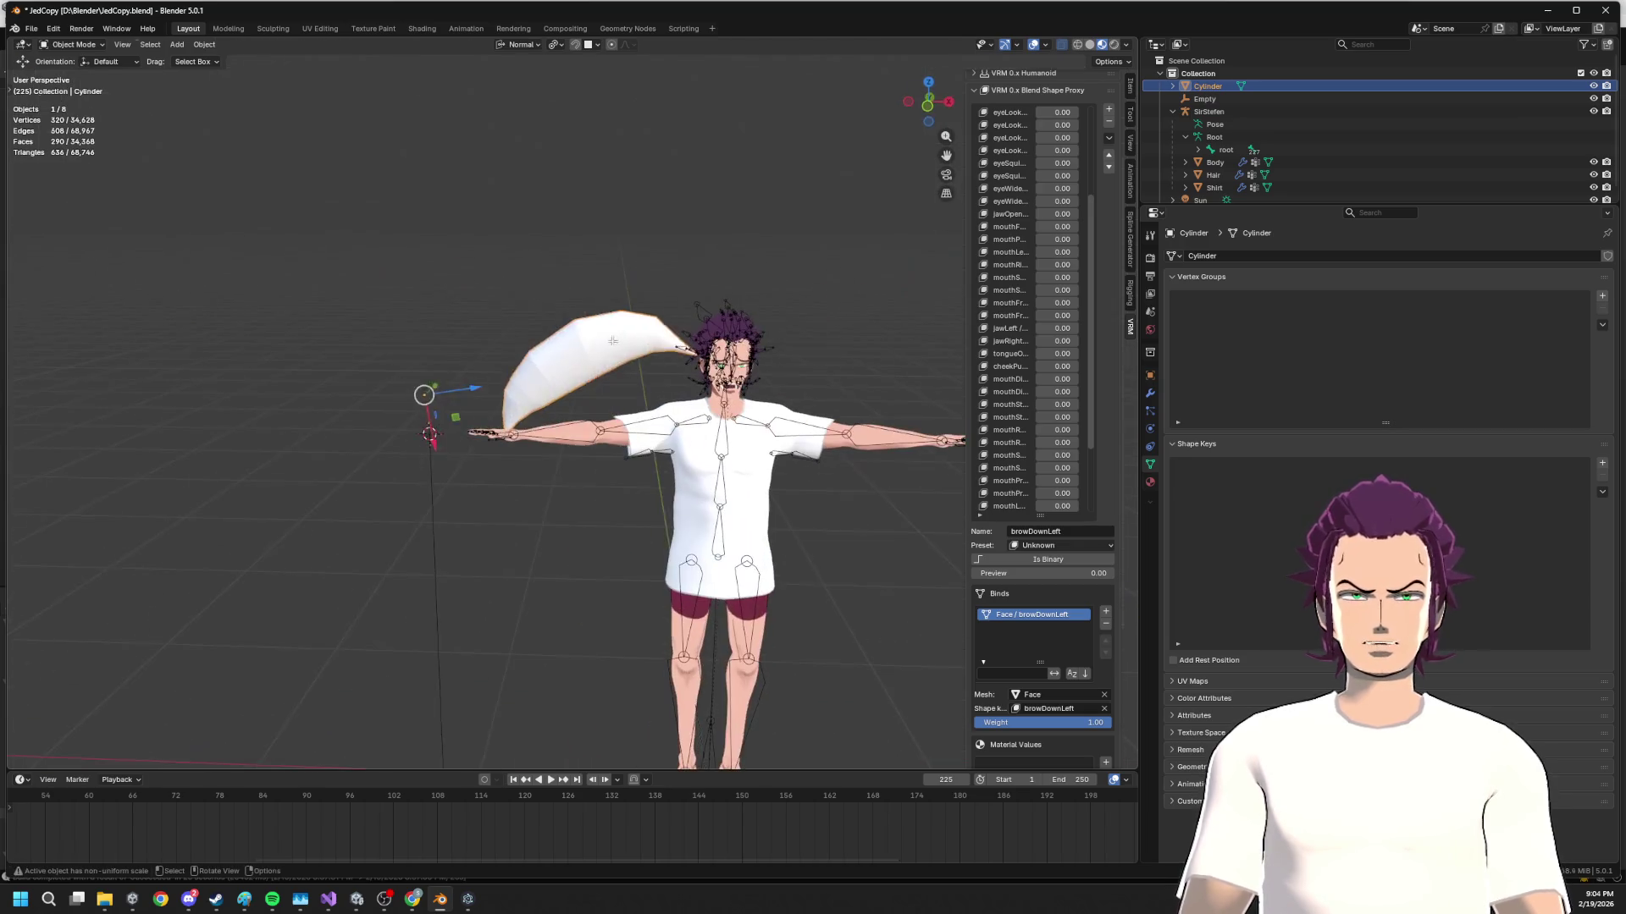
Return to Object Mode and bring up the UV Editing workspace beside the body texture
key(F3)
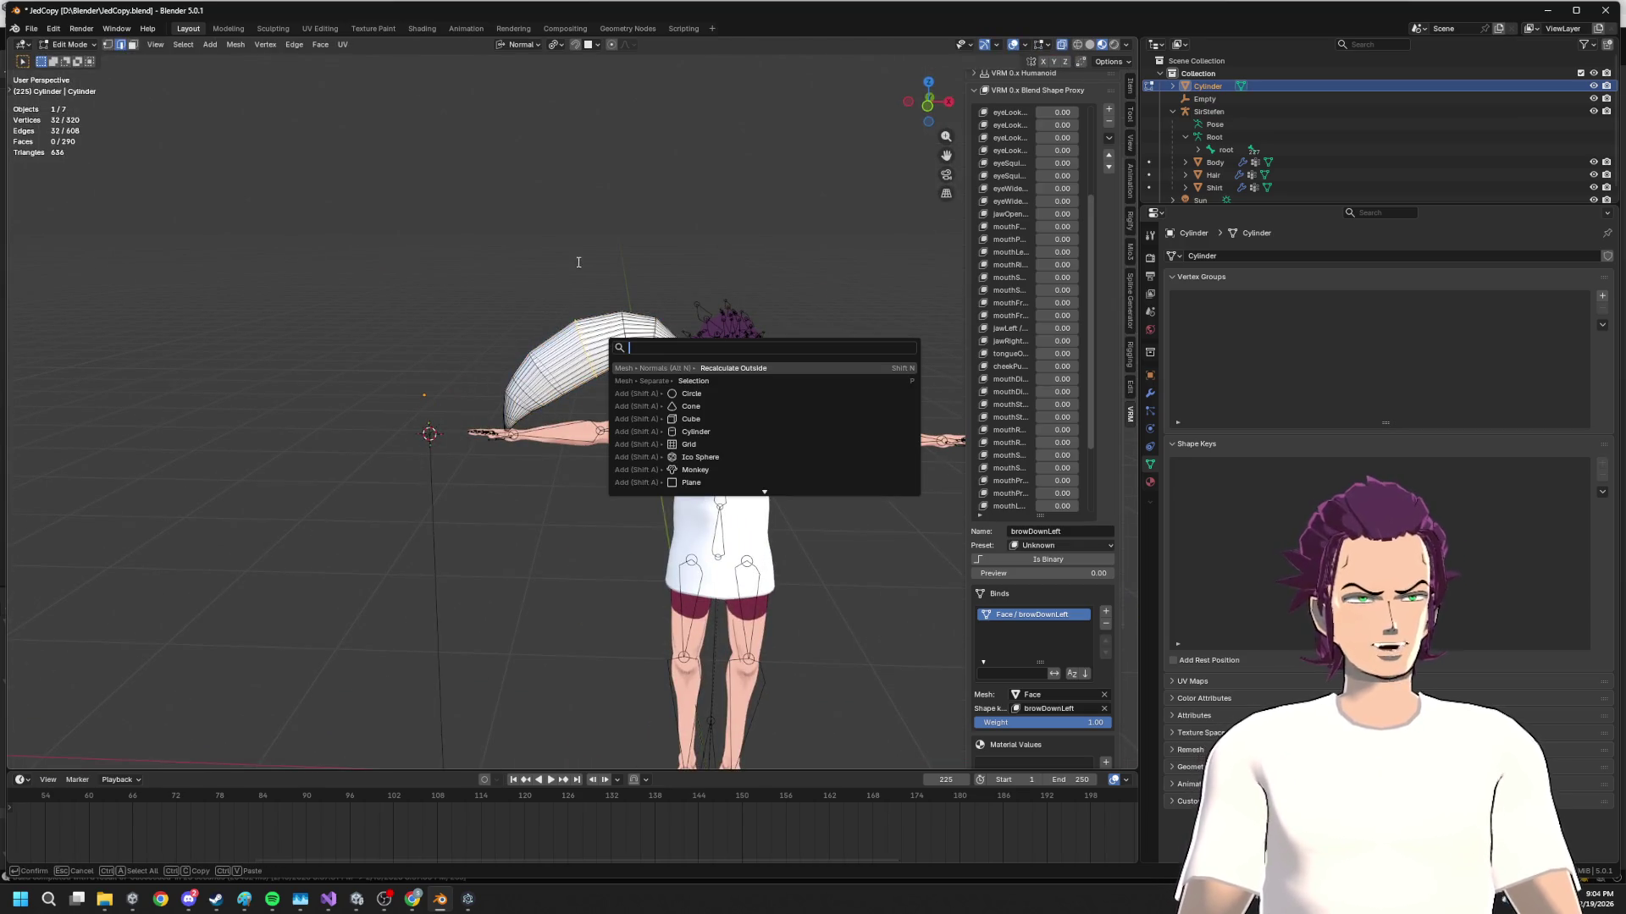
key(Escape)
key(Tab)
drag(578, 262, 593, 264)
scroll(593, 264, up, 3)
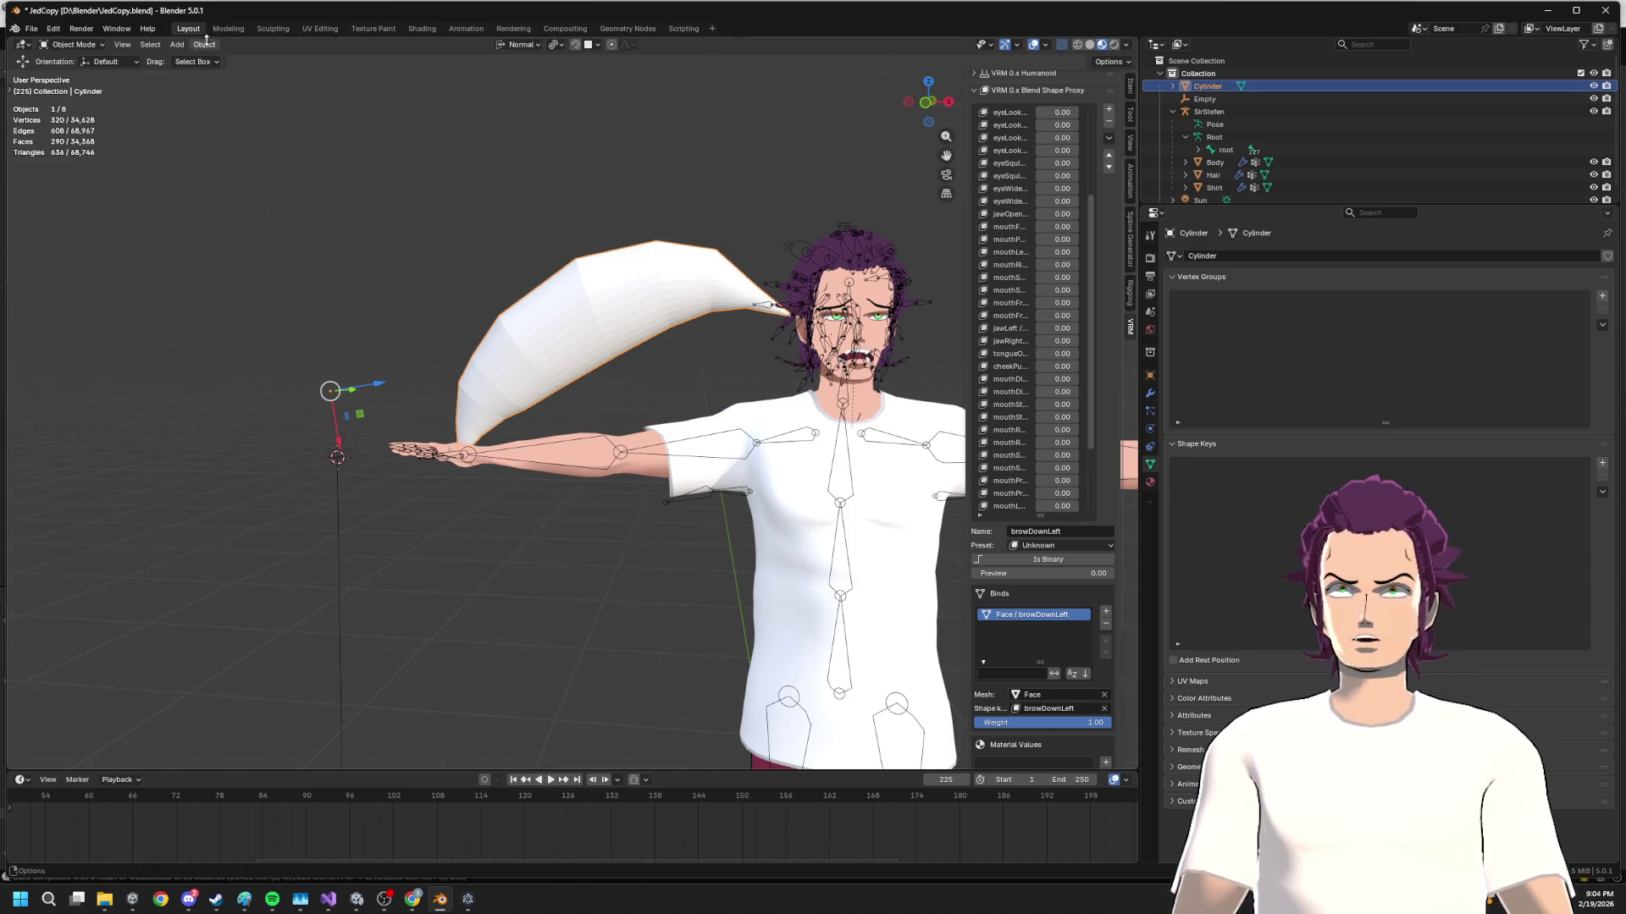
click(313, 28)
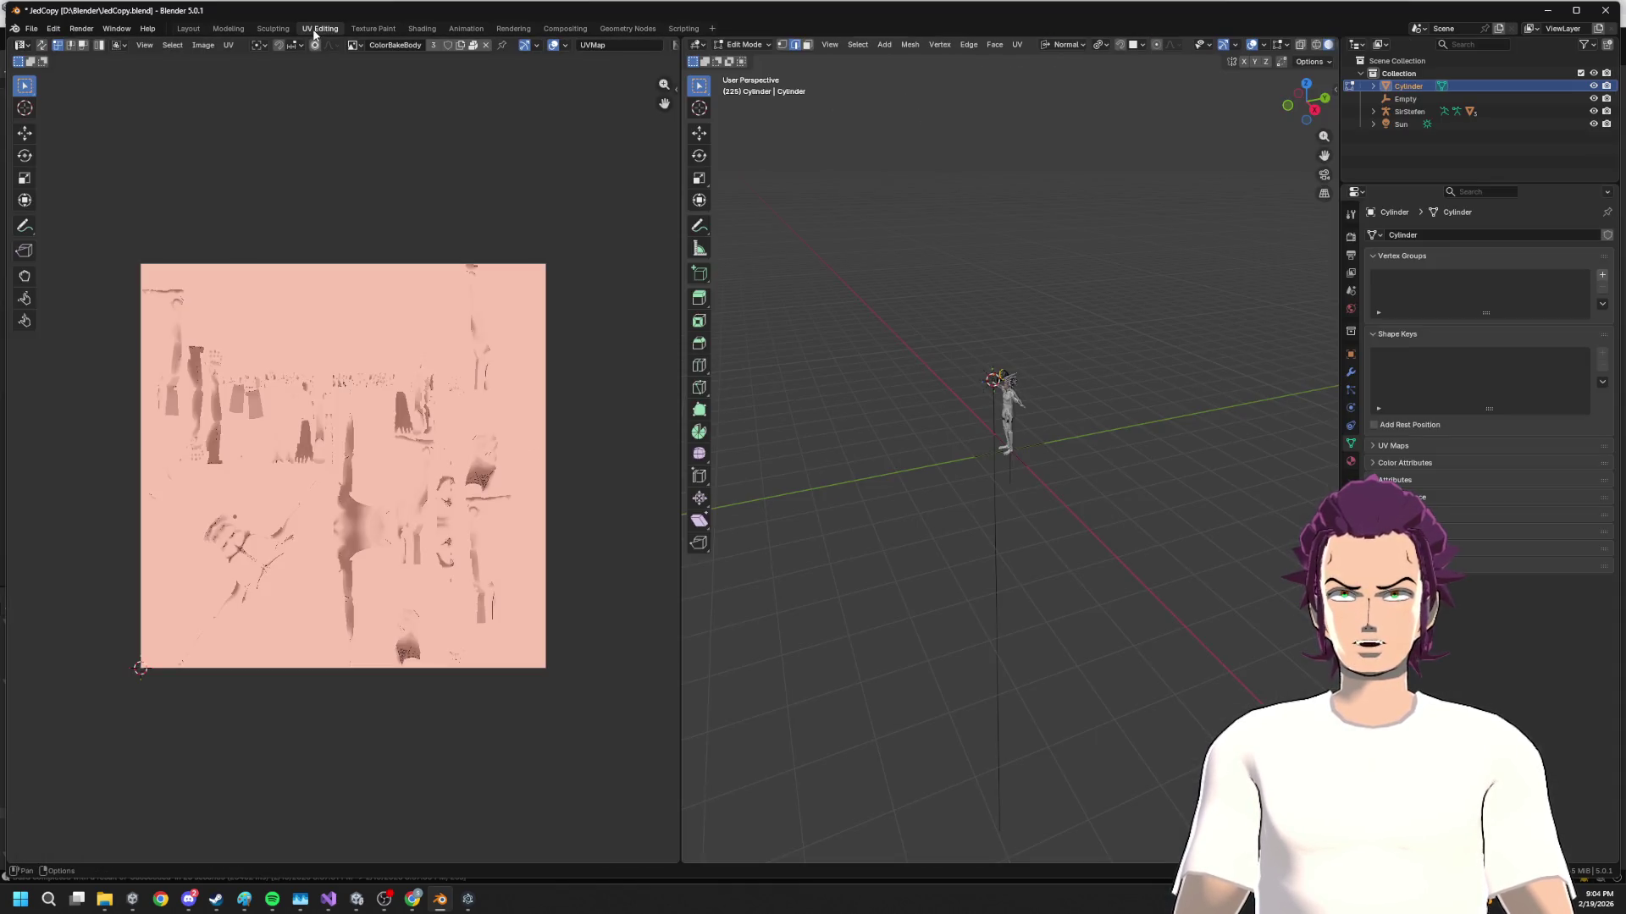
Inspect the spike's UVs in Edit Mode and glance at the Sculpting and Texture Paint workspaces
key(Tab)
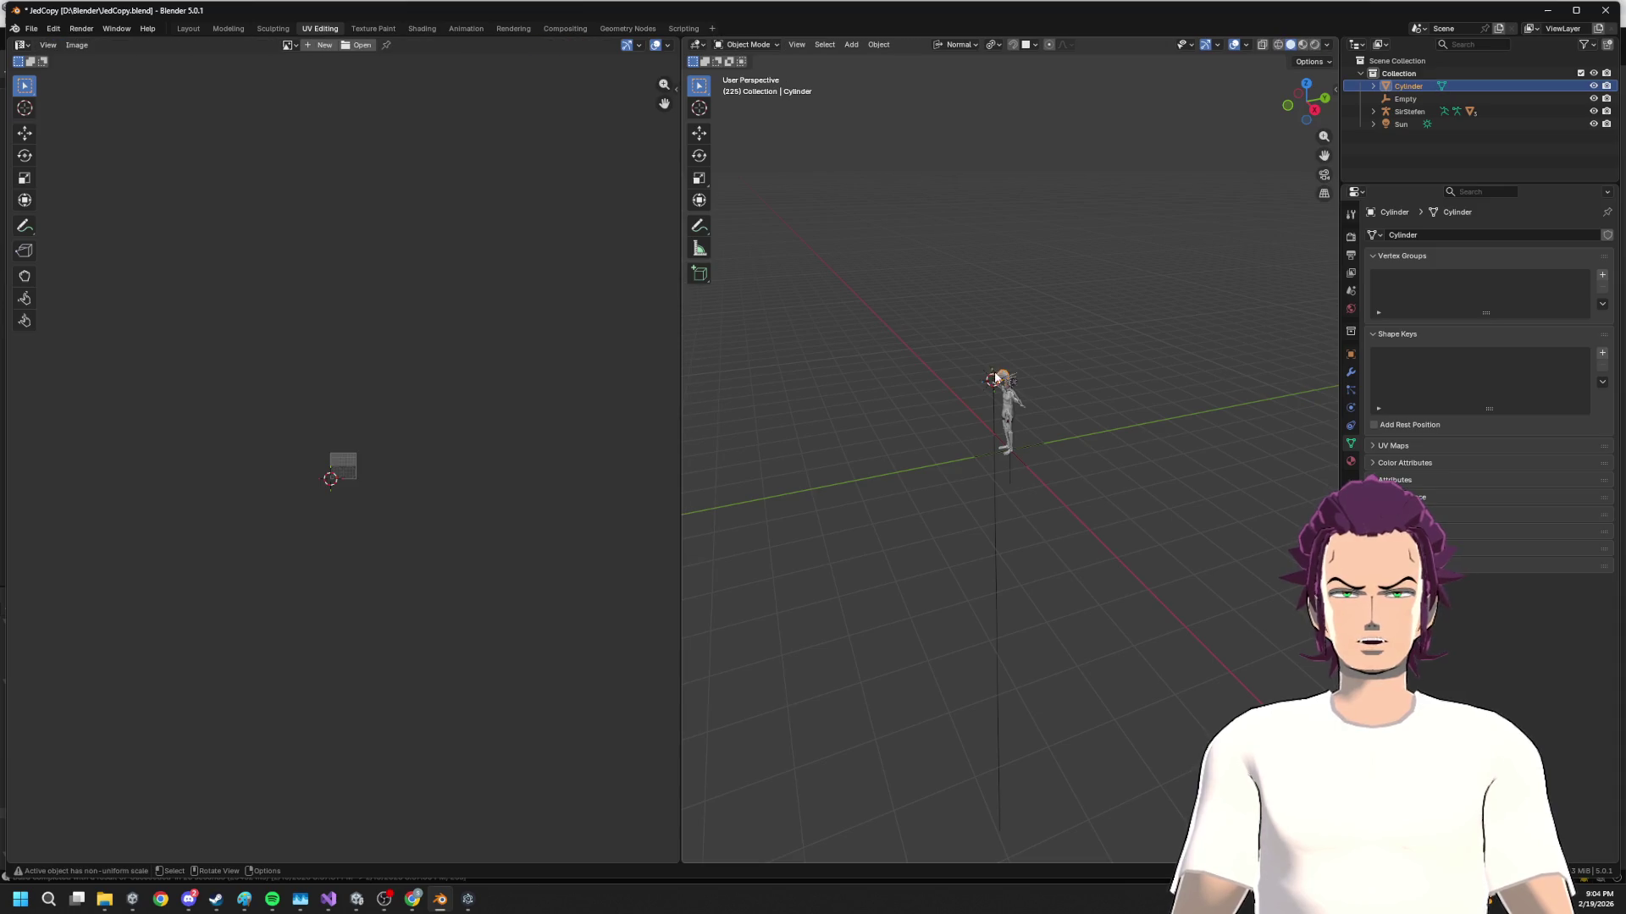
key(Tab)
scroll(381, 483, up, 9)
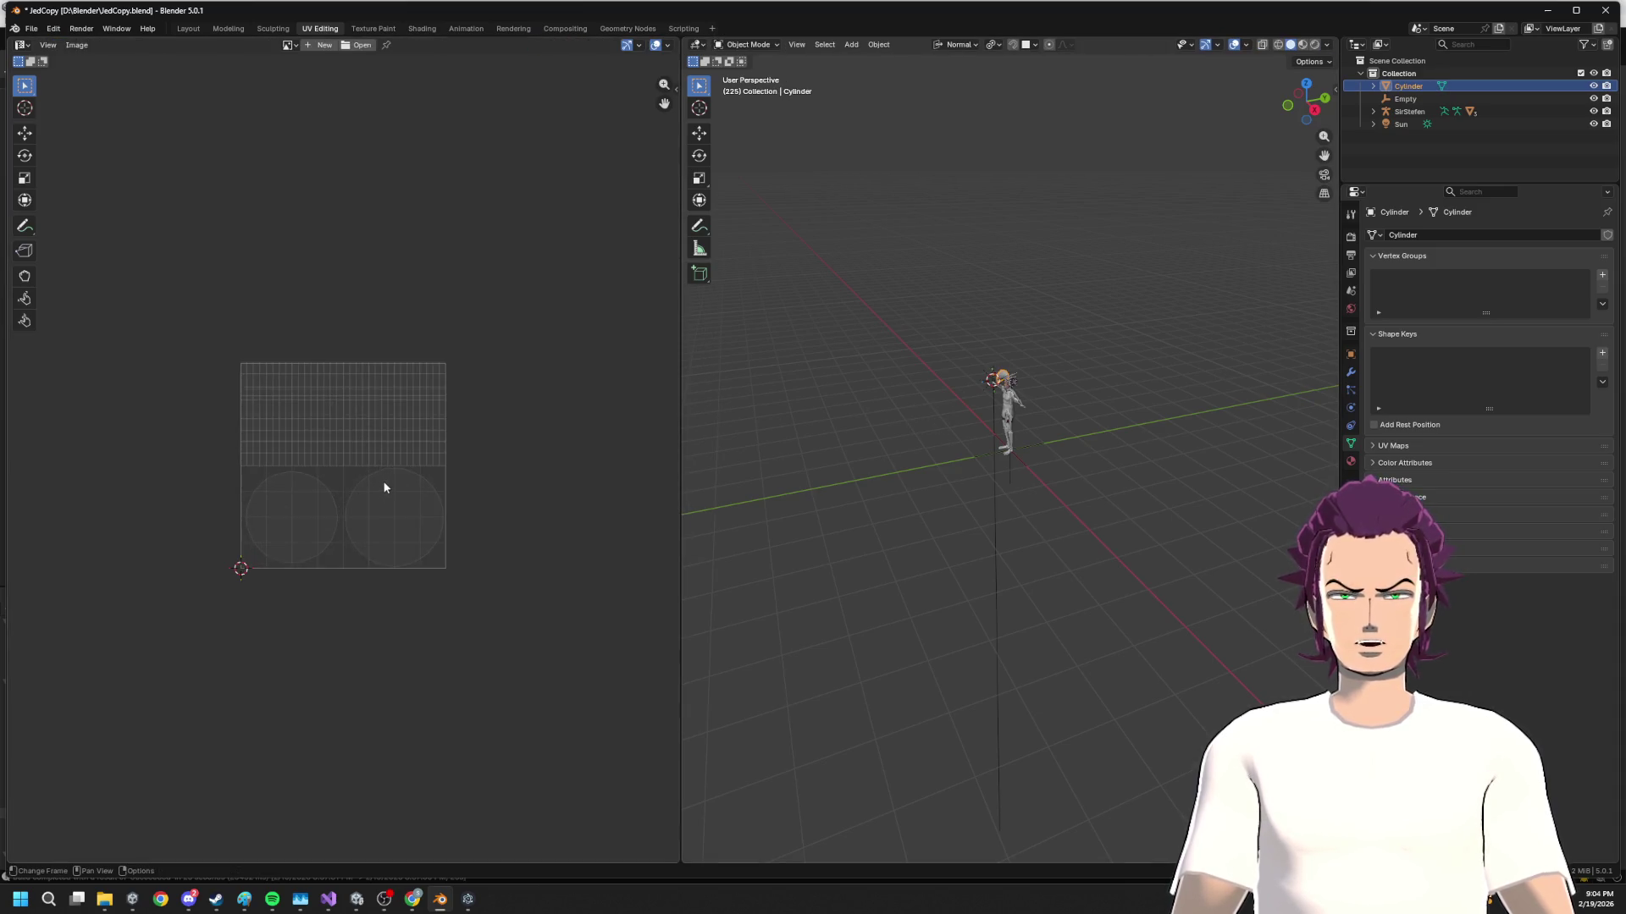
key(Tab)
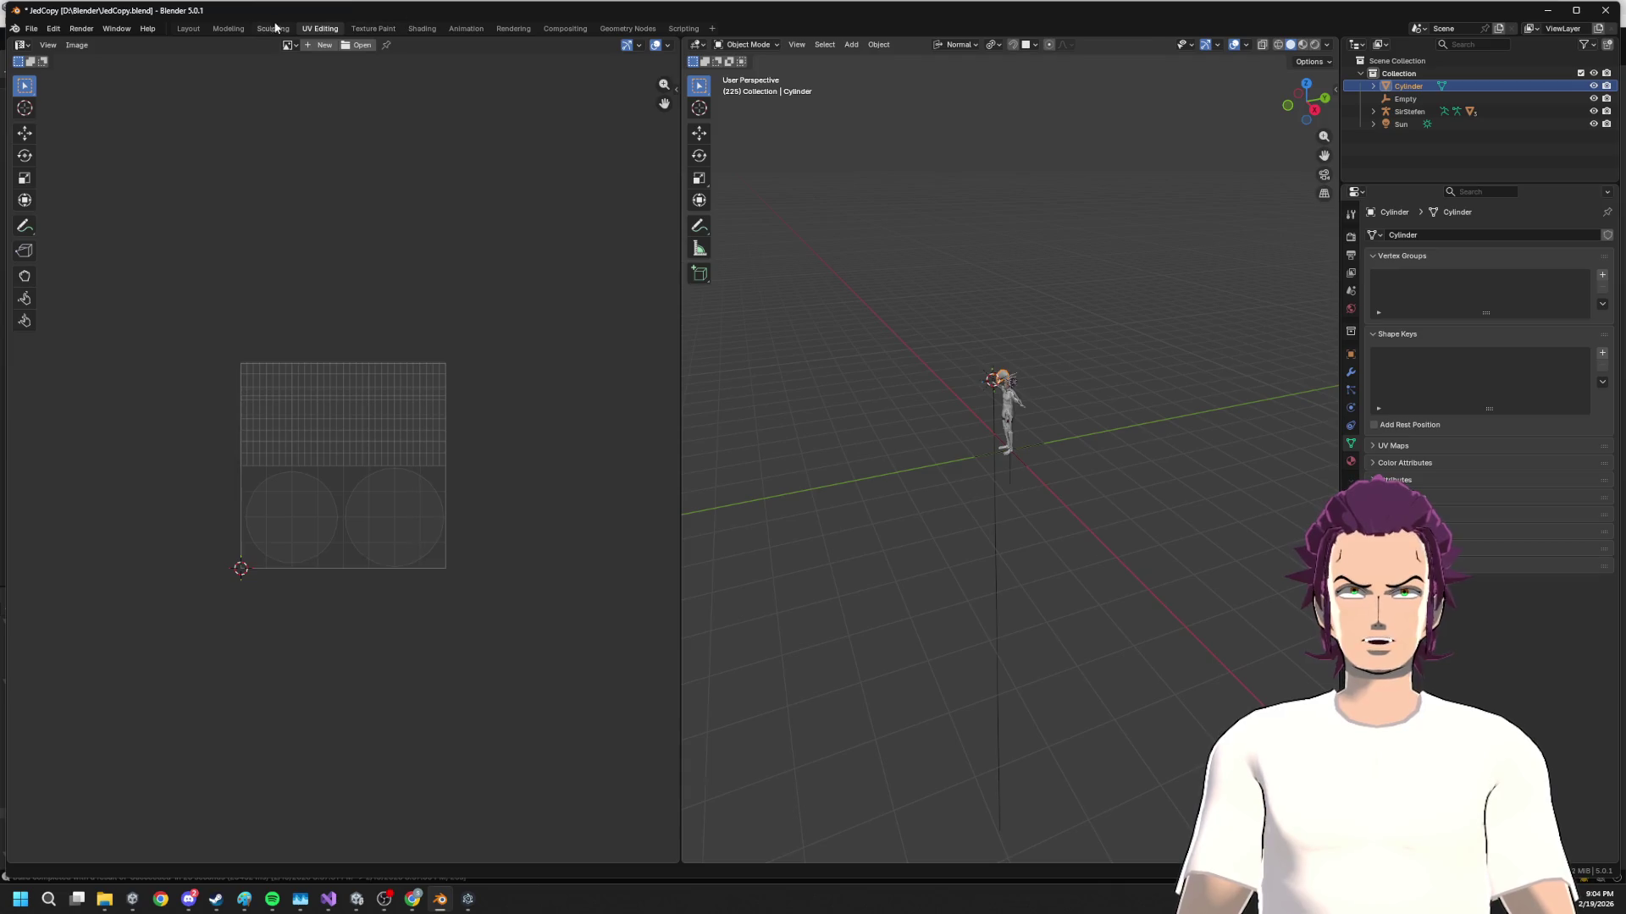
click(275, 28)
click(360, 29)
click(319, 28)
scroll(1001, 254, up, 6)
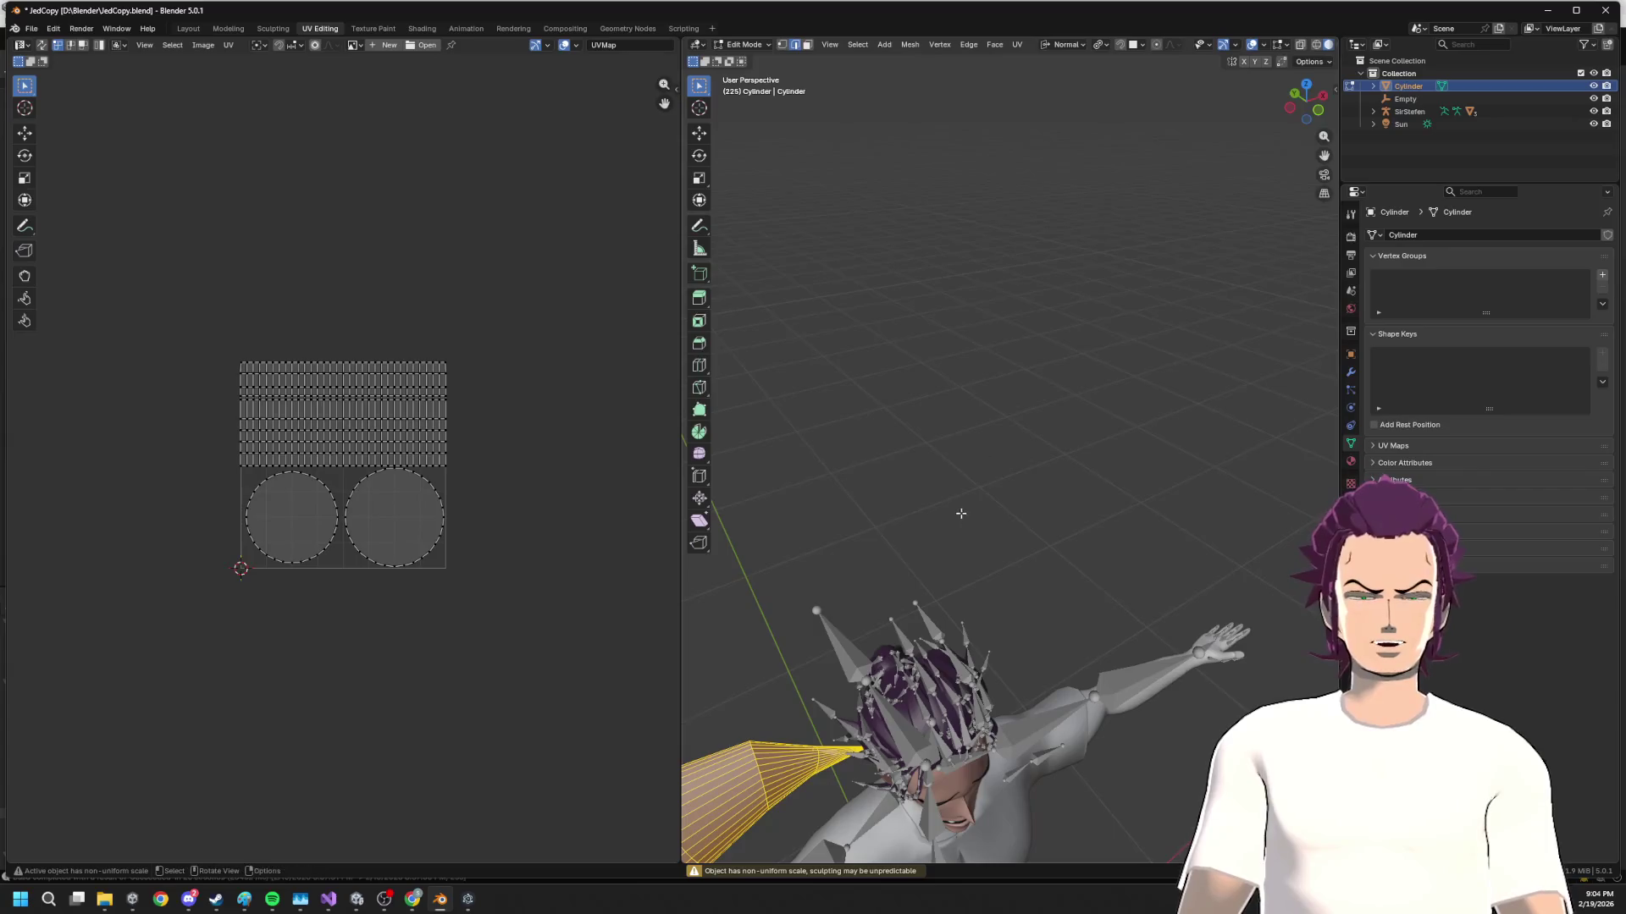
scroll(1107, 370, down, 5)
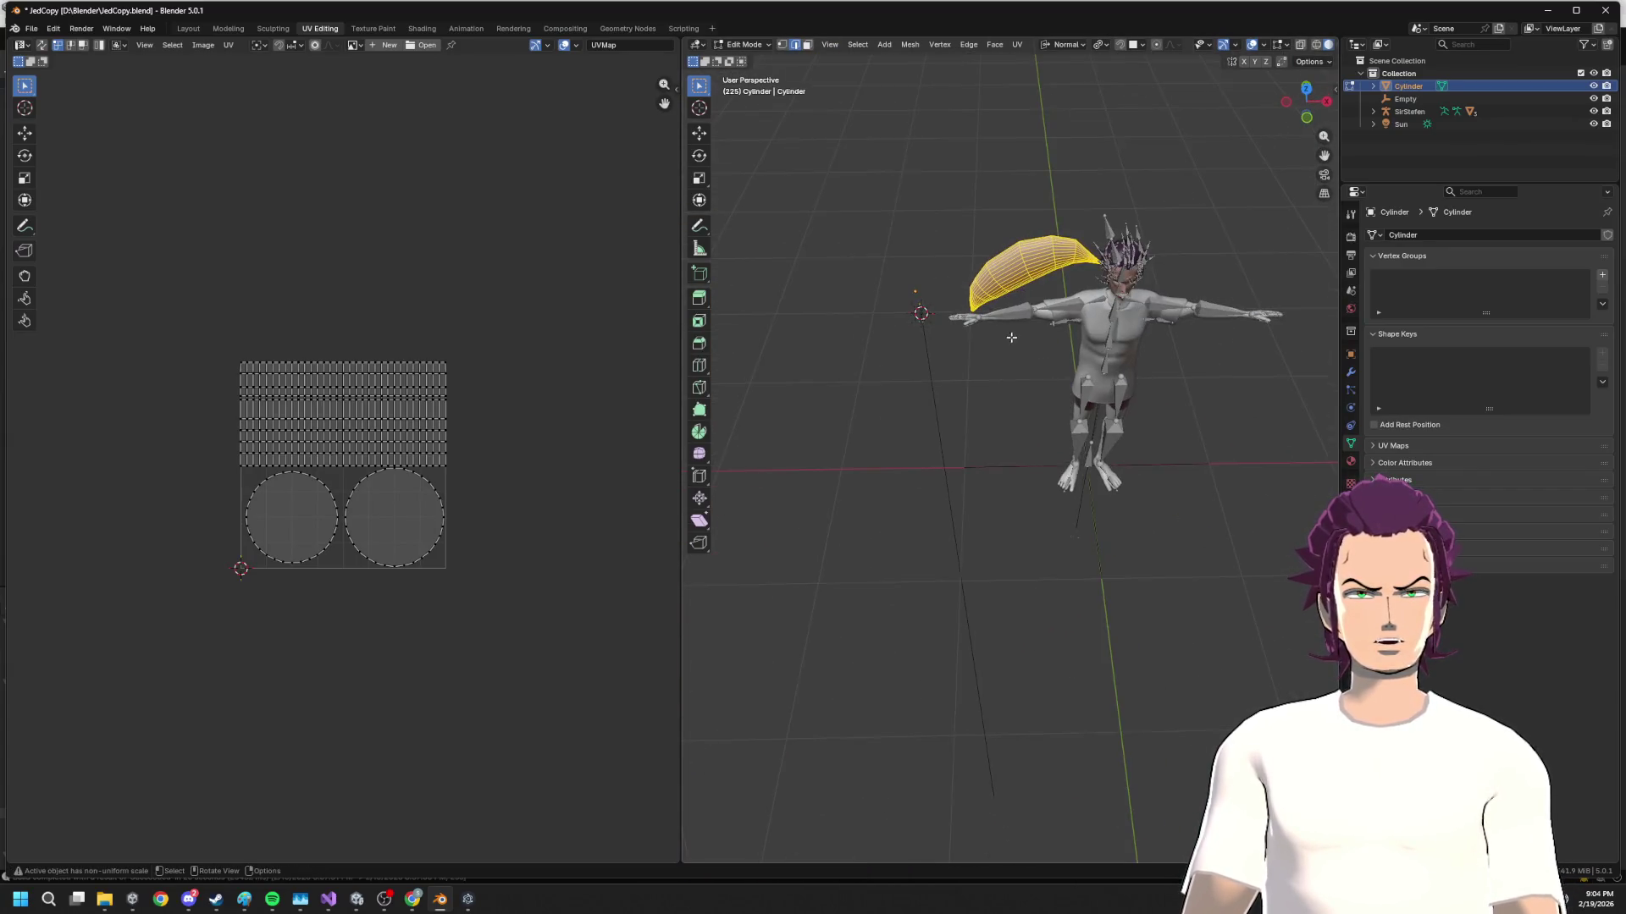
drag(1011, 337, 999, 200)
Rename the Cylinder object to CryClinder in the Outliner and return to Layout
double_click(1416, 85)
text(ryC)
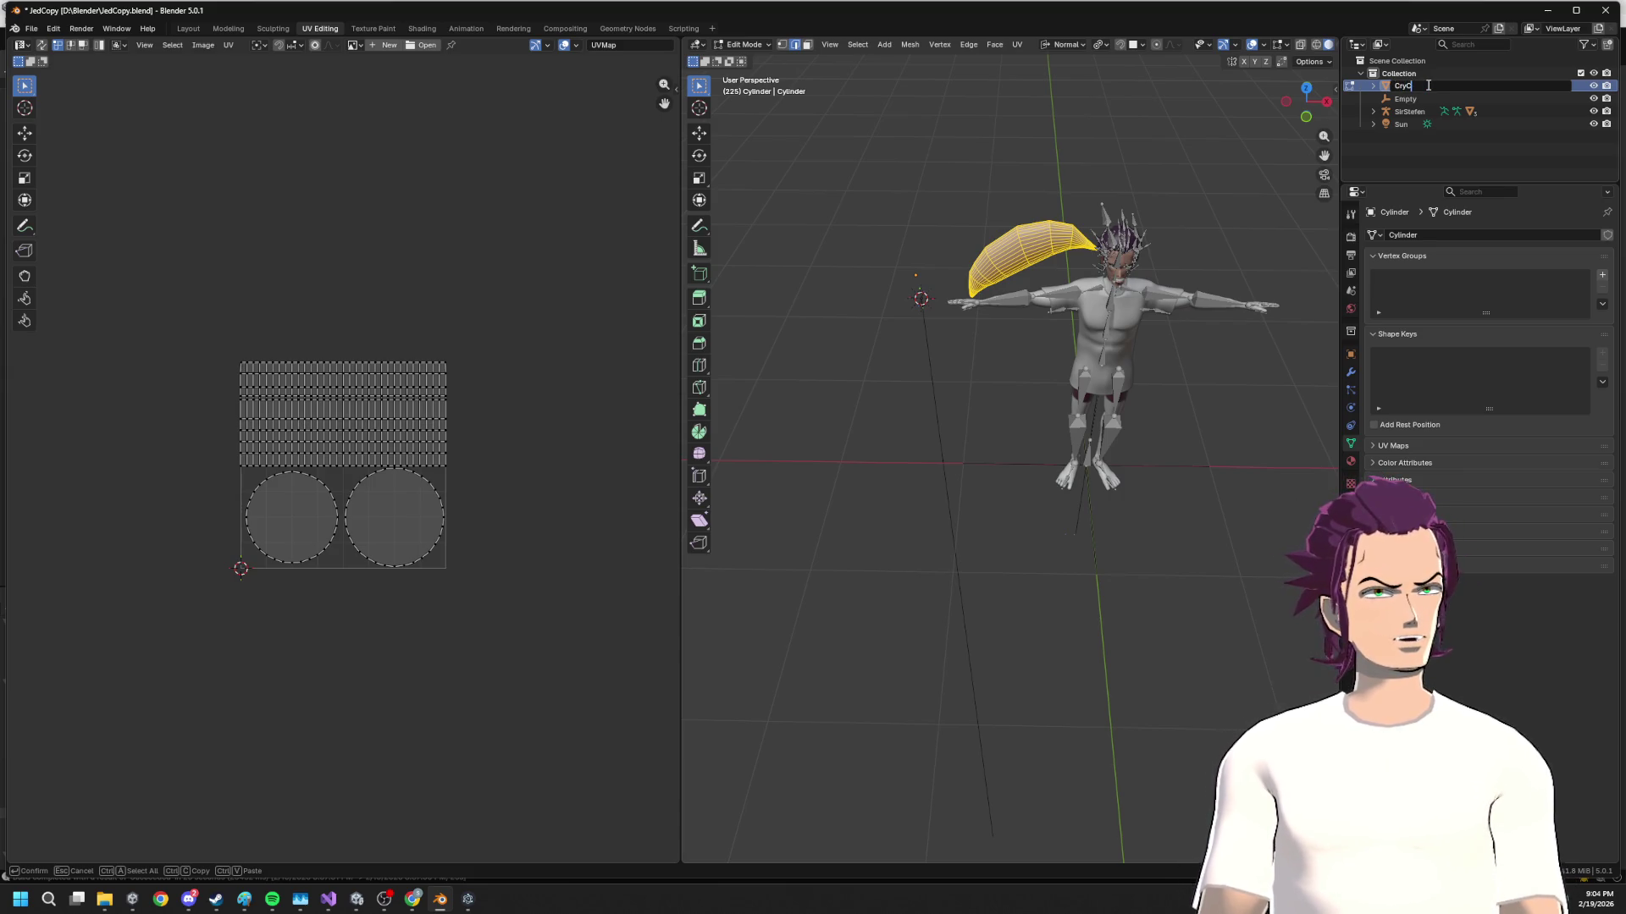
text(linder)
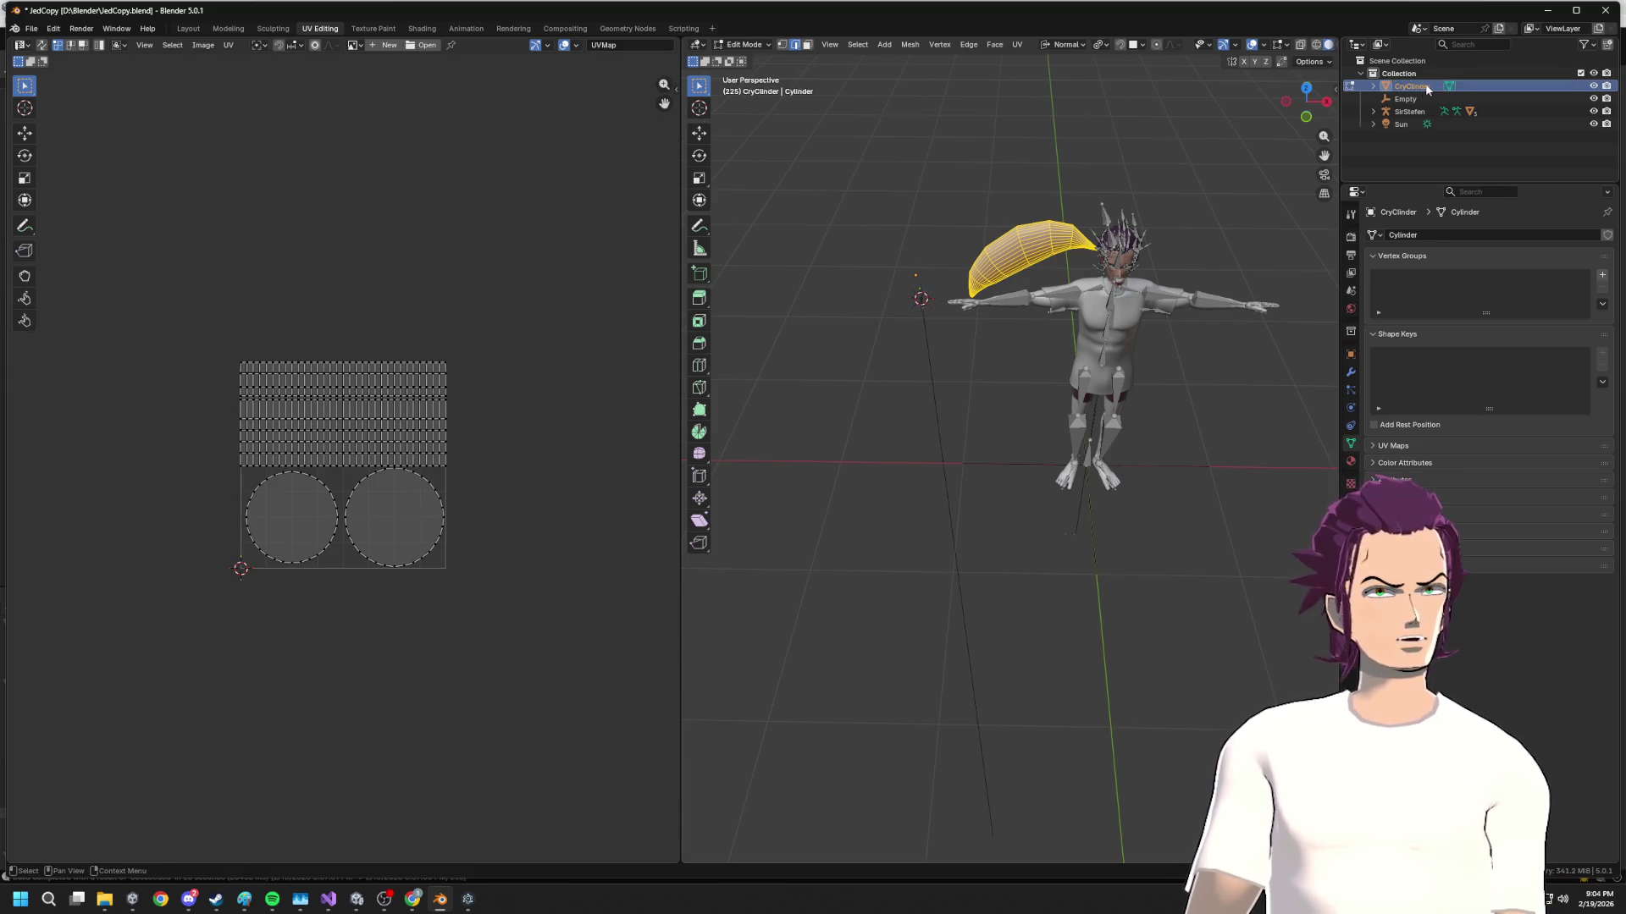
key(Return)
scroll(904, 336, up, 5)
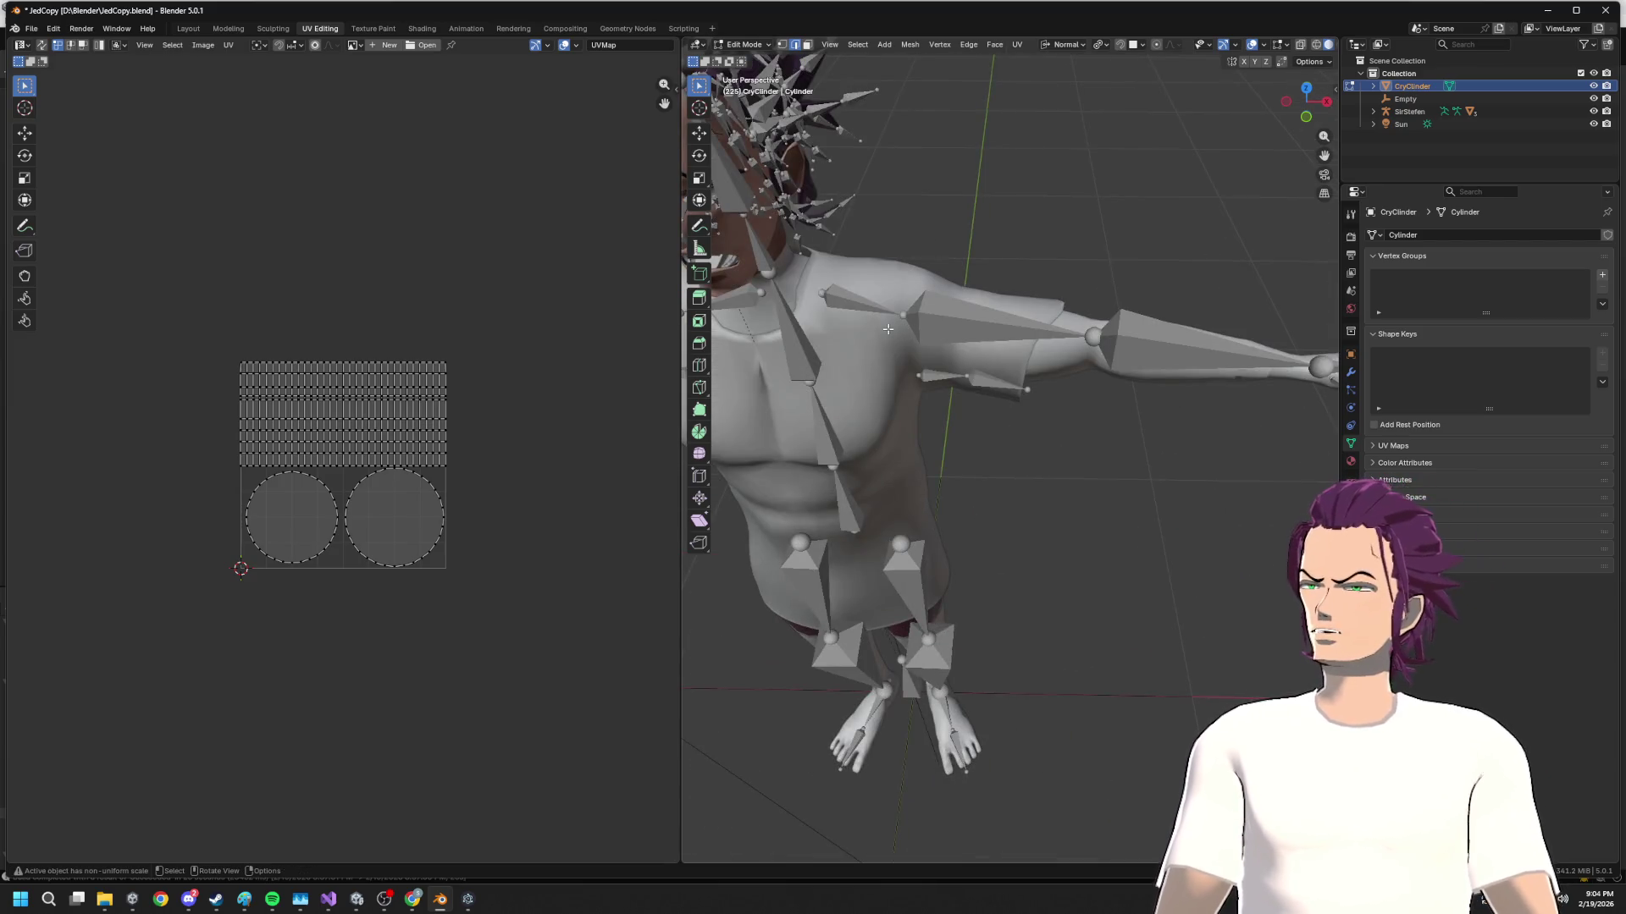
scroll(870, 333, up, 3)
scroll(870, 334, down, 10)
drag(870, 333, 978, 287)
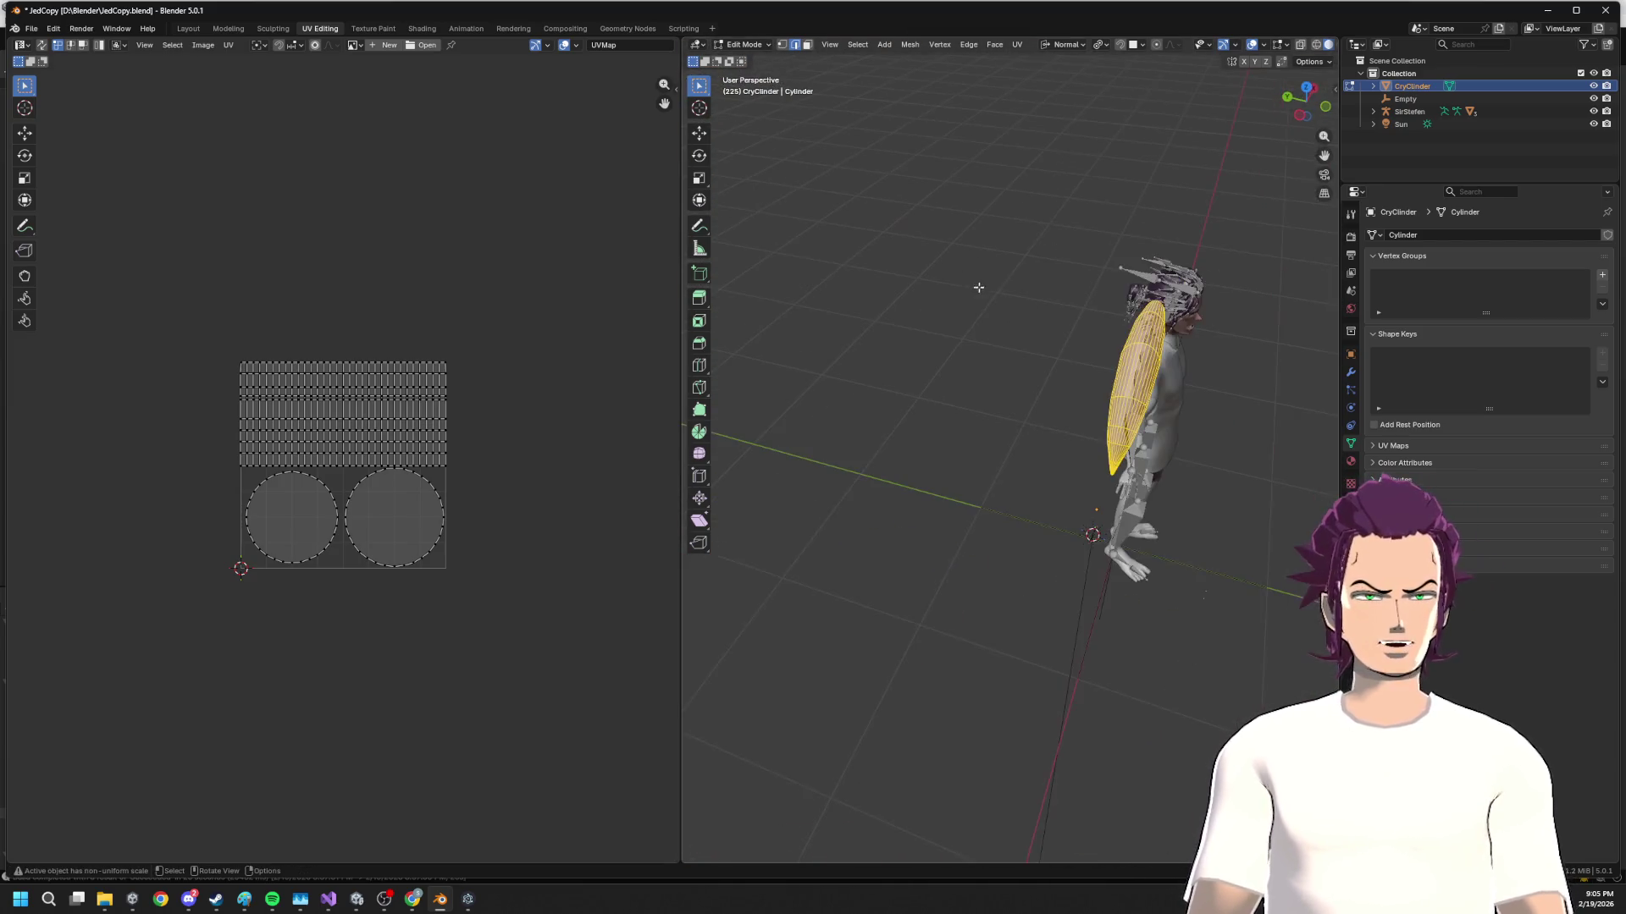
click(188, 29)
scroll(695, 273, up, 6)
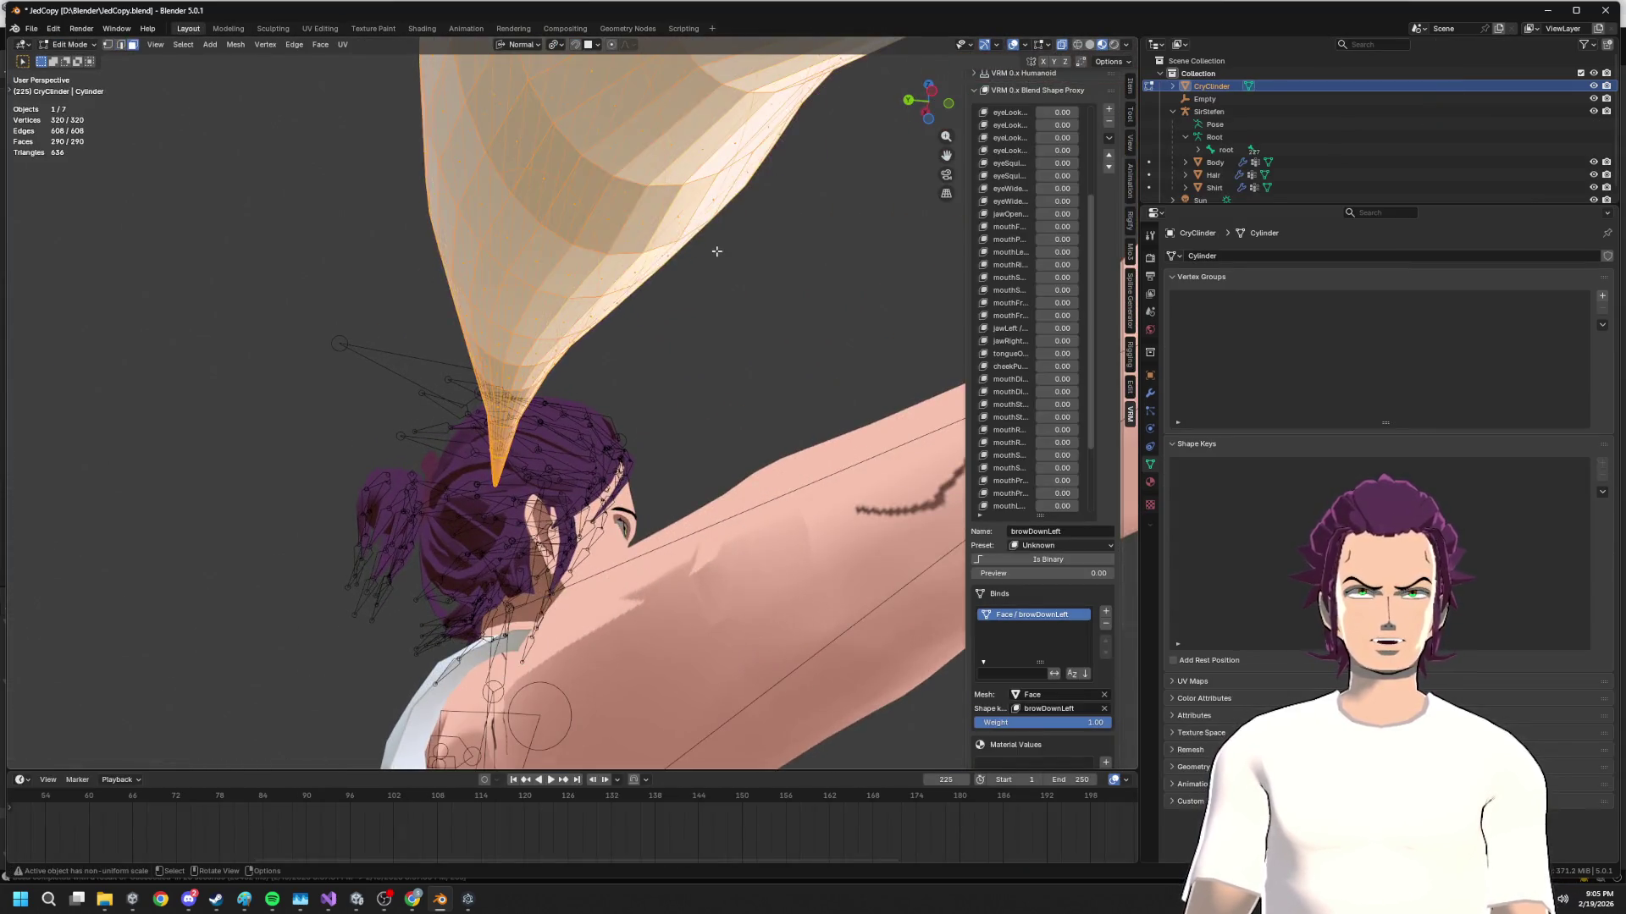
Select the spike's tip cap faces and delete them to open the tip
key(3)
click(661, 302)
key(KP_Decimal)
mouse_move(666, 300)
mouse_down()
mouse_move(626, 321)
mouse_move(561, 311)
mouse_up()
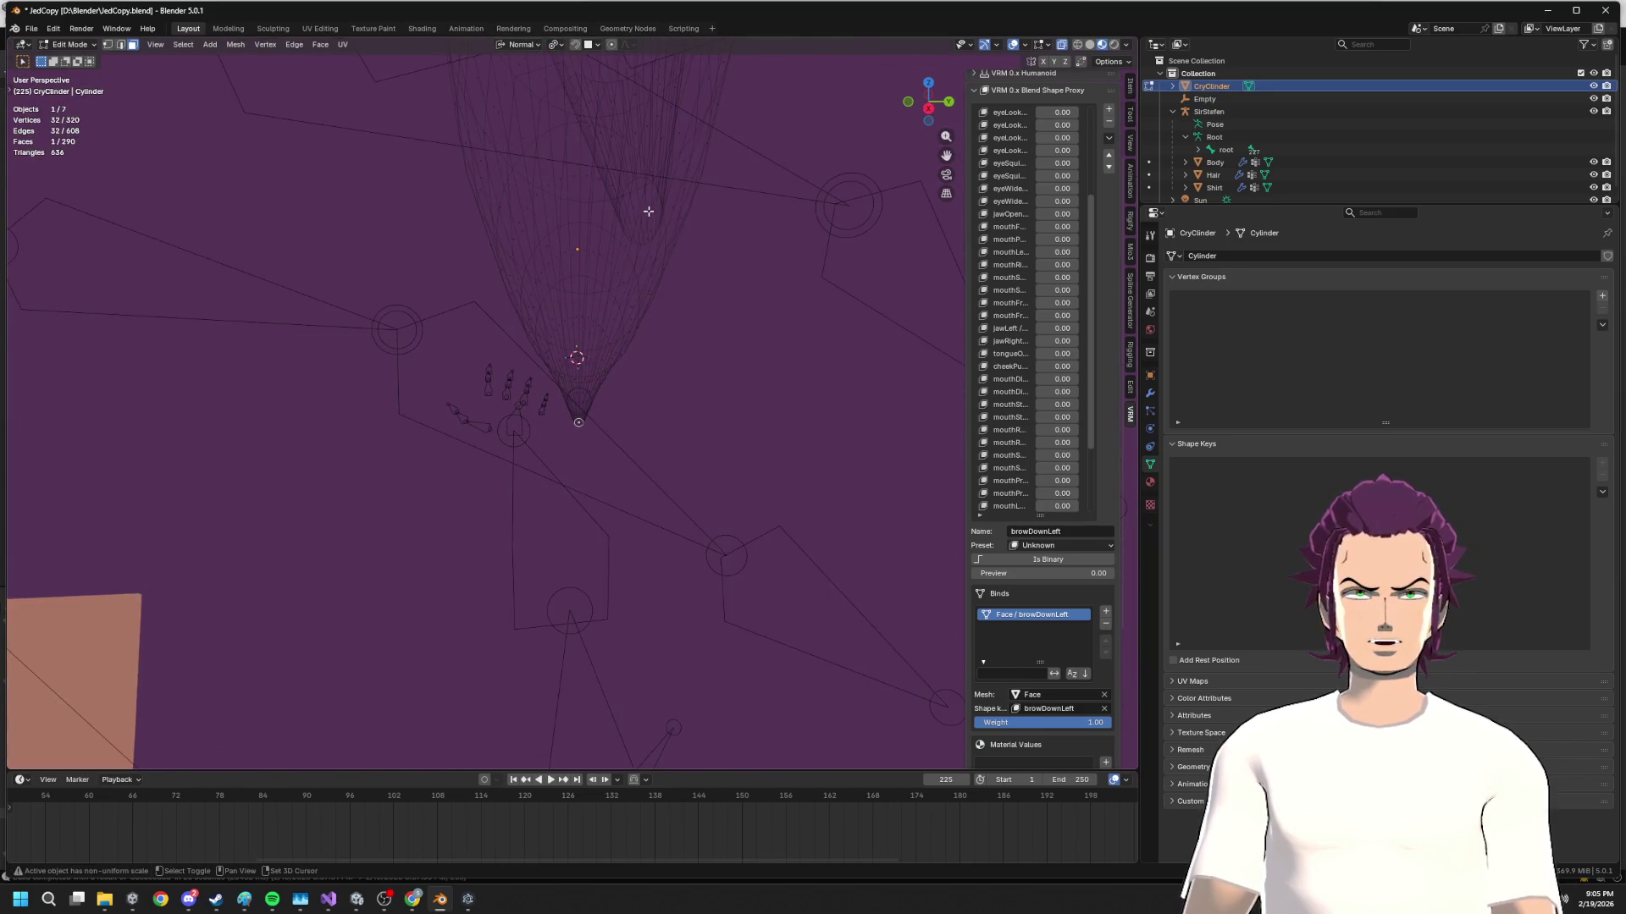
key(x)
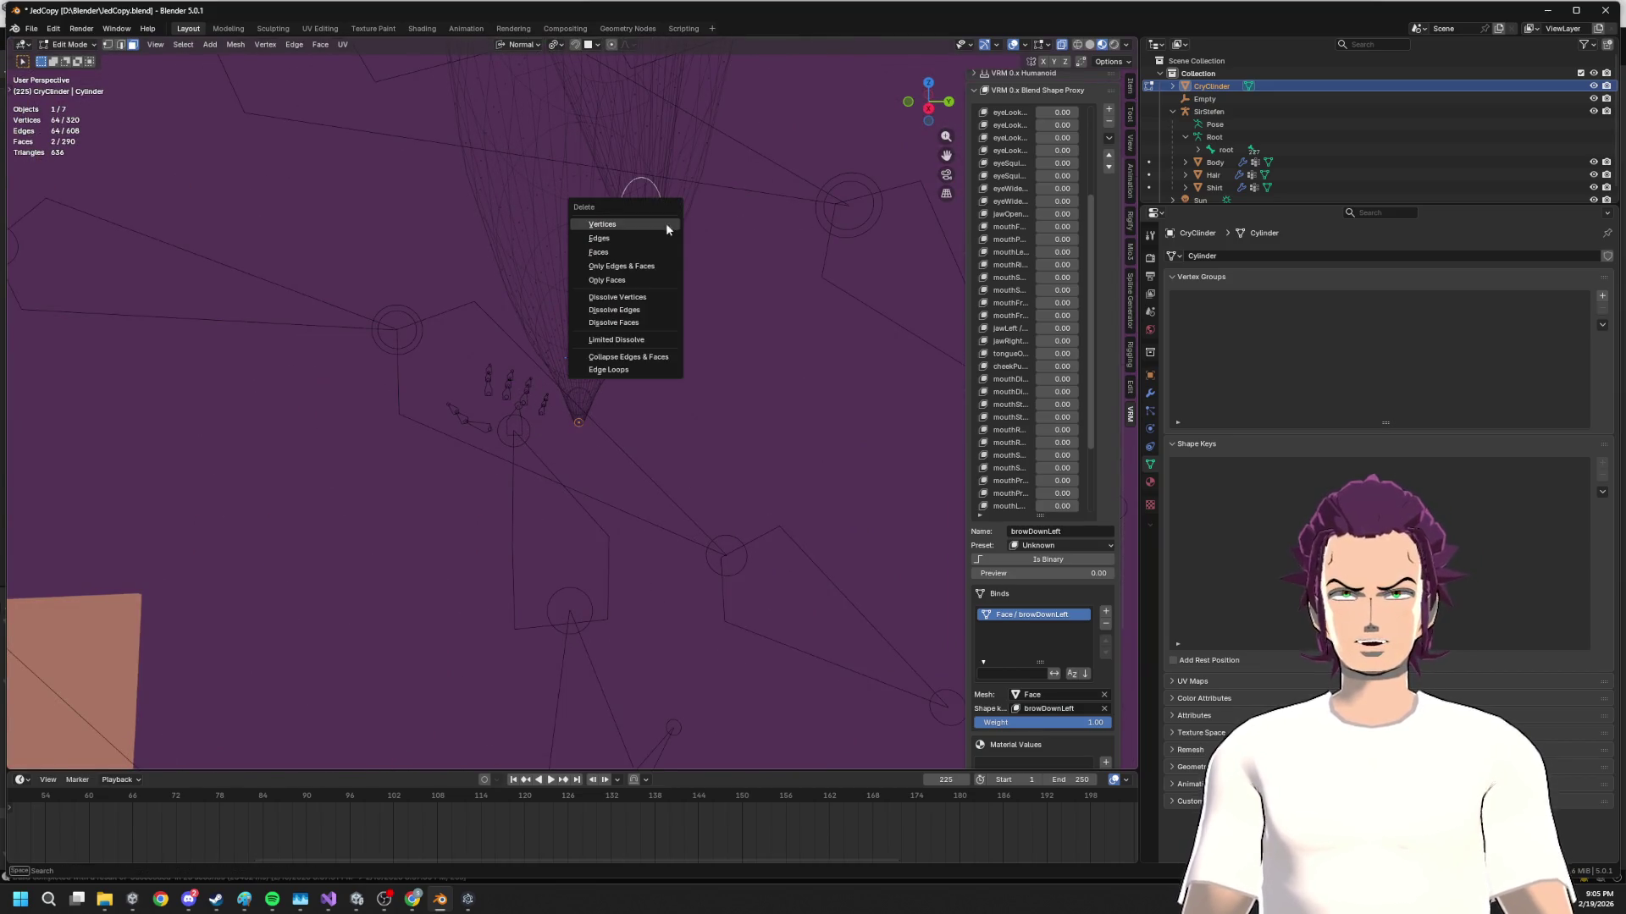
click(643, 262)
scroll(765, 256, down, 5)
scroll(764, 257, down, 5)
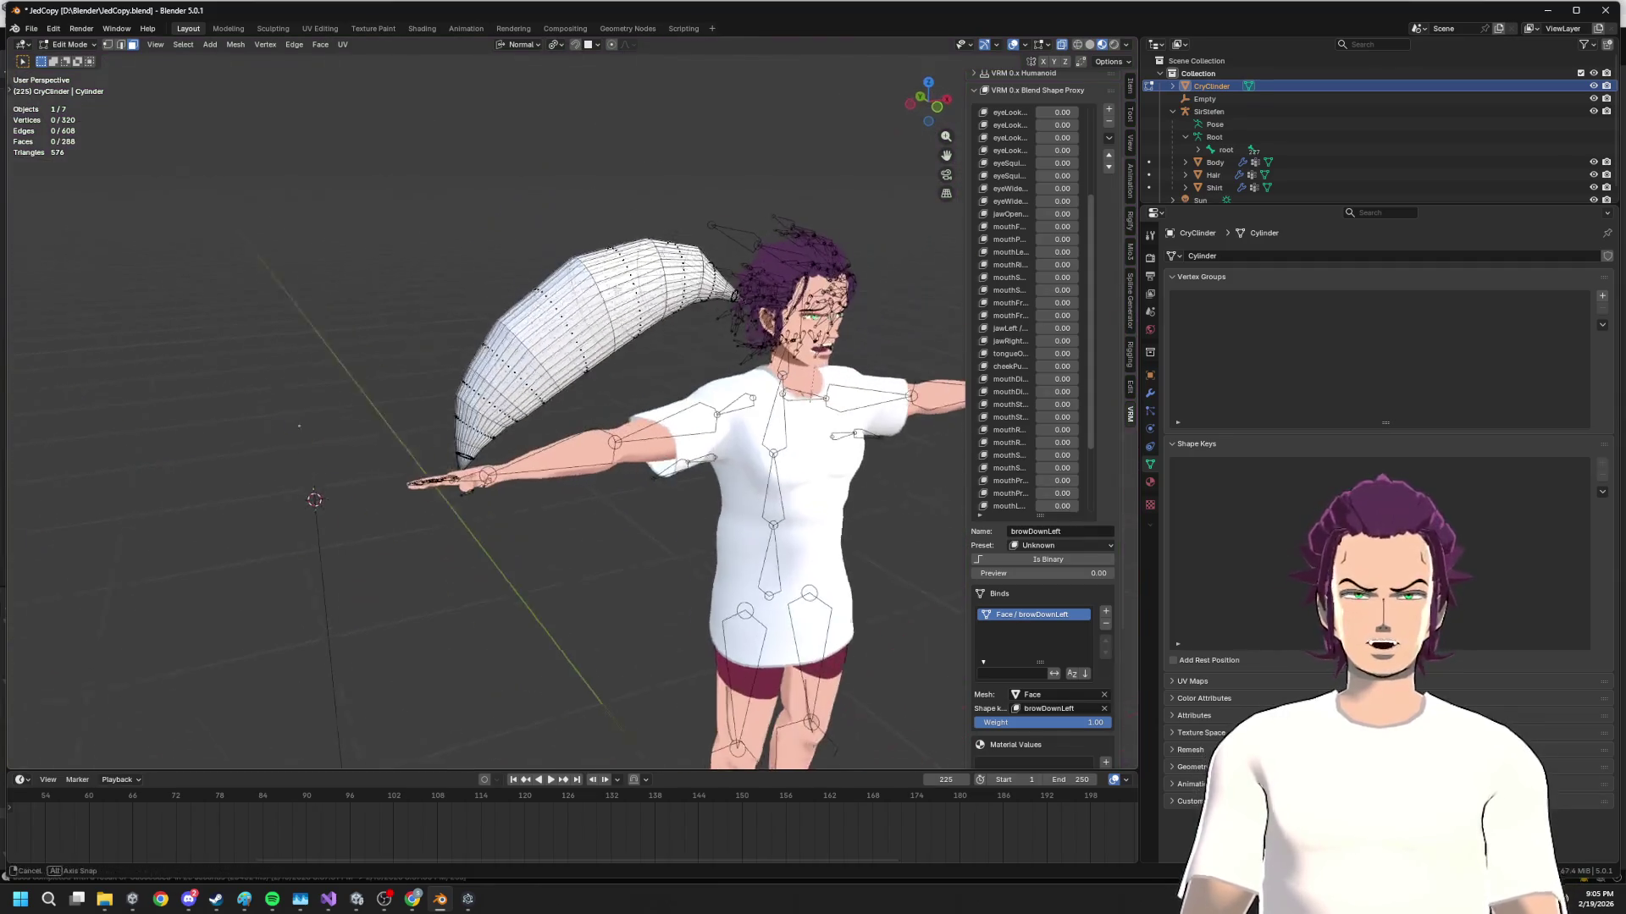
Apply Shade Smooth to the spike in Object Mode
key(Tab)
key(F3)
text(smo)
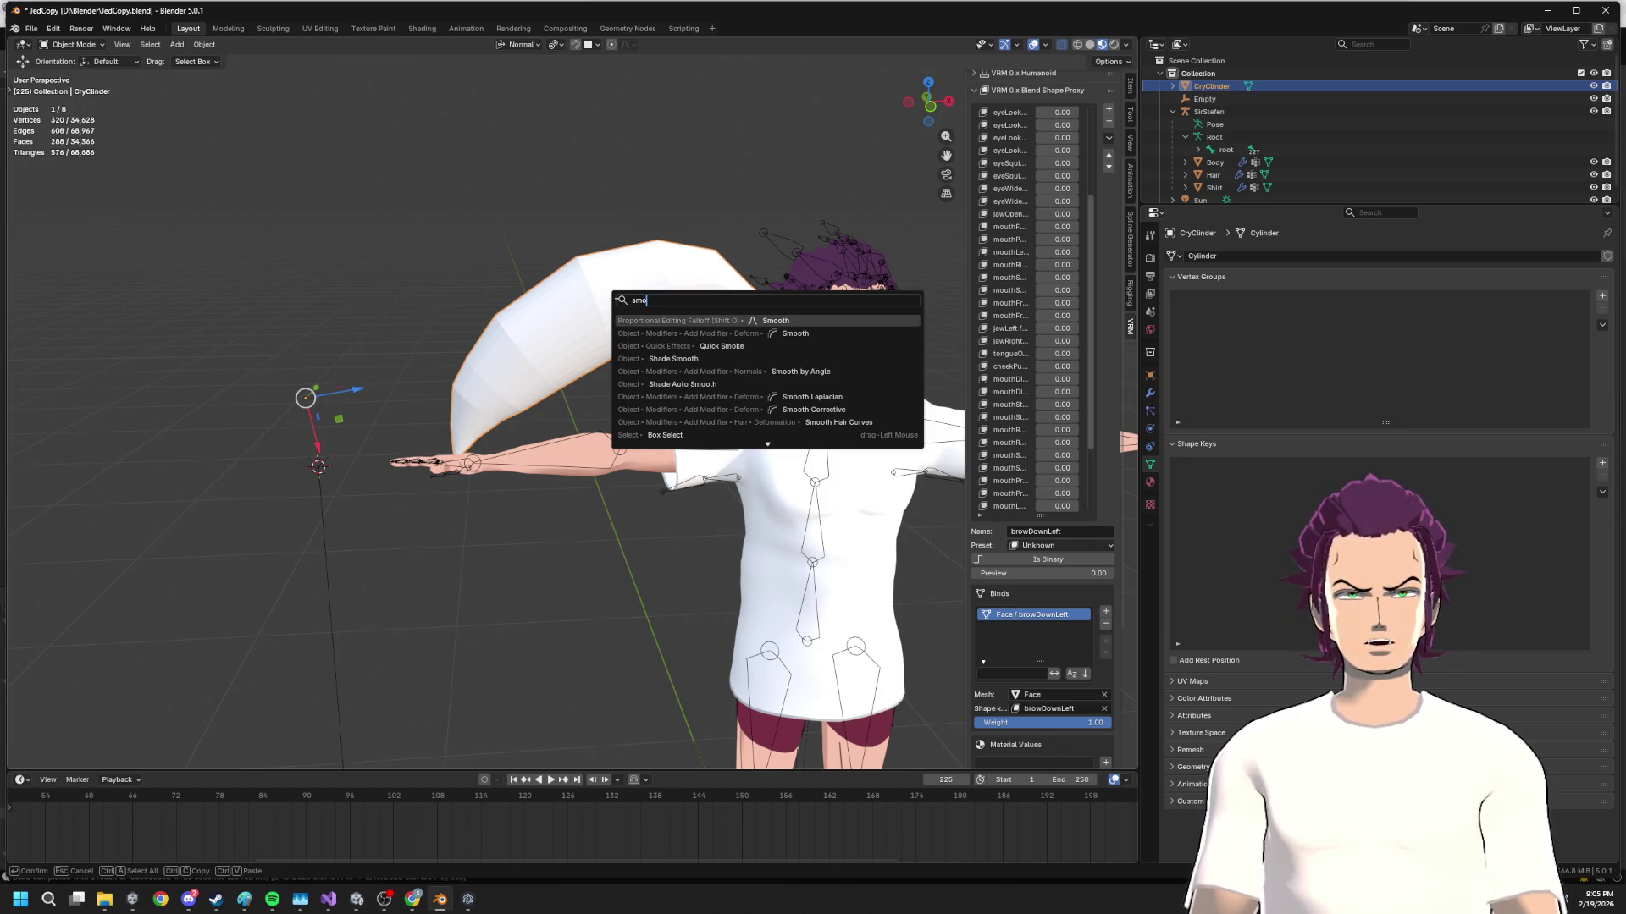
key(Down)
key(Down)
key(Down)
key(Return)
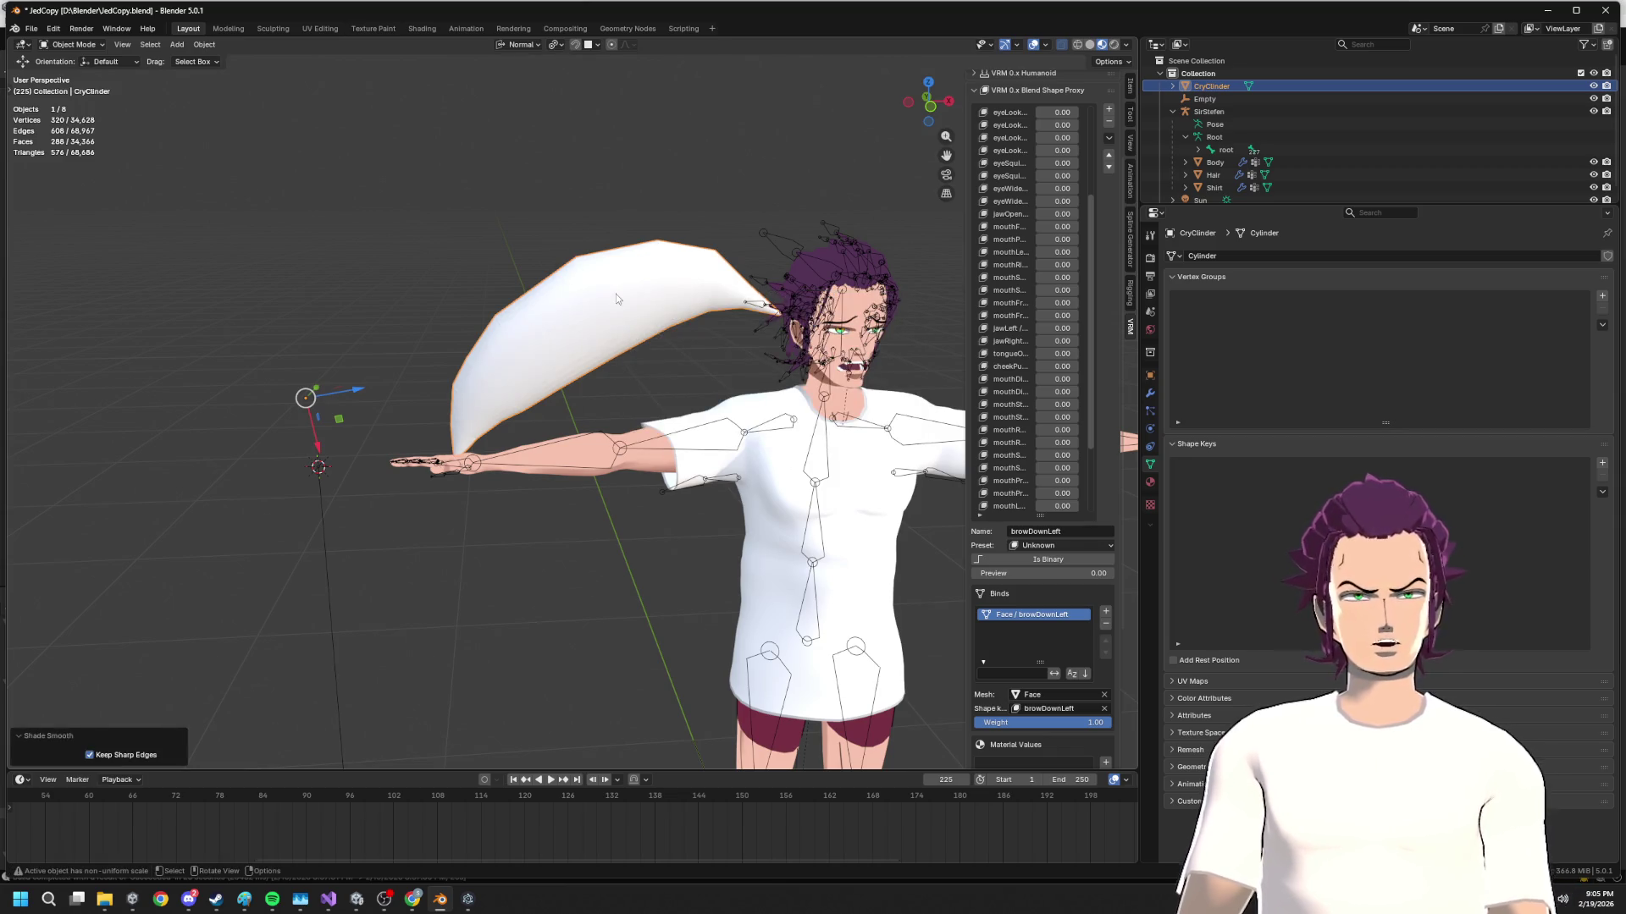
click(31, 30)
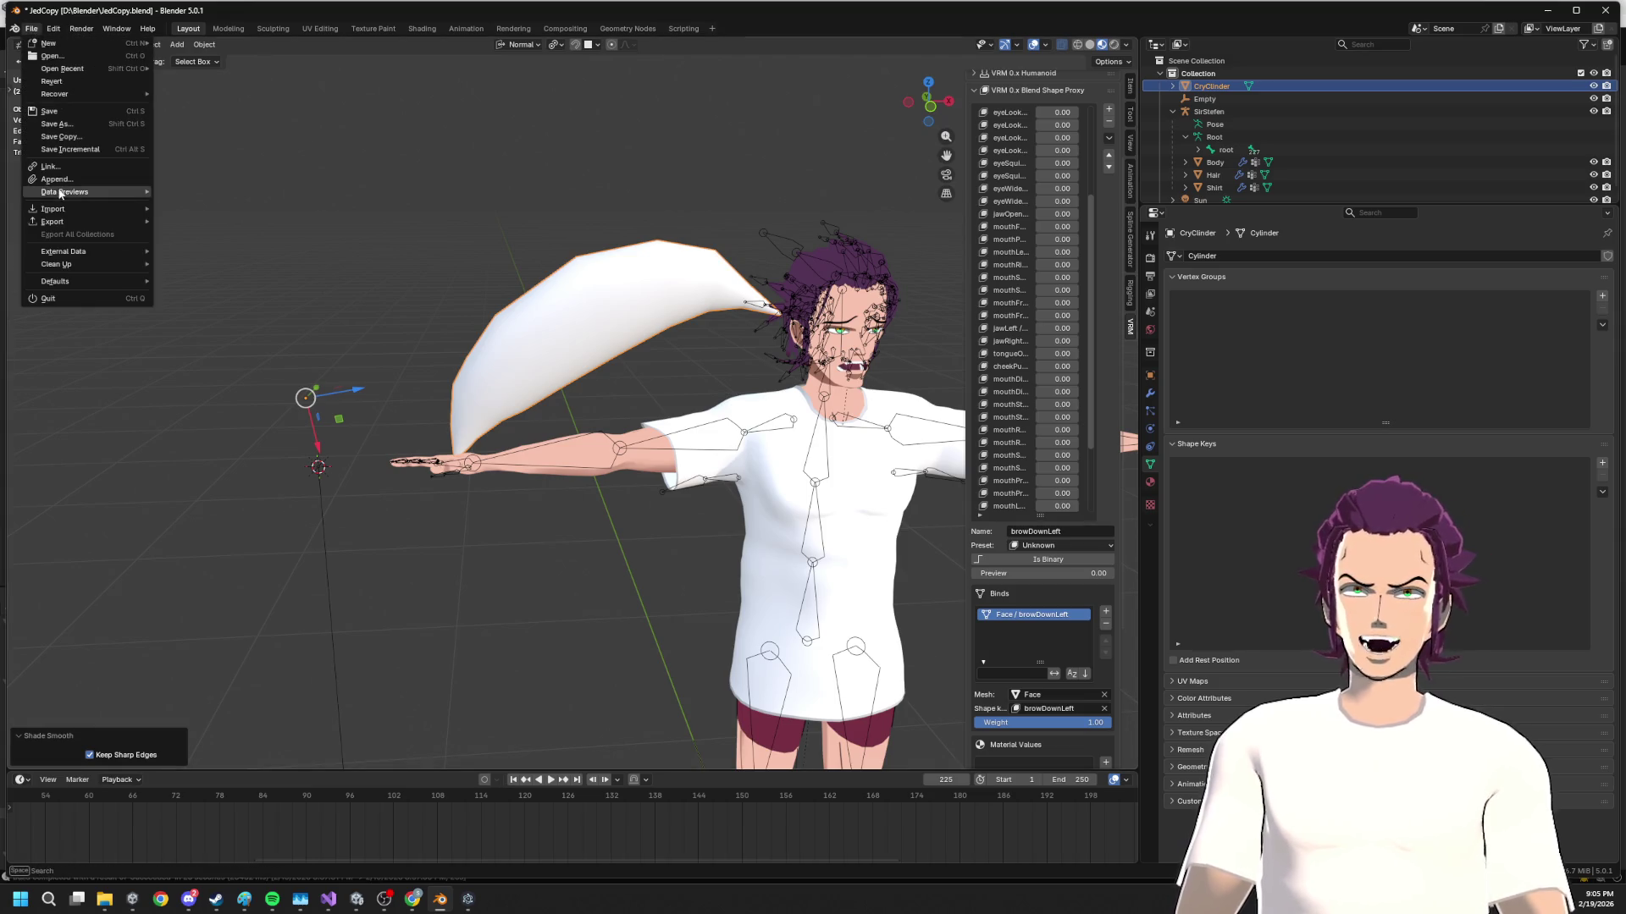
Export the spike as JedCopy.fbx into the FBXImports Vtuber folder, then switch to Unity
mouse_move(69, 220)
click(219, 325)
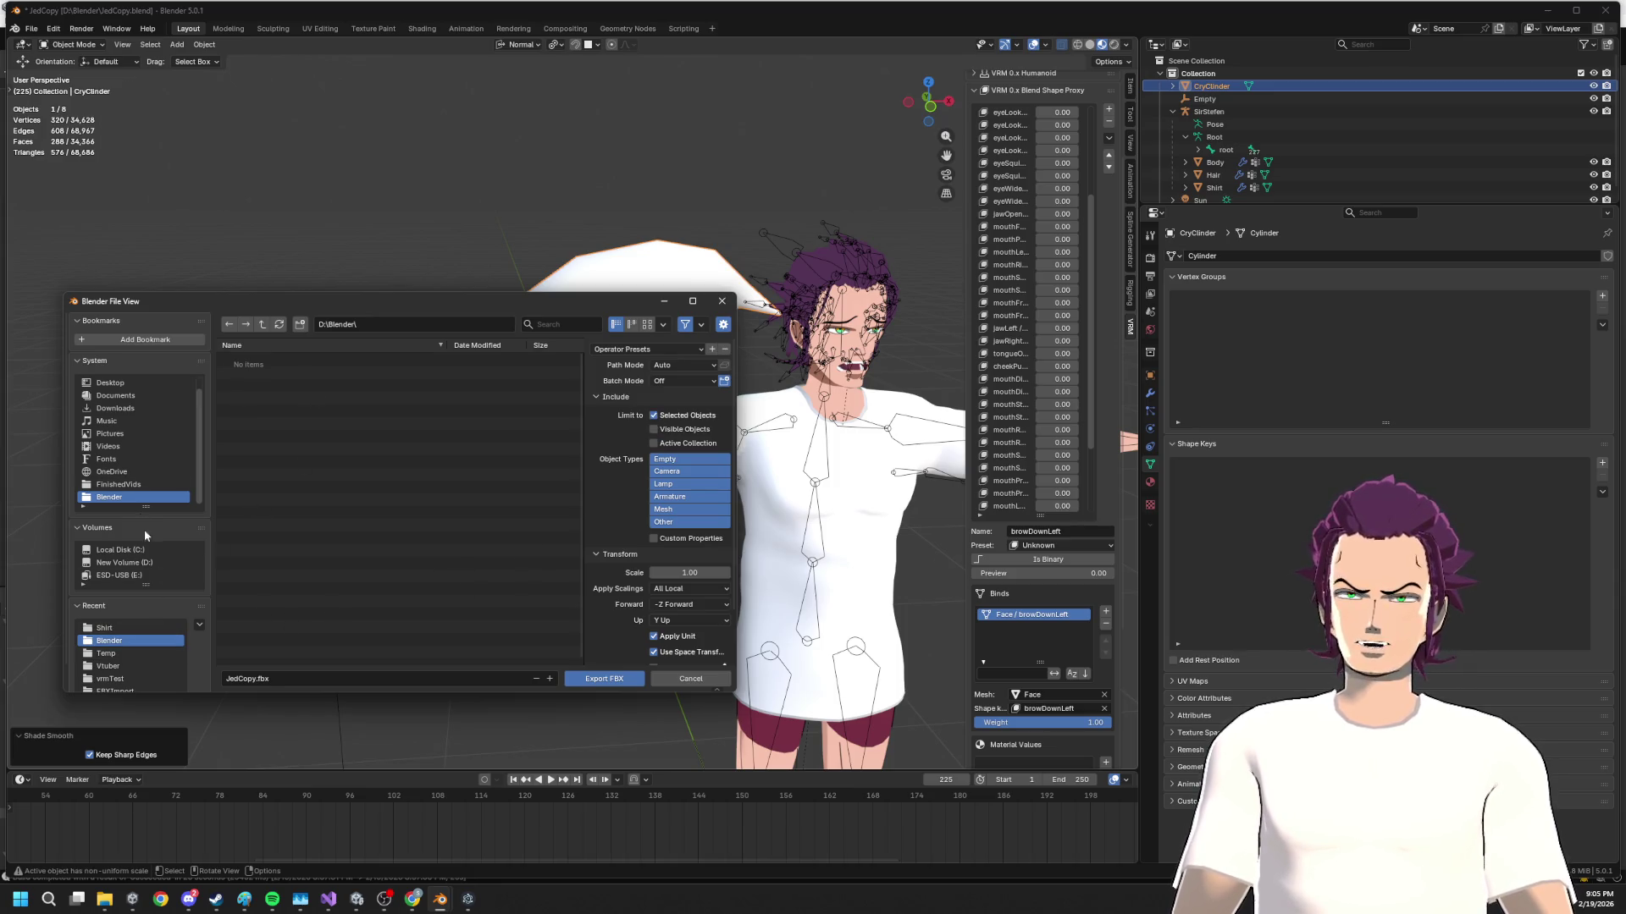
scroll(151, 642, down, 1)
click(125, 644)
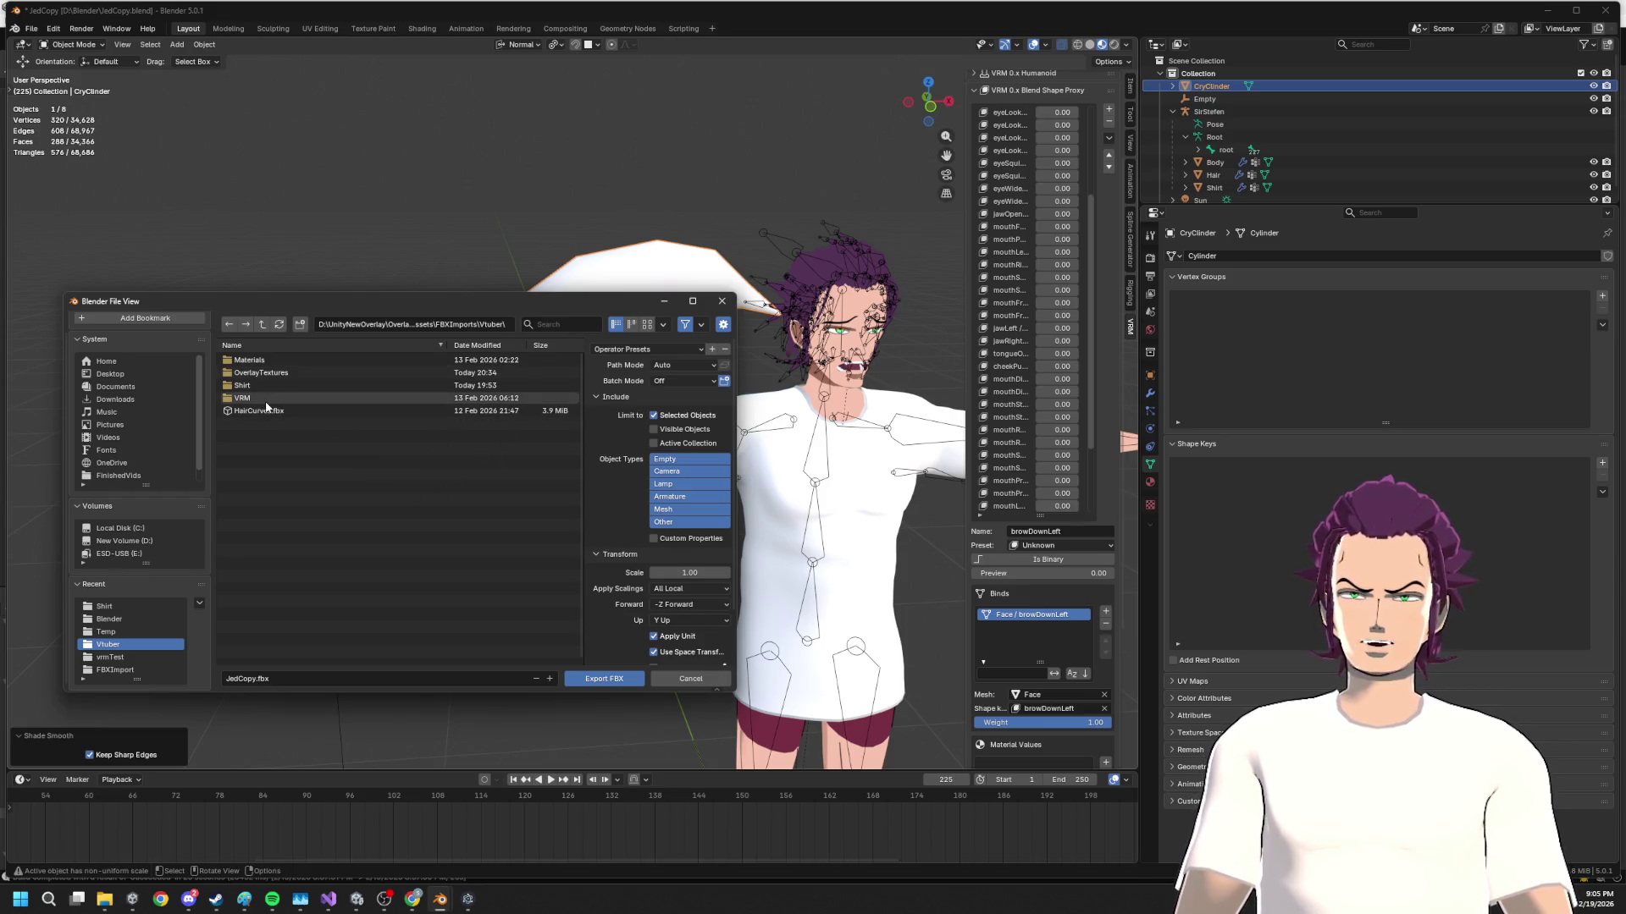
click(436, 344)
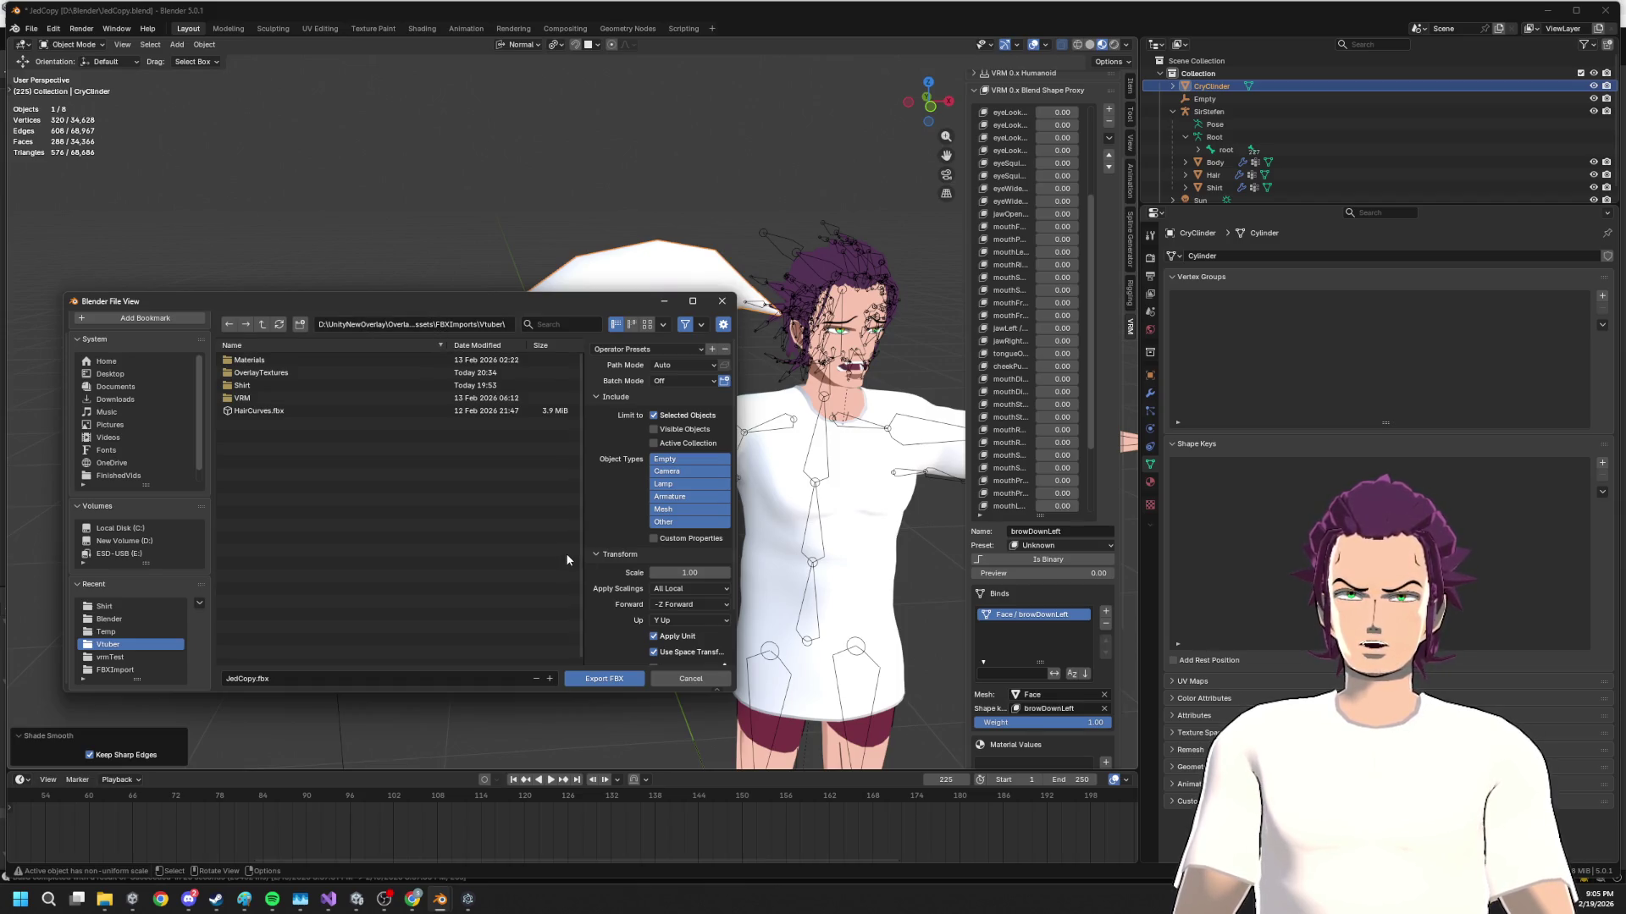
click(598, 679)
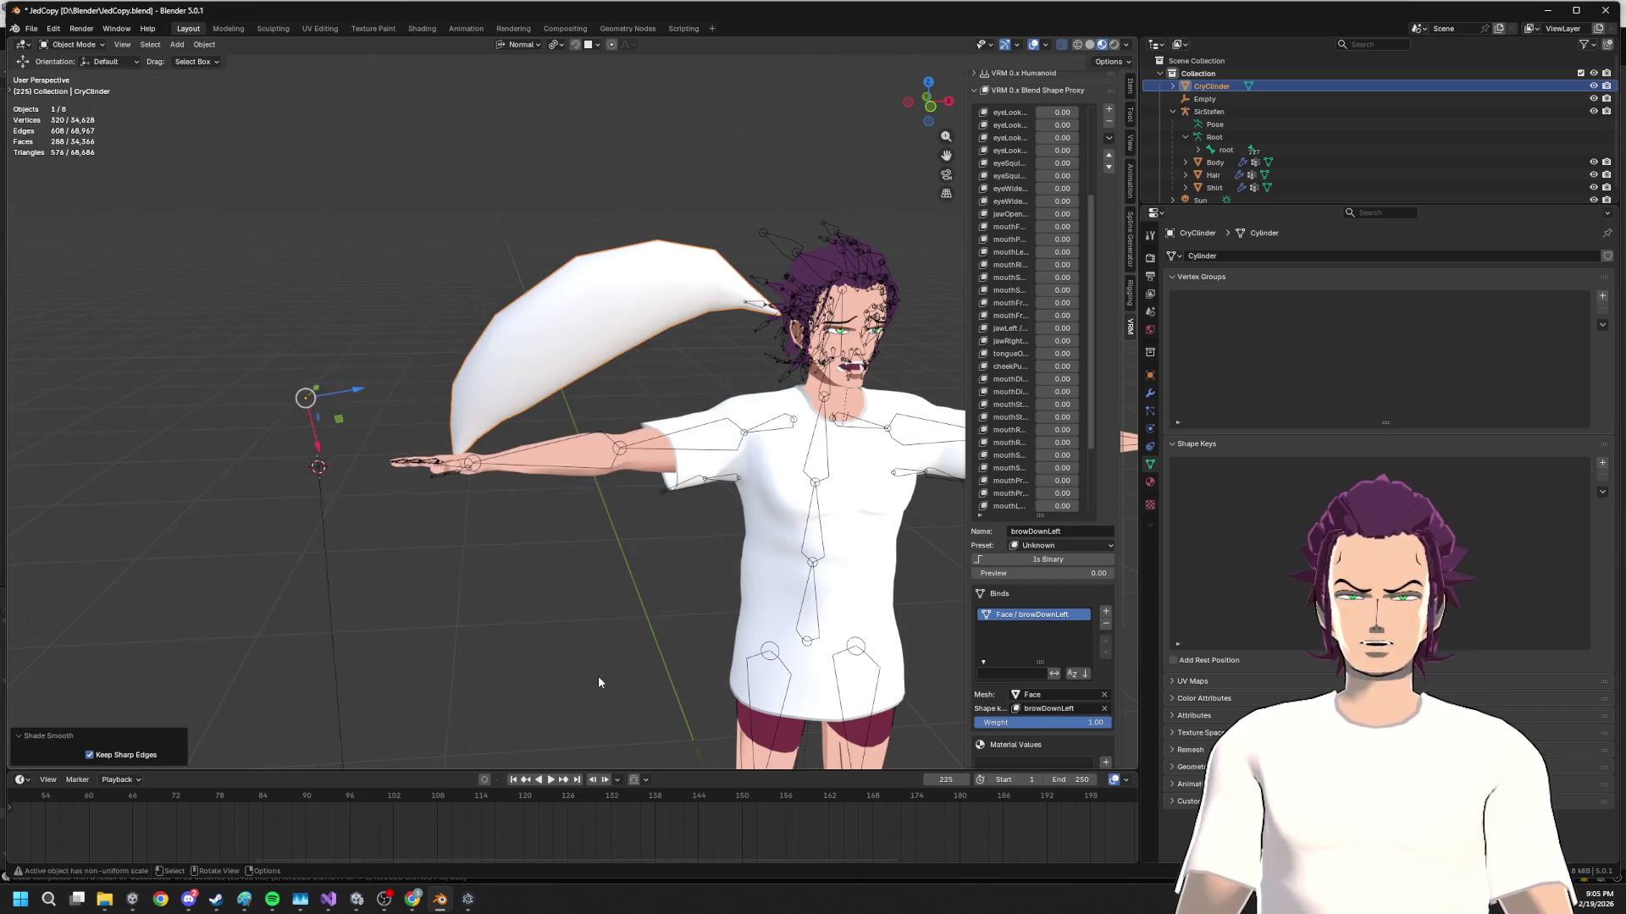
click(357, 900)
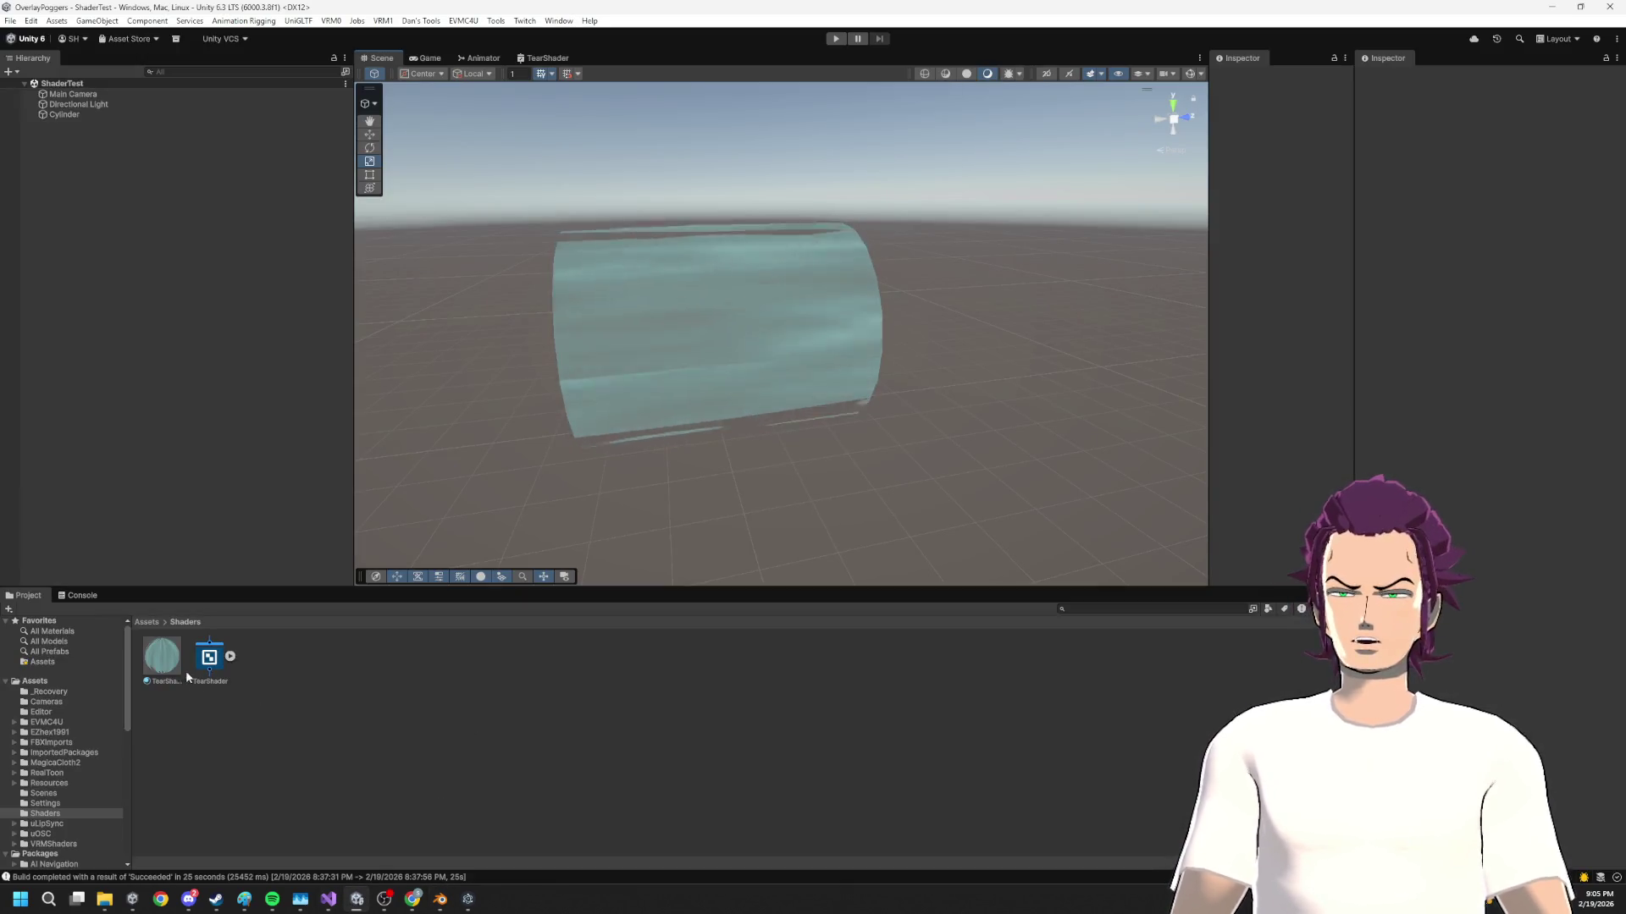
Place the JedCopy model from Assets/FBXImports/Vtuber into the ShaderTest scene and frame it
click(63, 722)
click(56, 732)
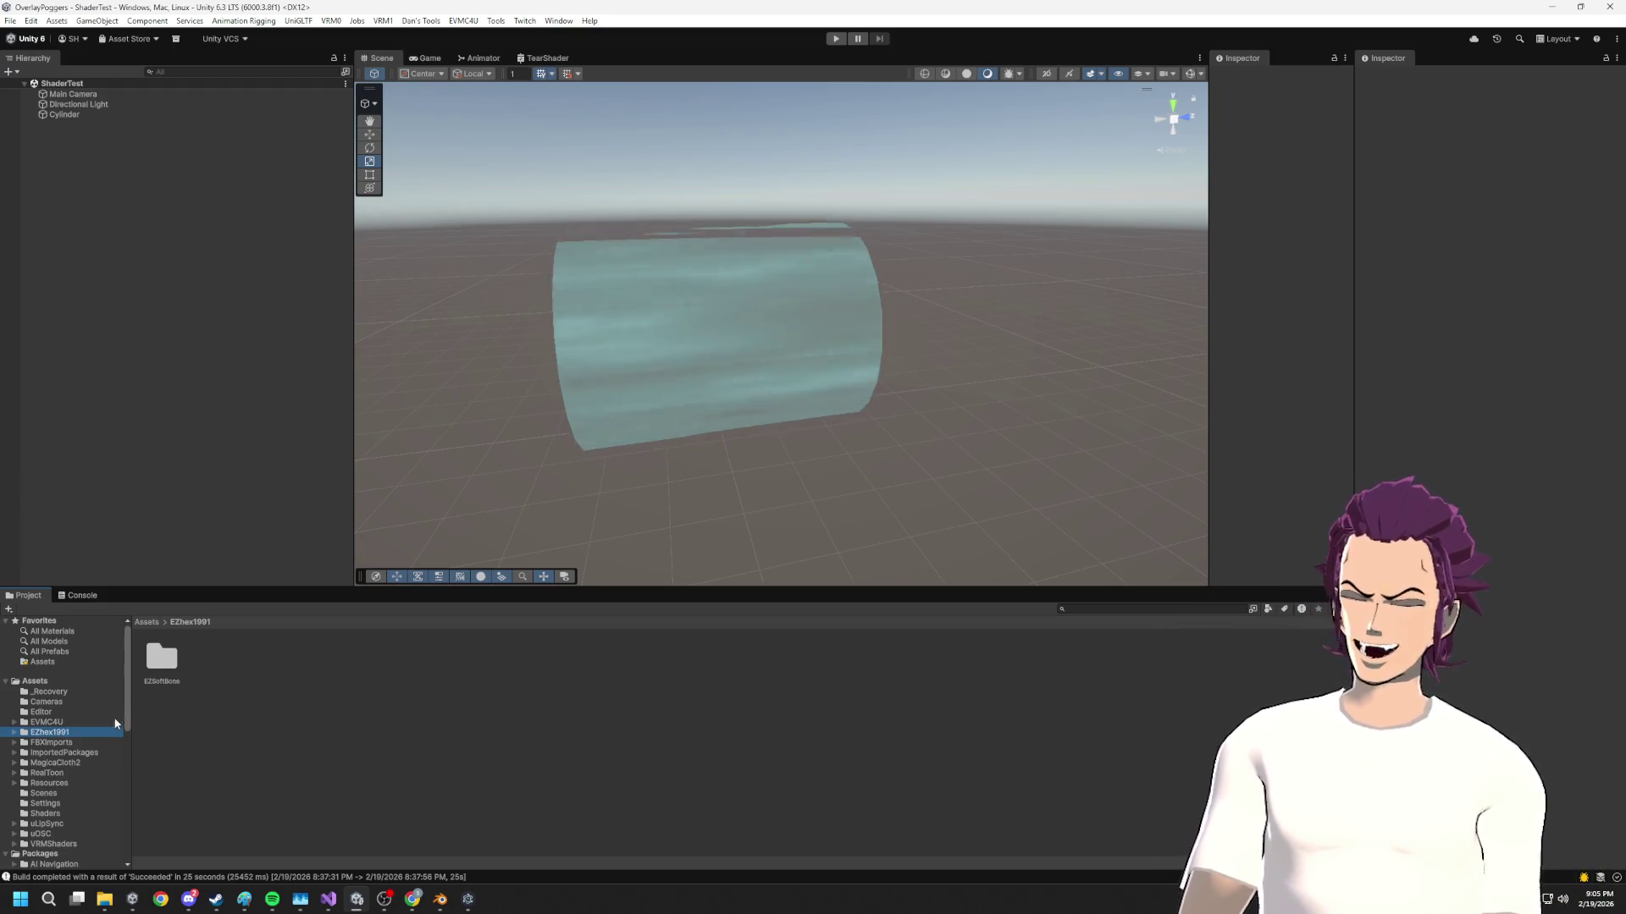
click(70, 722)
click(74, 712)
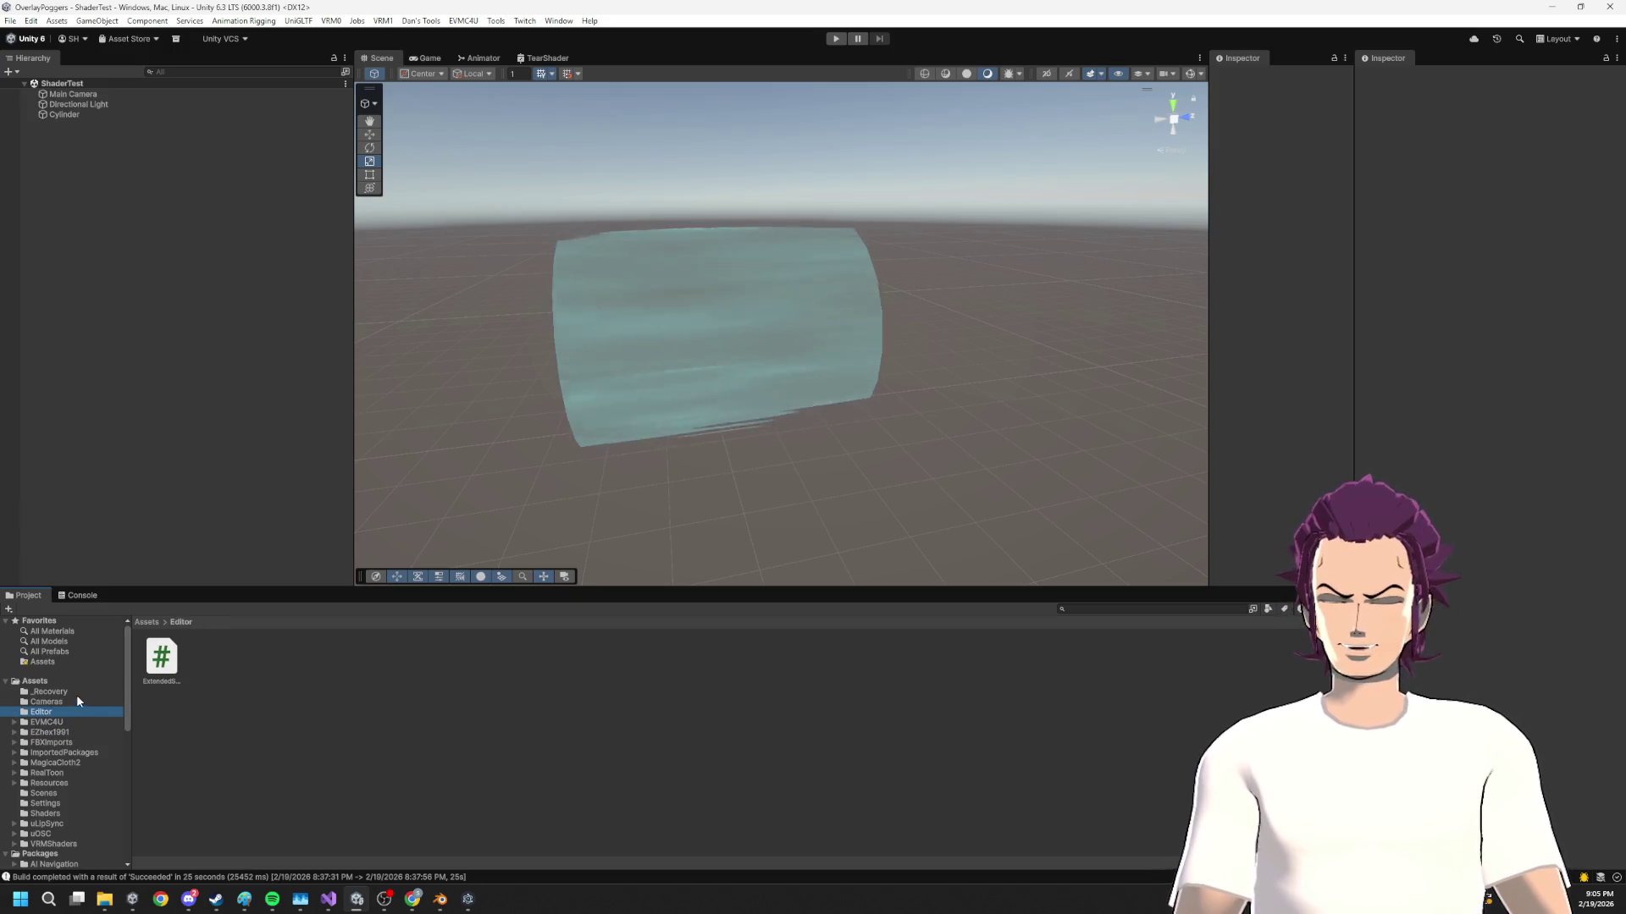
click(78, 722)
click(76, 743)
click(77, 752)
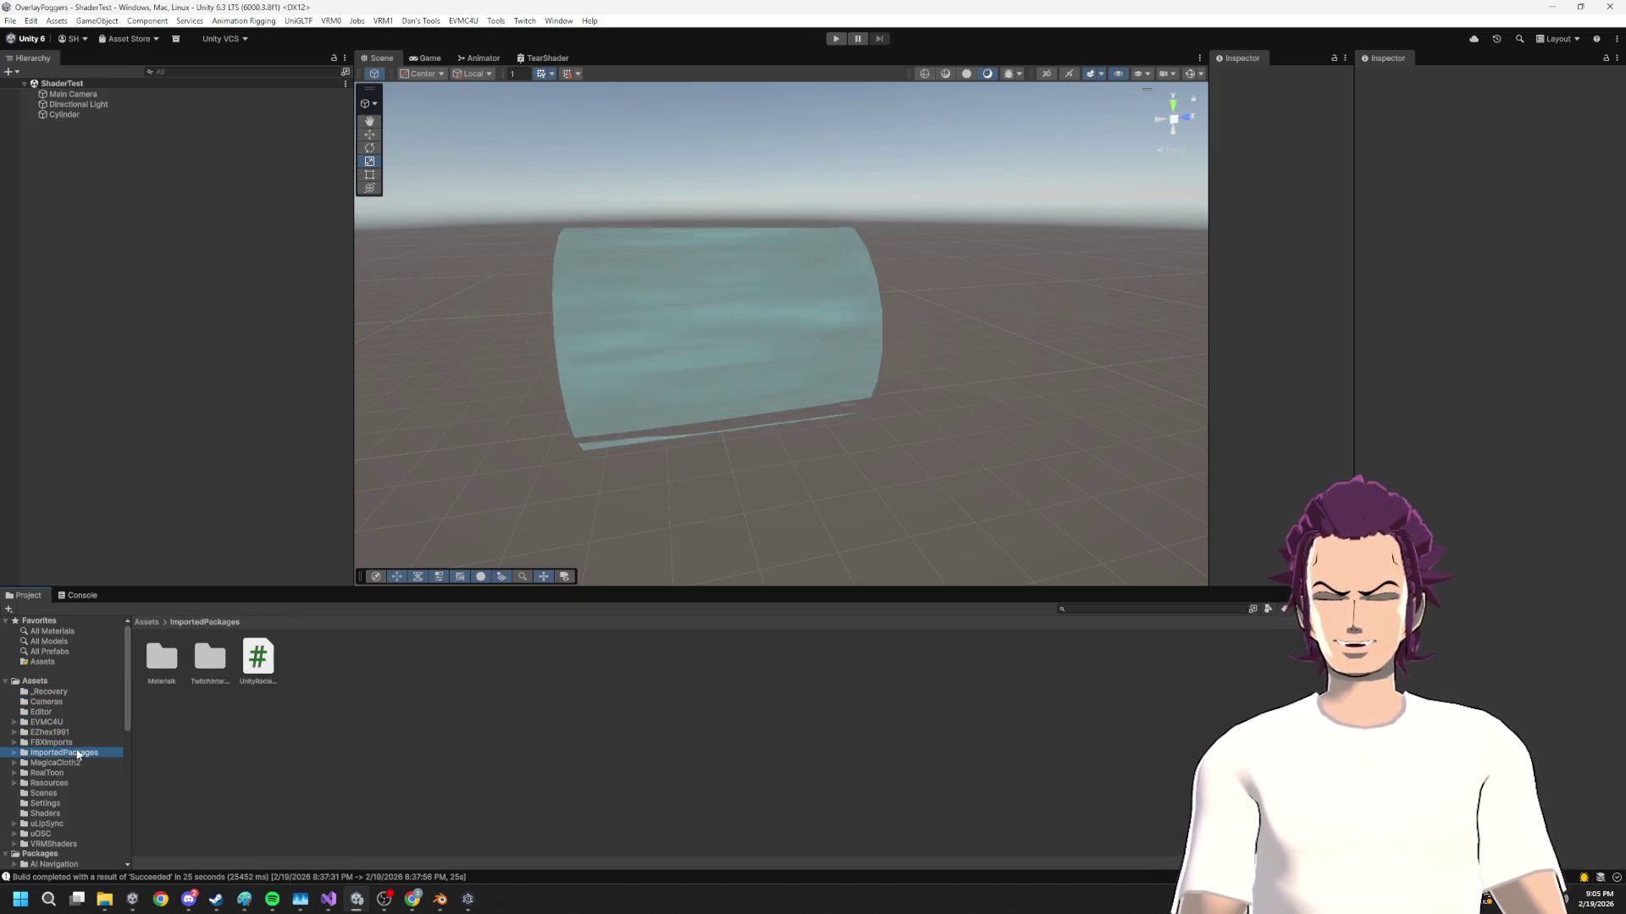
click(77, 742)
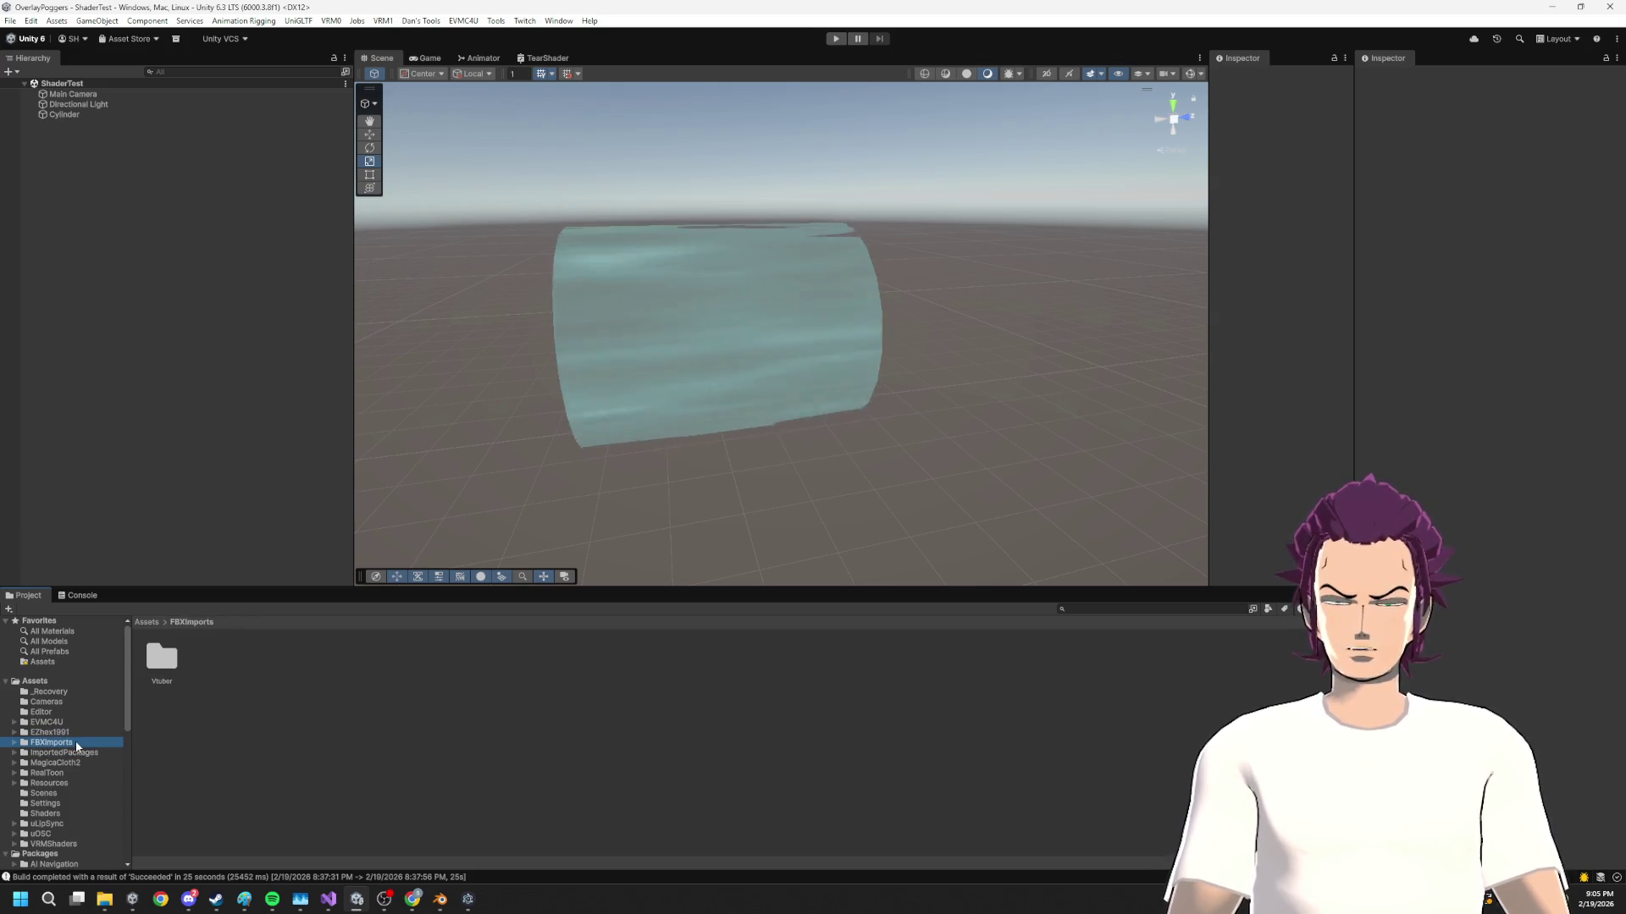
double_click(161, 659)
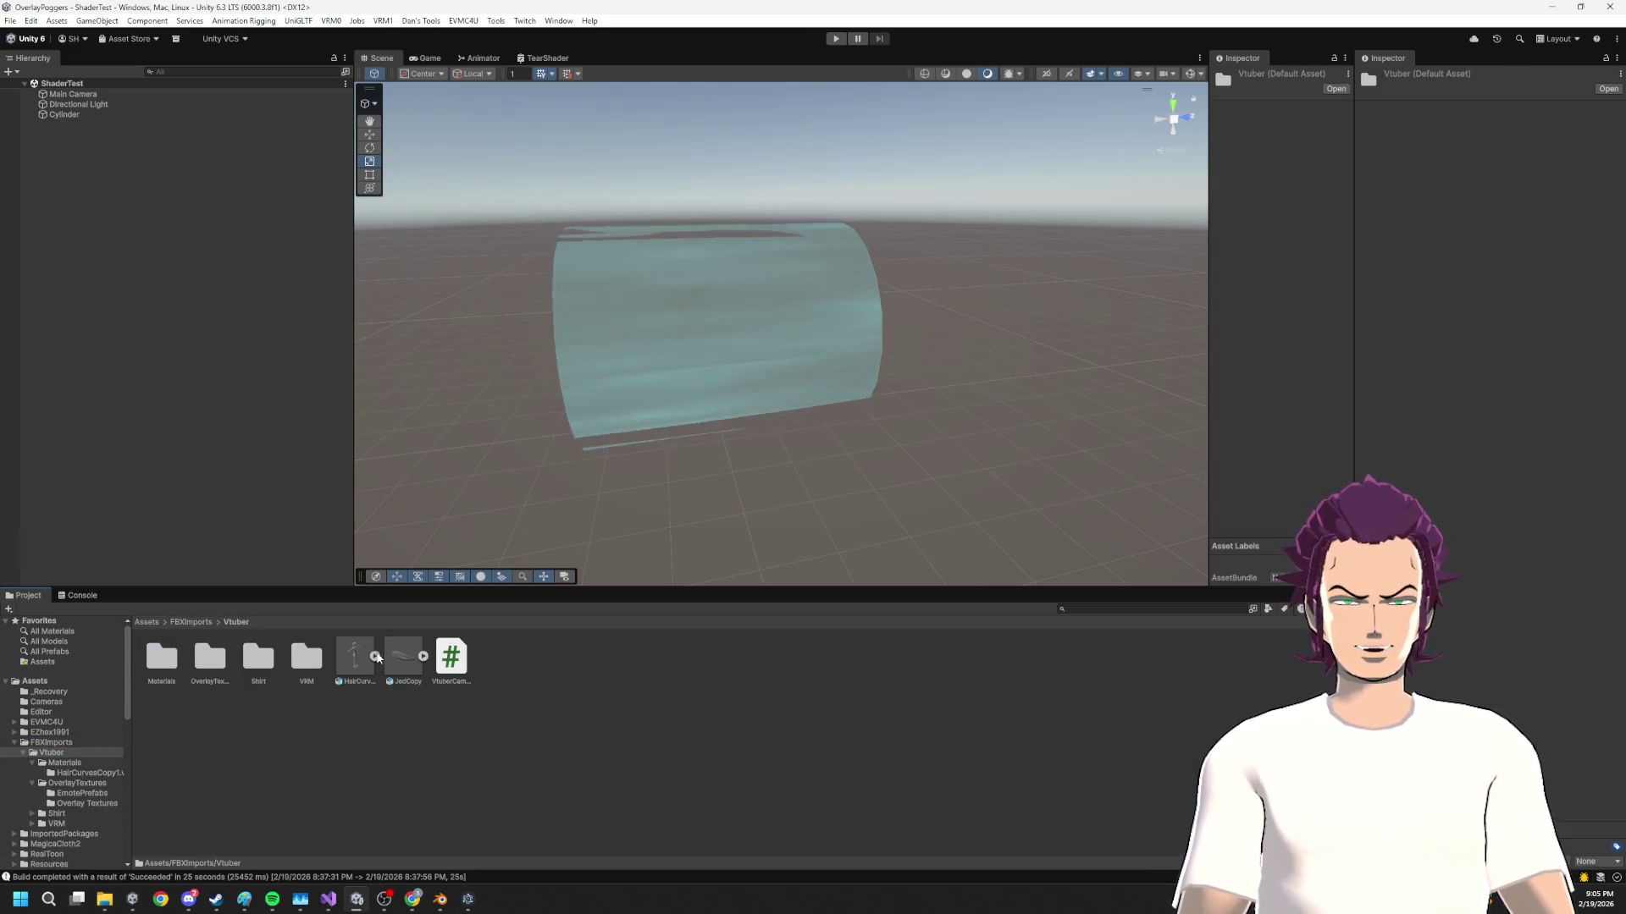
mouse_move(403, 657)
mouse_down()
mouse_move(593, 508)
mouse_move(937, 344)
mouse_move(932, 365)
mouse_up()
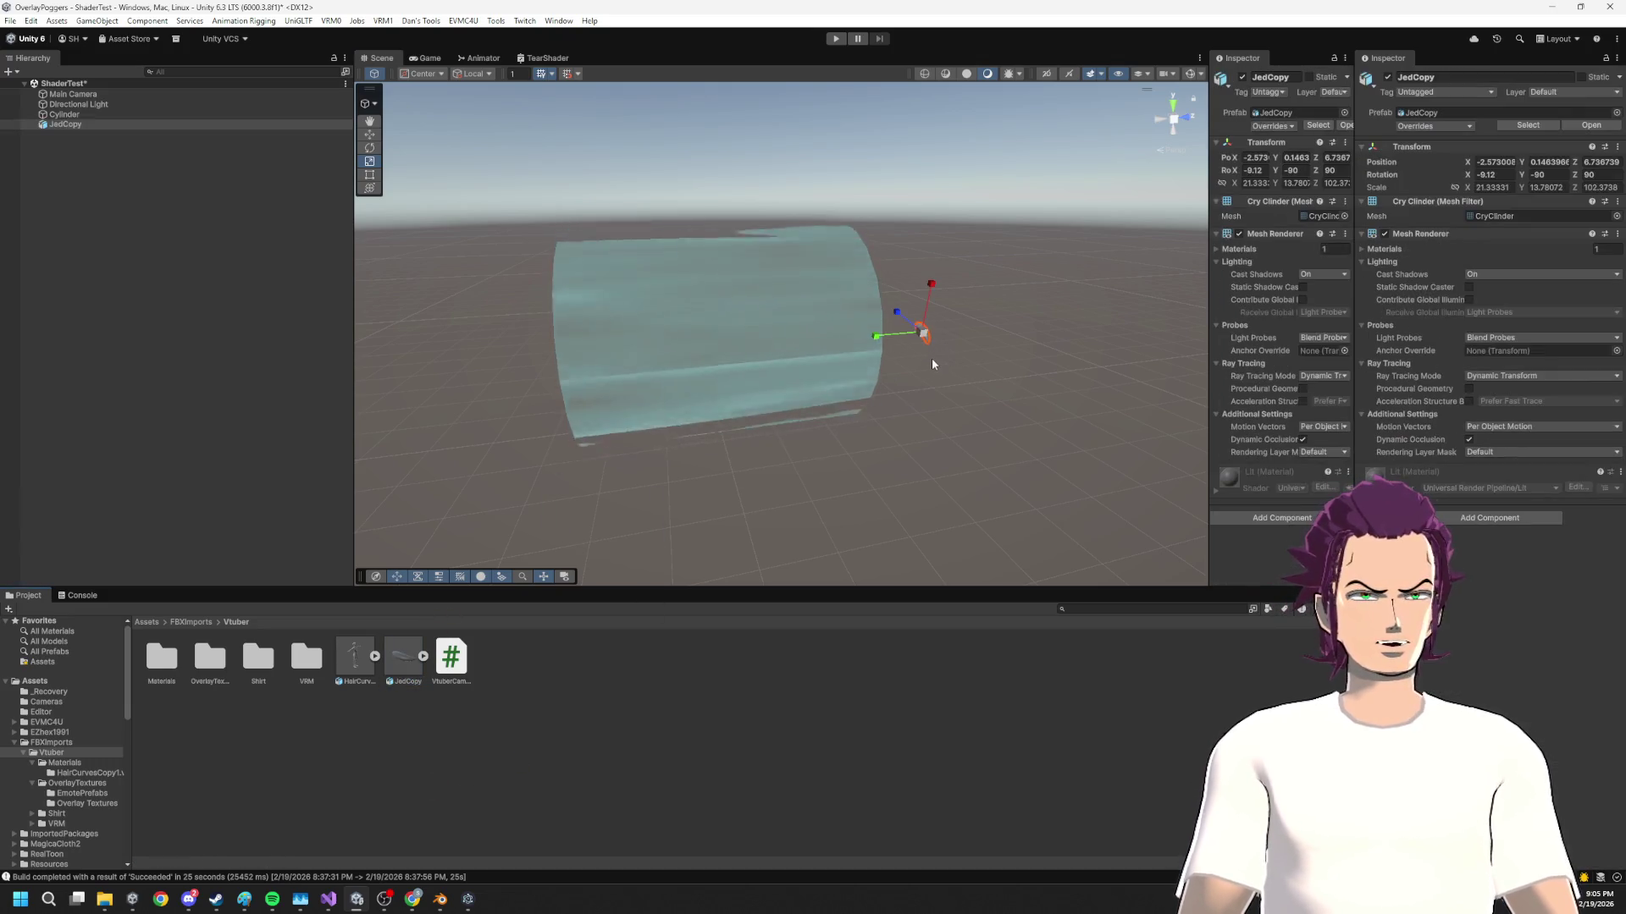
key(f)
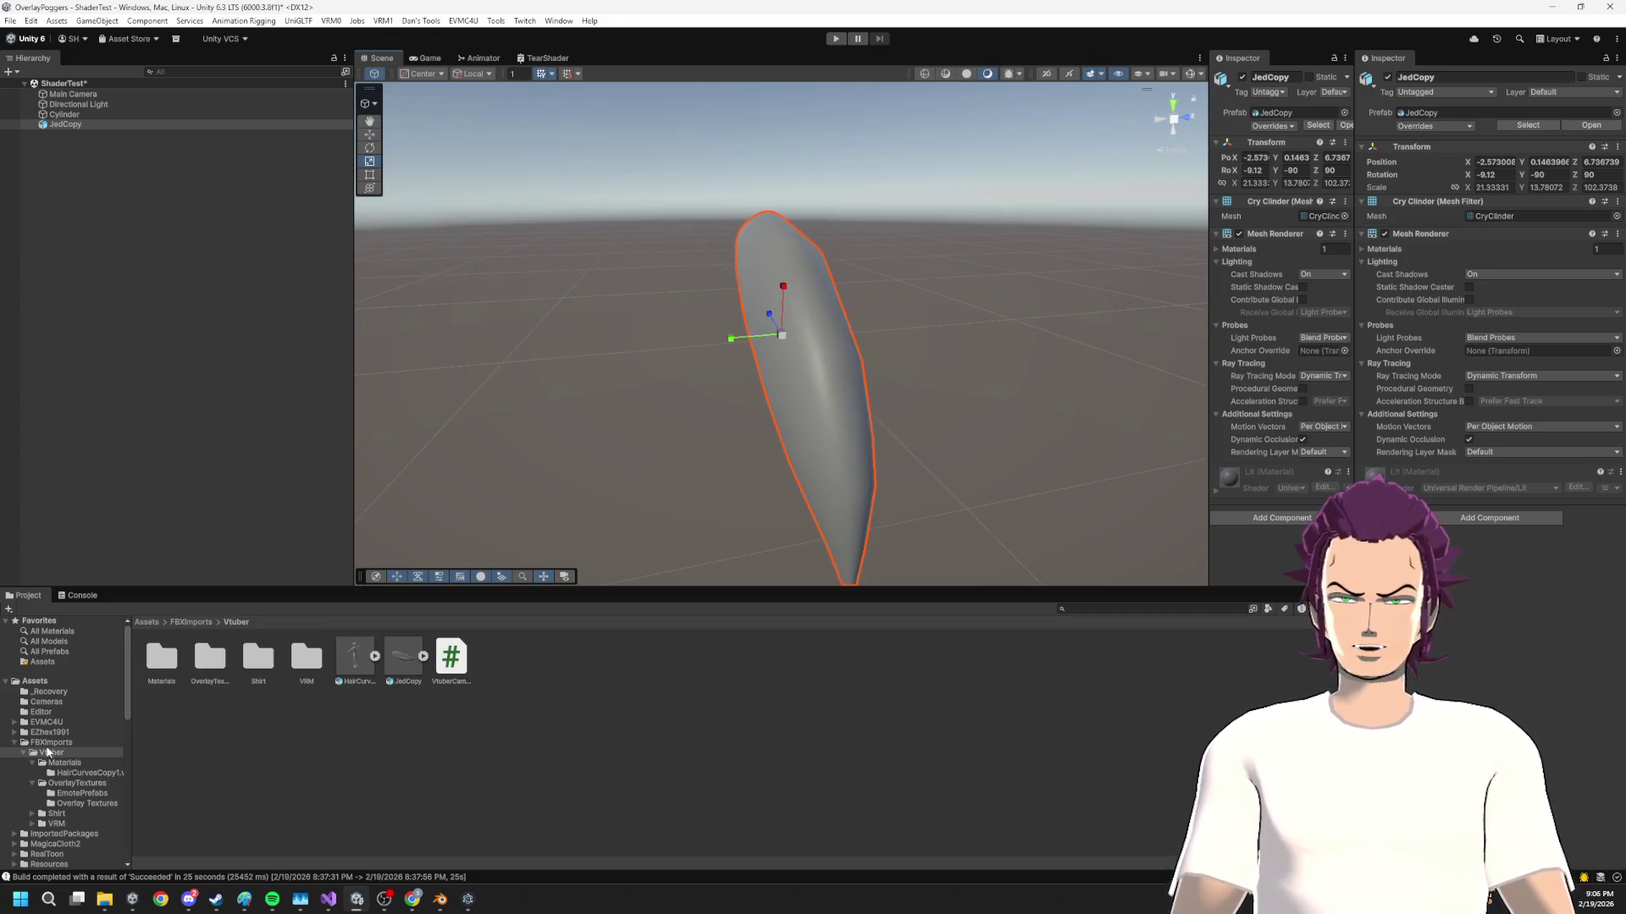
Apply the TearShader material from Shaders to JedCopy and delete the old test Cylinder
scroll(51, 720, down, 5)
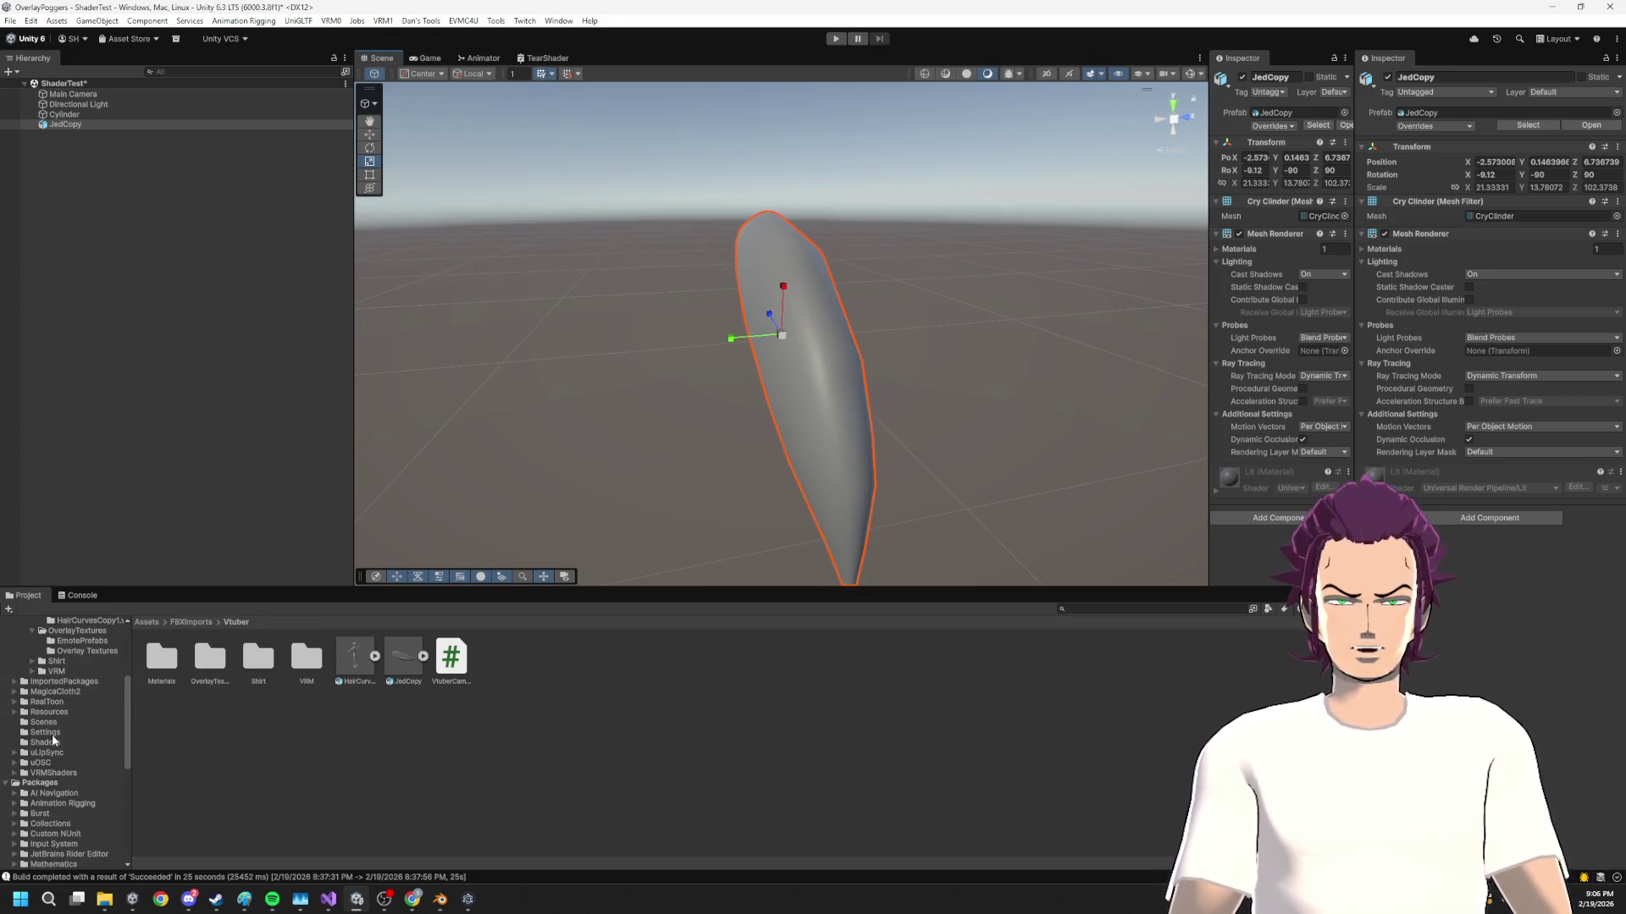
click(47, 742)
mouse_move(158, 660)
mouse_down()
mouse_move(907, 428)
mouse_move(846, 399)
mouse_move(678, 429)
mouse_move(482, 418)
mouse_move(824, 444)
mouse_move(580, 316)
mouse_up()
click(585, 250)
key(Delete)
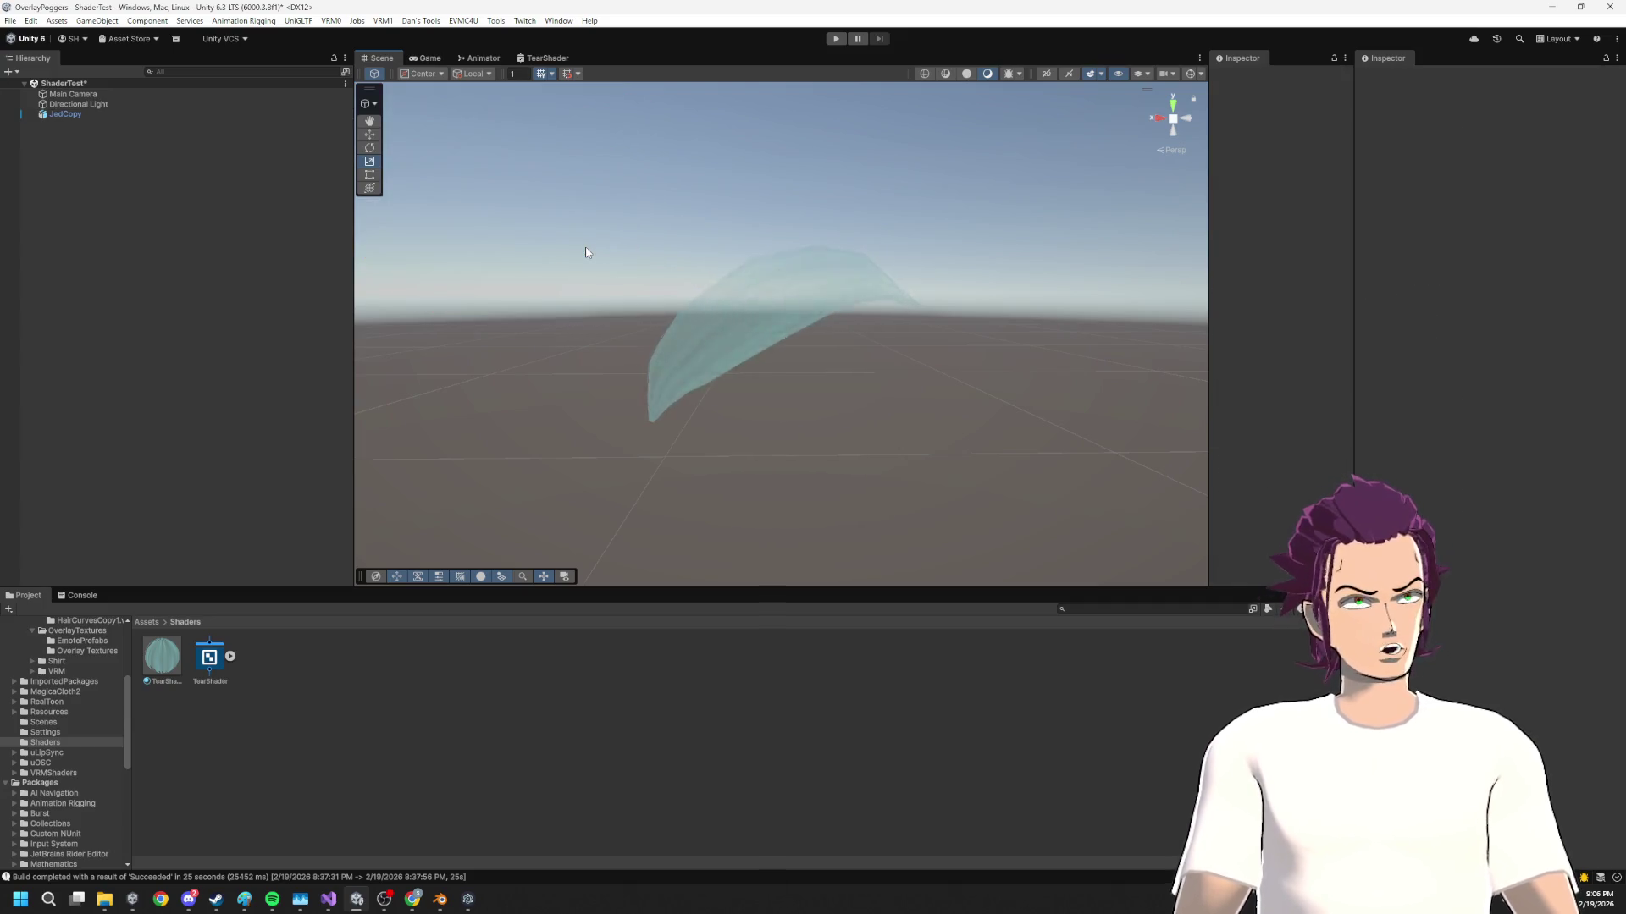
Set JedCopy's TearShader OutsideNoiseScale to 23.2 and slow its Speed to 0.574
click(711, 409)
key(f)
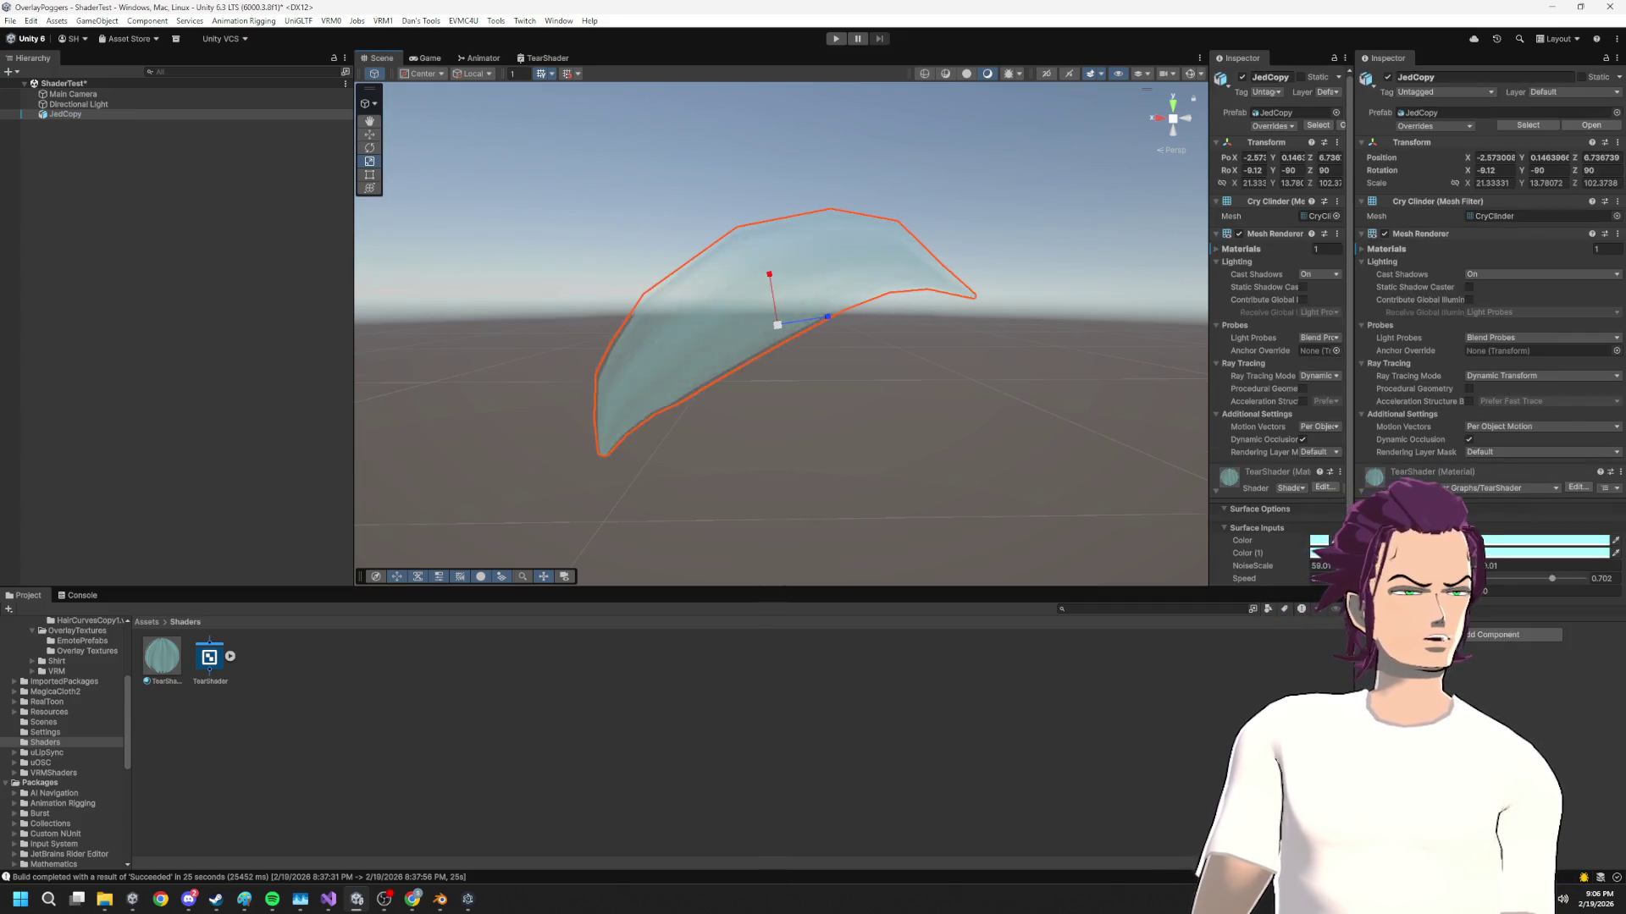
click(1477, 592)
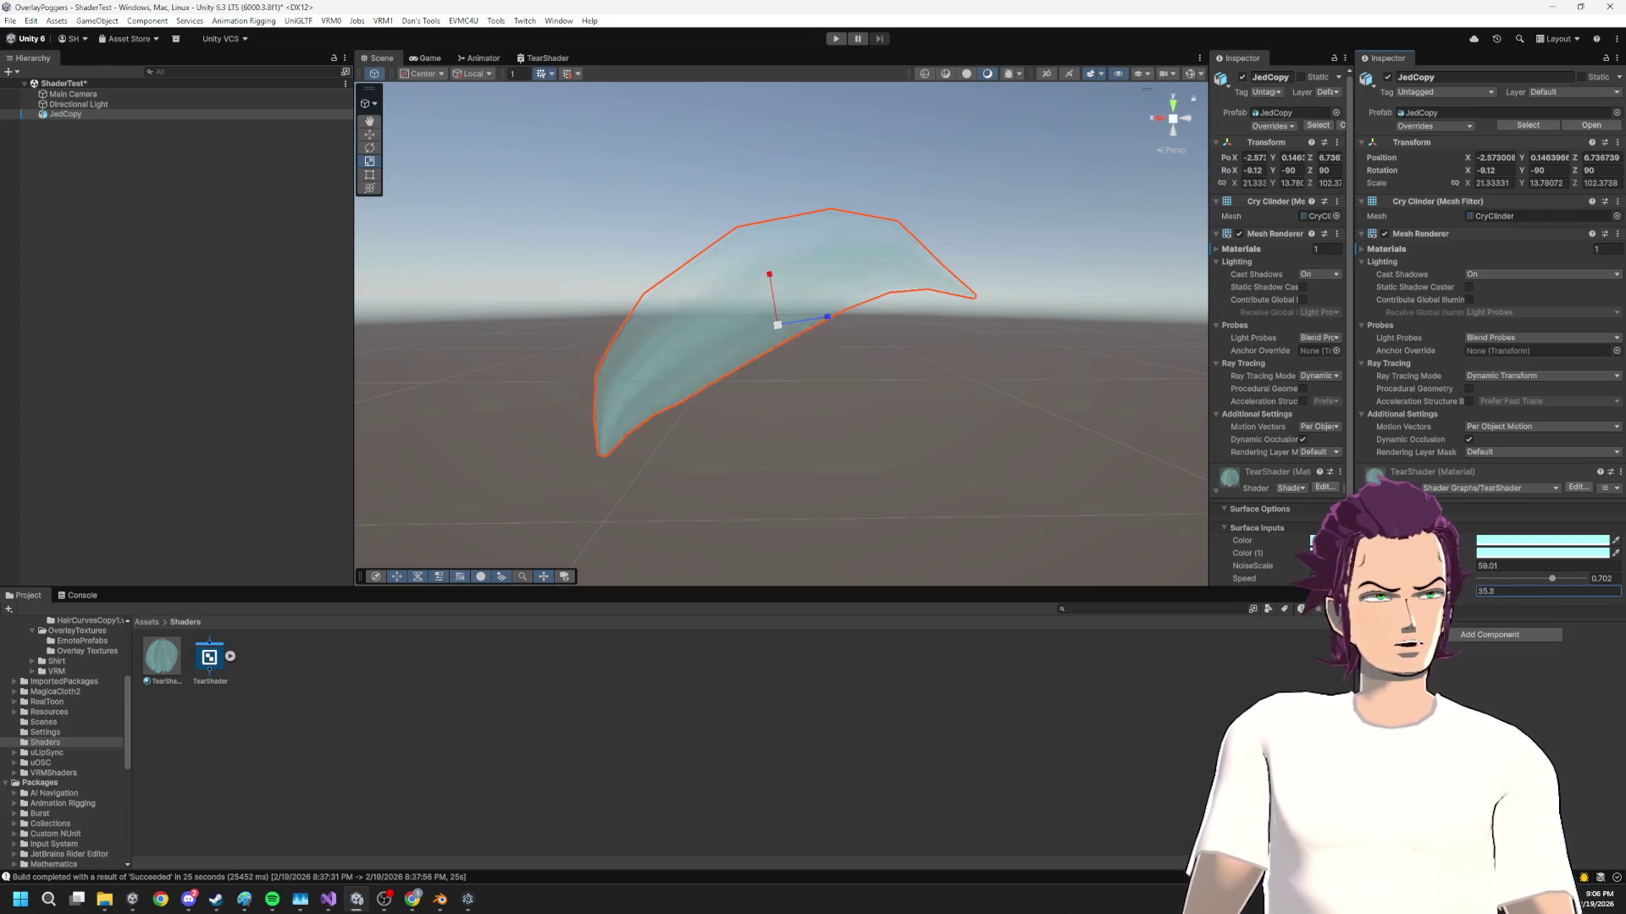
text(23.2)
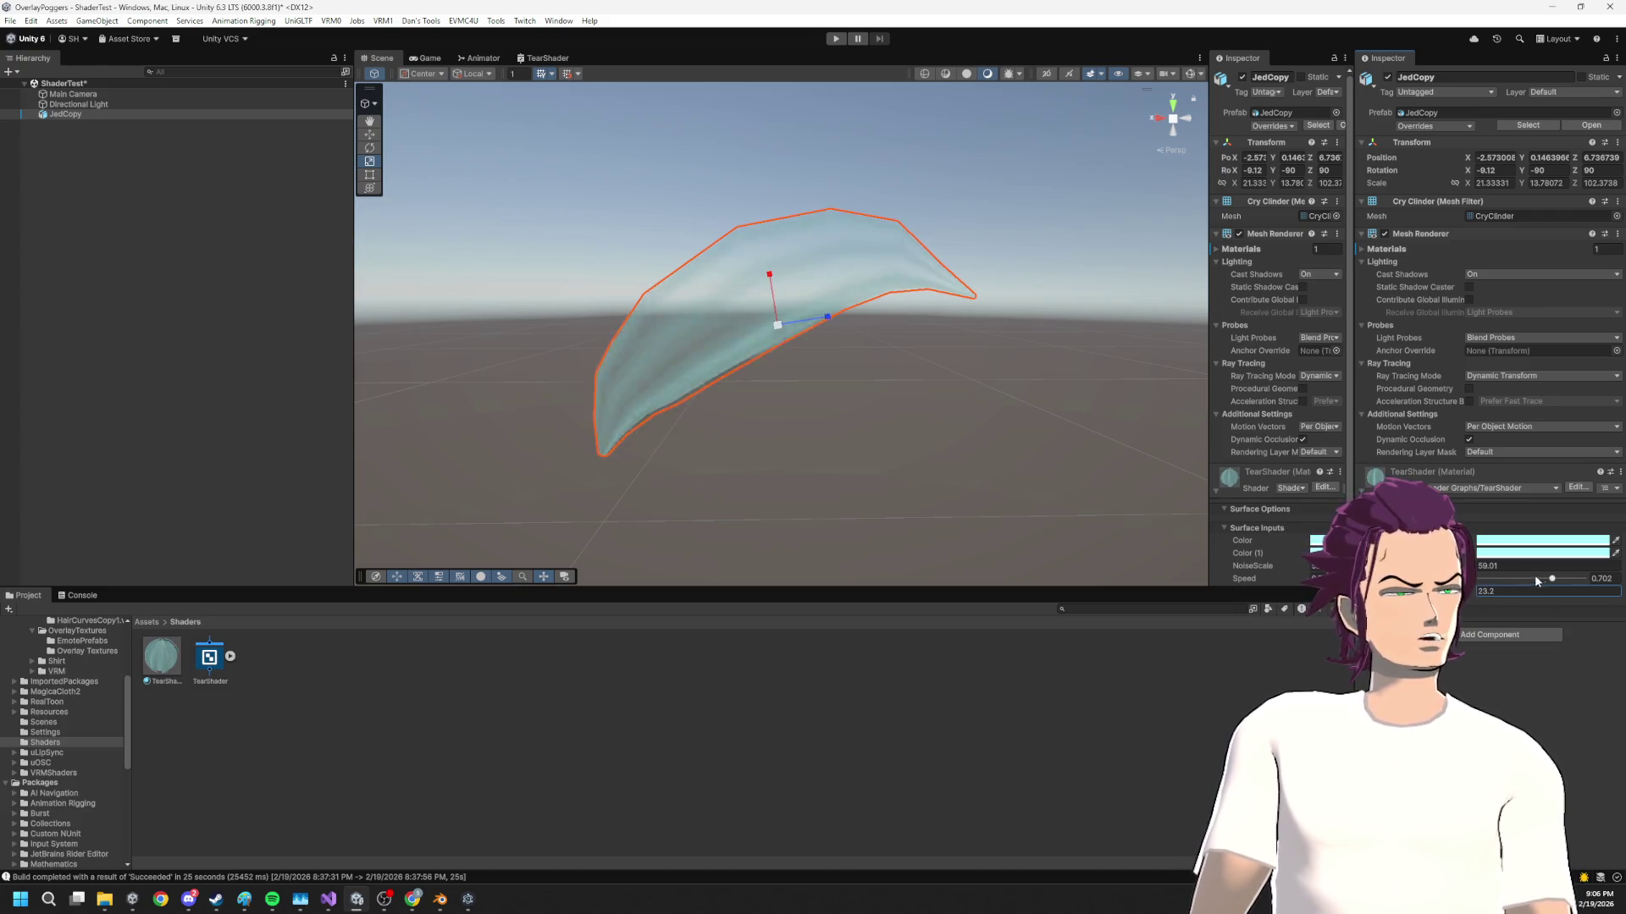
mouse_move(1552, 579)
mouse_down()
mouse_move(1498, 583)
mouse_move(1539, 583)
mouse_up()
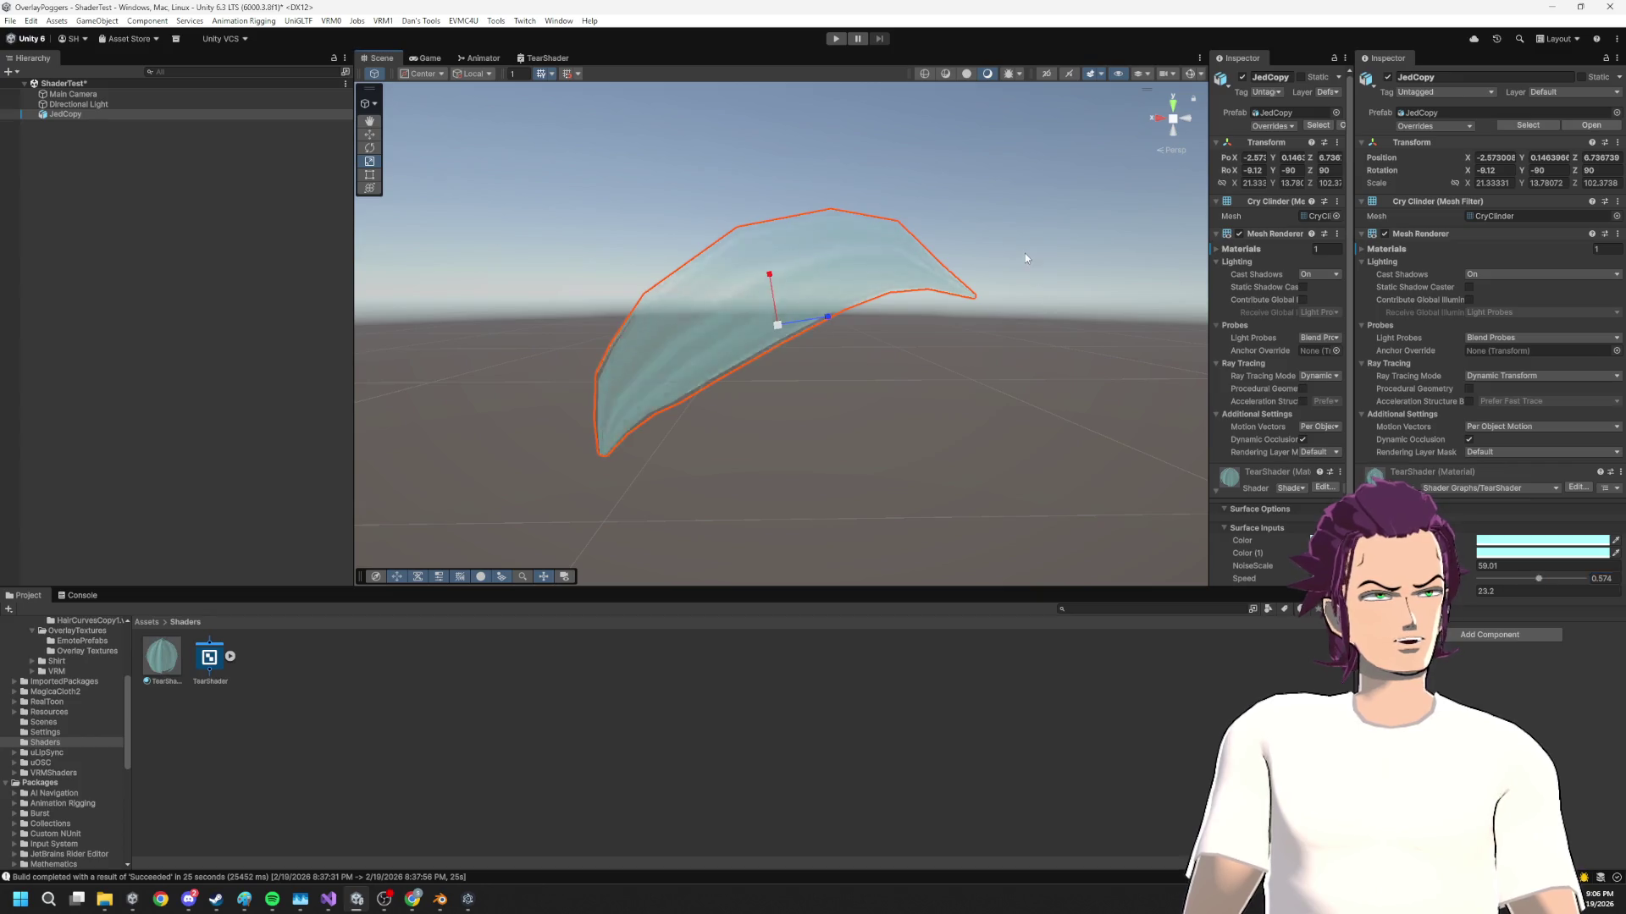
click(1024, 257)
mouse_move(934, 319)
mouse_down()
mouse_move(1270, 399)
mouse_move(1592, 306)
mouse_move(17, 573)
mouse_move(408, 536)
mouse_move(907, 237)
mouse_up()
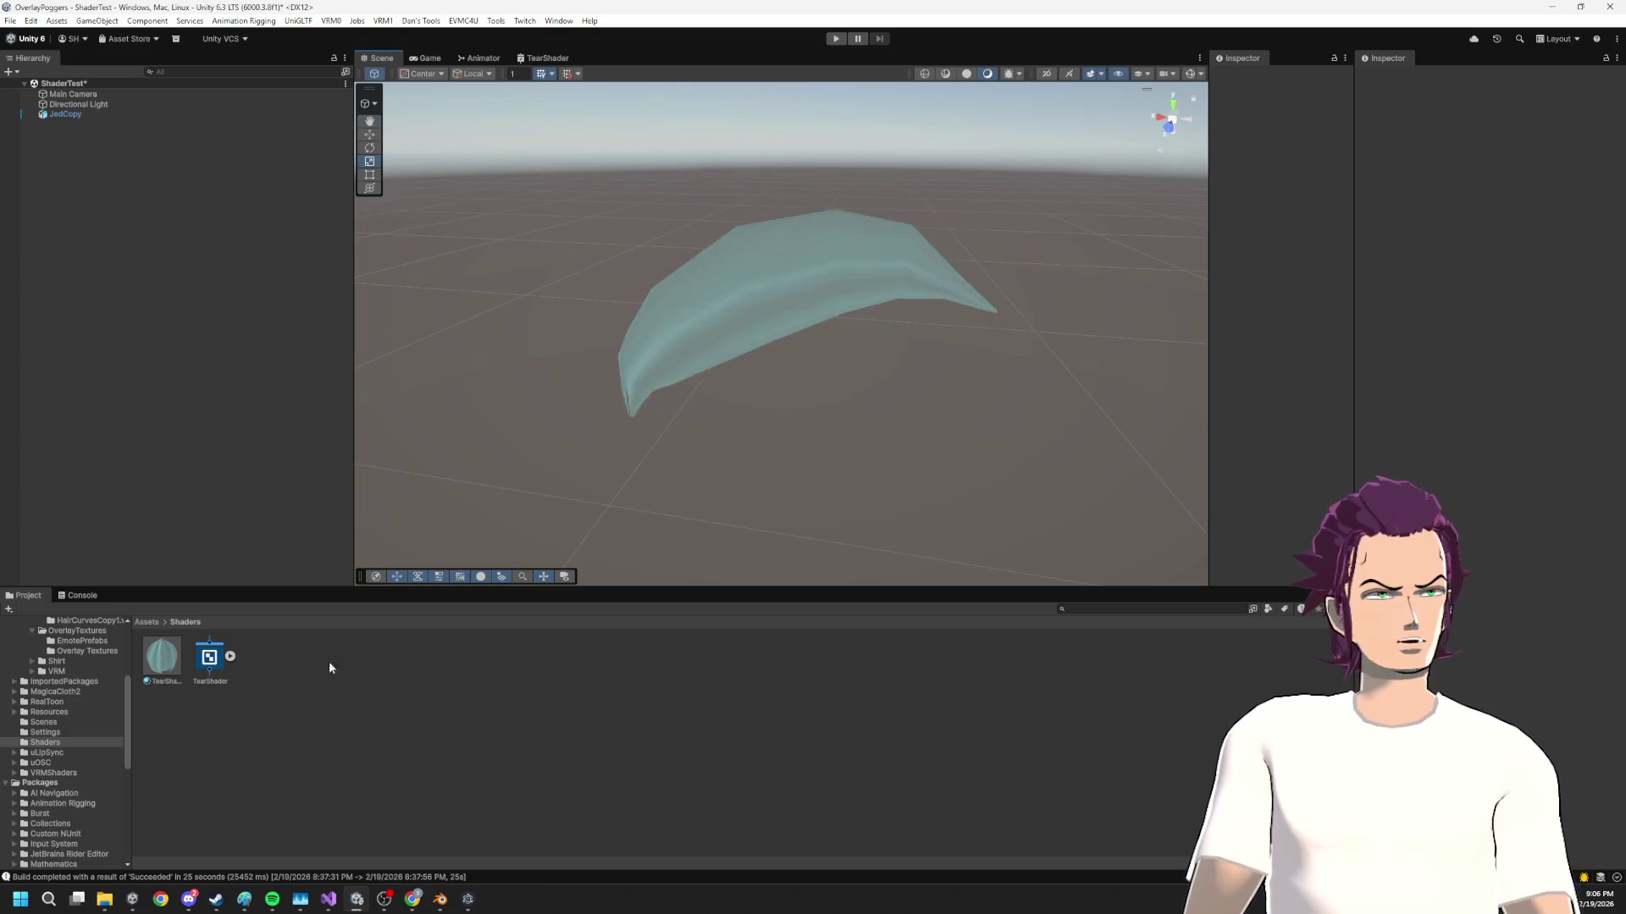
click(150, 645)
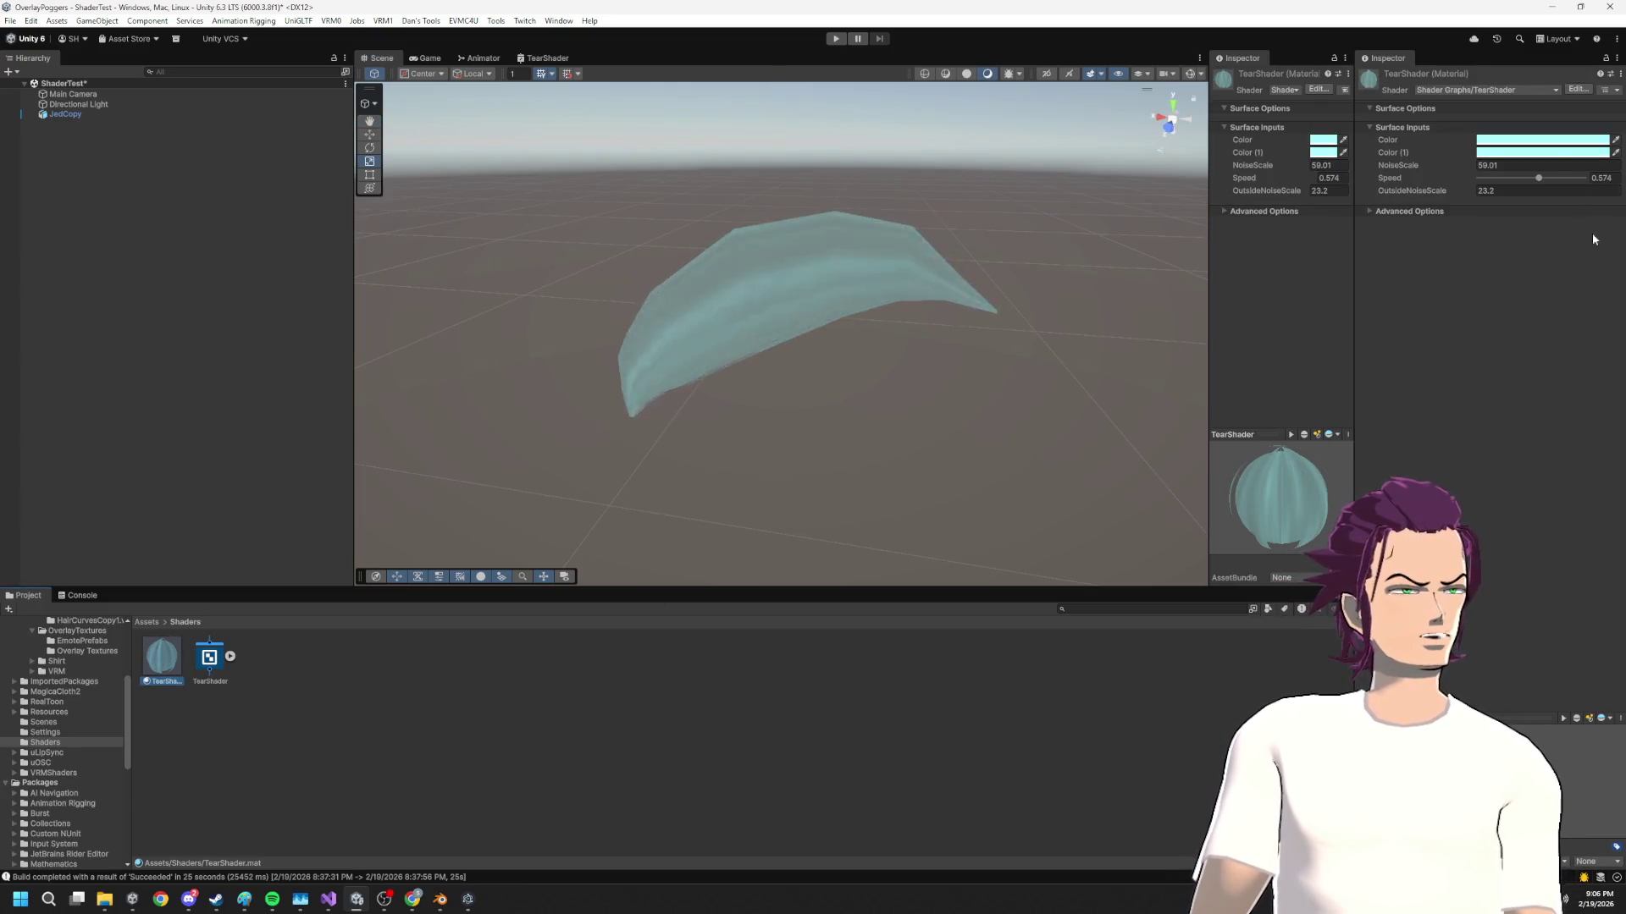
Scrub the TearShader material's NoiseScale to 60.1 and OutsideNoiseScale to 197
mouse_move(1473, 159)
mouse_down()
mouse_move(1520, 160)
mouse_move(1273, 169)
mouse_move(1394, 169)
mouse_up()
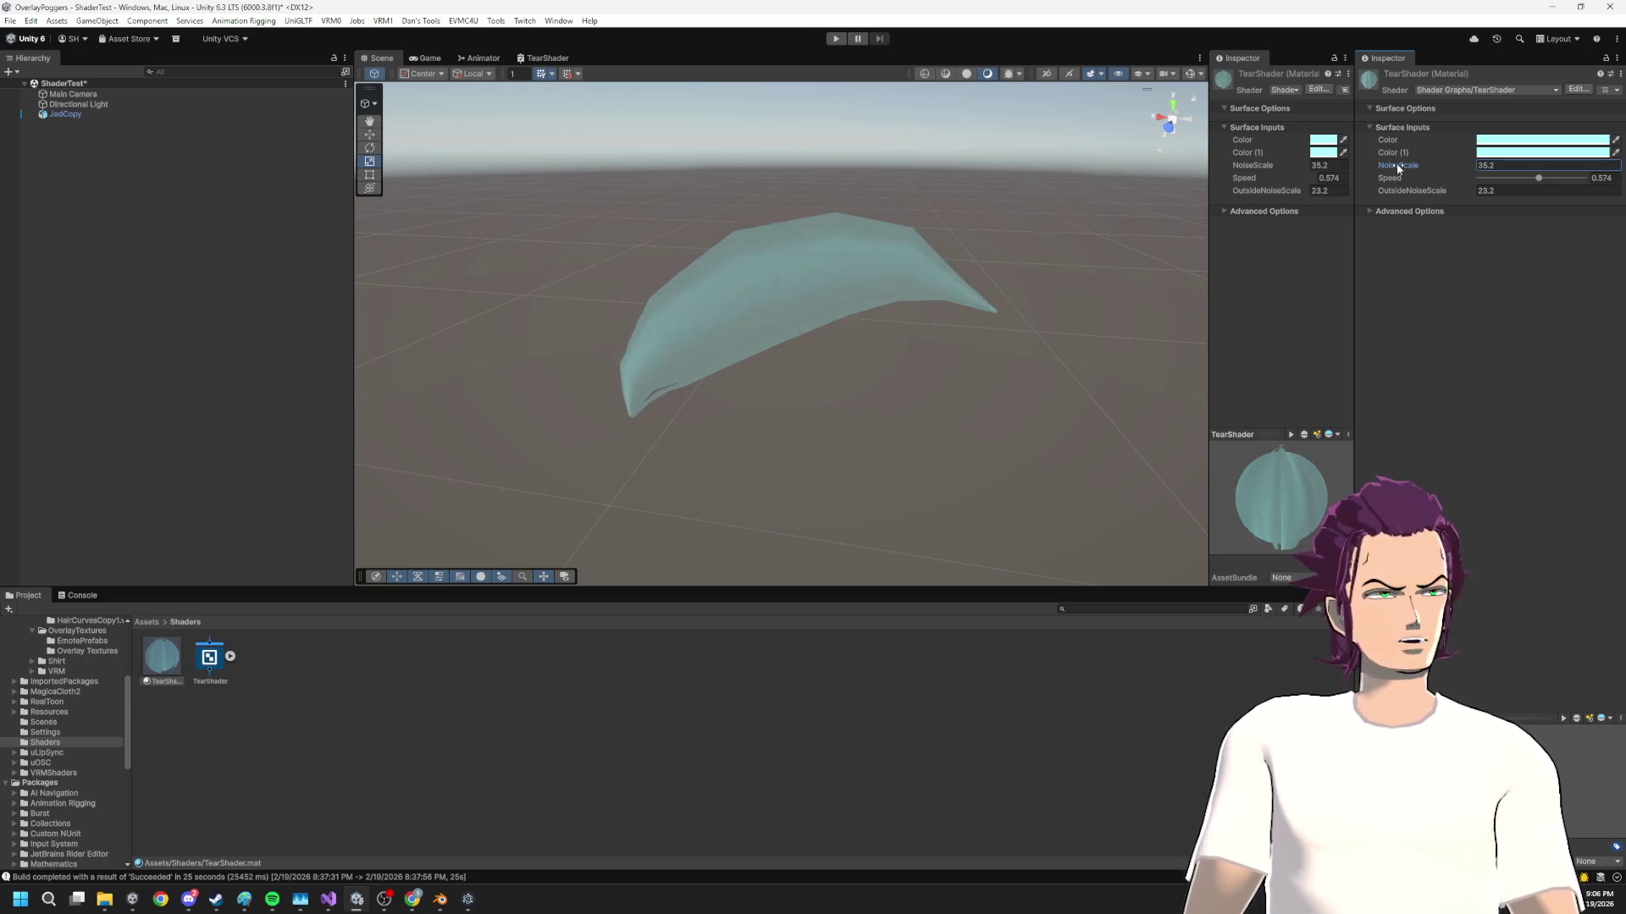
mouse_move(1408, 161)
mouse_down()
mouse_move(1487, 178)
mouse_move(1526, 165)
mouse_move(102, 195)
mouse_move(291, 241)
mouse_move(1282, 256)
mouse_move(1434, 200)
mouse_move(261, 247)
mouse_move(300, 258)
mouse_move(1567, 242)
mouse_move(1252, 227)
mouse_up()
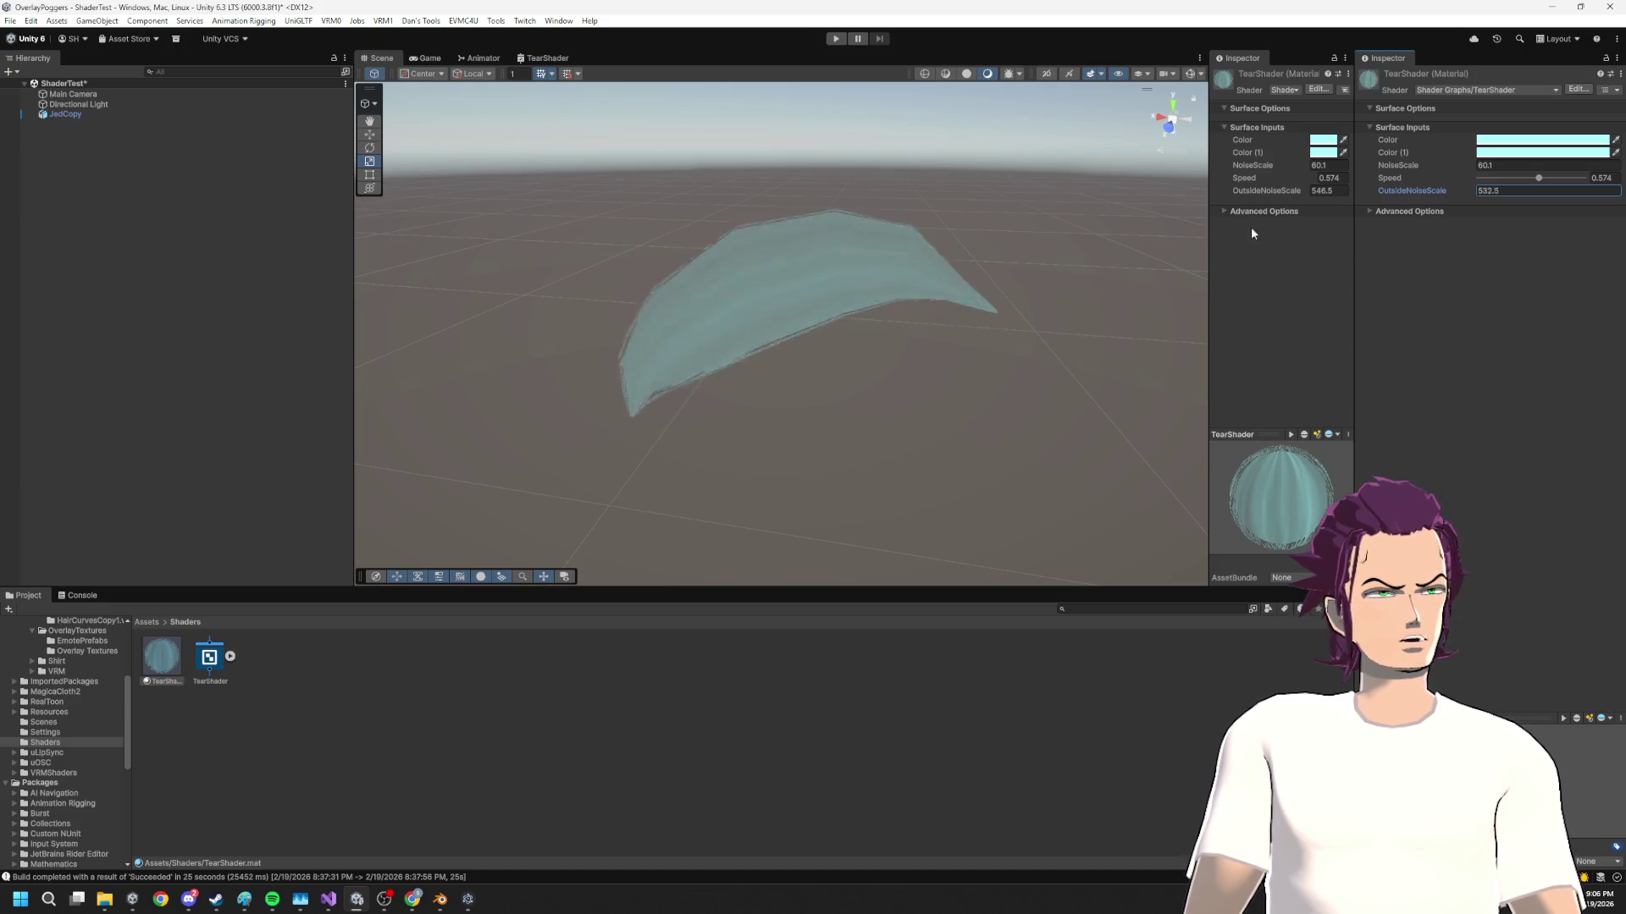
drag(644, 200, 252, 185)
mouse_move(795, 254)
mouse_down()
mouse_move(800, 312)
mouse_move(991, 384)
mouse_move(1053, 373)
mouse_move(802, 295)
mouse_up()
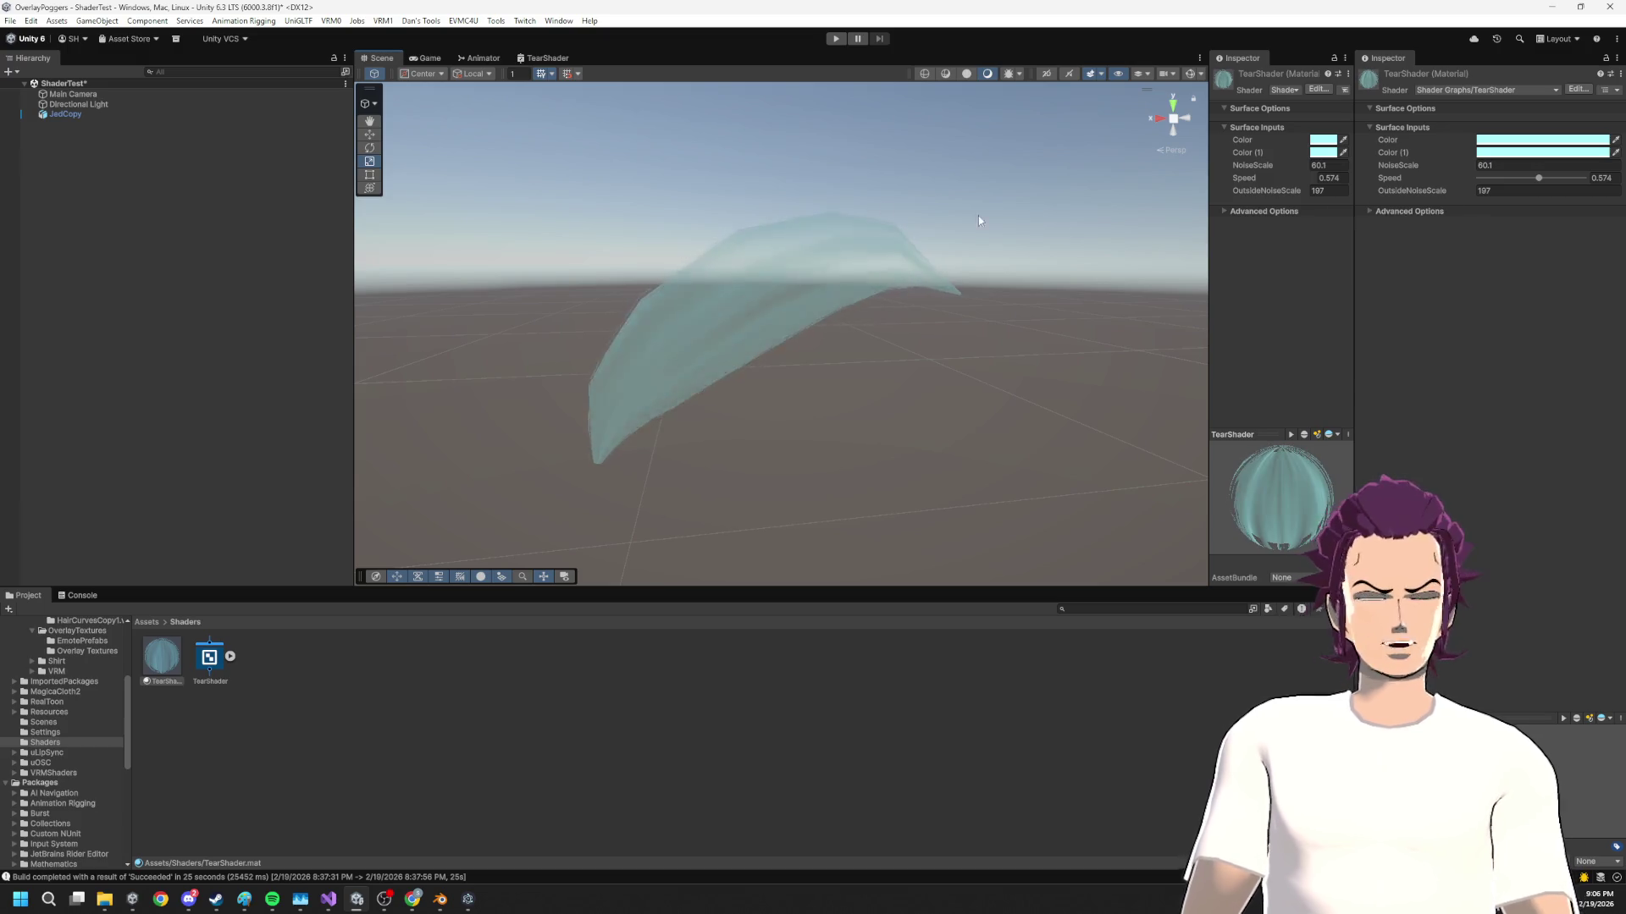
click(546, 58)
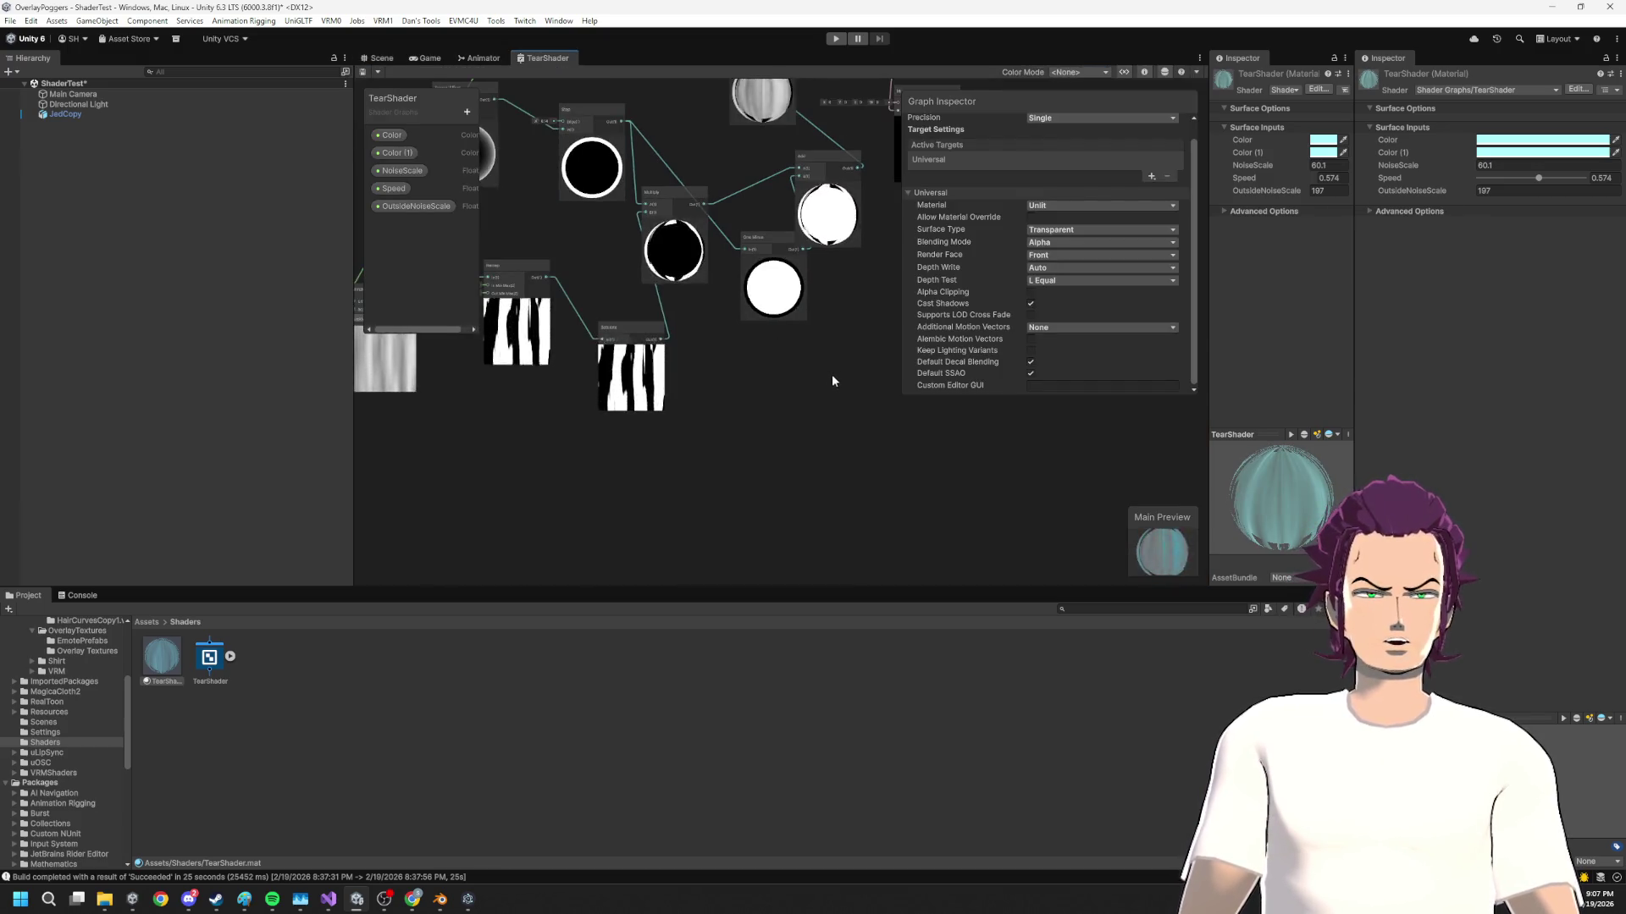
Lower the Fresnel Effect power in the TearShader graph to 1.25 and save the graph
scroll(694, 343, up, 3)
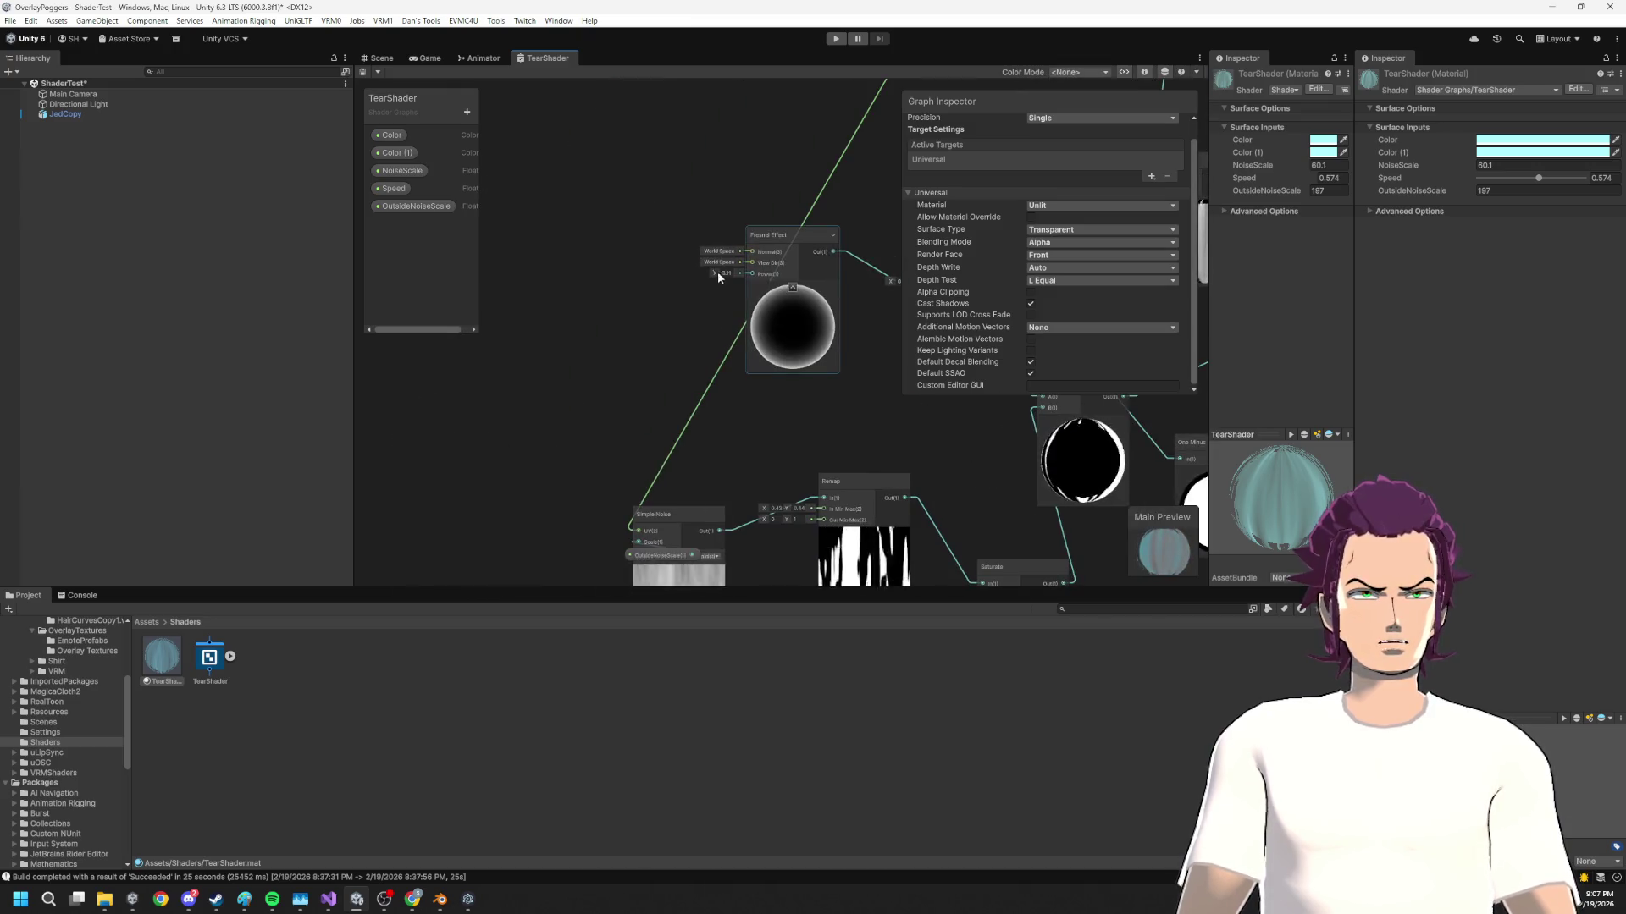
drag(713, 271, 693, 272)
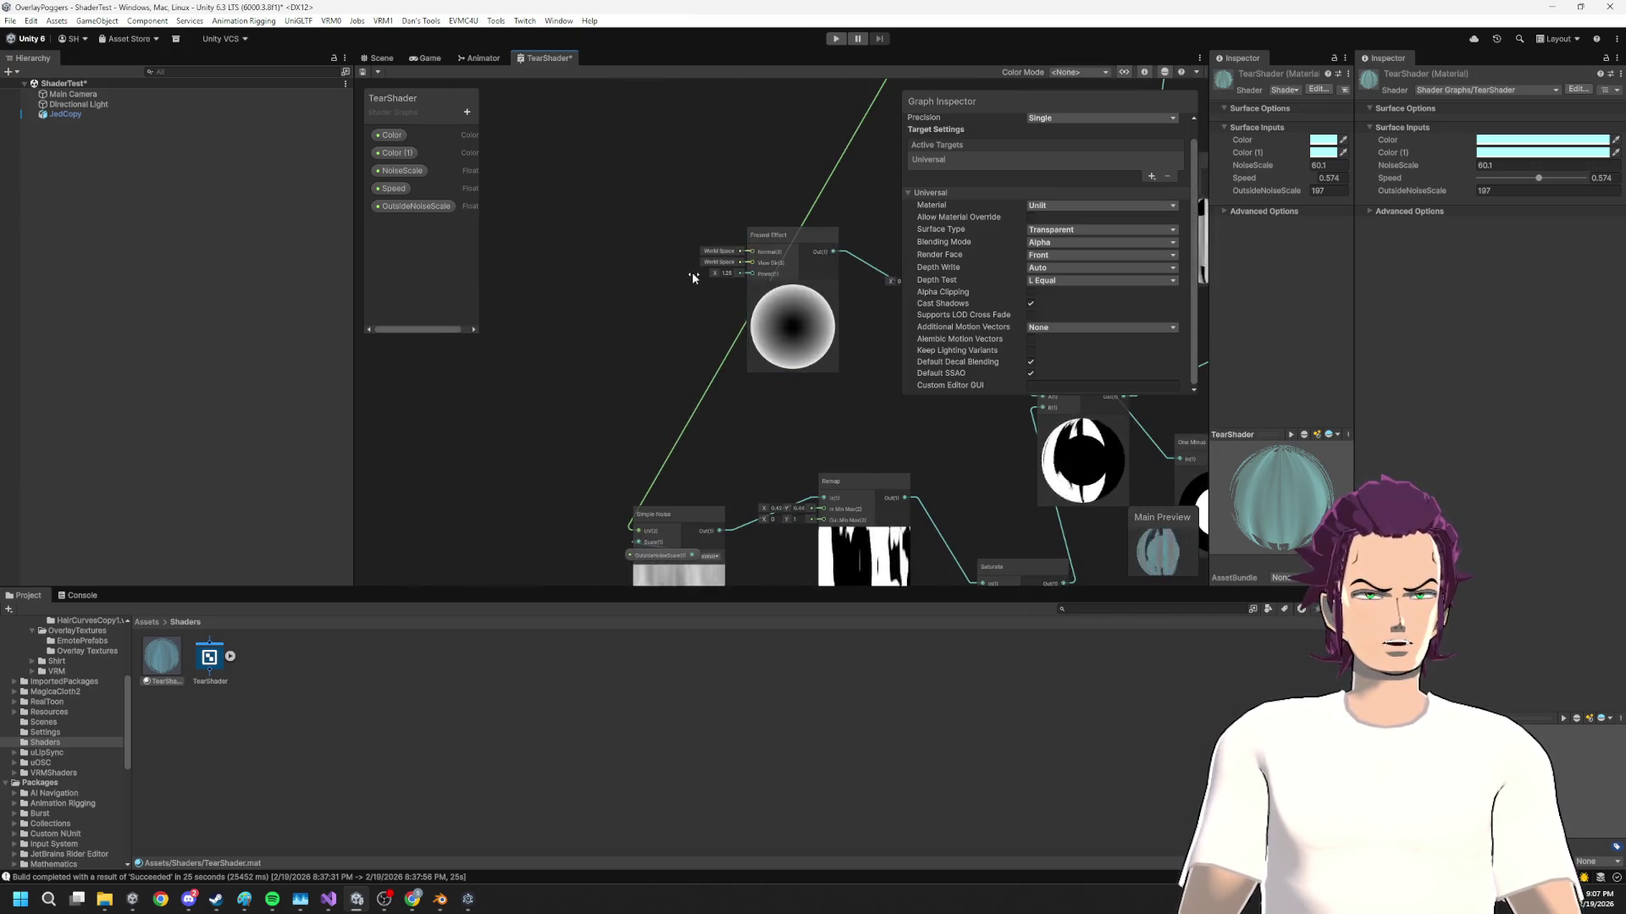
key(ctrl+s)
click(379, 57)
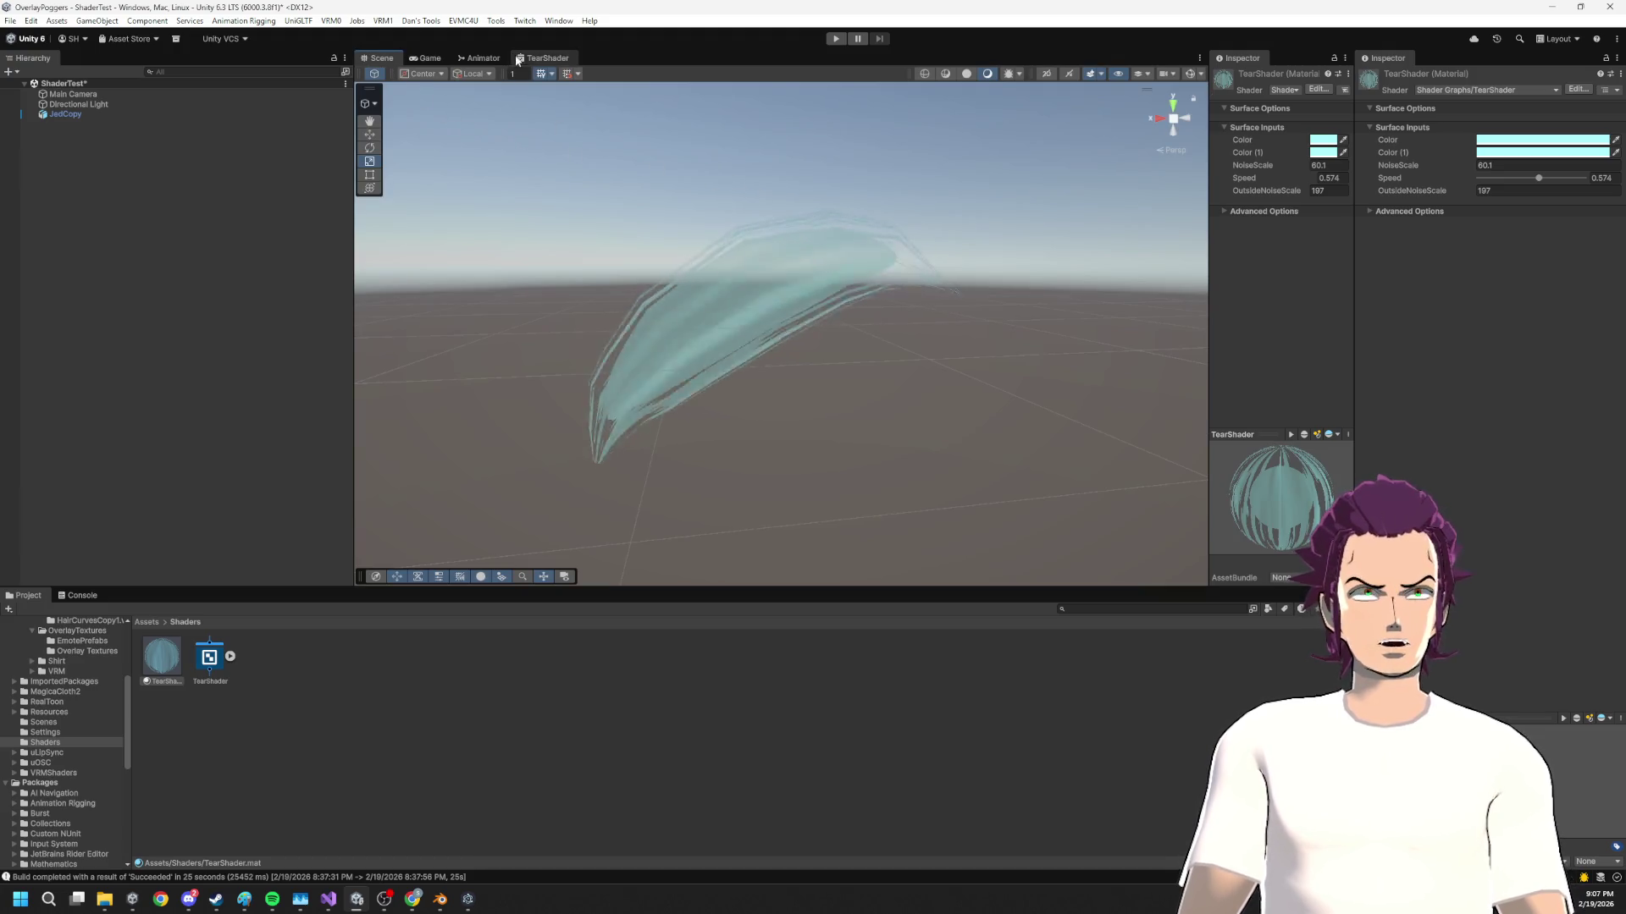
click(517, 59)
Undo the Fresnel power change and re-save the TearShader graph
key(ctrl+z)
key(ctrl+s)
click(381, 59)
Raise the TearShader material's Speed from 0.08 to 0.312 to animate the noise faster
drag(714, 286, 870, 410)
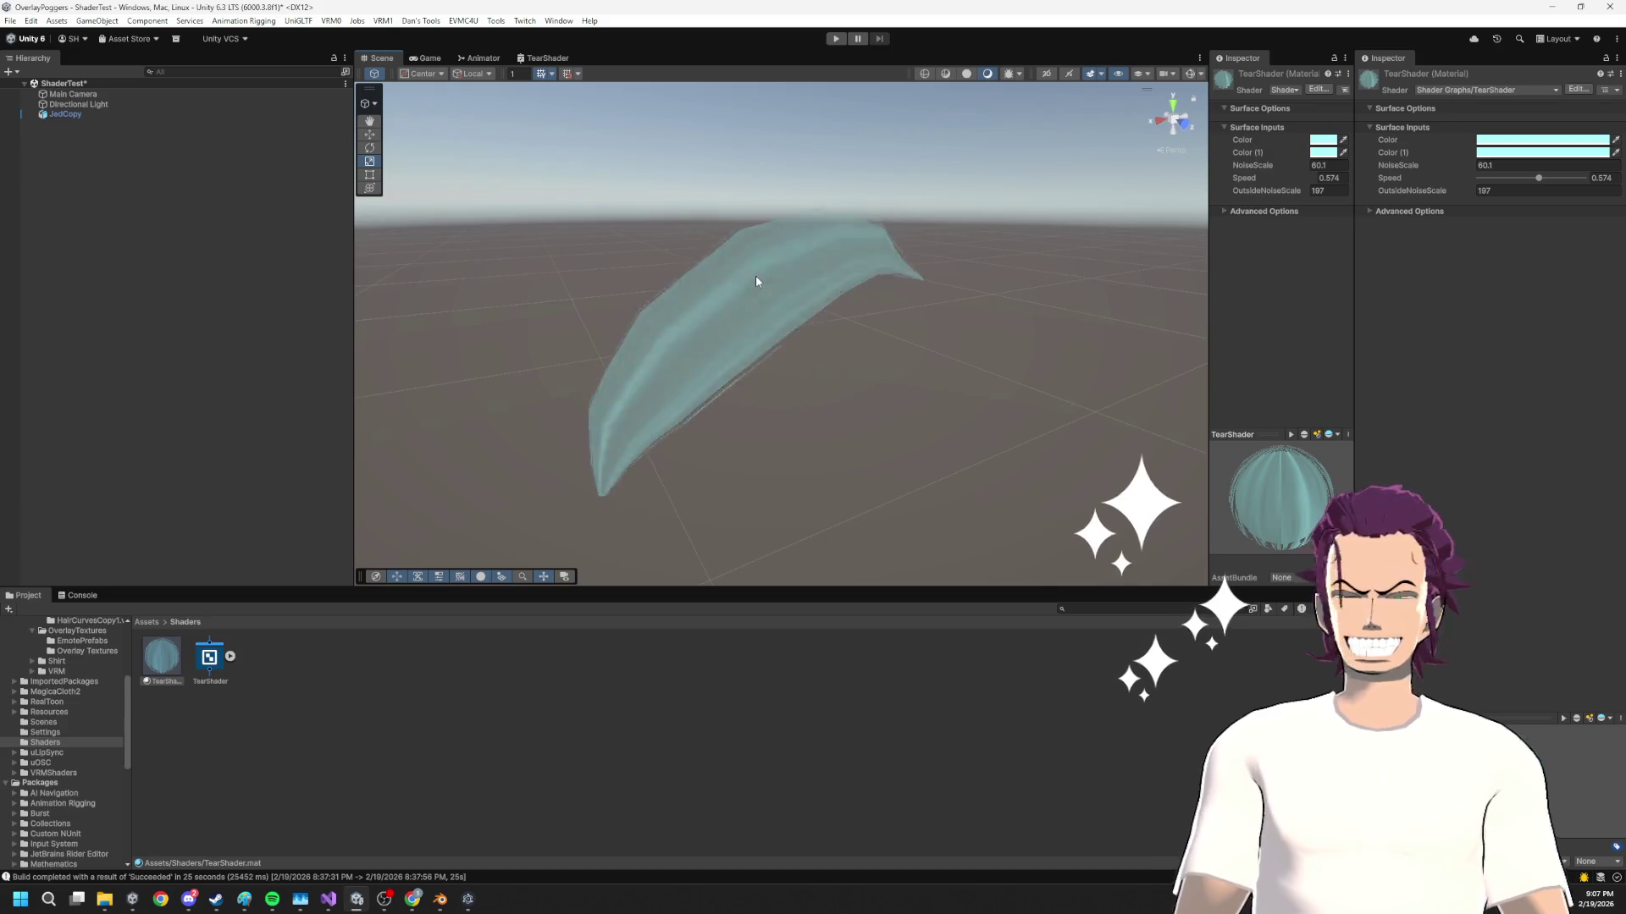
mouse_move(875, 366)
mouse_down()
mouse_move(768, 302)
mouse_move(845, 283)
mouse_move(907, 344)
mouse_move(861, 500)
mouse_move(1051, 314)
mouse_up()
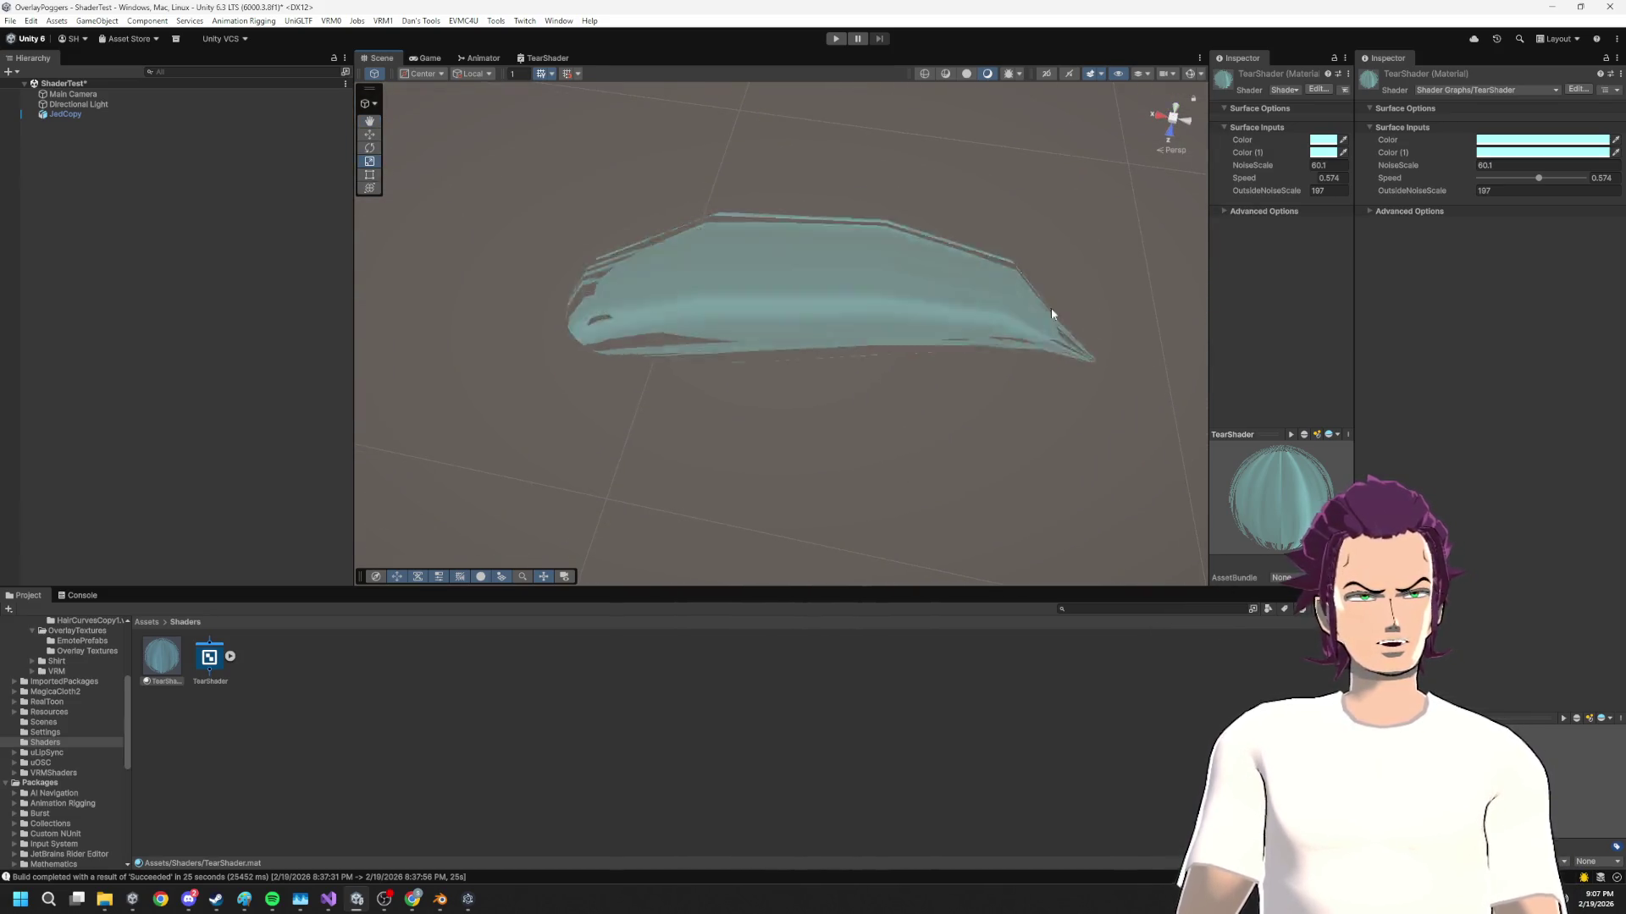
mouse_move(821, 265)
mouse_down()
mouse_move(884, 184)
mouse_move(1049, 160)
mouse_move(810, 265)
mouse_move(728, 172)
mouse_move(805, 287)
mouse_move(653, 304)
mouse_move(780, 428)
mouse_up()
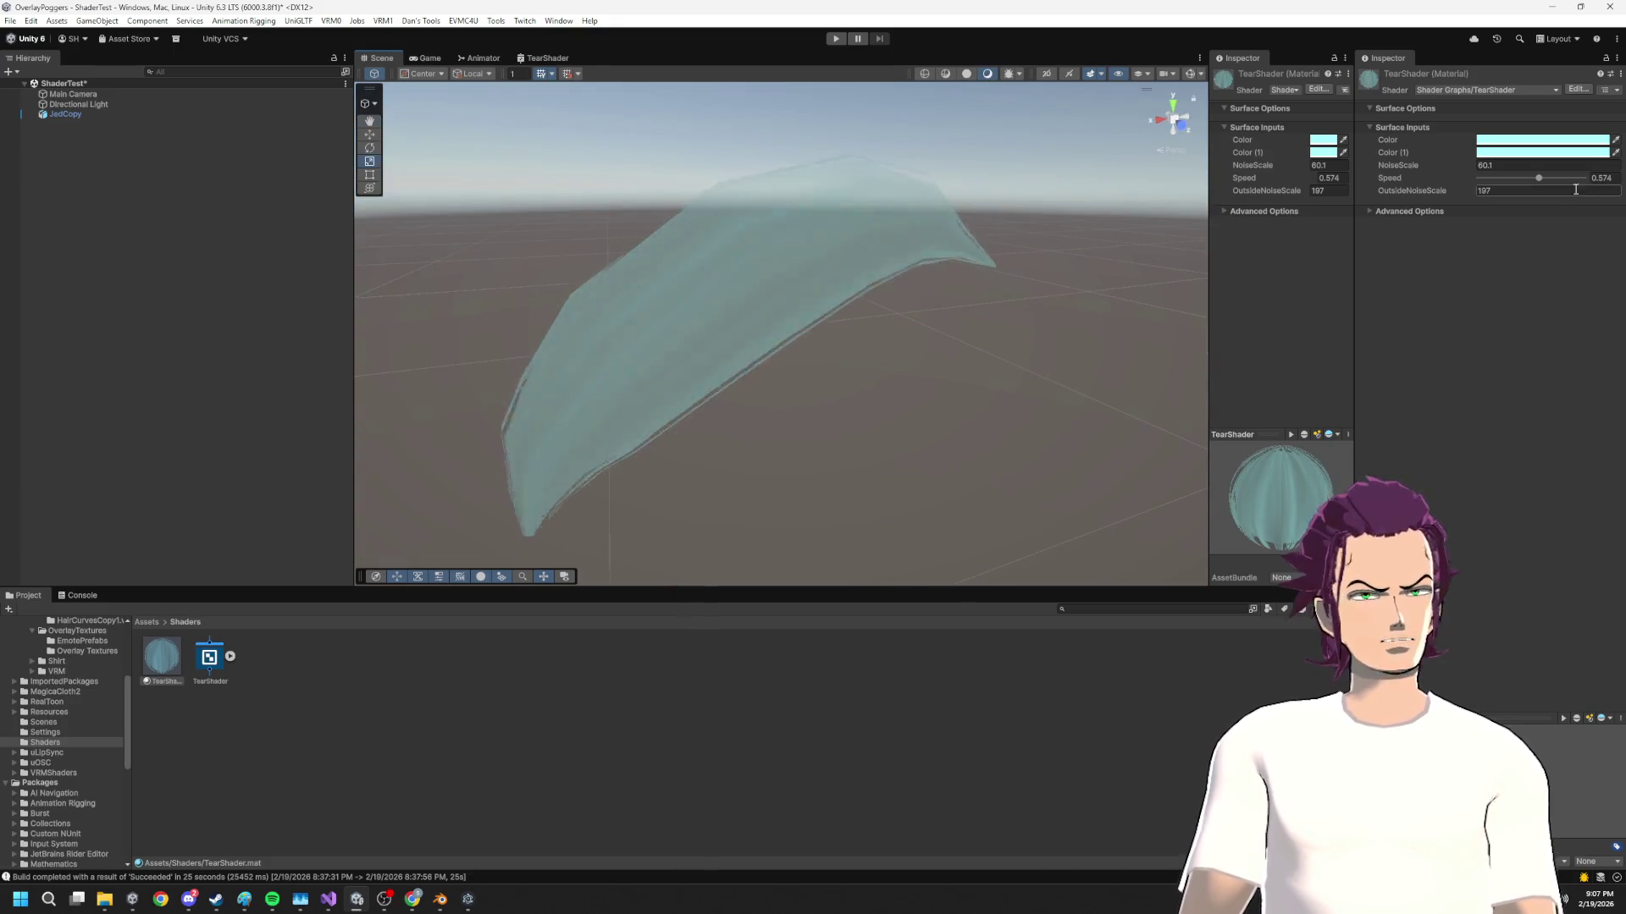
mouse_move(1538, 178)
mouse_down()
mouse_move(1467, 182)
mouse_move(1483, 184)
mouse_up()
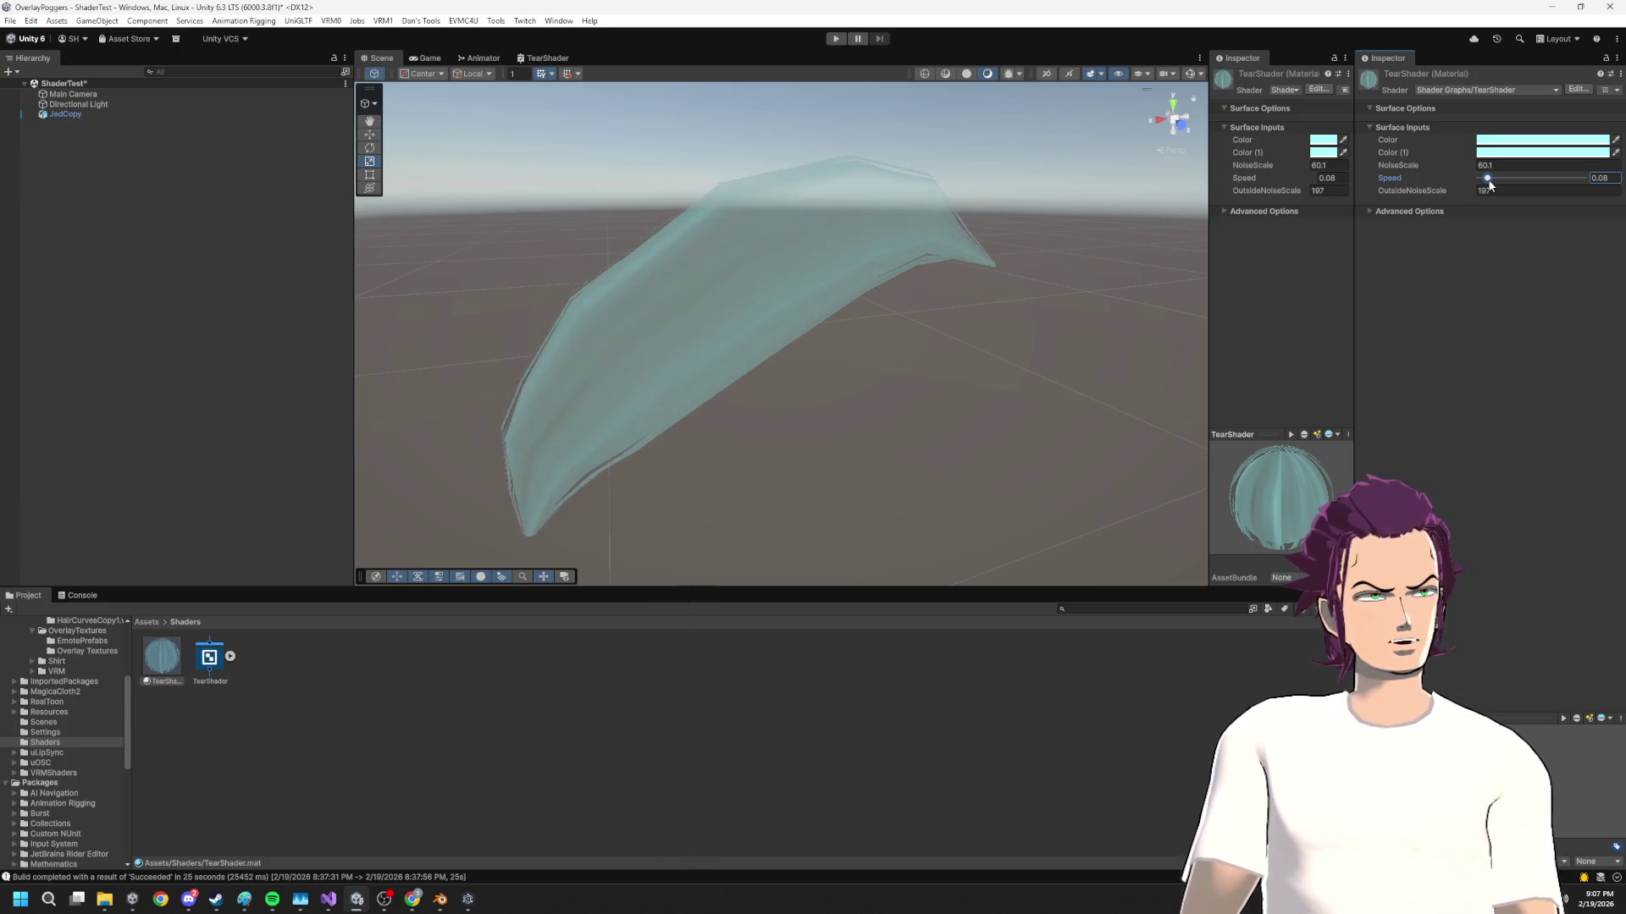
drag(1488, 183, 1512, 185)
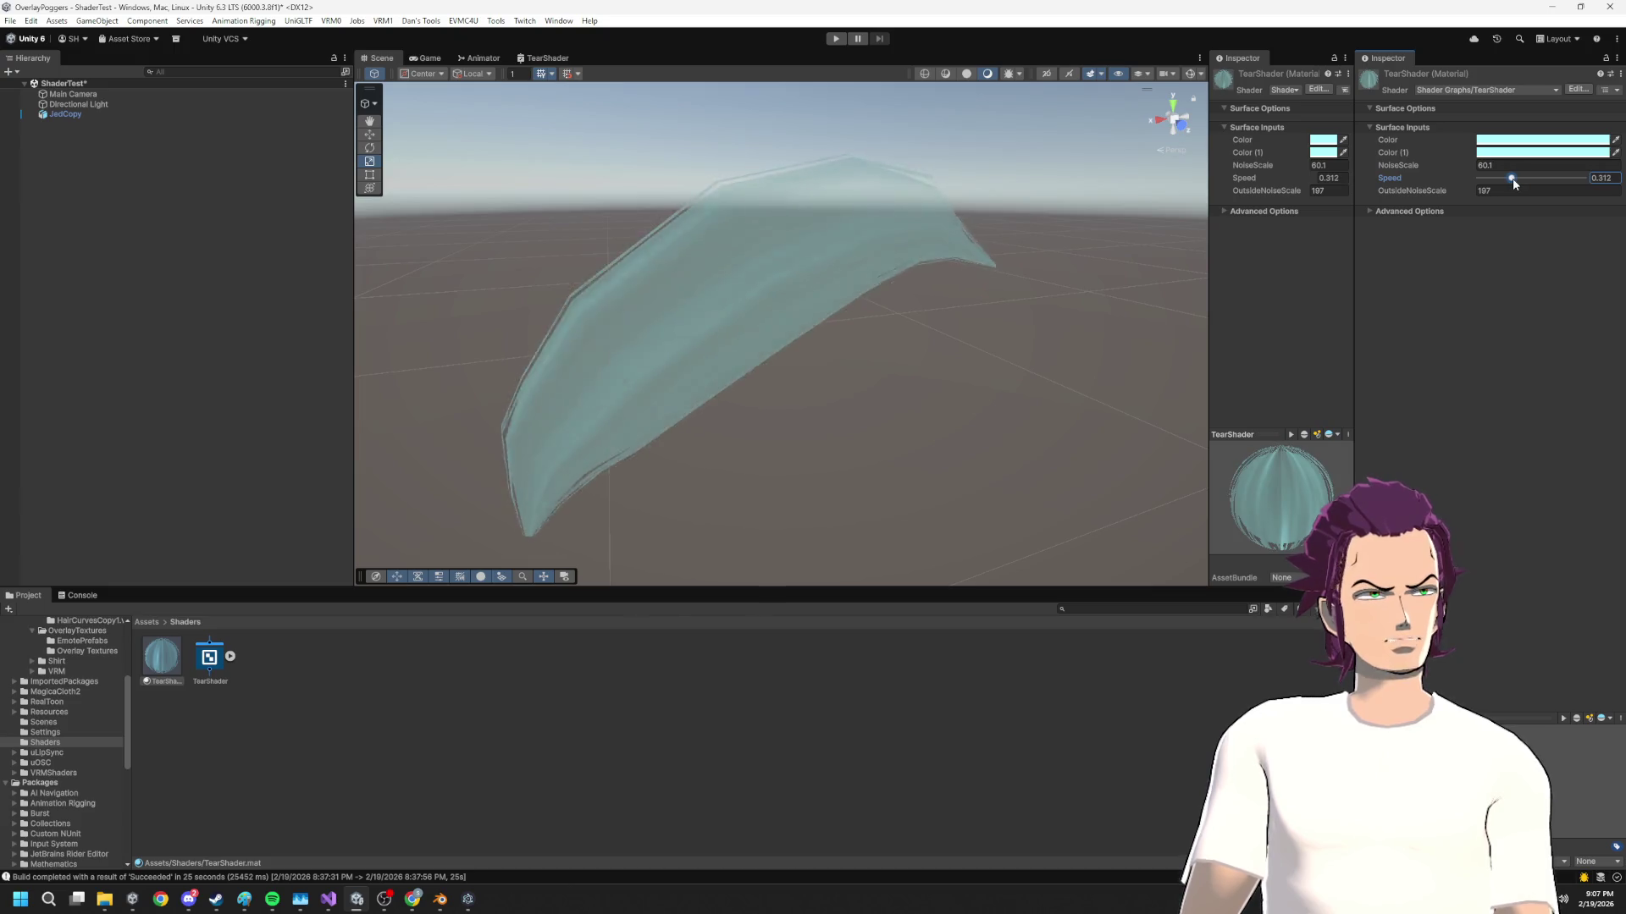
Set the Tiling And Offset node's Y tiling to 0.45 in the TearShader graph and save
click(428, 57)
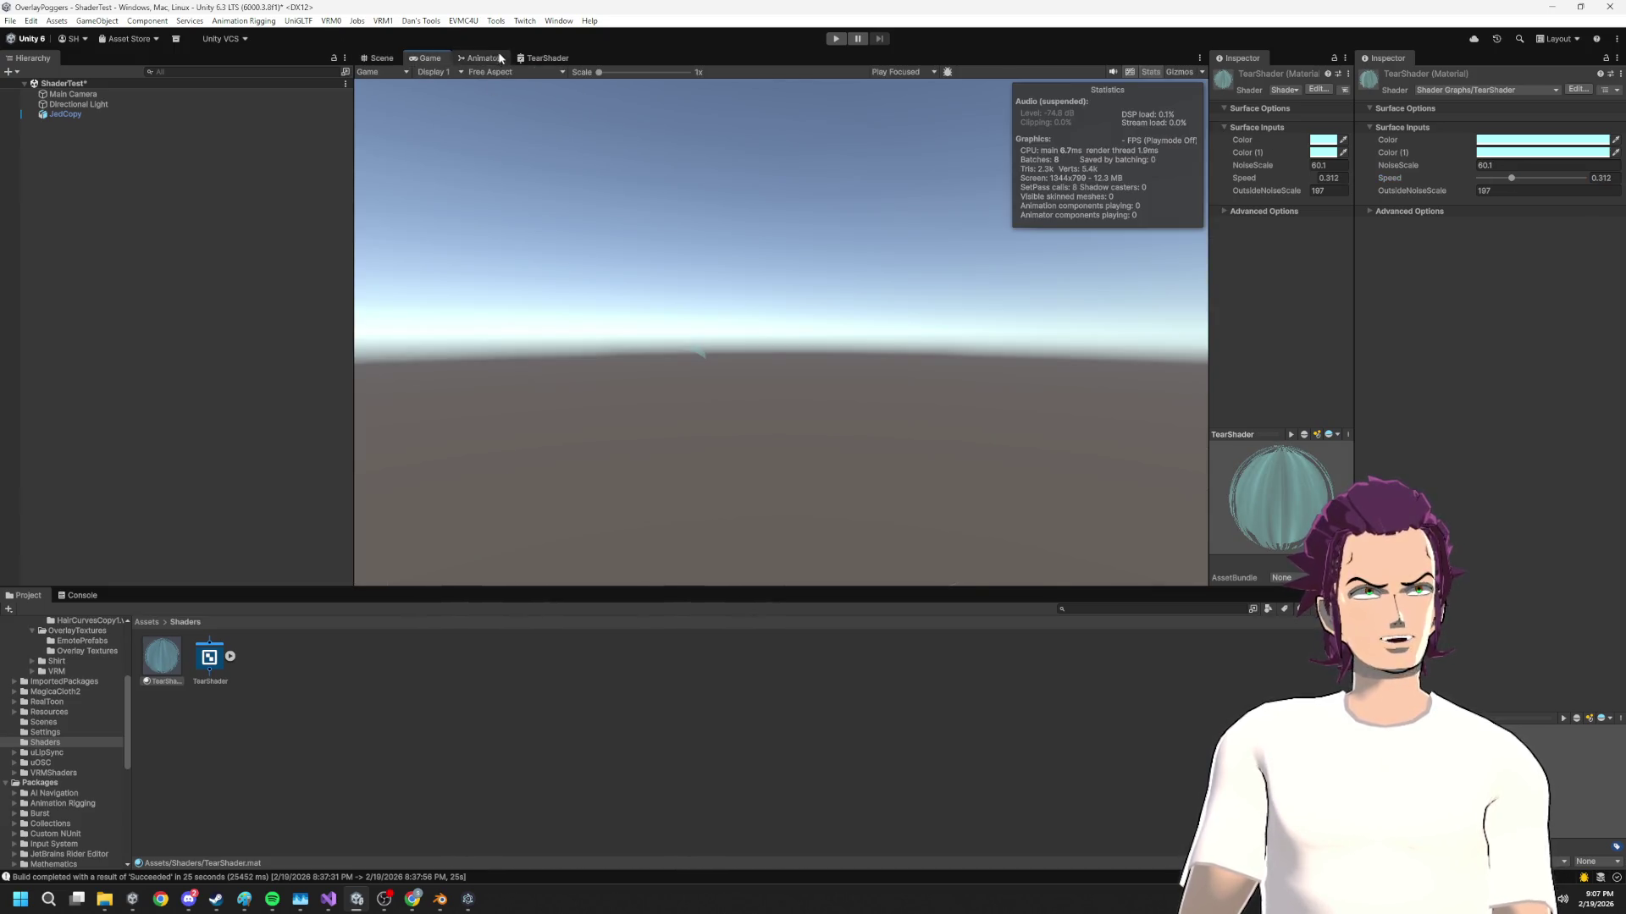
click(542, 57)
scroll(794, 362, up, 6)
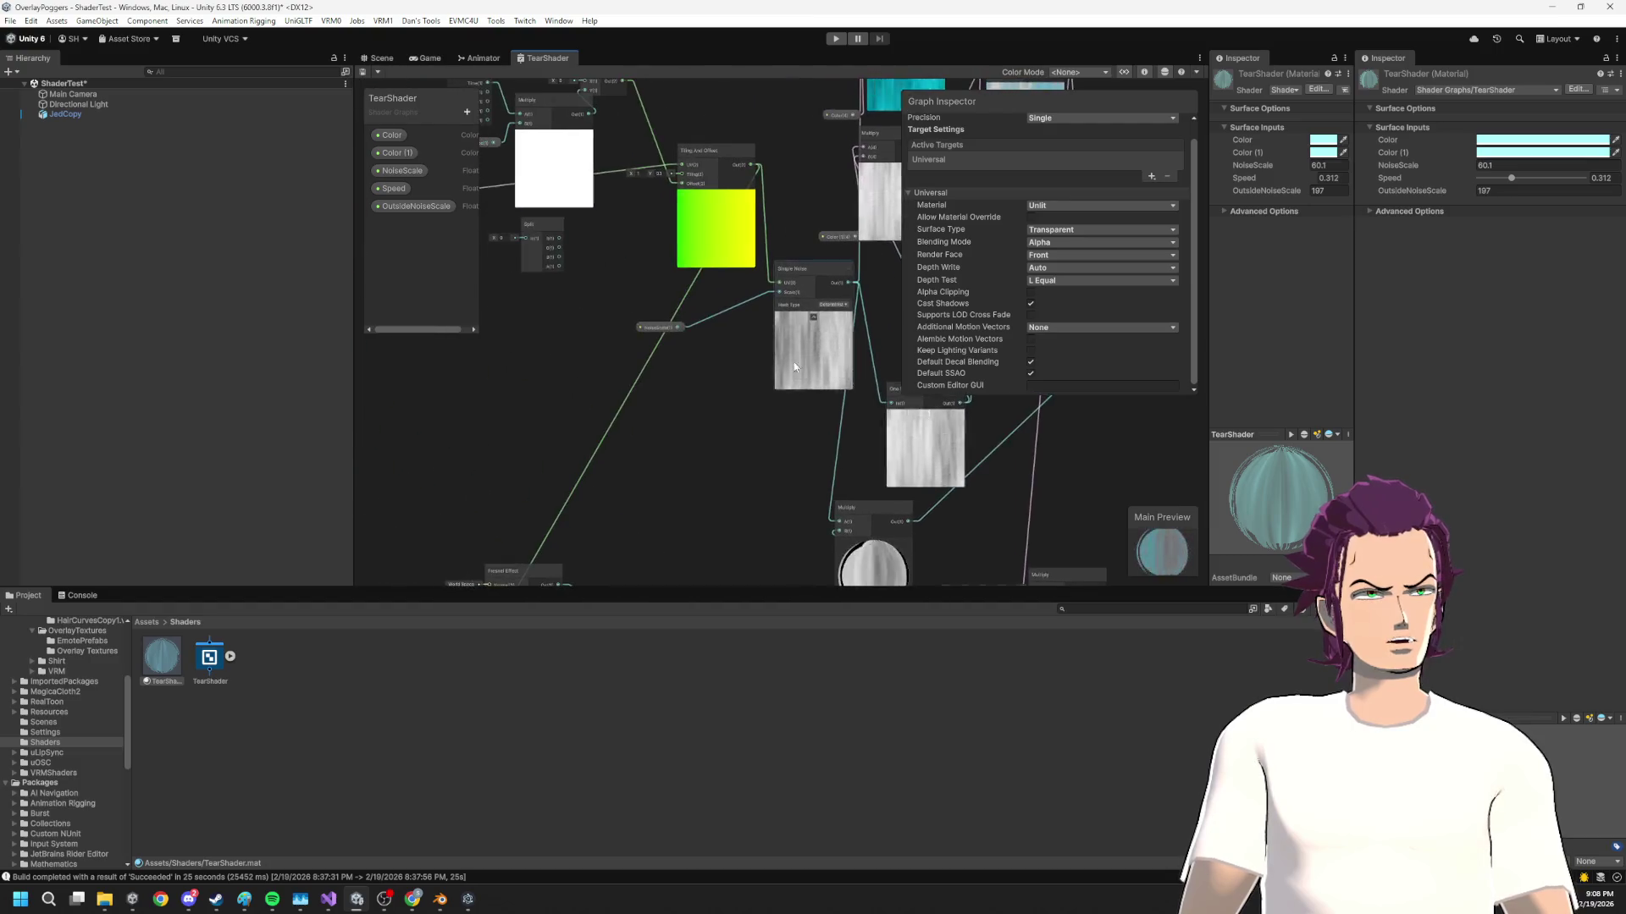
drag(605, 257, 796, 388)
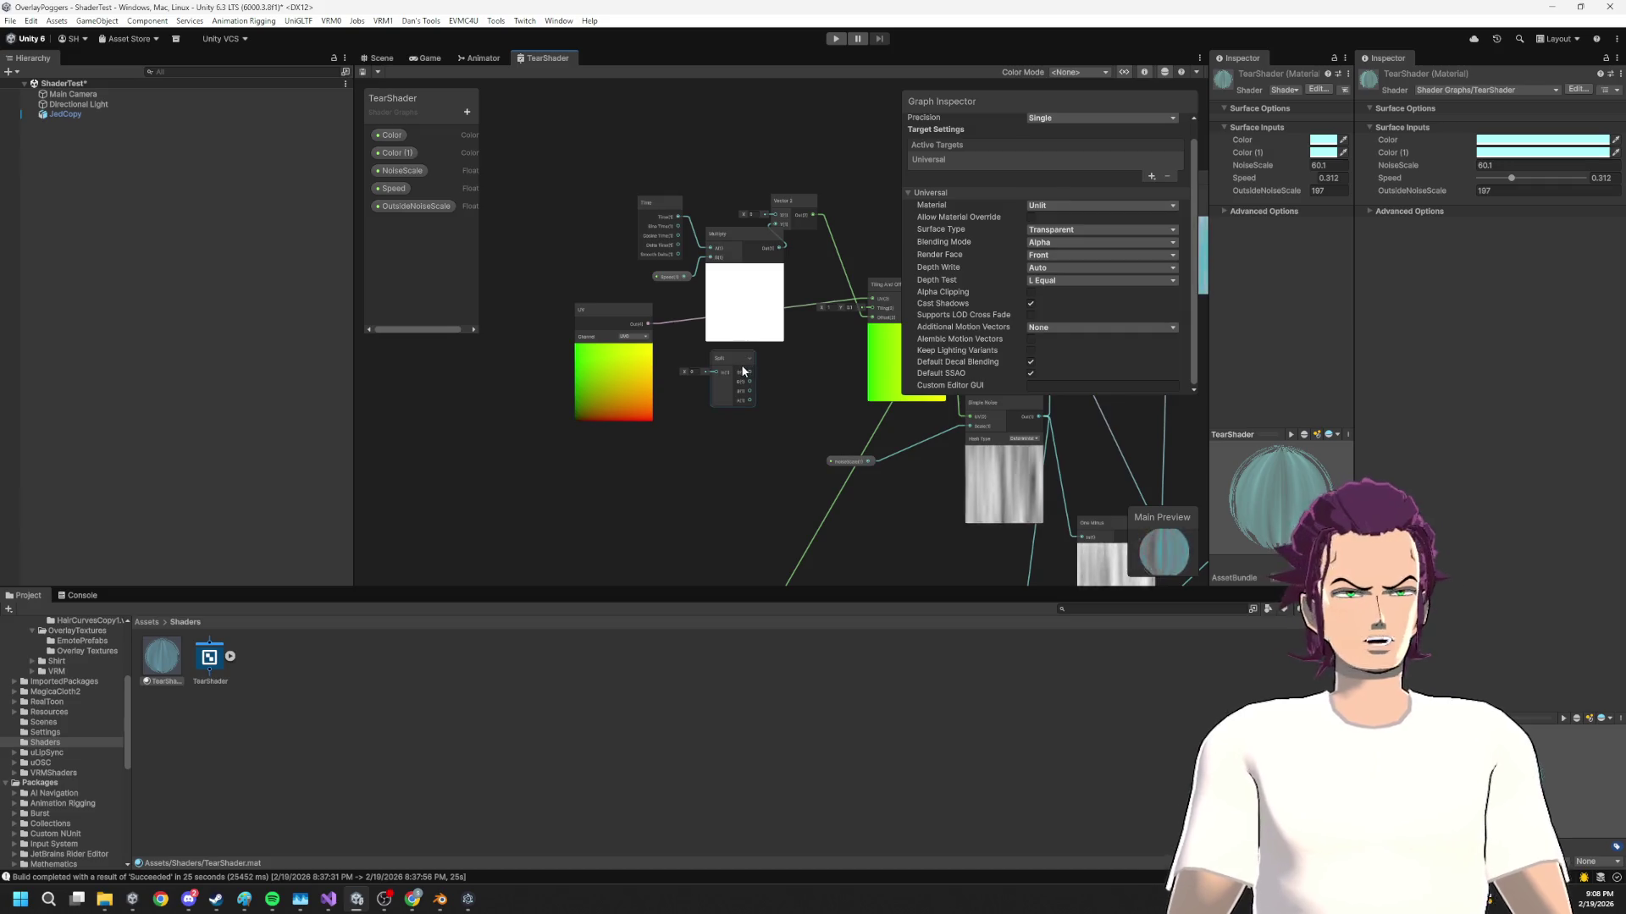
drag(743, 371, 646, 363)
drag(742, 378, 661, 356)
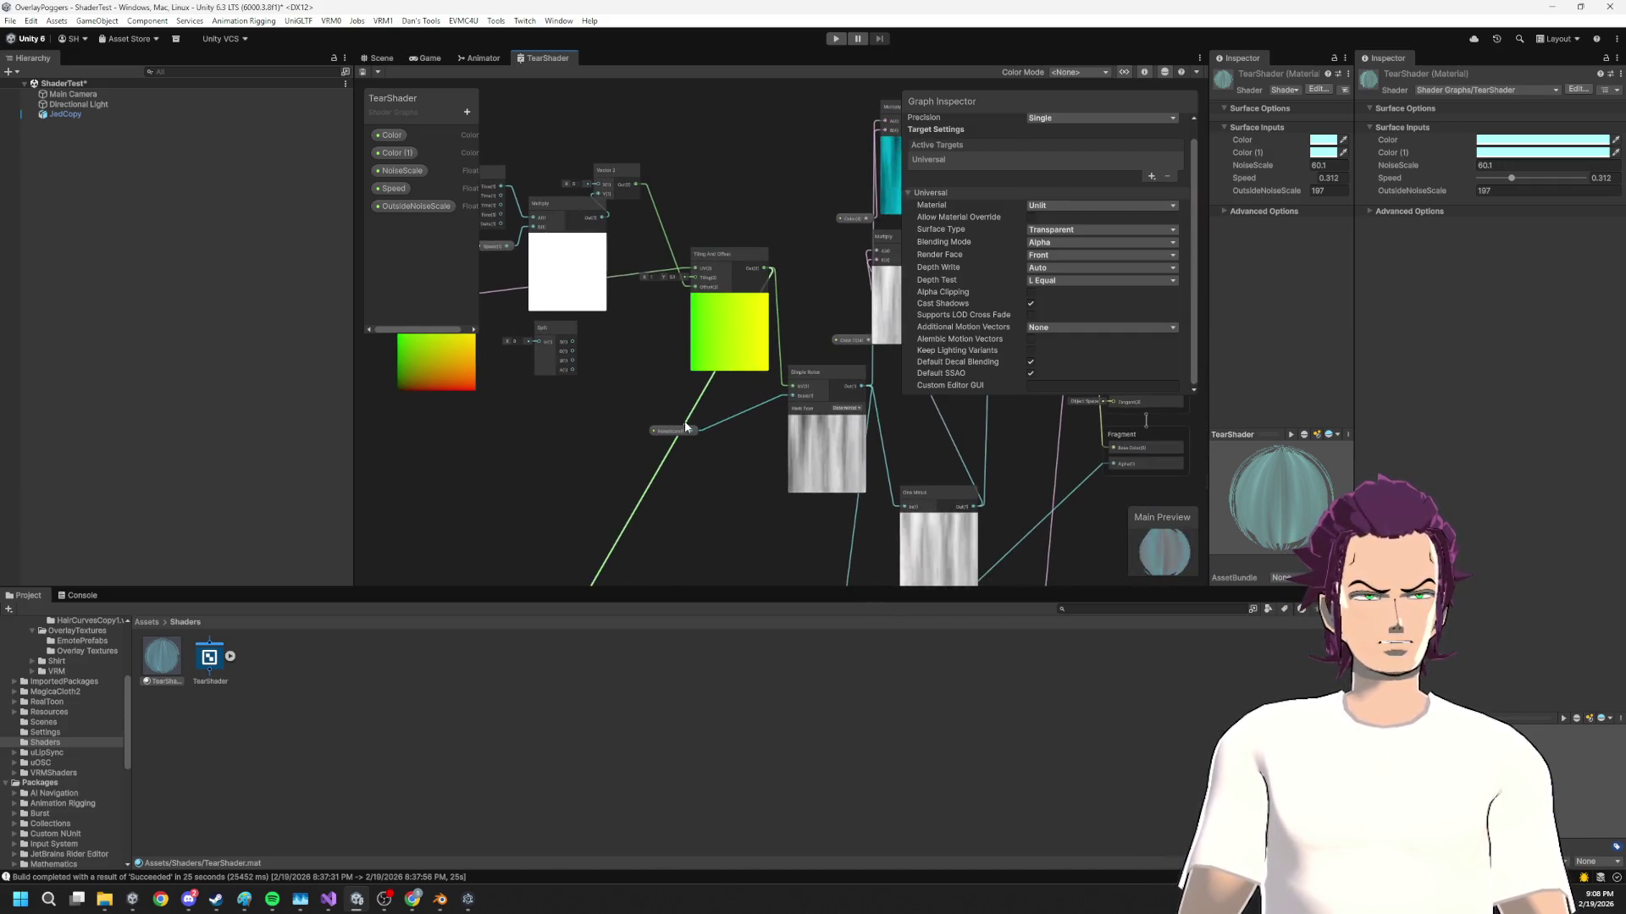
scroll(652, 313, up, 4)
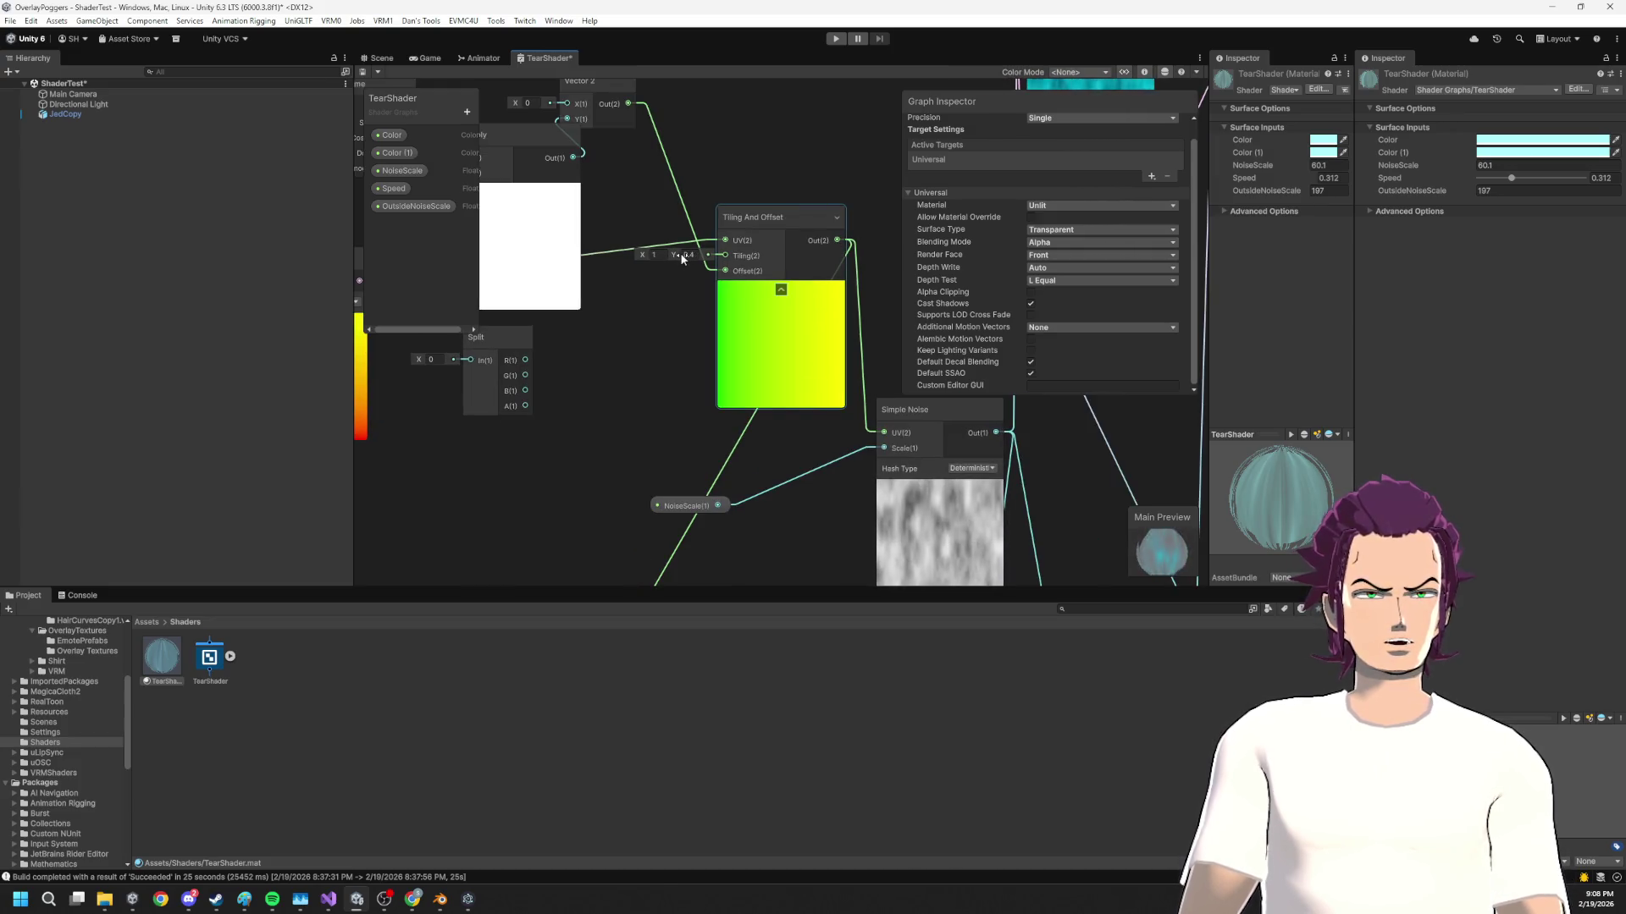
key(ctrl+s)
Check the mesh in the Scene view and in Blender, then return to the TearShader graph
click(377, 58)
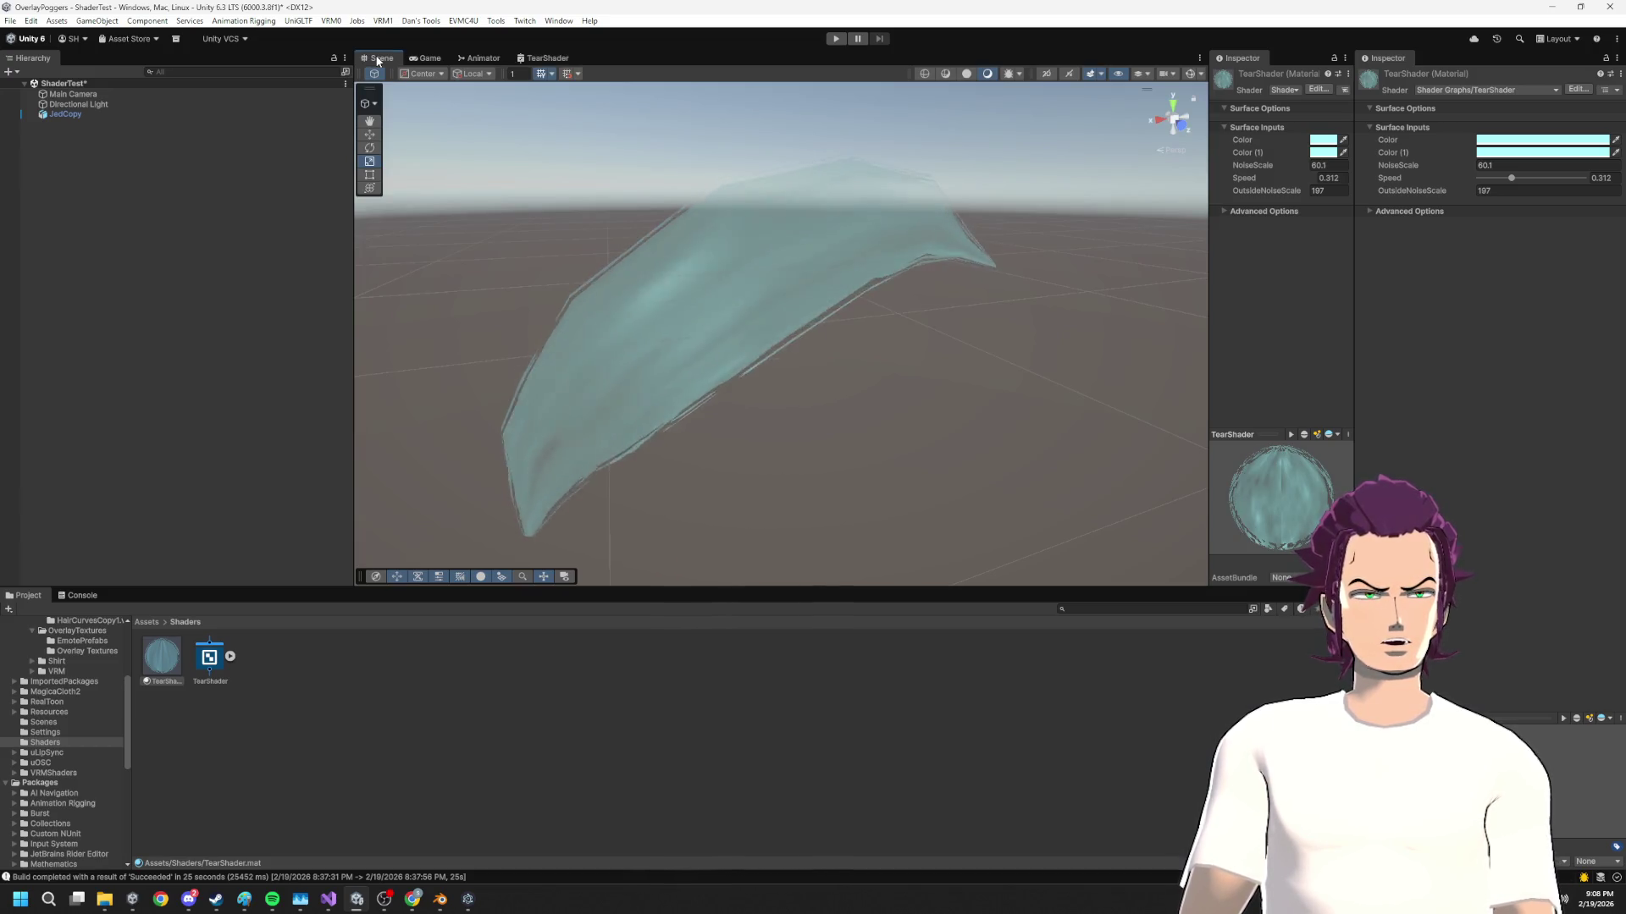
key(alt+Tab)
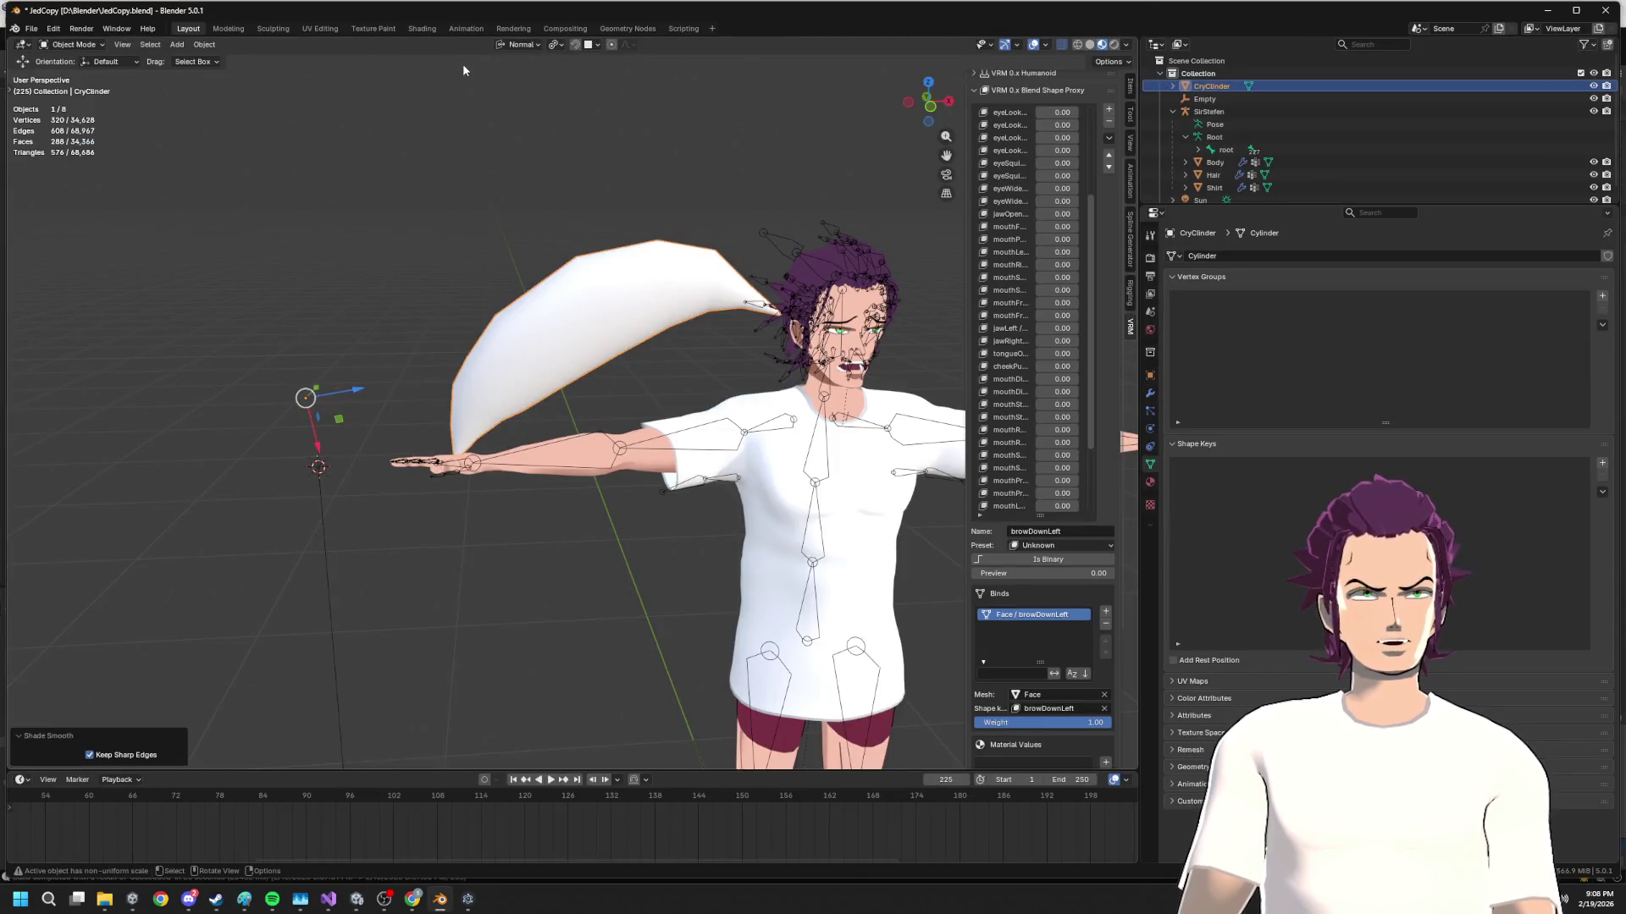
key(alt+Tab)
click(475, 56)
click(447, 61)
click(479, 57)
click(540, 58)
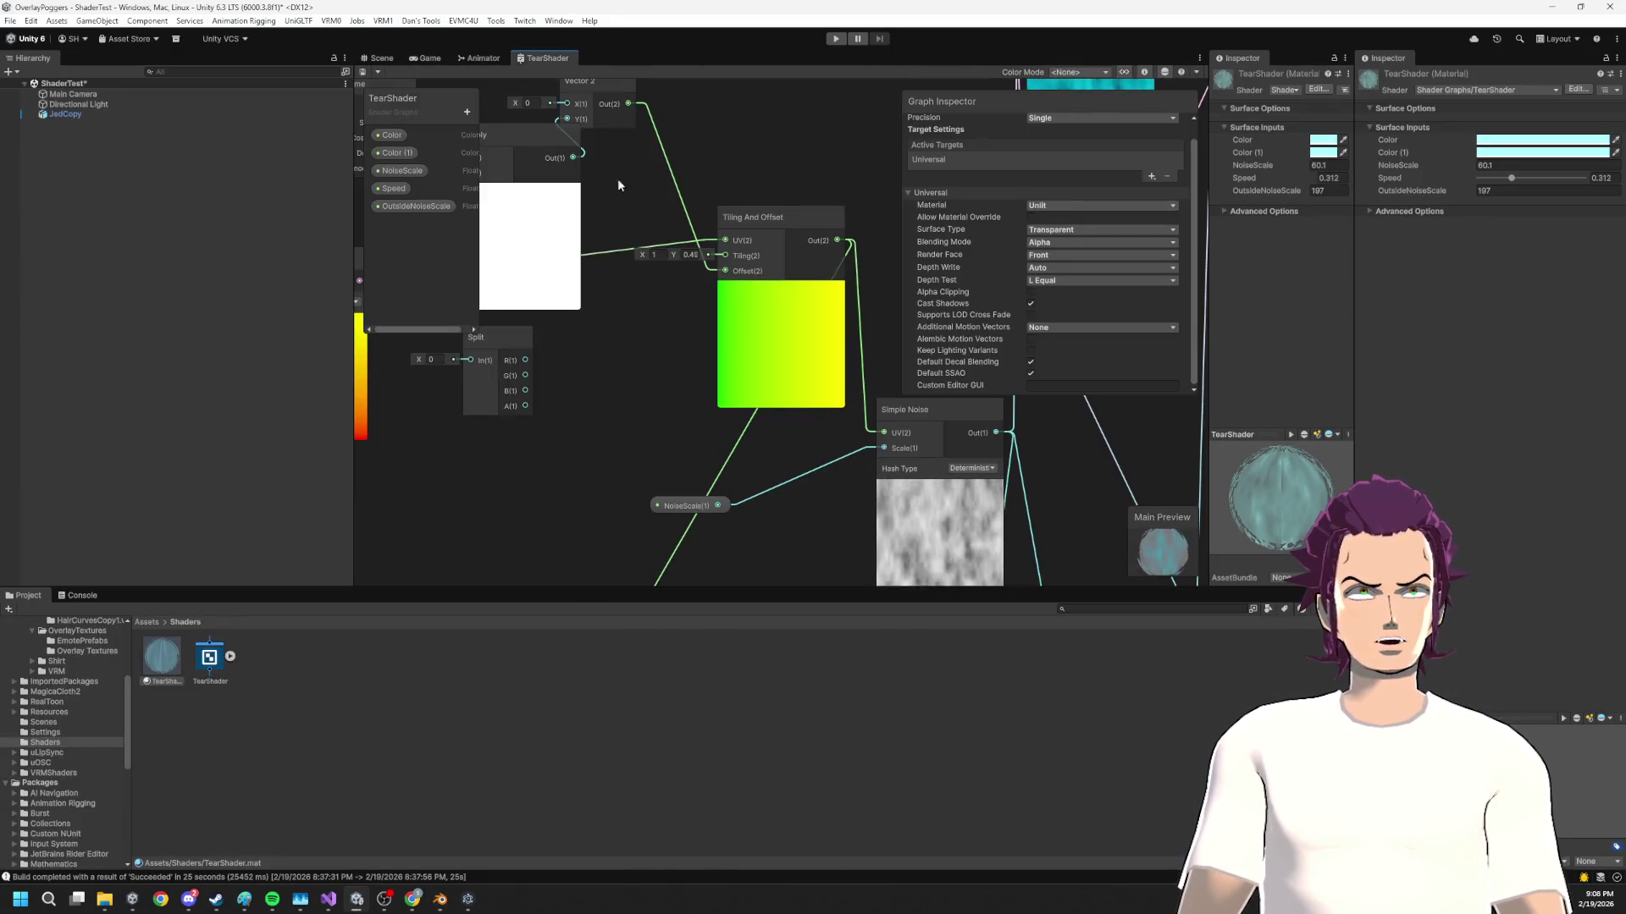
Create a VertScale float property on the blackboard and place it on the graph
click(466, 113)
click(513, 144)
text(VertScale)
key(Return)
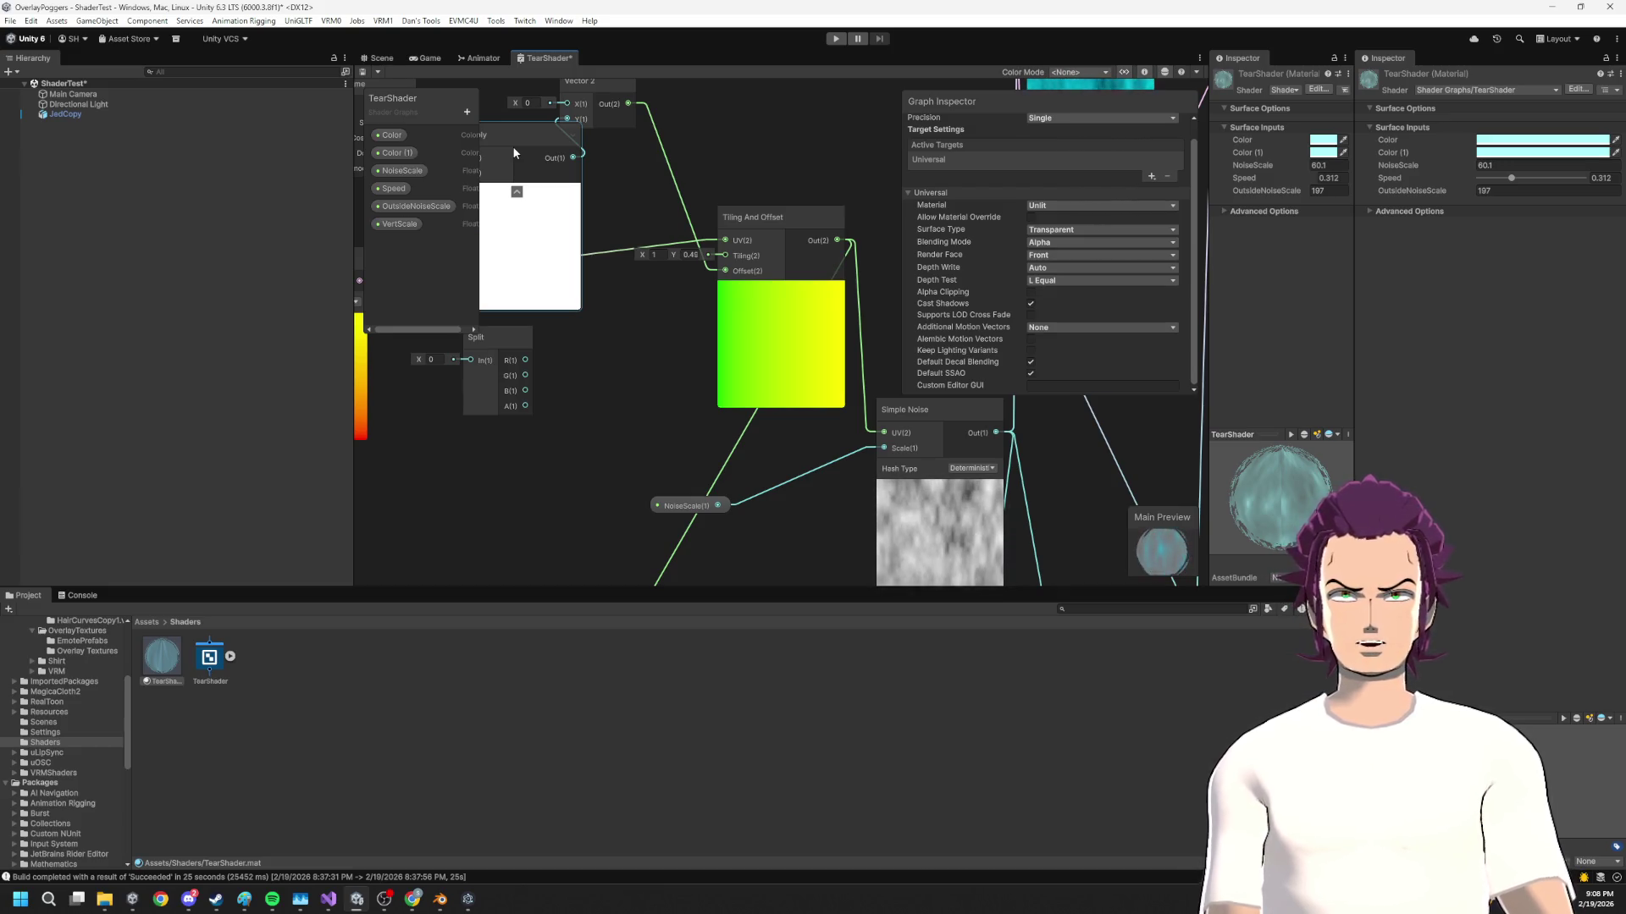
mouse_move(398, 226)
mouse_down()
mouse_move(595, 359)
mouse_move(676, 321)
mouse_up()
Add a Vector 2 node fed by VertScale beside Tiling And Offset and save the graph
text(vec)
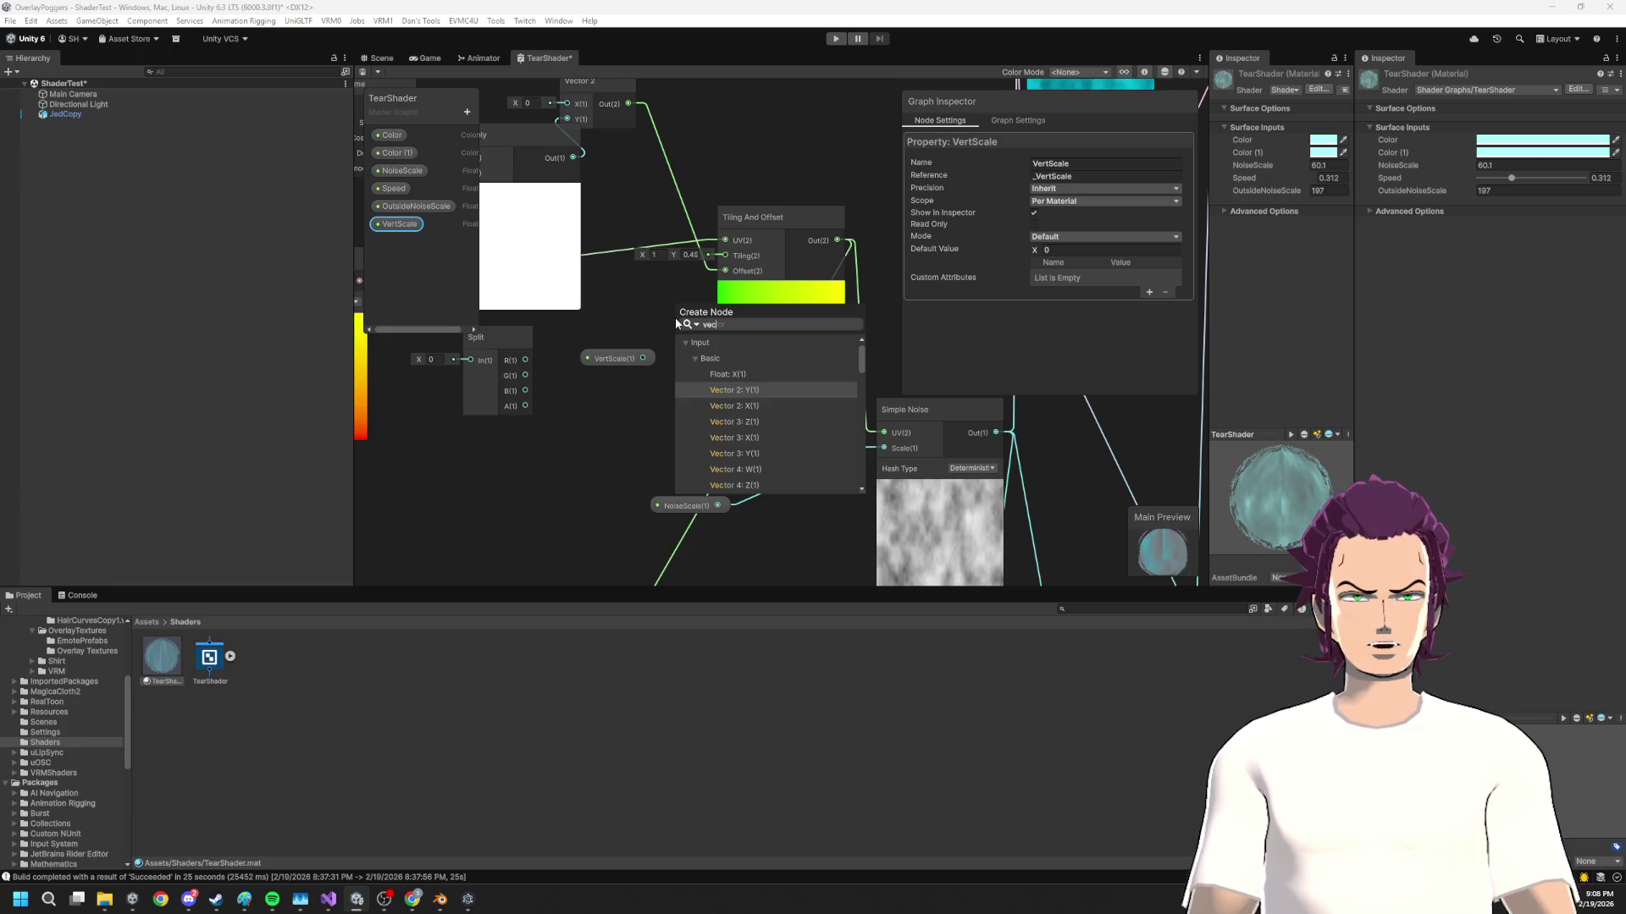
key(Down)
key(Return)
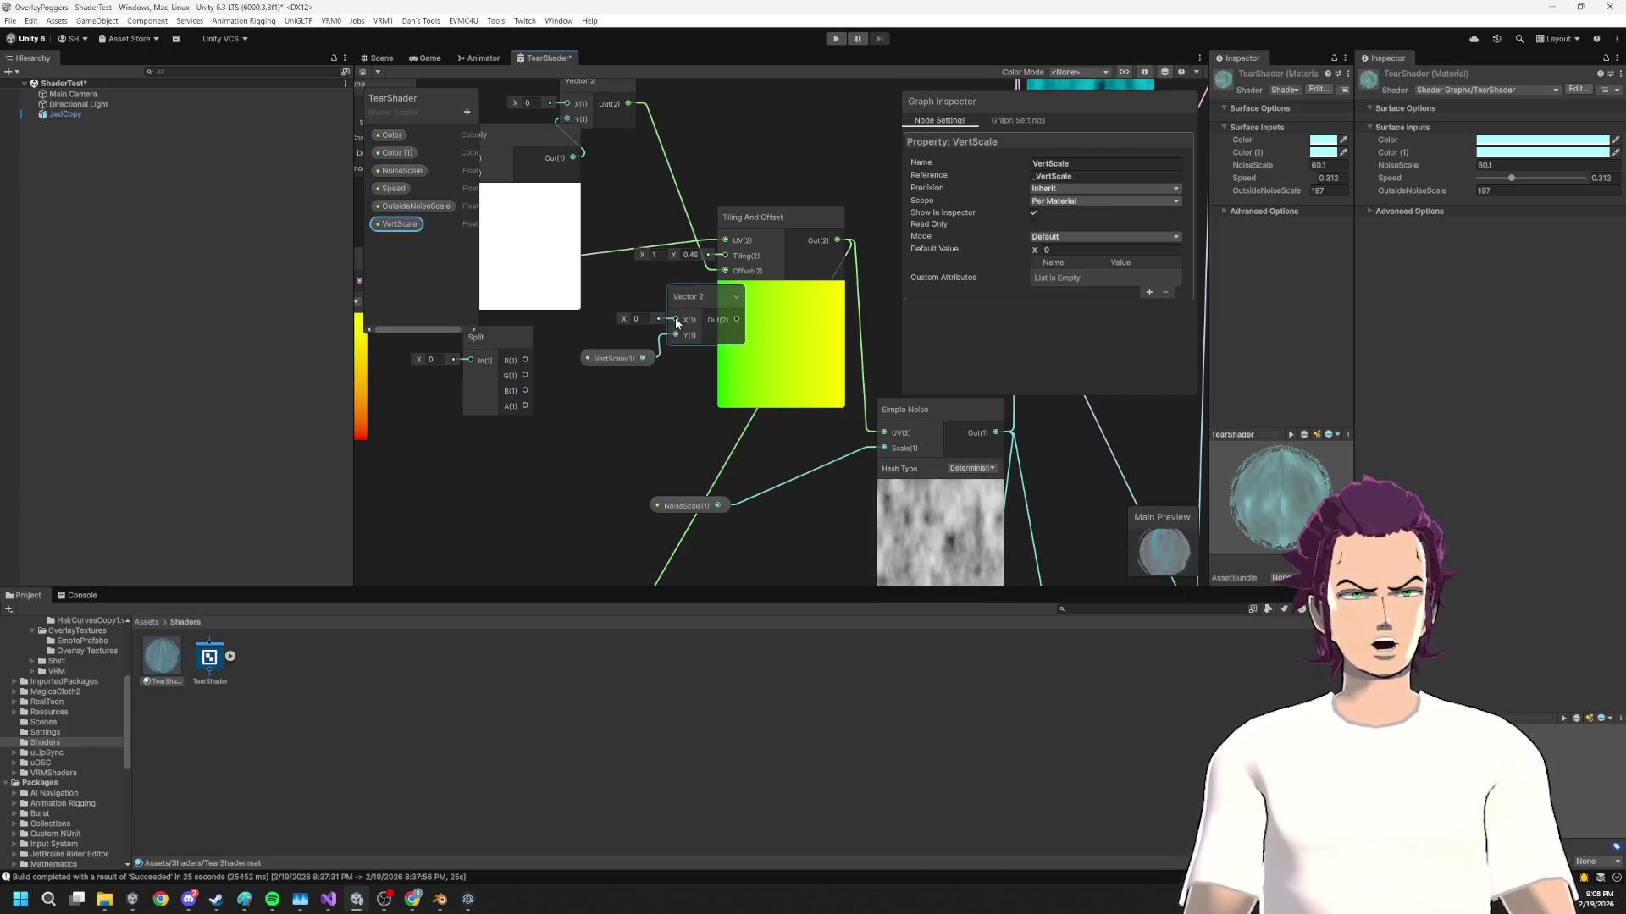
drag(693, 306, 616, 307)
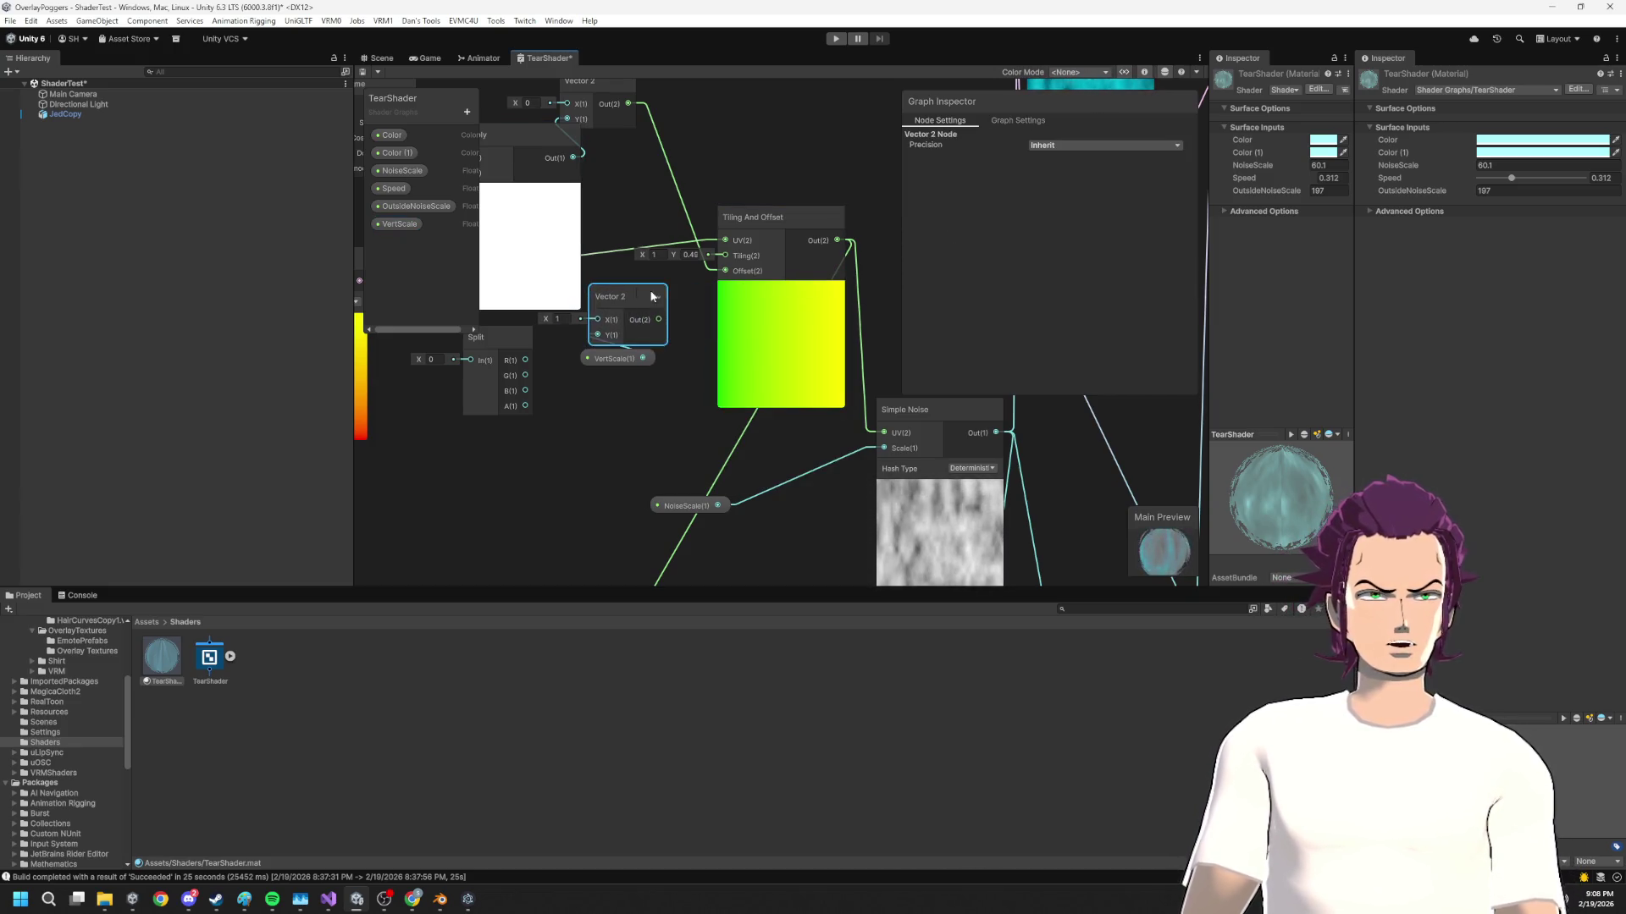
key(ctrl+s)
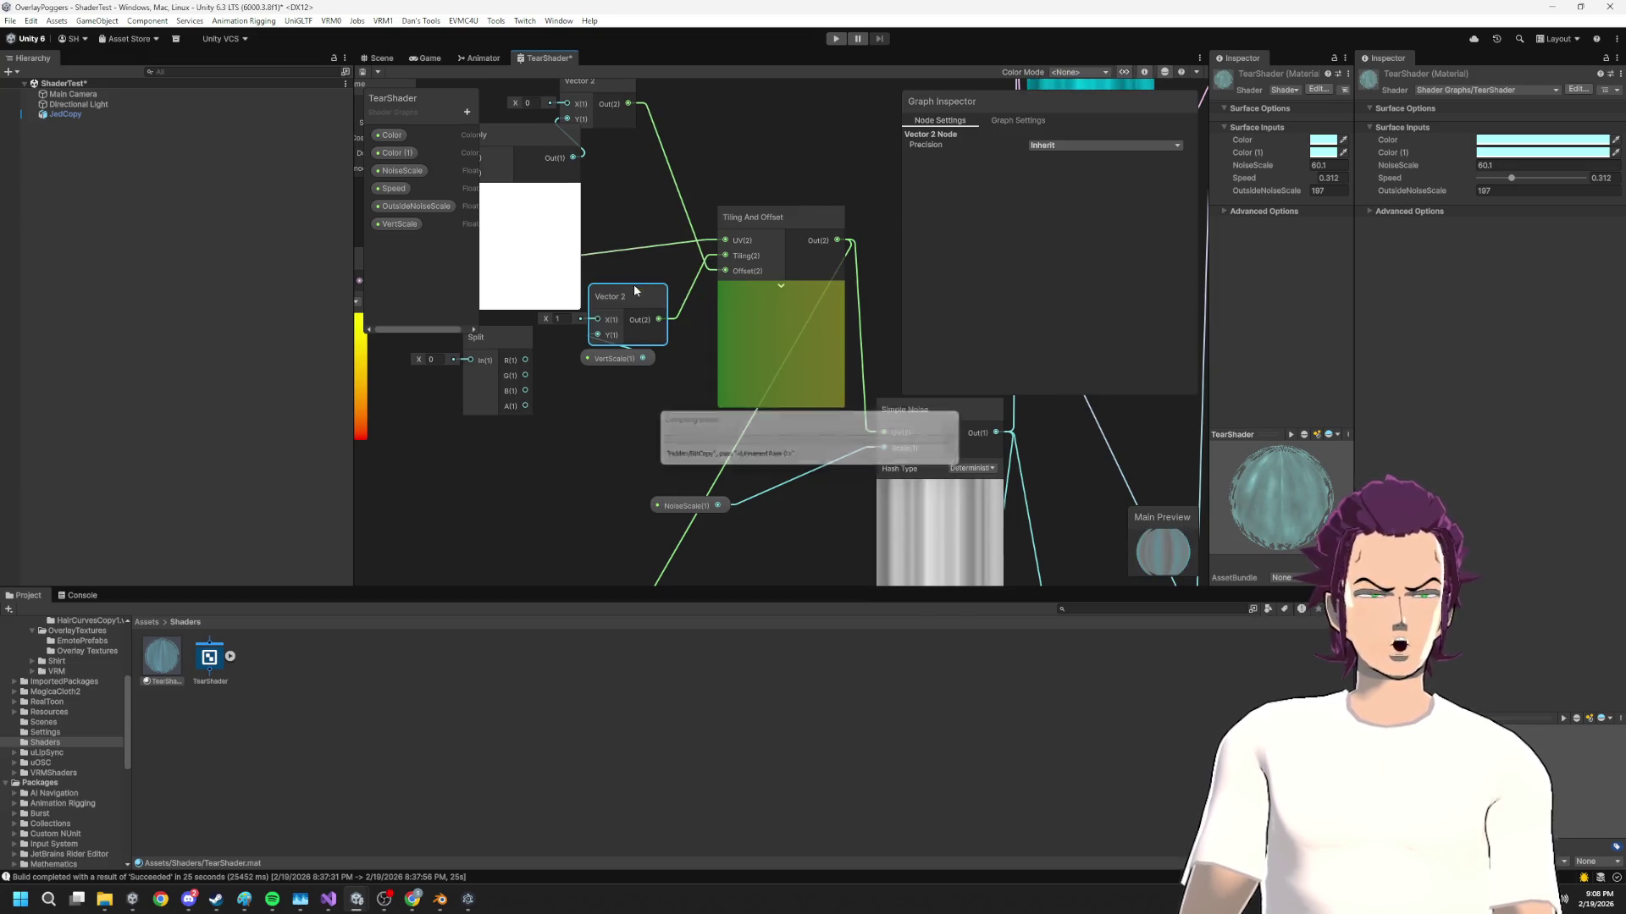
text(0.4)
click(377, 57)
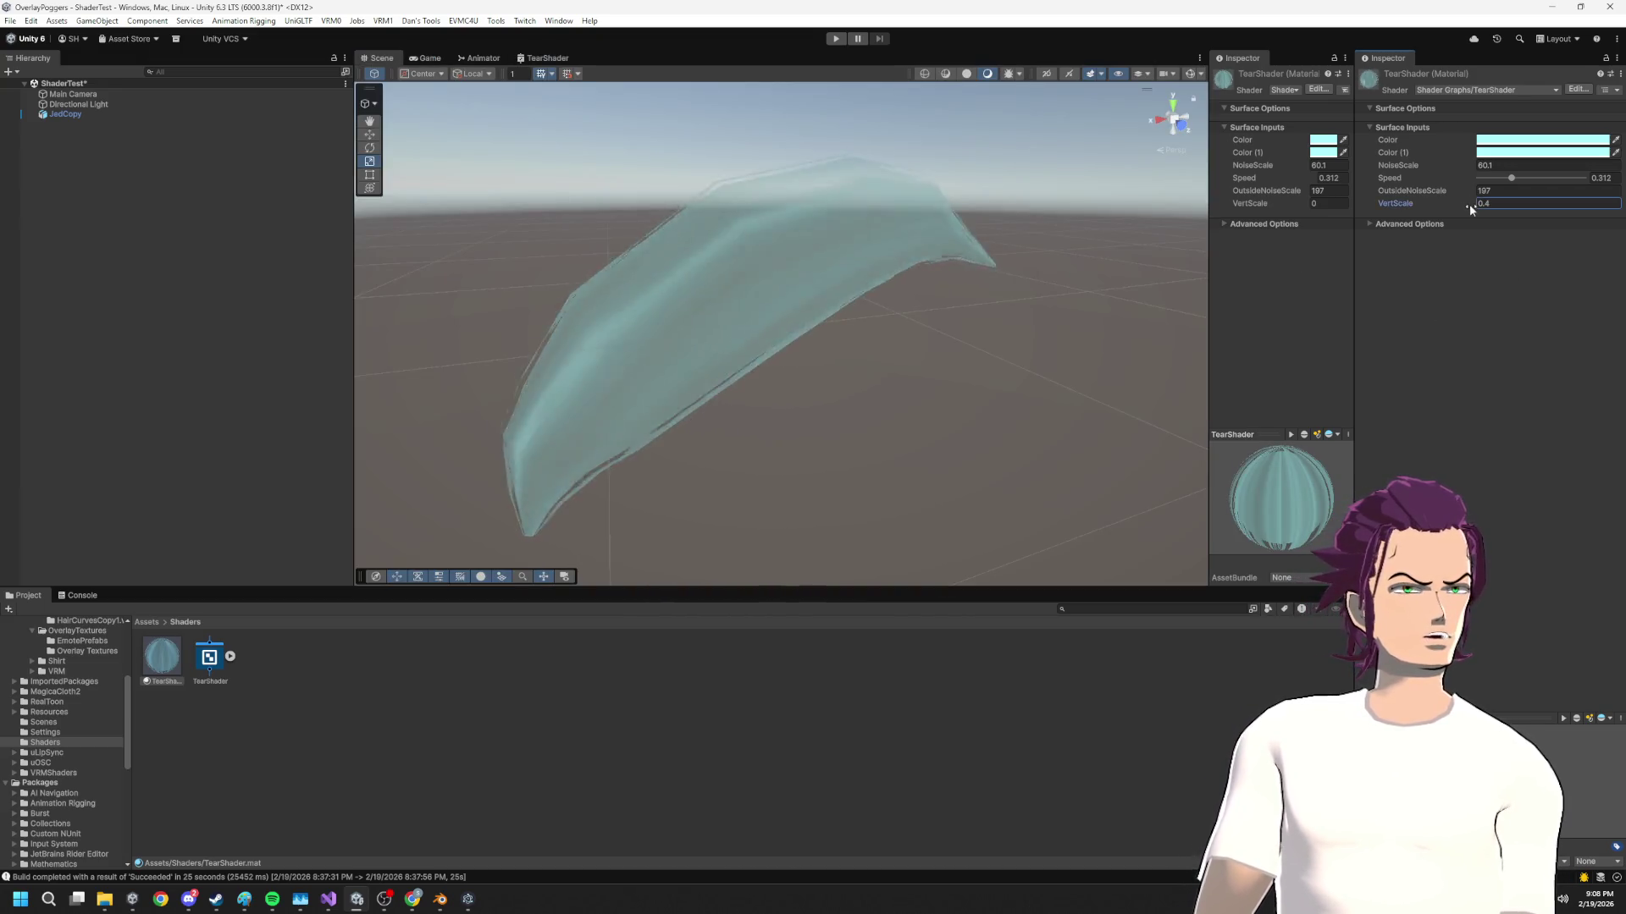
Set the TearShader material's VertScale to 0.9
click(1473, 205)
text(1.1)
key(BackSpace)
key(BackSpace)
key(BackSpace)
text(0.9)
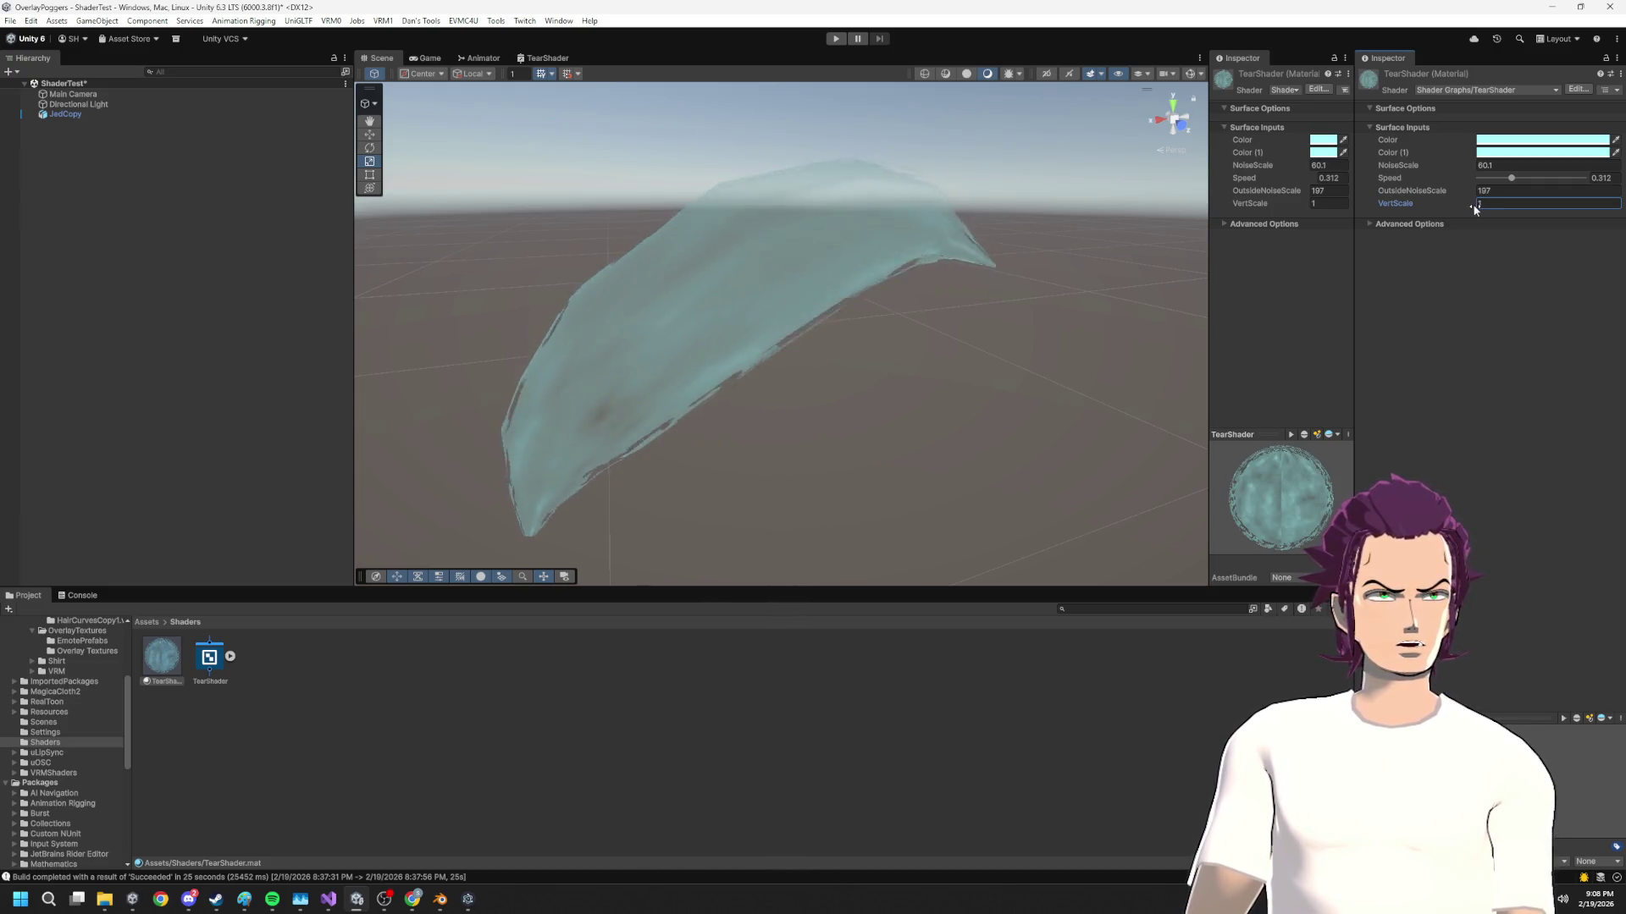
key(Return)
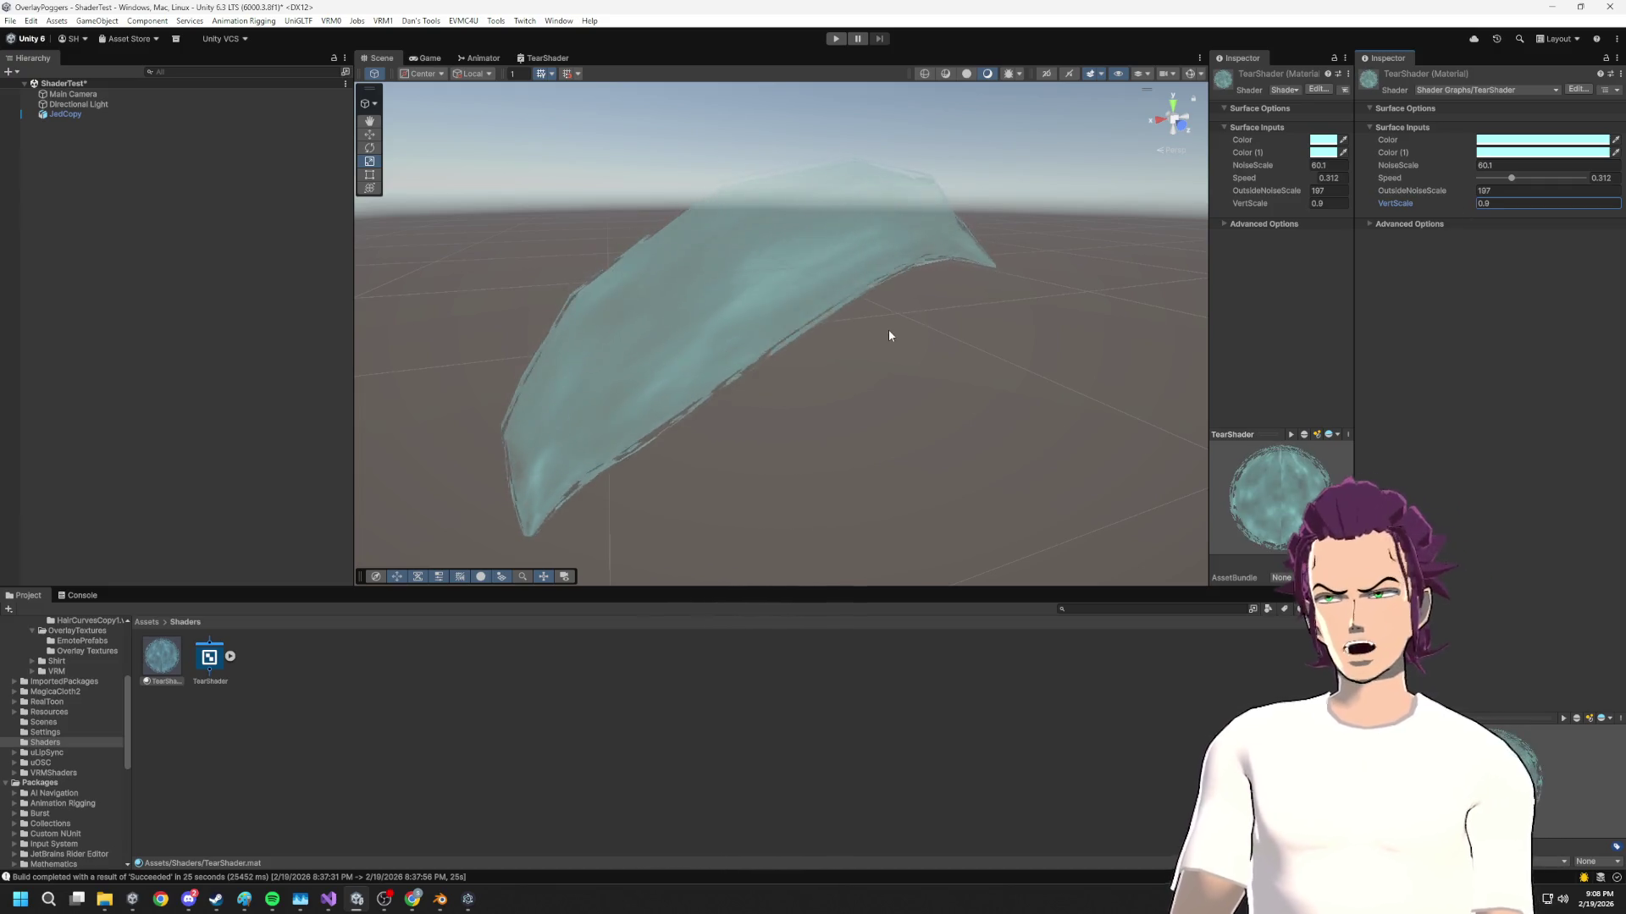
Orbit around the spike mesh to inspect its noisier, wavier surface
mouse_move(942, 410)
mouse_down()
mouse_move(919, 372)
mouse_move(925, 559)
mouse_move(1033, 428)
mouse_move(963, 393)
mouse_move(895, 392)
mouse_up()
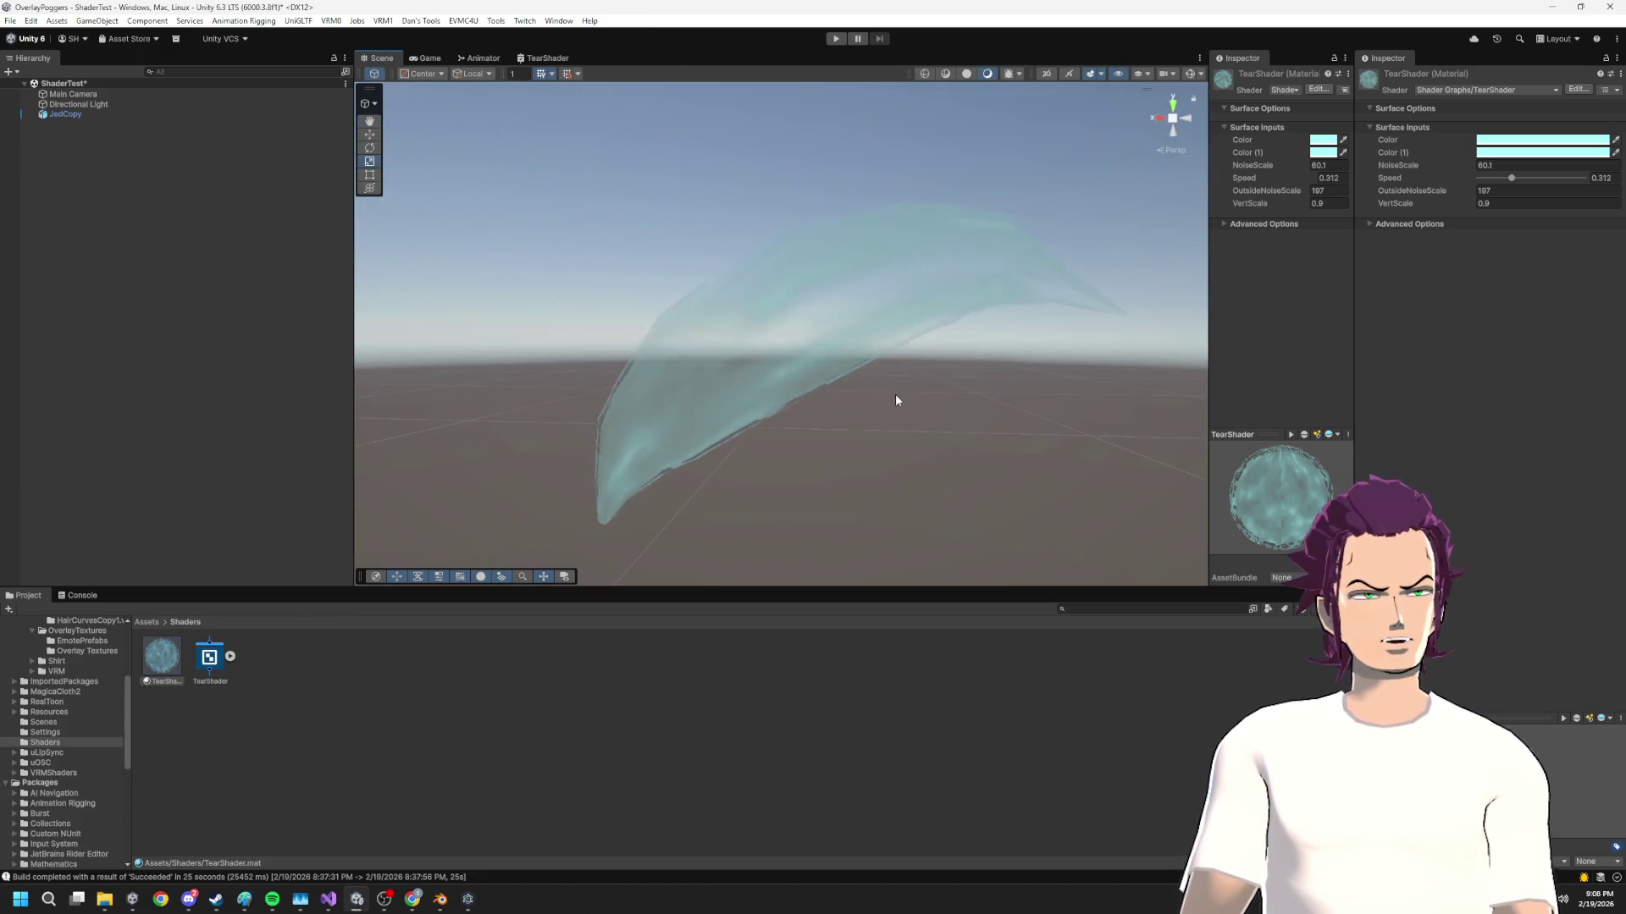
click(895, 388)
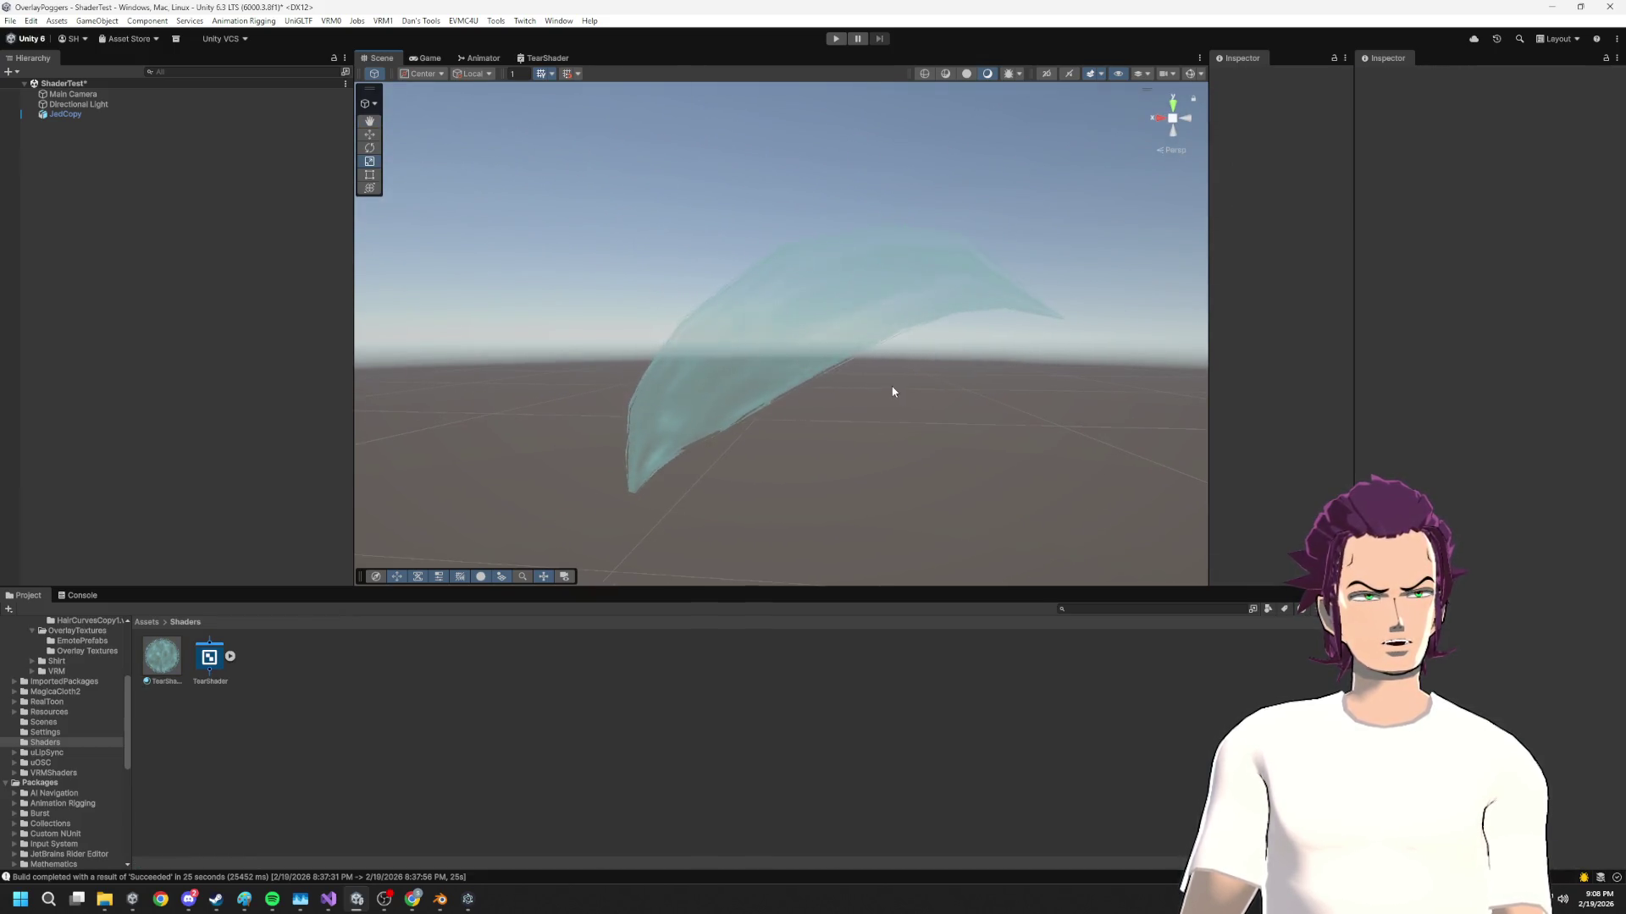
click(838, 357)
drag(857, 363, 875, 207)
click(825, 261)
mouse_move(826, 261)
mouse_down()
mouse_move(932, 406)
mouse_move(951, 562)
mouse_move(874, 347)
mouse_up()
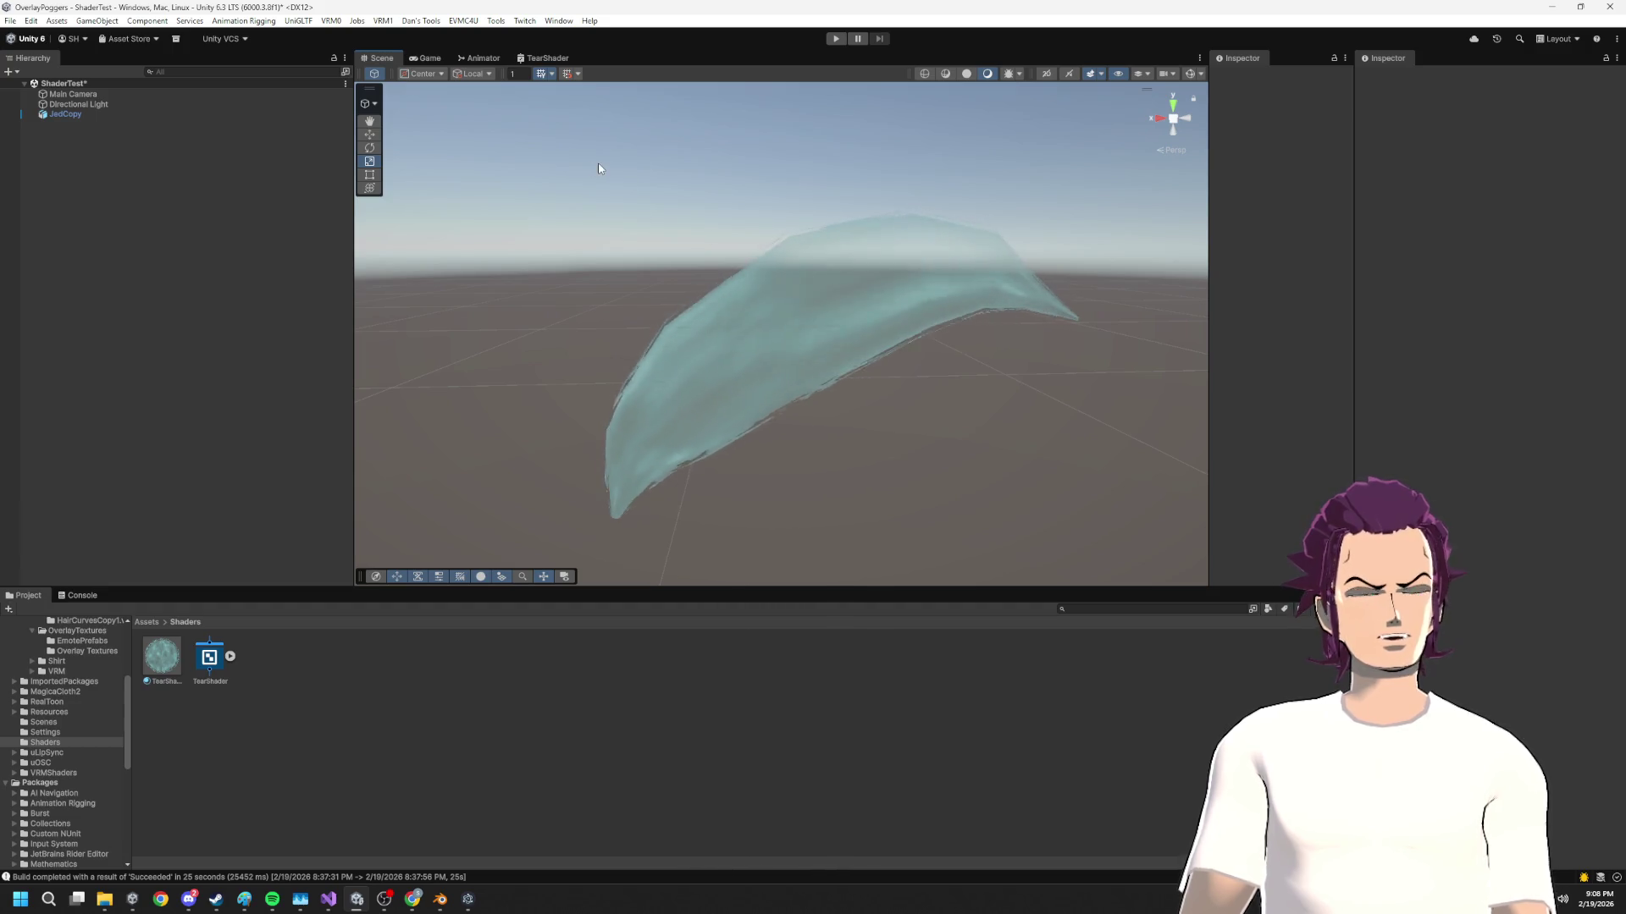
click(66, 114)
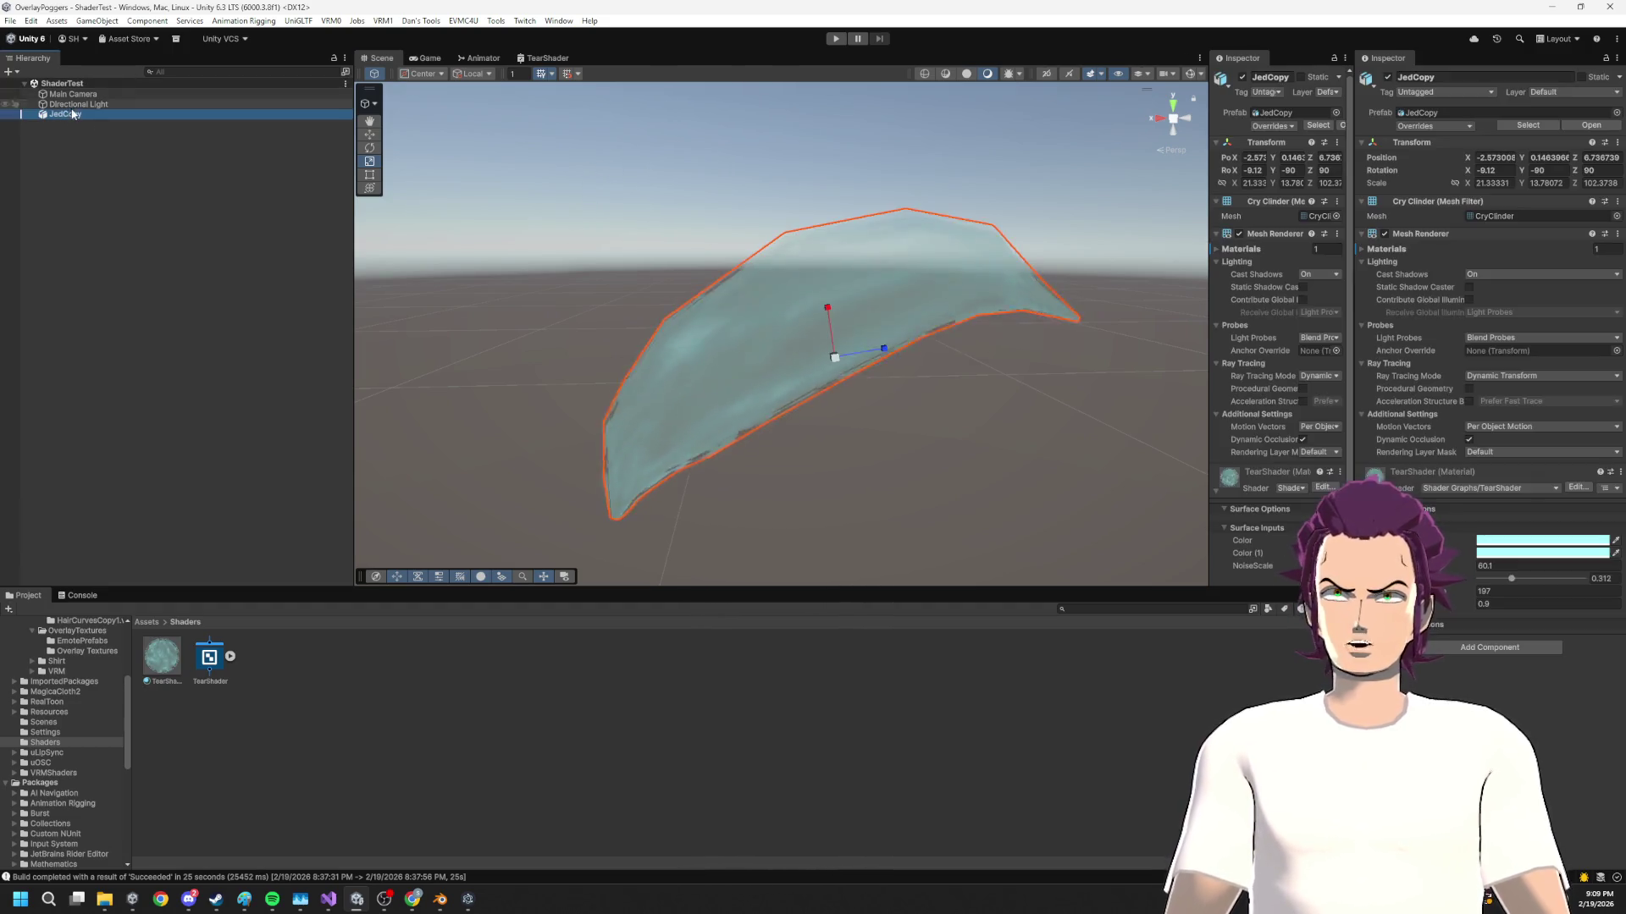
Save JedCopy as a prefab in Assets/Shaders and open SampleScene from Assets/Scenes
mouse_move(66, 114)
mouse_down()
mouse_move(323, 668)
mouse_move(332, 657)
mouse_up()
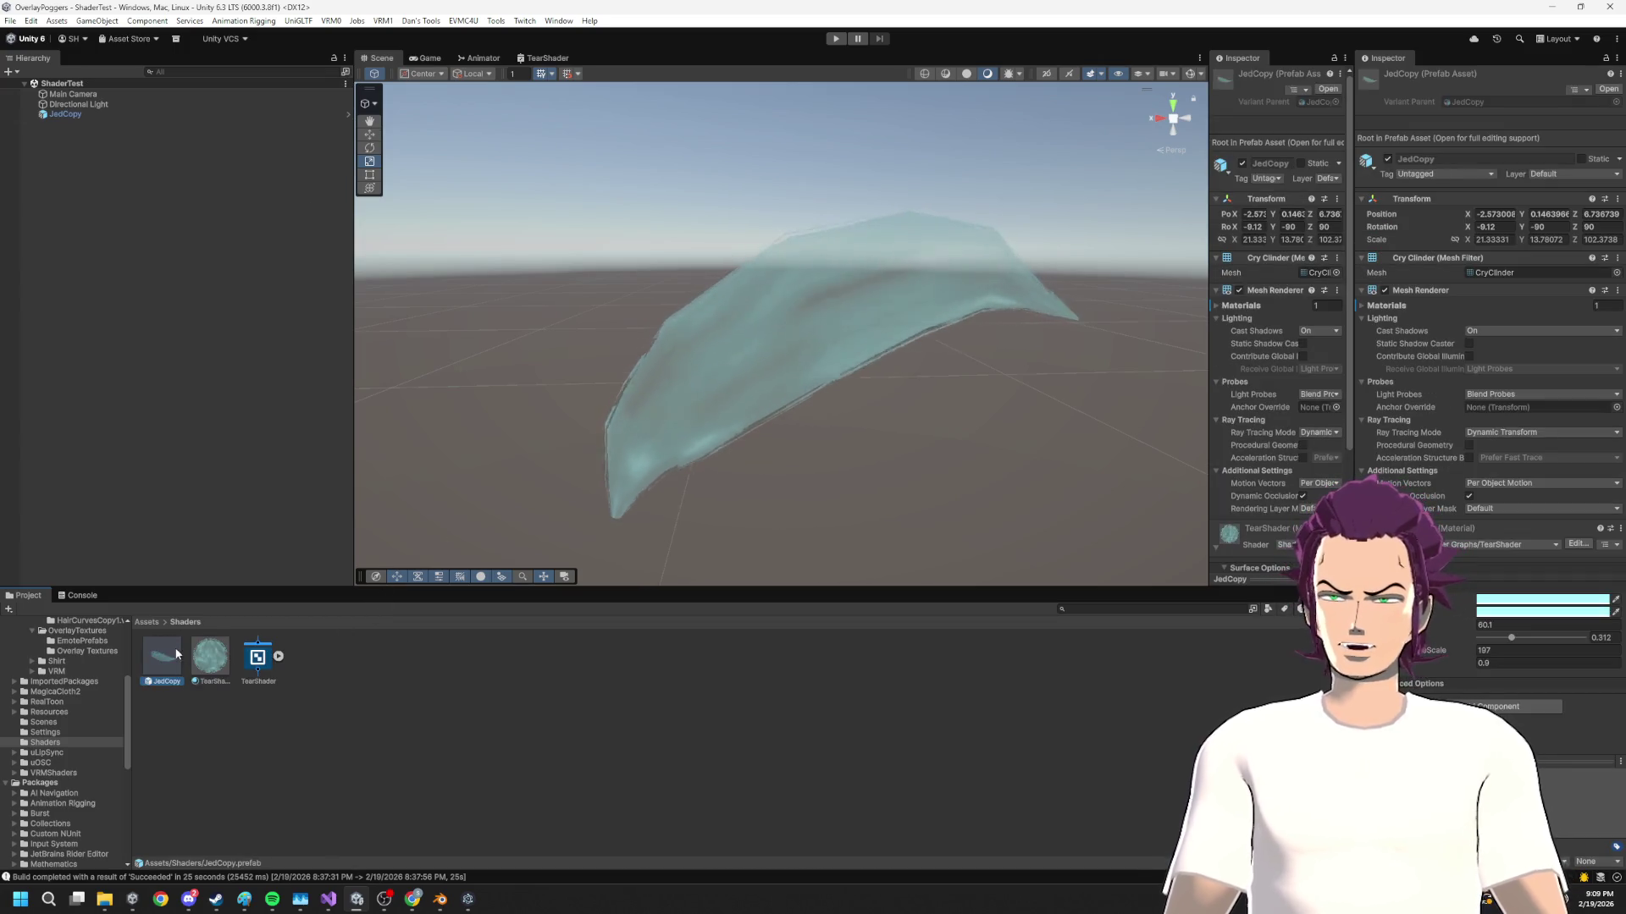
scroll(93, 734, up, 5)
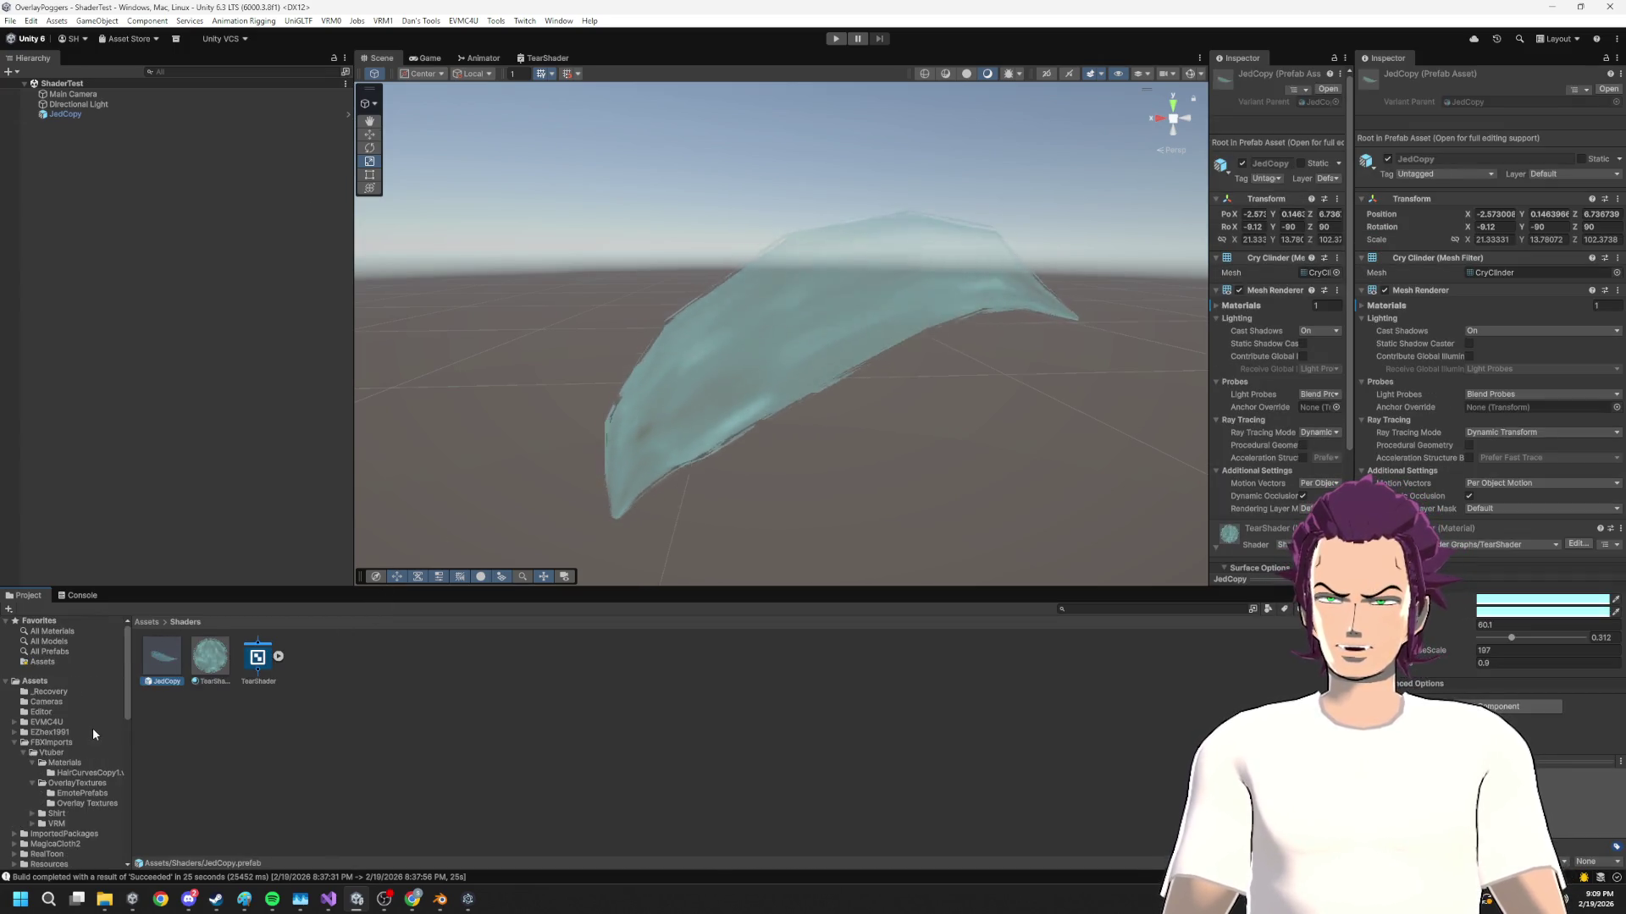
click(49, 743)
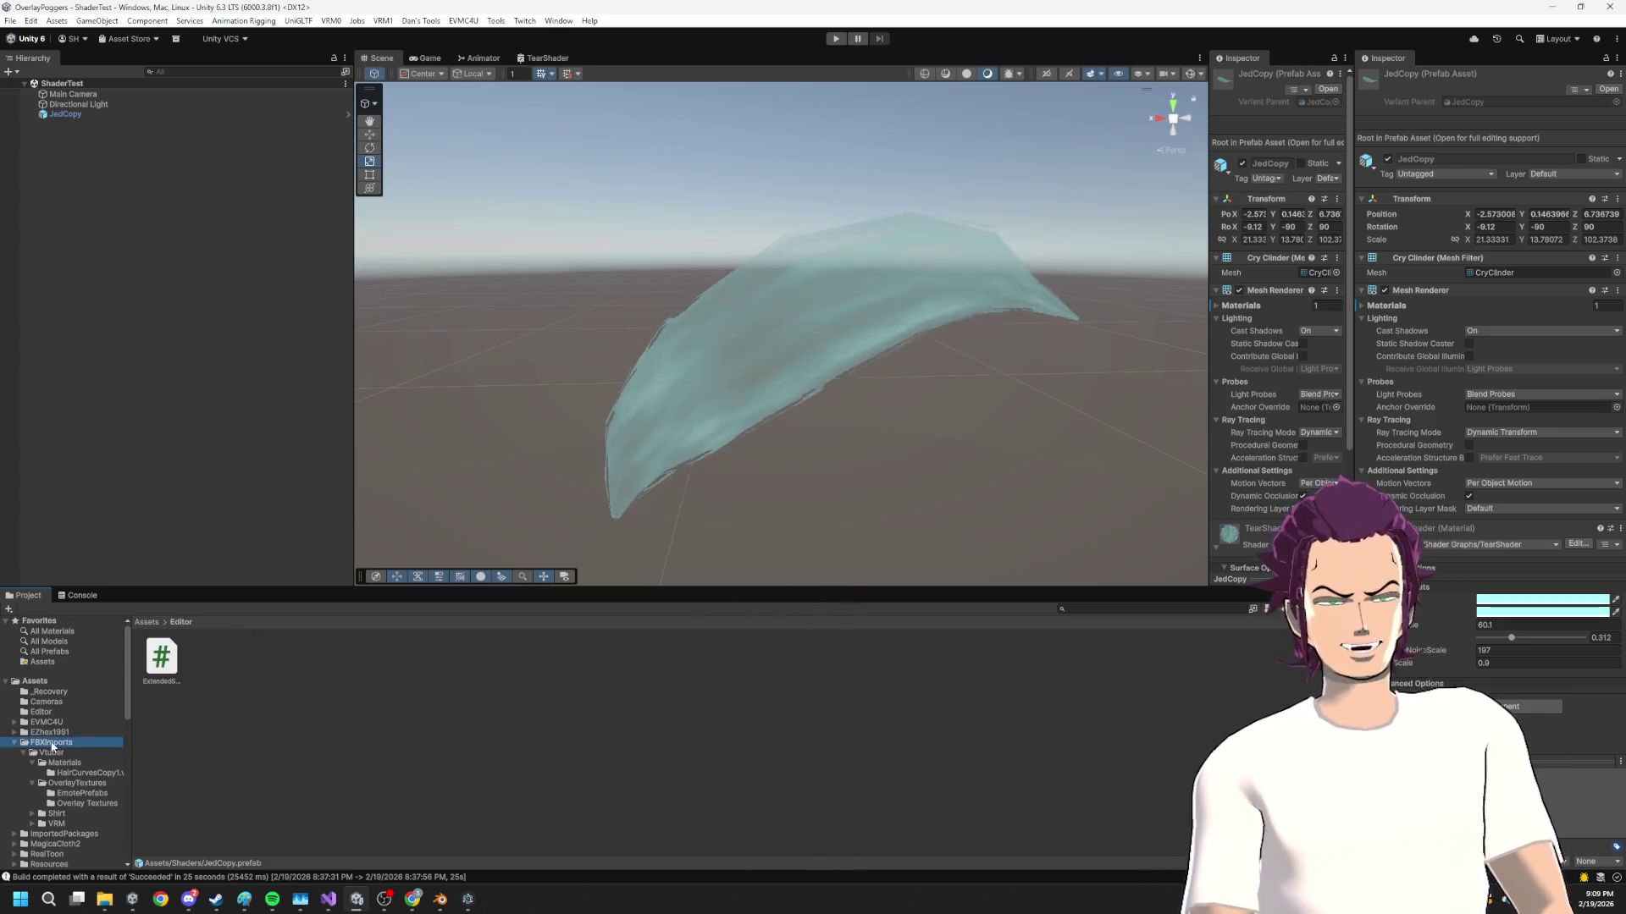
click(51, 753)
scroll(71, 792, down, 3)
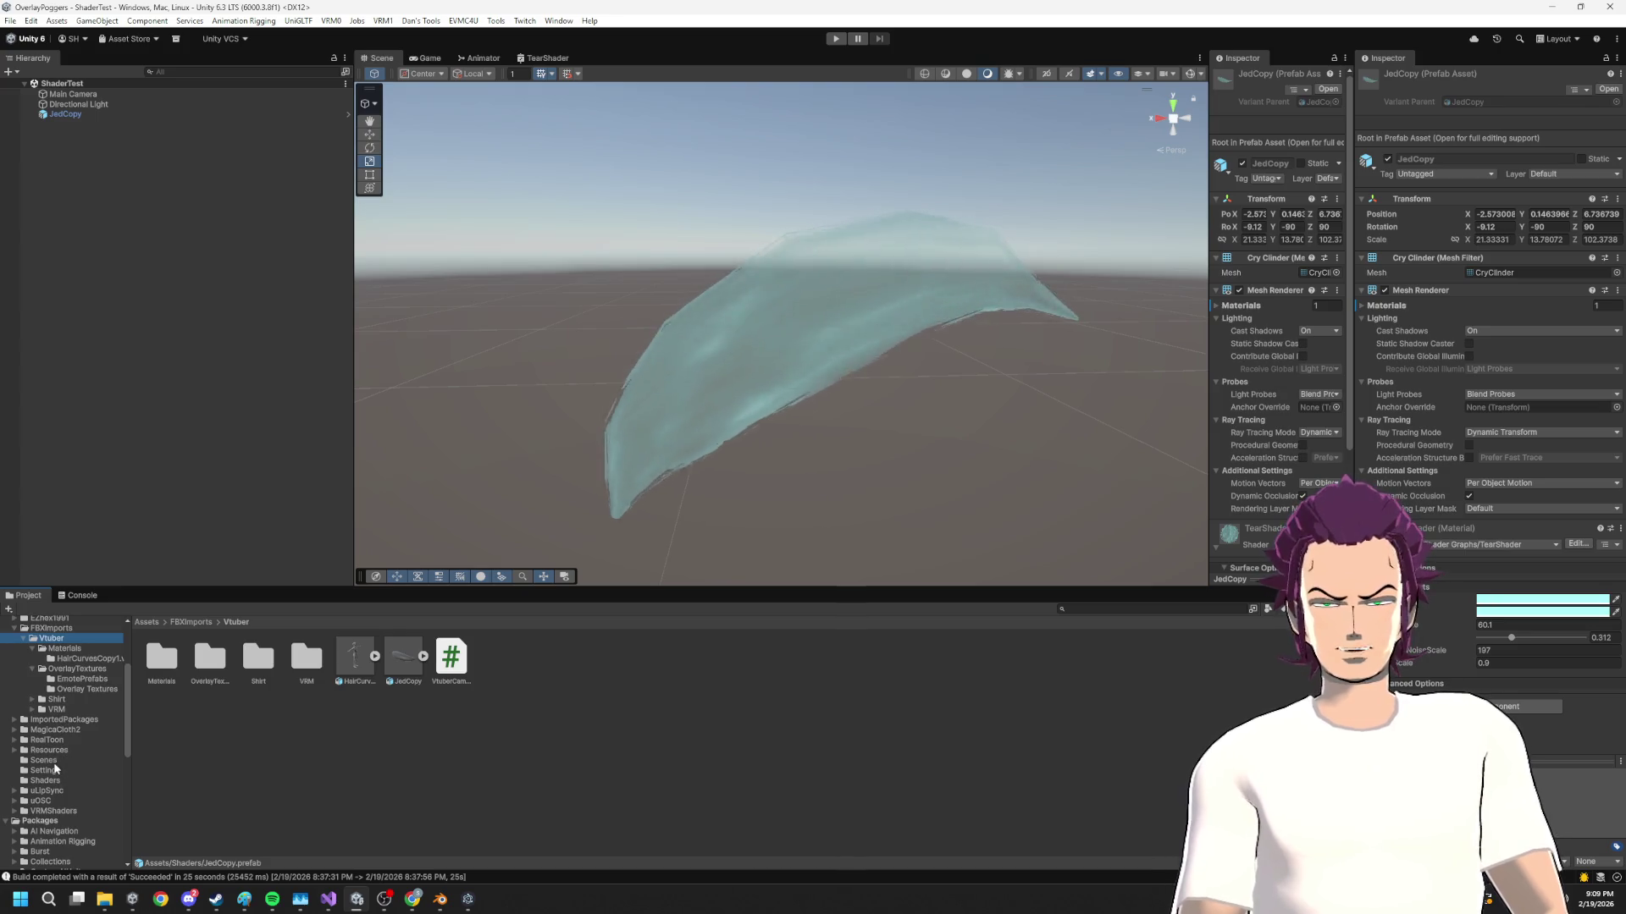
click(47, 760)
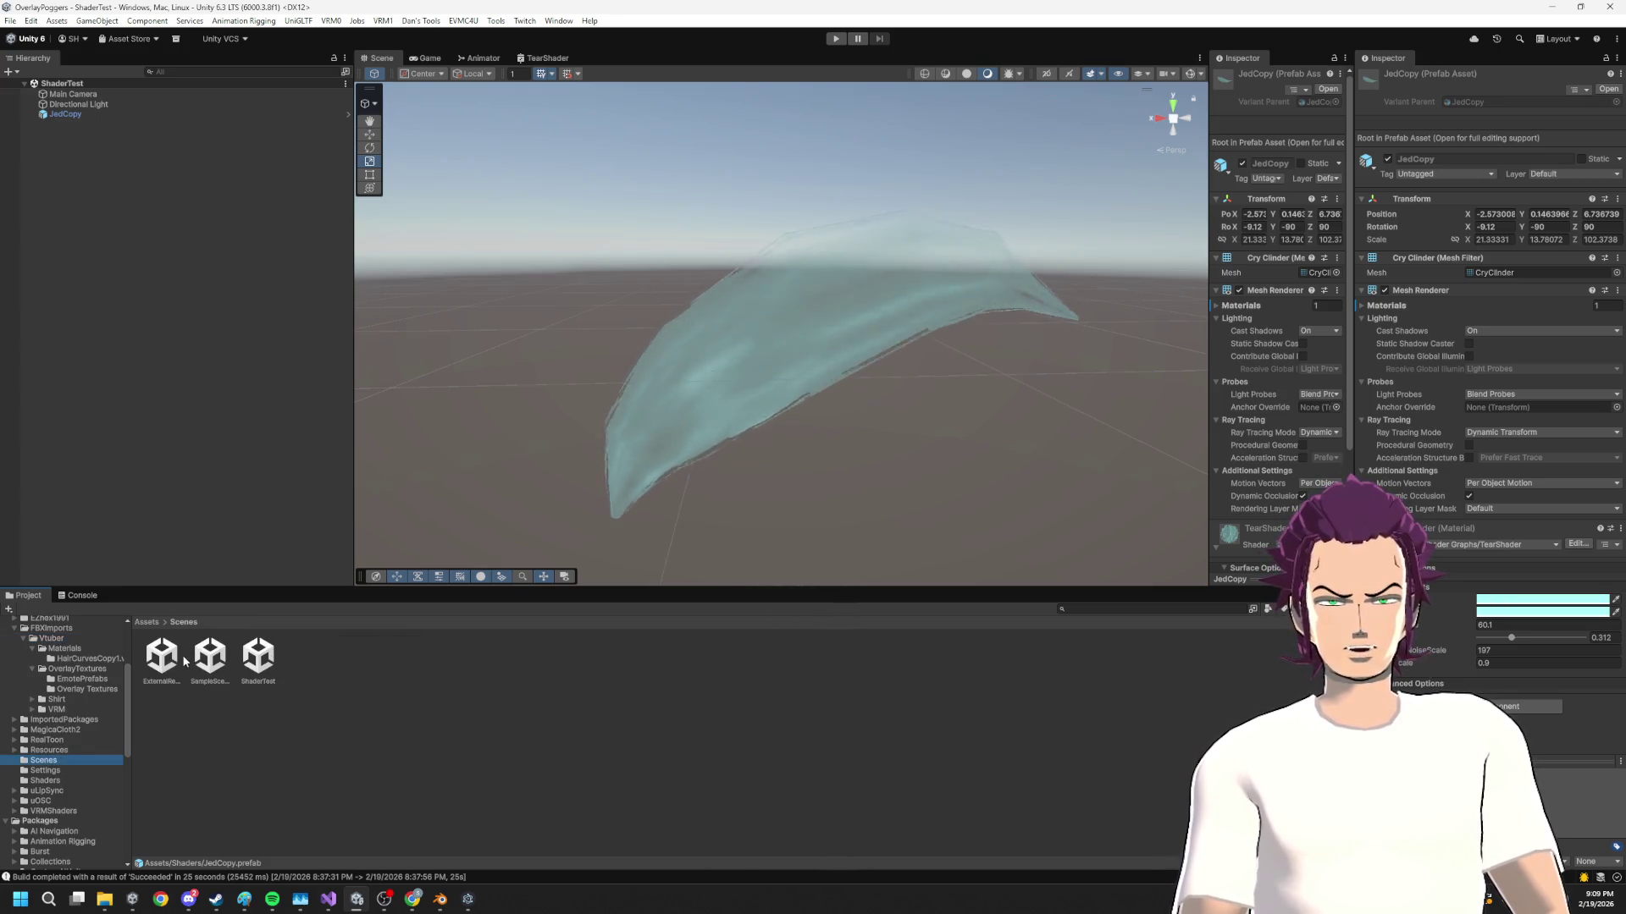
click(217, 653)
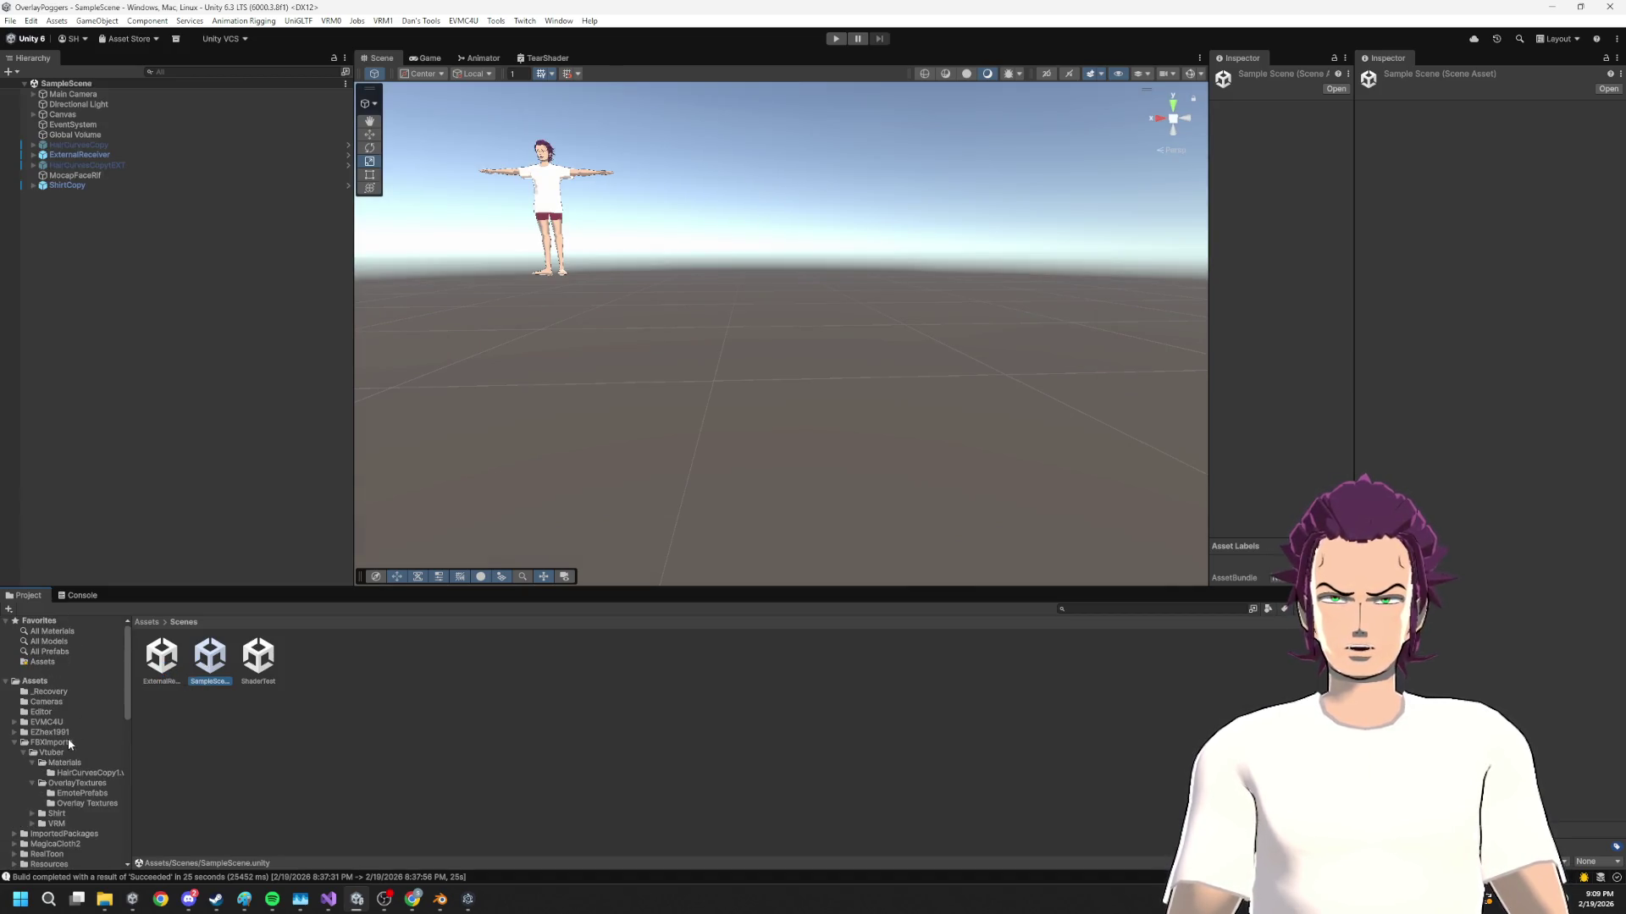
Add the grey JedCopy model from FBXImports/Vtuber to the SampleScene Hierarchy
click(66, 742)
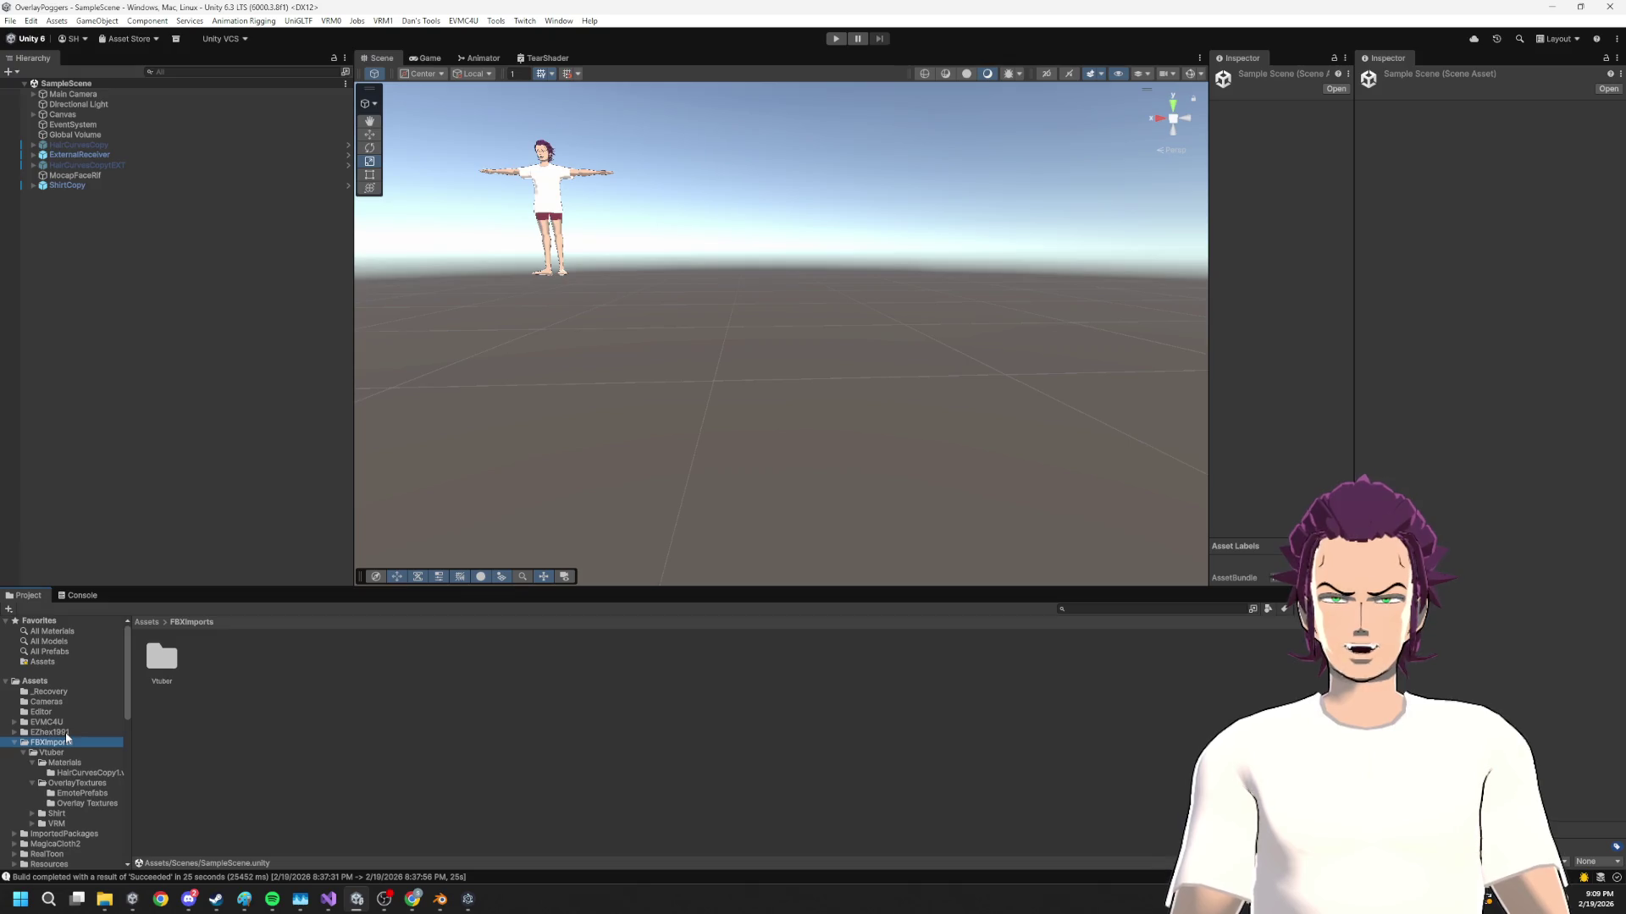
click(52, 753)
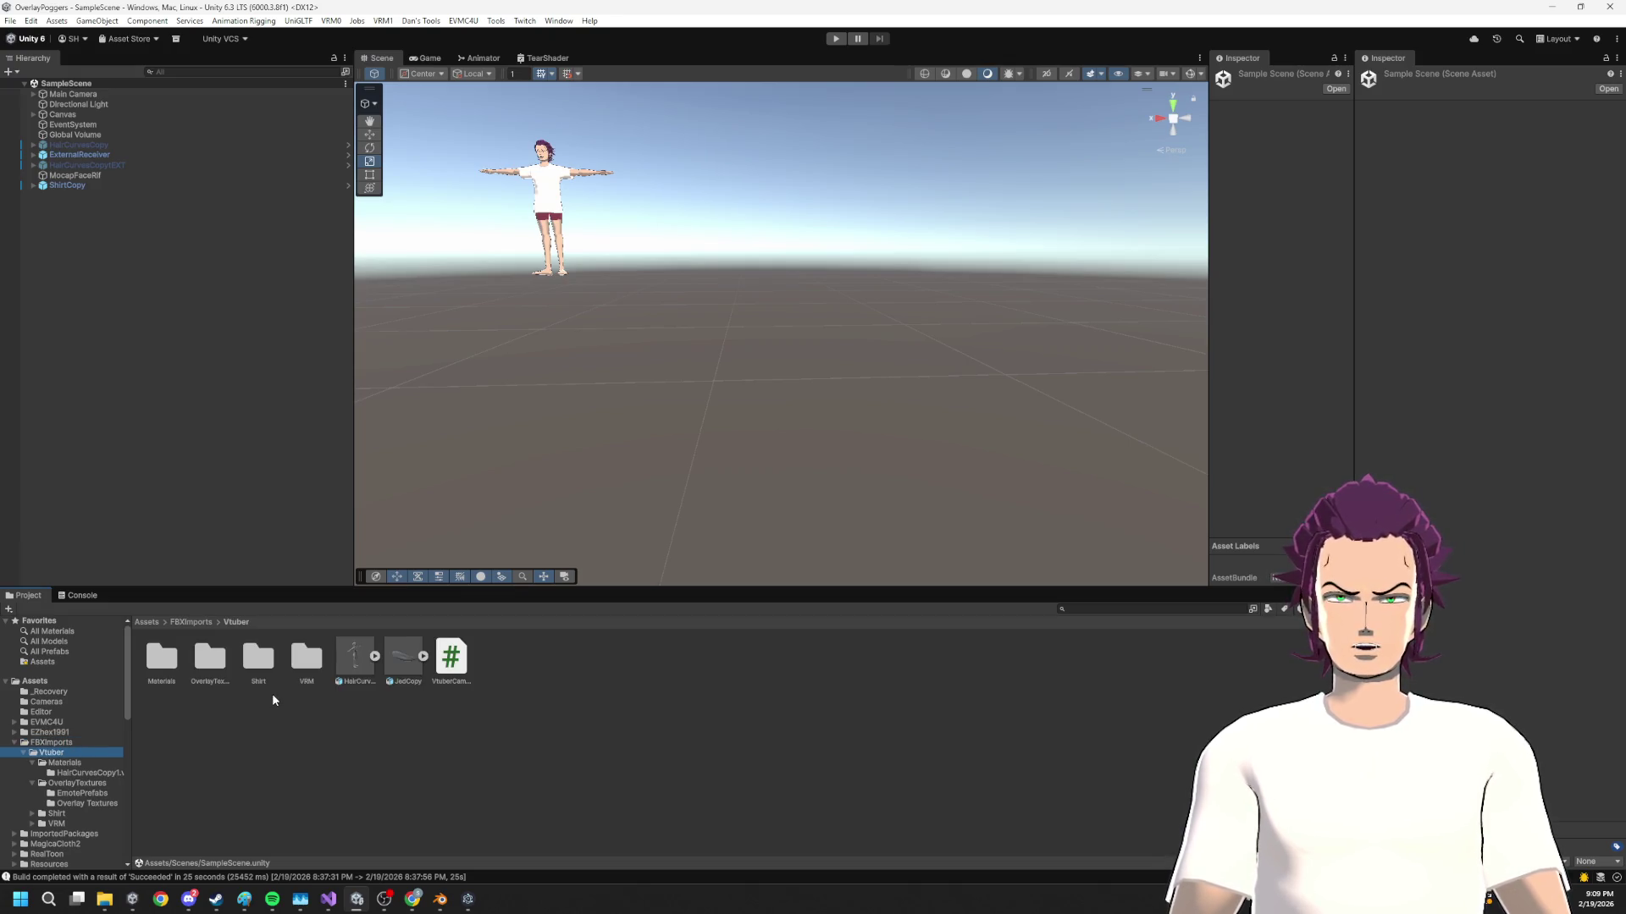
drag(167, 263, 163, 293)
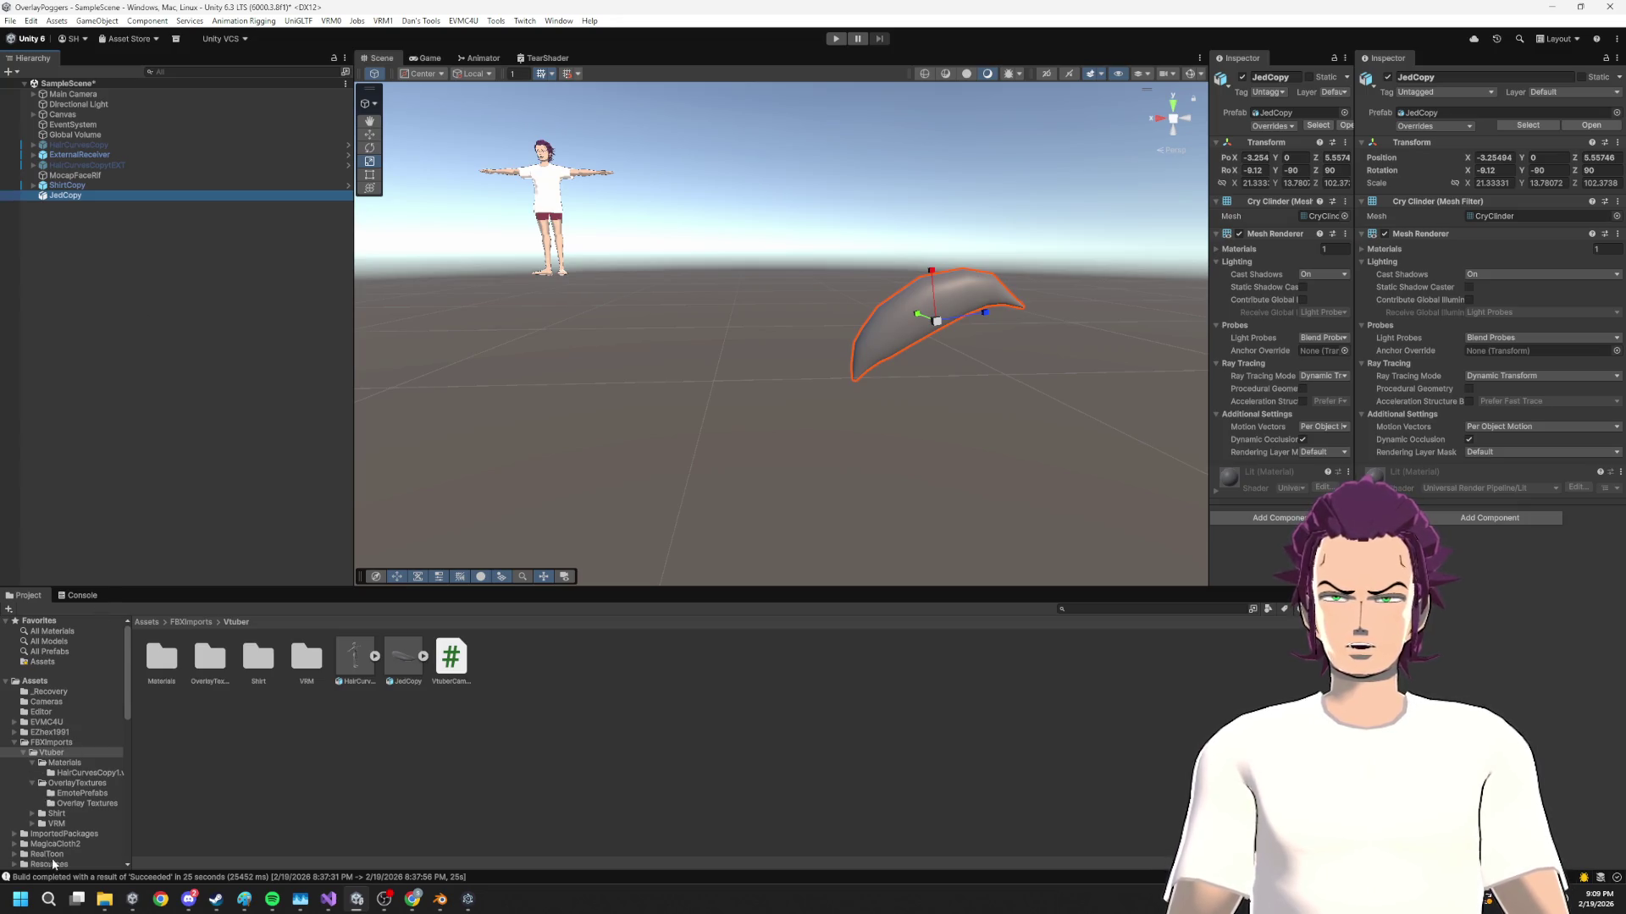
Swap in the tear-shaded JedCopy prefab from Shaders and move it to X -1.191, Y -0.331
scroll(53, 863, down, 4)
click(53, 781)
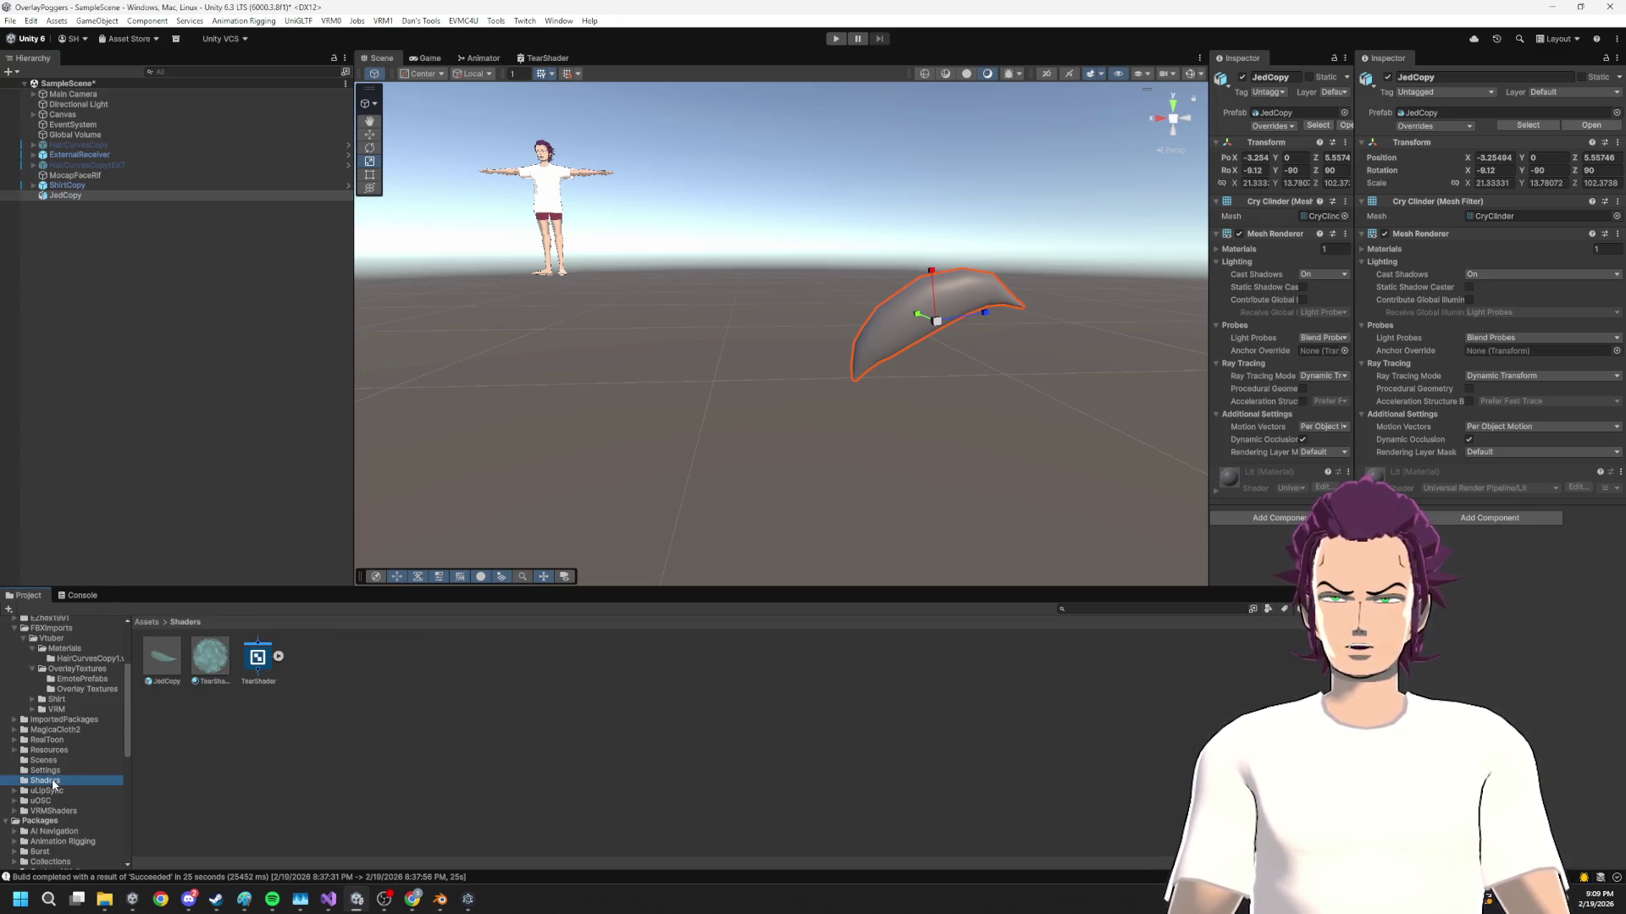
drag(118, 345, 94, 287)
key(Delete)
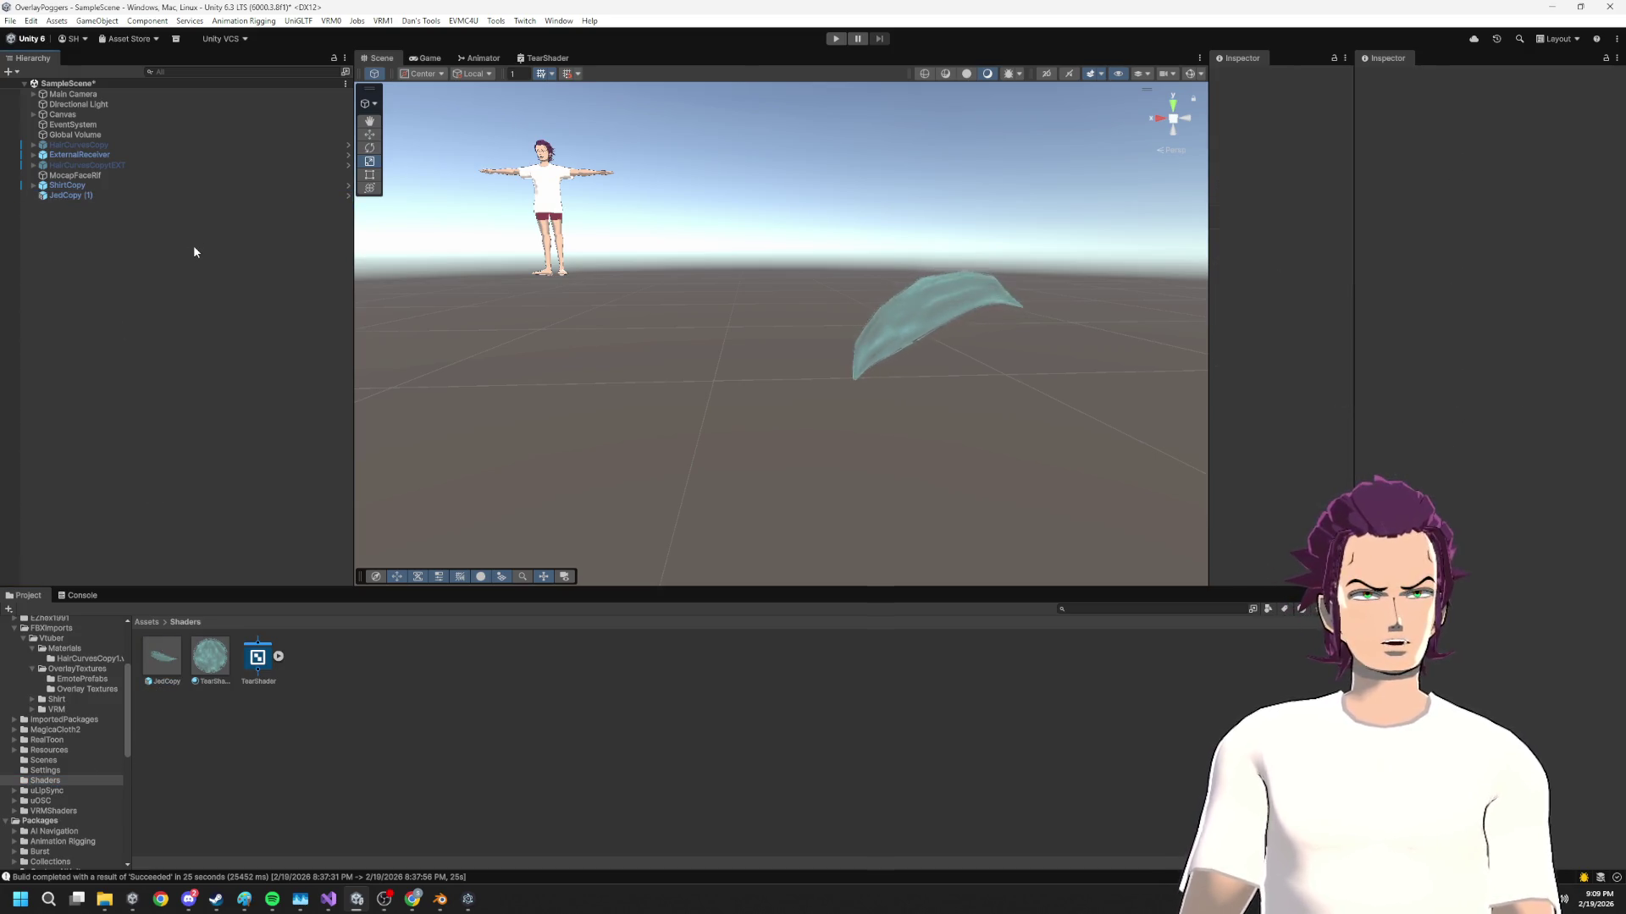
click(880, 334)
mouse_move(964, 319)
mouse_down()
mouse_move(657, 290)
mouse_move(491, 383)
mouse_up()
key(f)
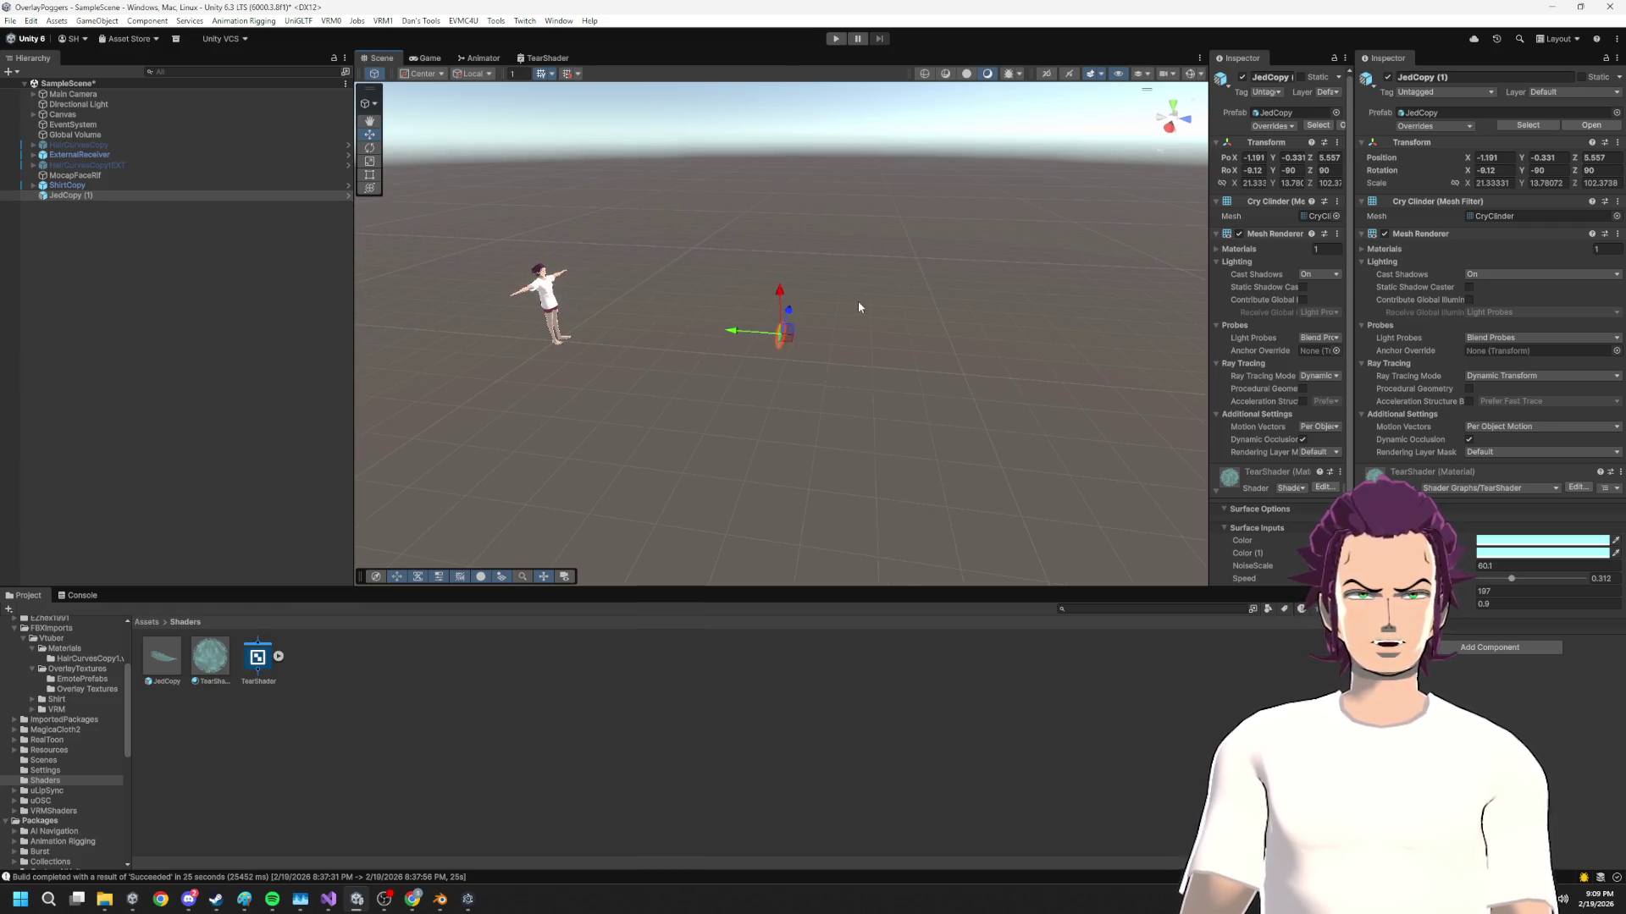
Move the JedCopy (1) spike mesh up beside the avatar's head
mouse_move(759, 205)
mouse_down()
mouse_move(722, 305)
mouse_move(797, 245)
mouse_up()
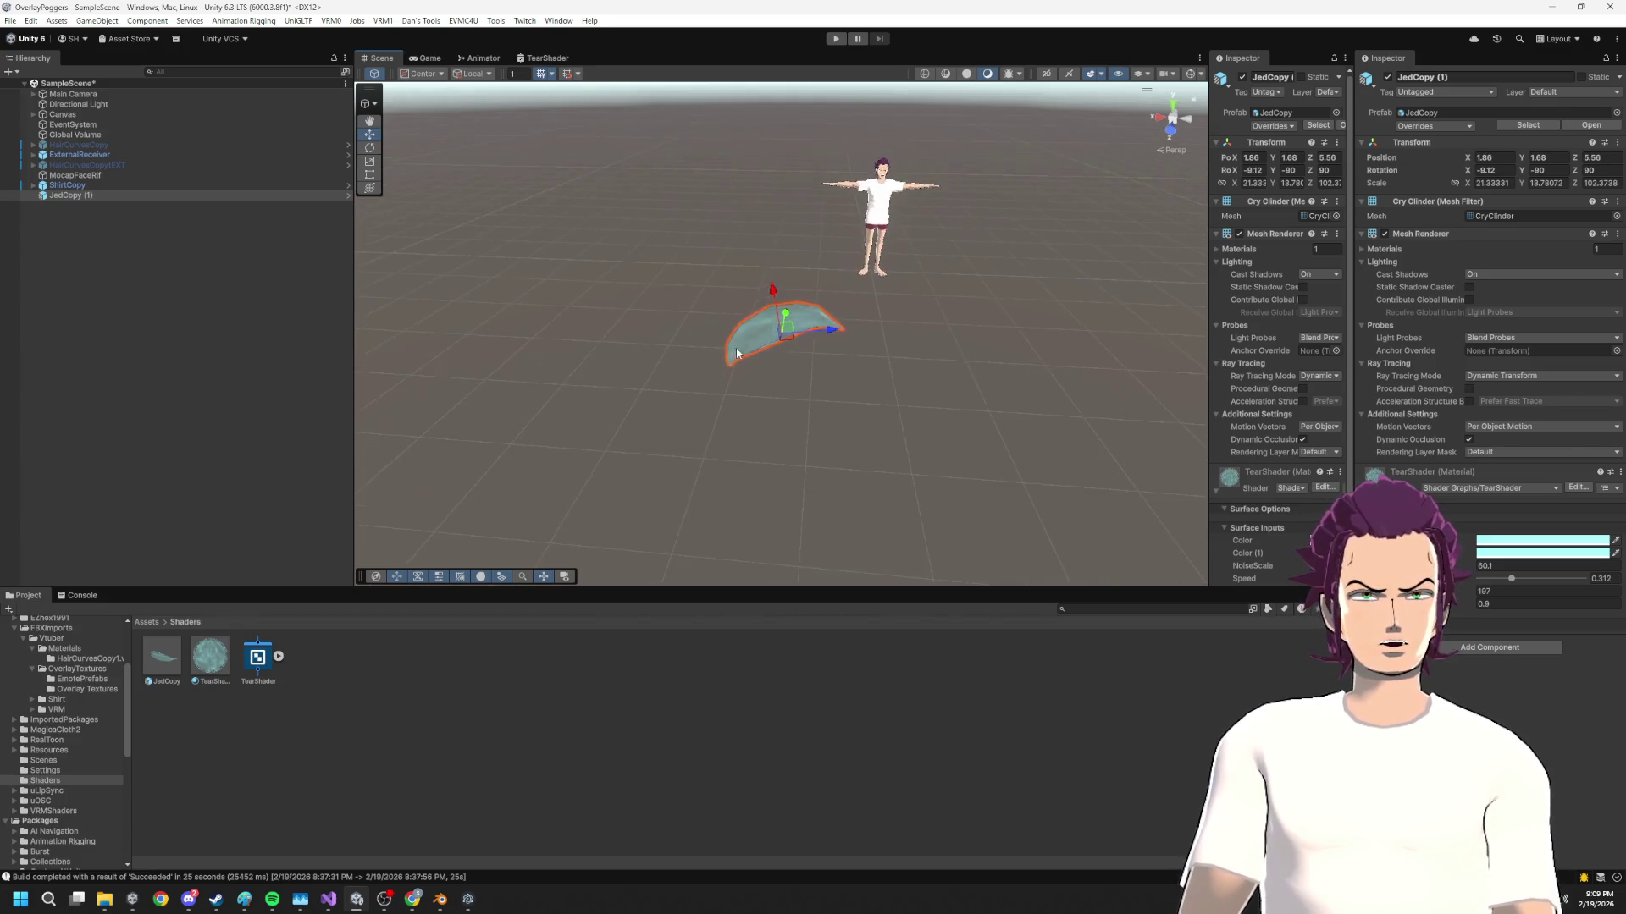
drag(736, 353, 919, 276)
drag(339, 318, 569, 337)
drag(381, 329, 373, 330)
key(f)
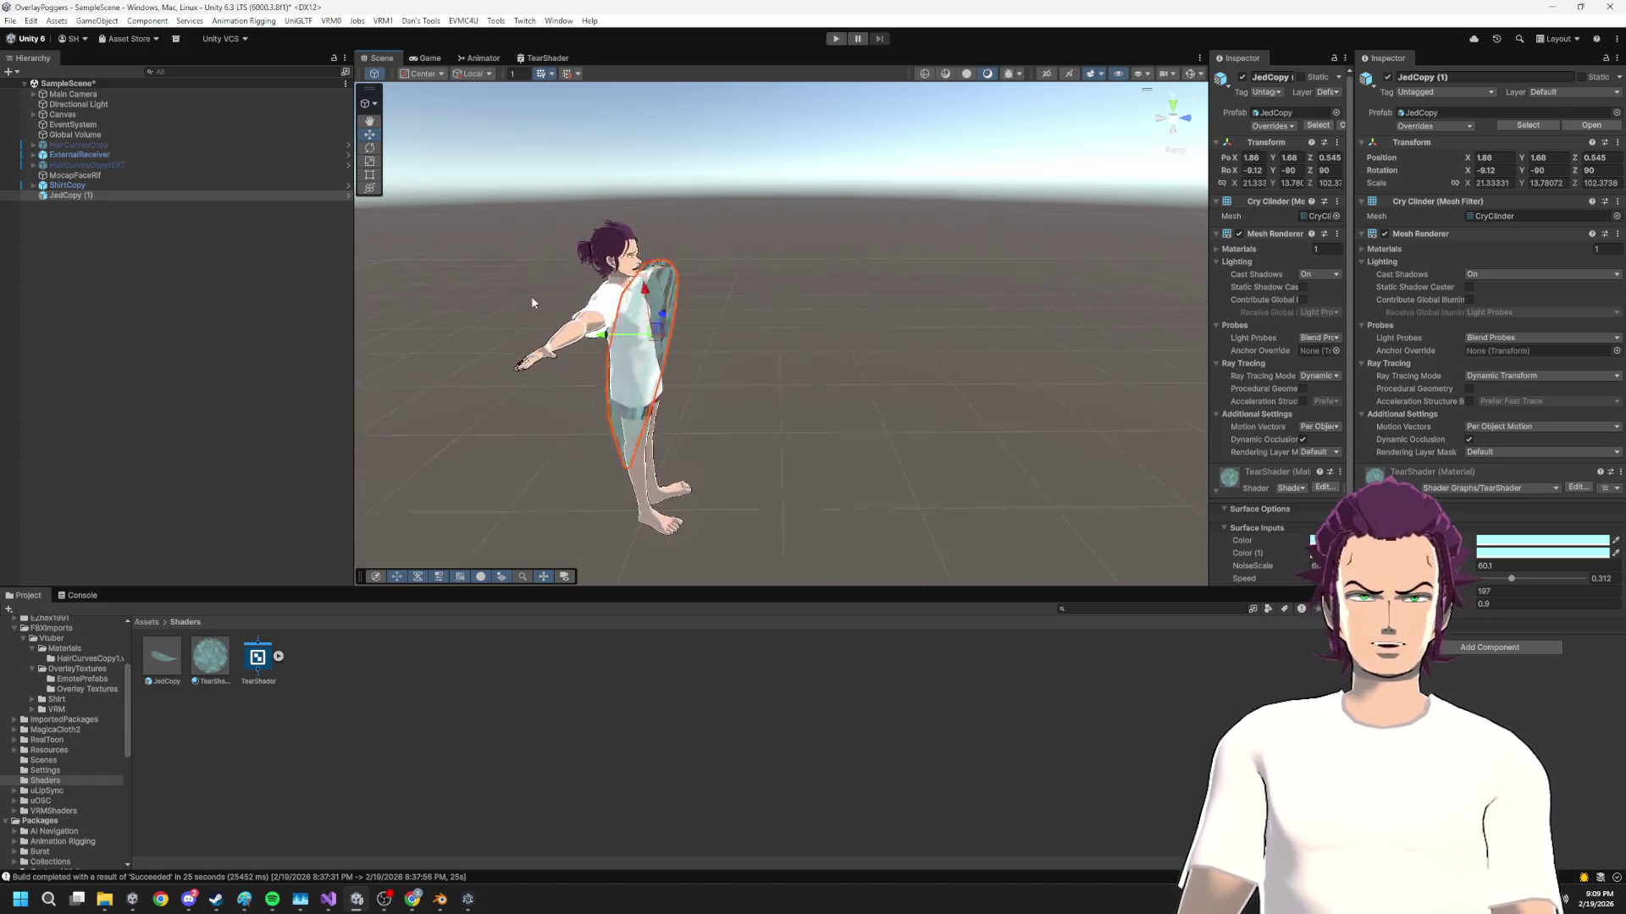
Check the spike's placement from several angles, reselect JedCopy (1), and collapse FBXImports
mouse_move(873, 315)
mouse_down()
mouse_move(811, 299)
mouse_move(1033, 268)
mouse_up()
mouse_move(1005, 326)
mouse_down()
mouse_move(925, 345)
mouse_move(771, 330)
mouse_up()
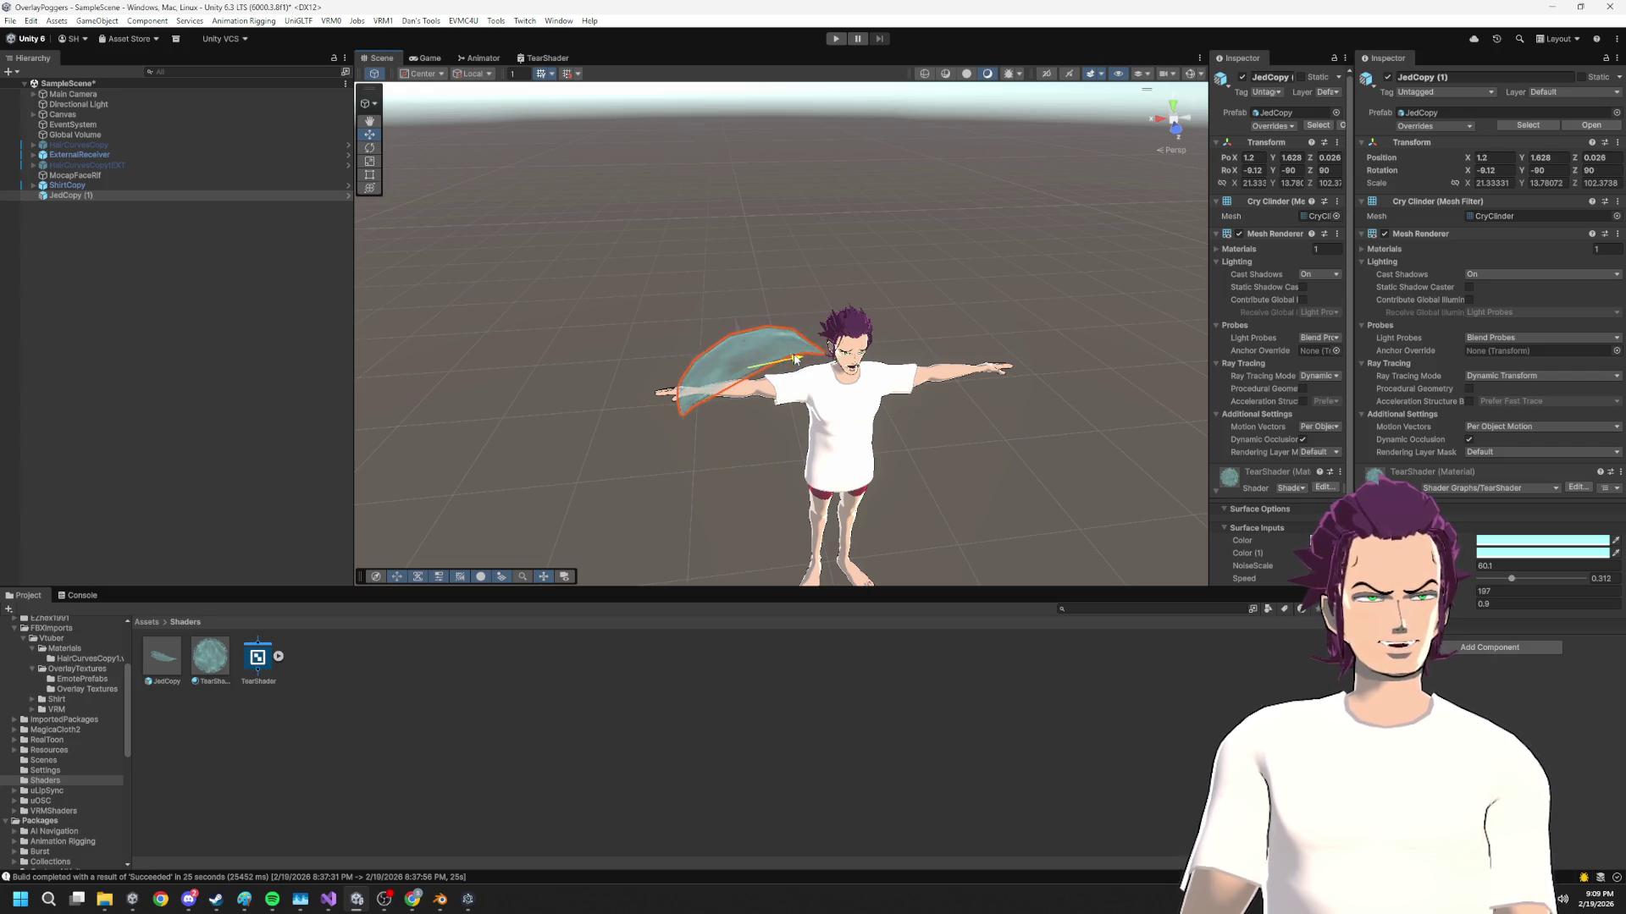
mouse_move(805, 365)
mouse_down()
mouse_move(712, 379)
mouse_move(951, 399)
mouse_up()
key(f)
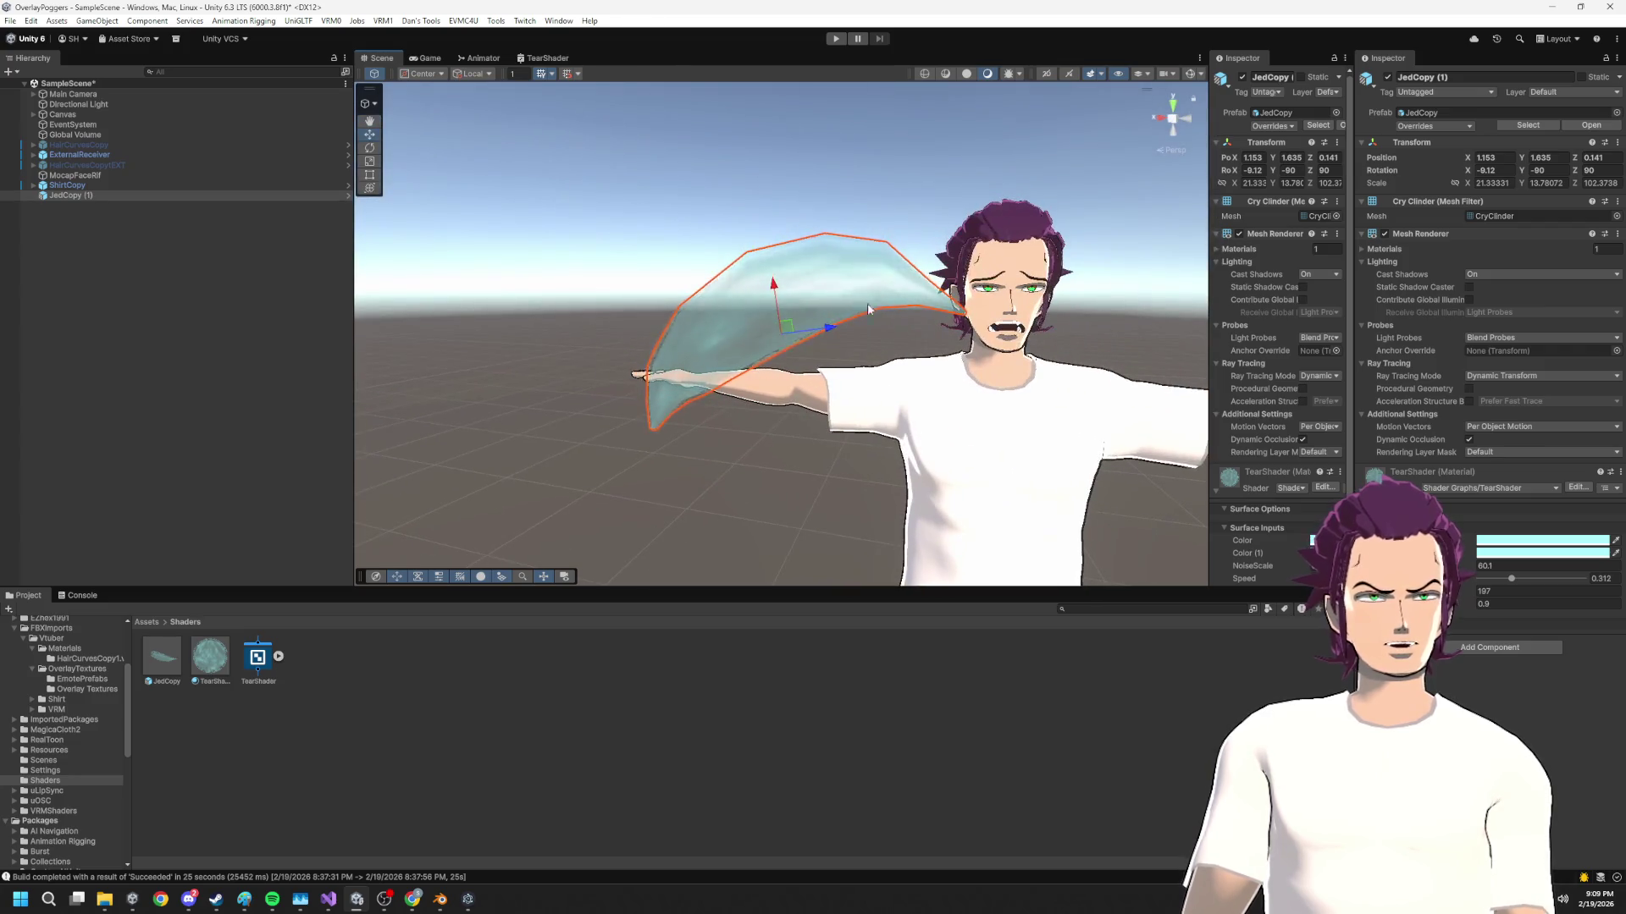
mouse_move(775, 288)
mouse_down()
mouse_move(1086, 352)
mouse_move(808, 348)
mouse_up()
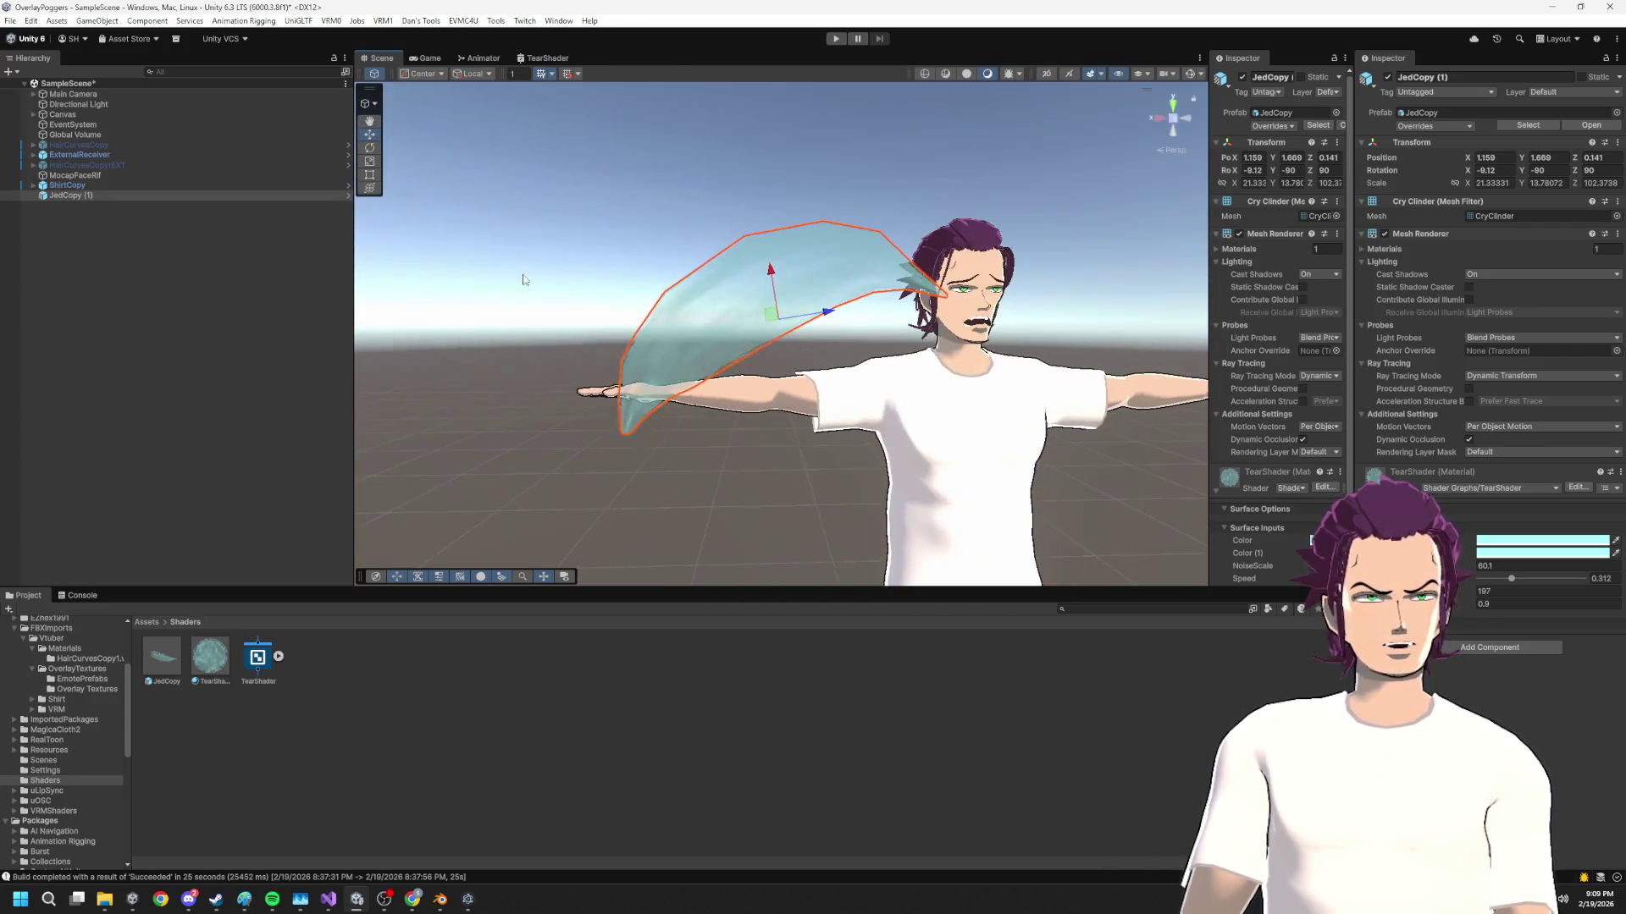
click(821, 394)
mouse_move(892, 392)
mouse_down()
mouse_move(768, 436)
mouse_move(902, 397)
mouse_up()
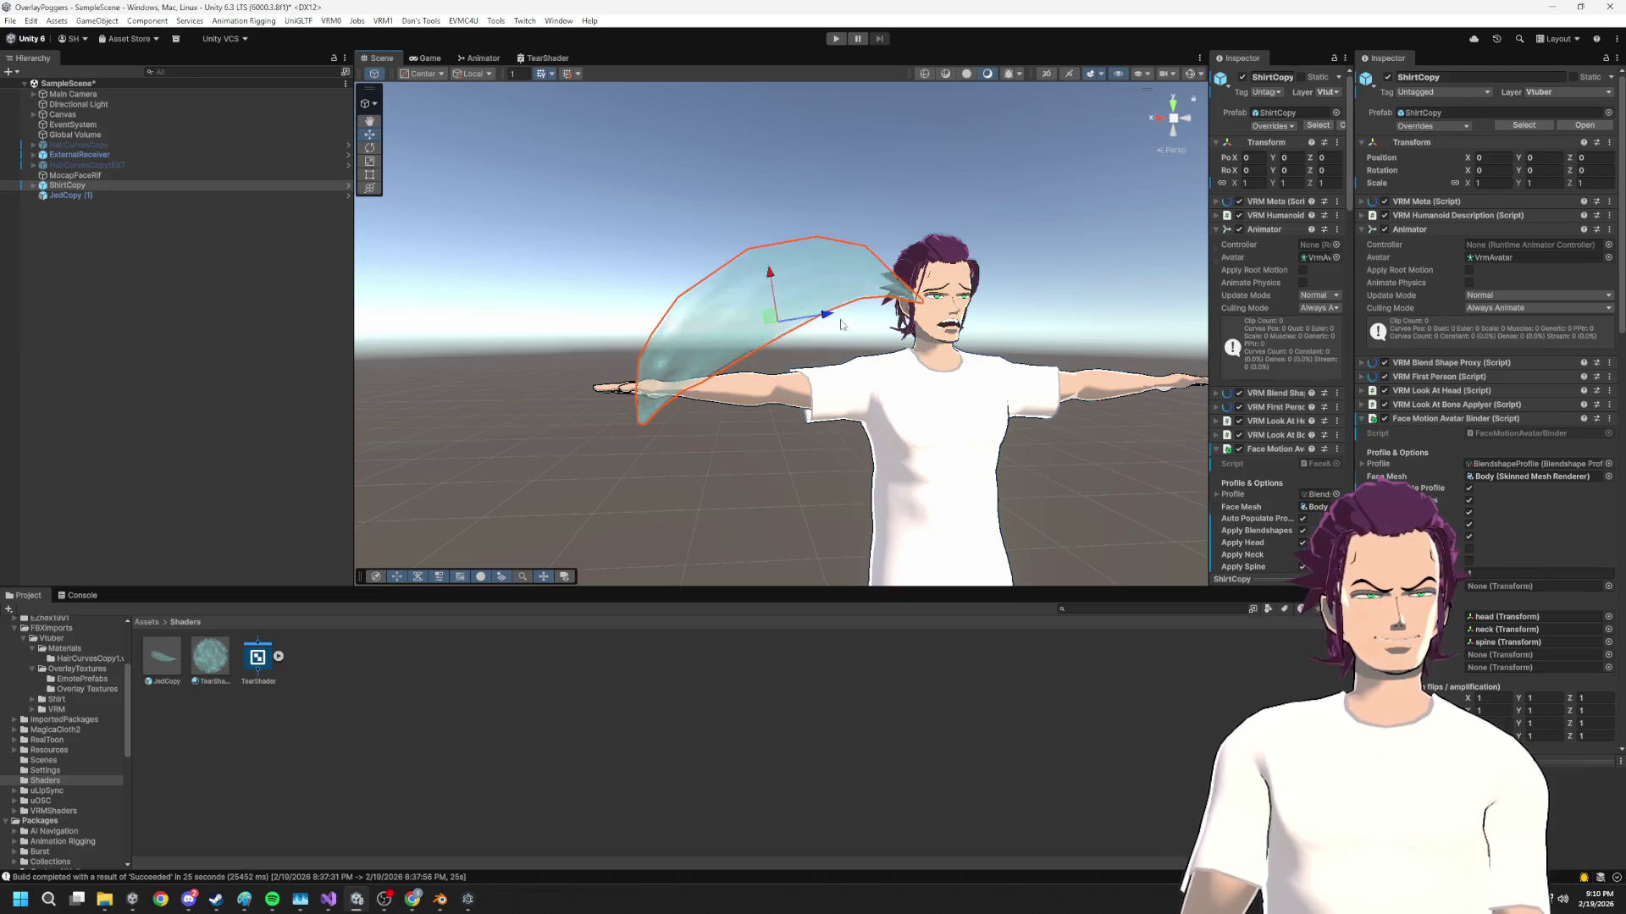
click(785, 283)
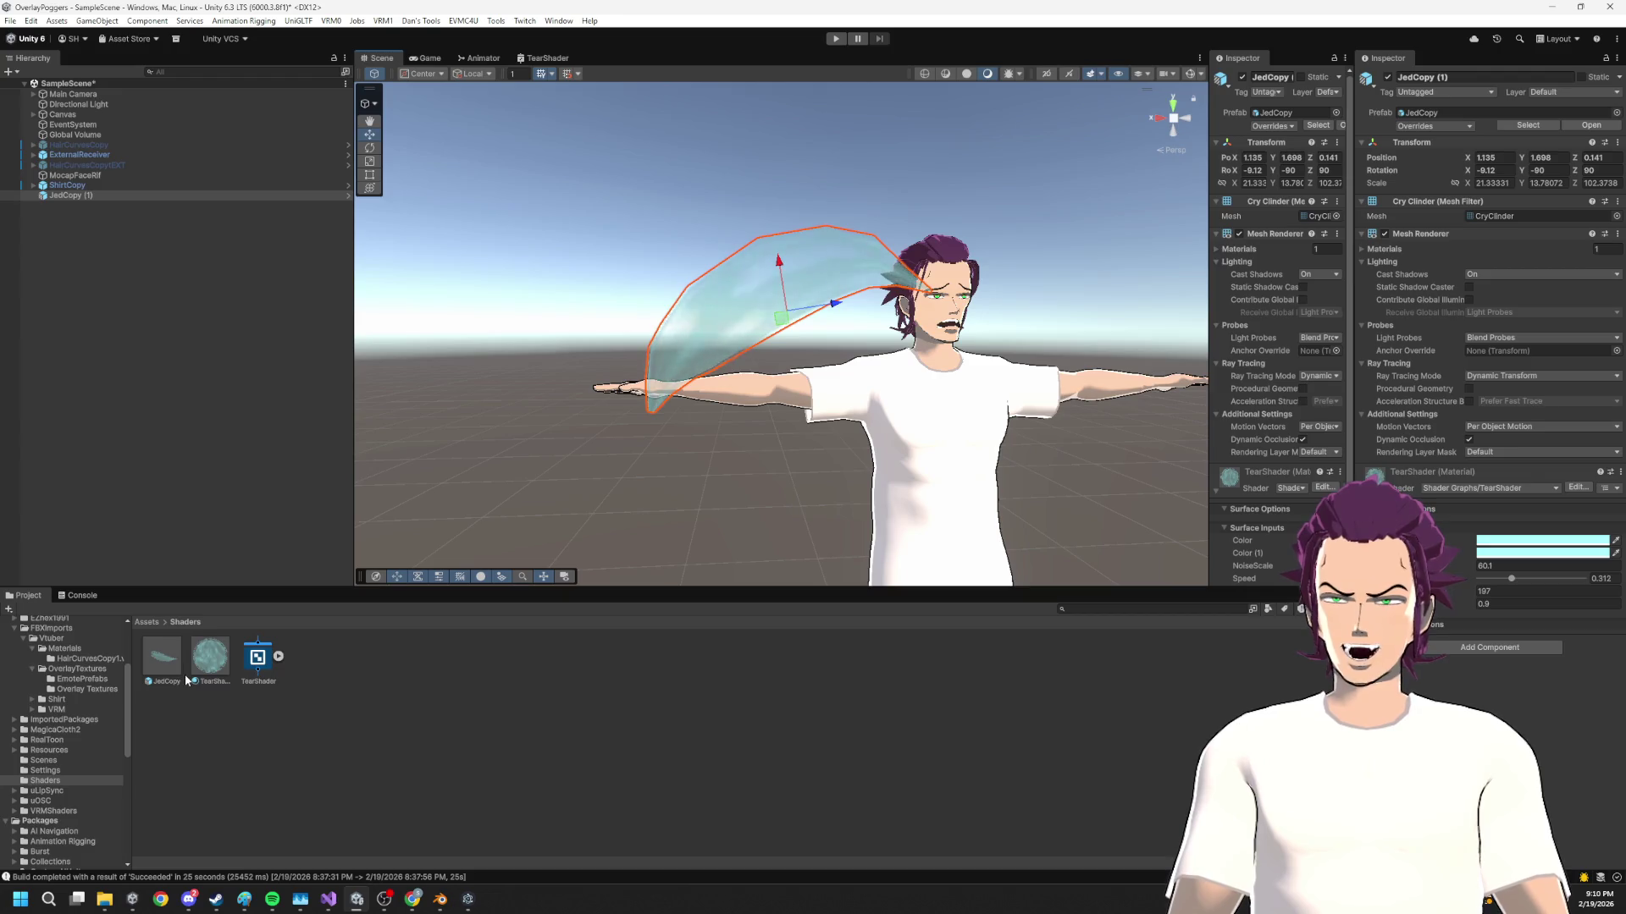
scroll(106, 806, up, 3)
click(13, 744)
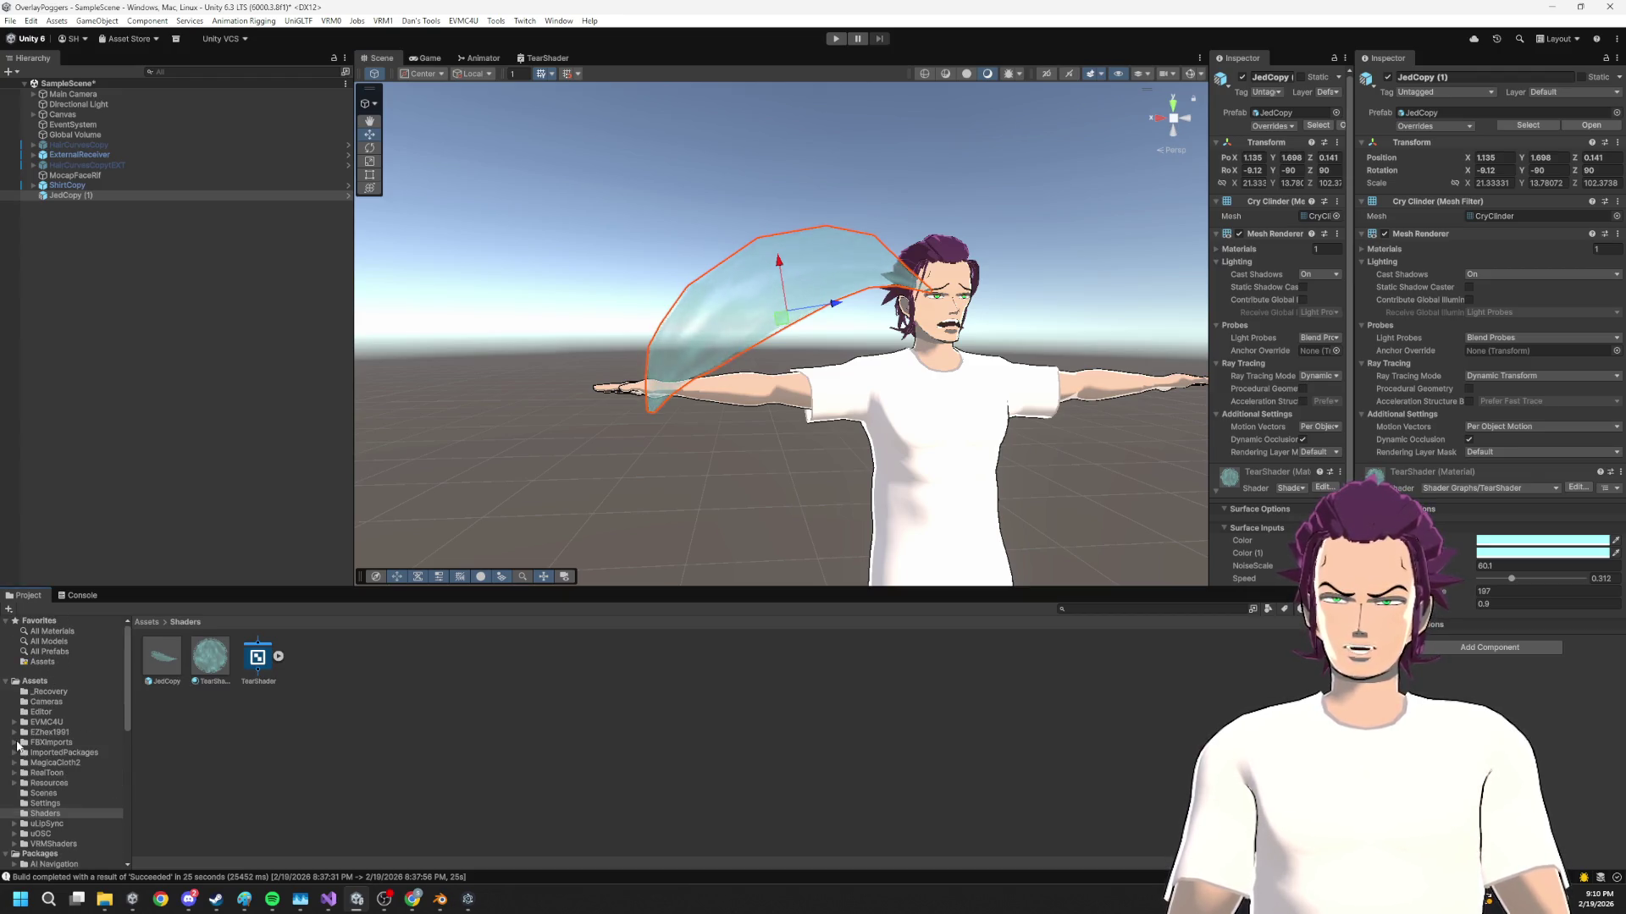
Open the ImportedPackages folder in Project and reselect JedCopy (1) in the Hierarchy
click(60, 754)
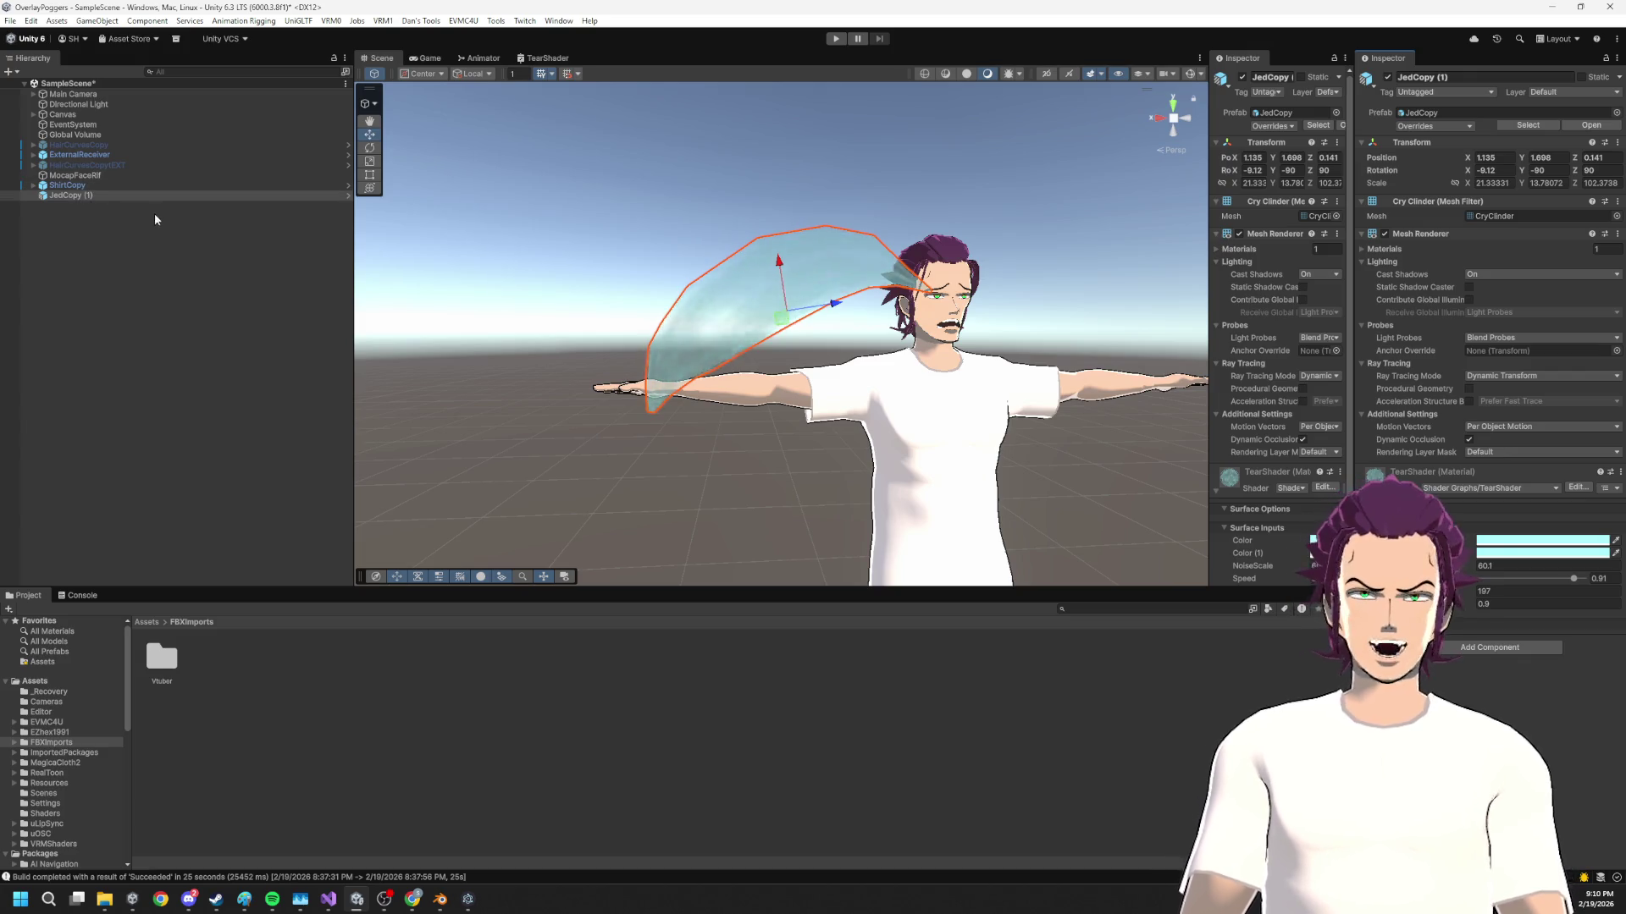
click(38, 195)
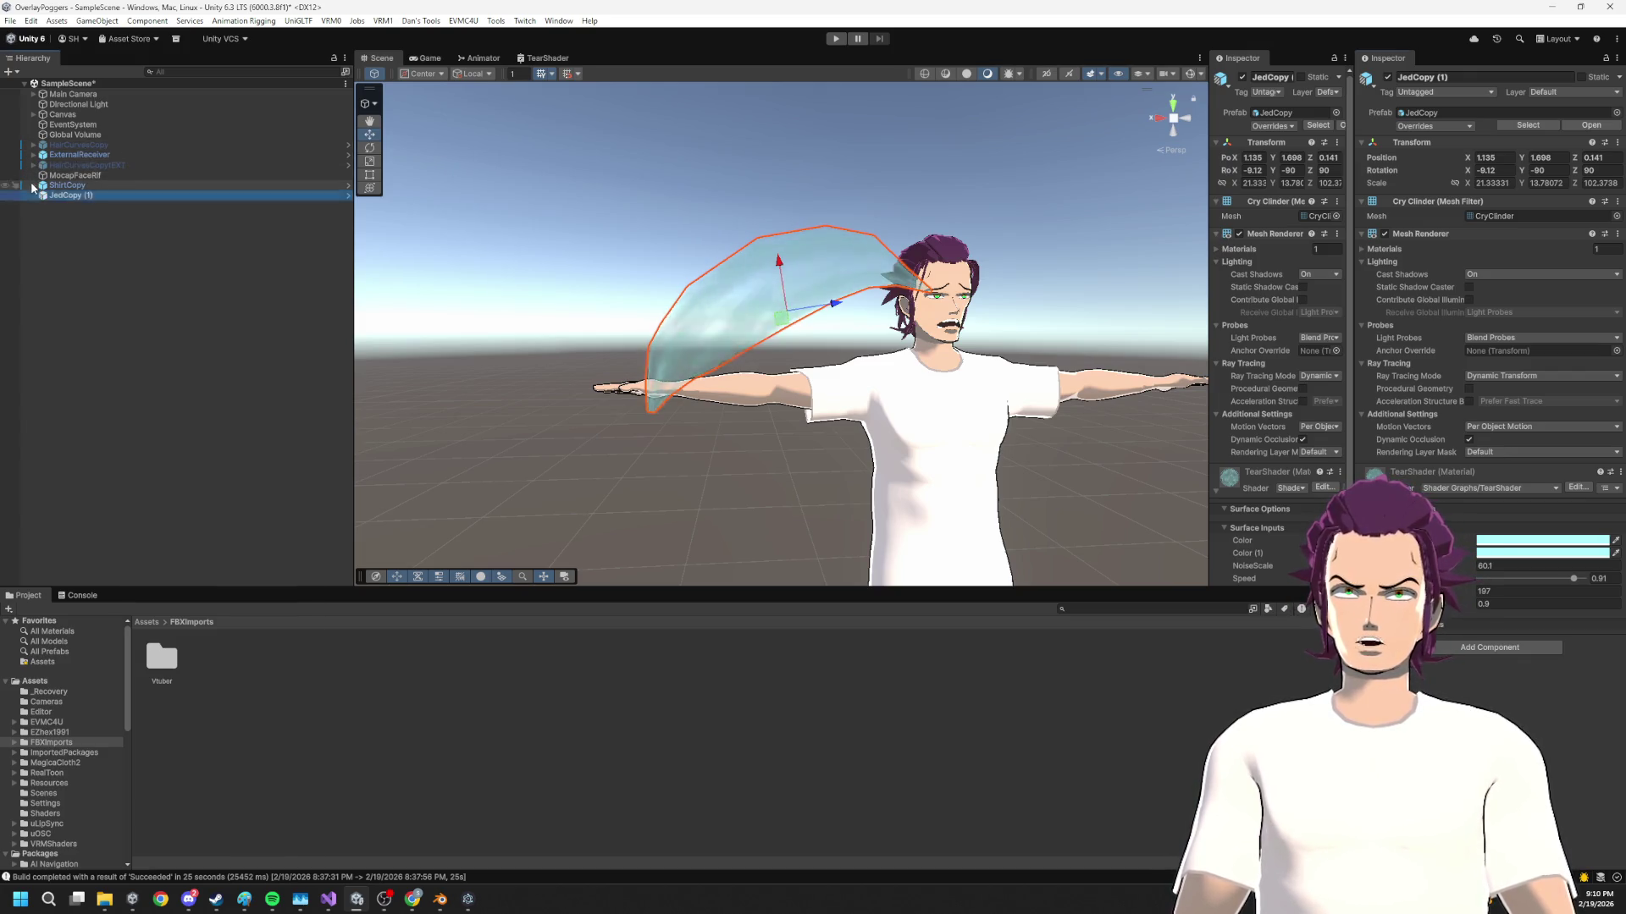
Locate the TearSpawn 1 prefab from the avatar and add an instance to the scene
click(33, 185)
click(64, 186)
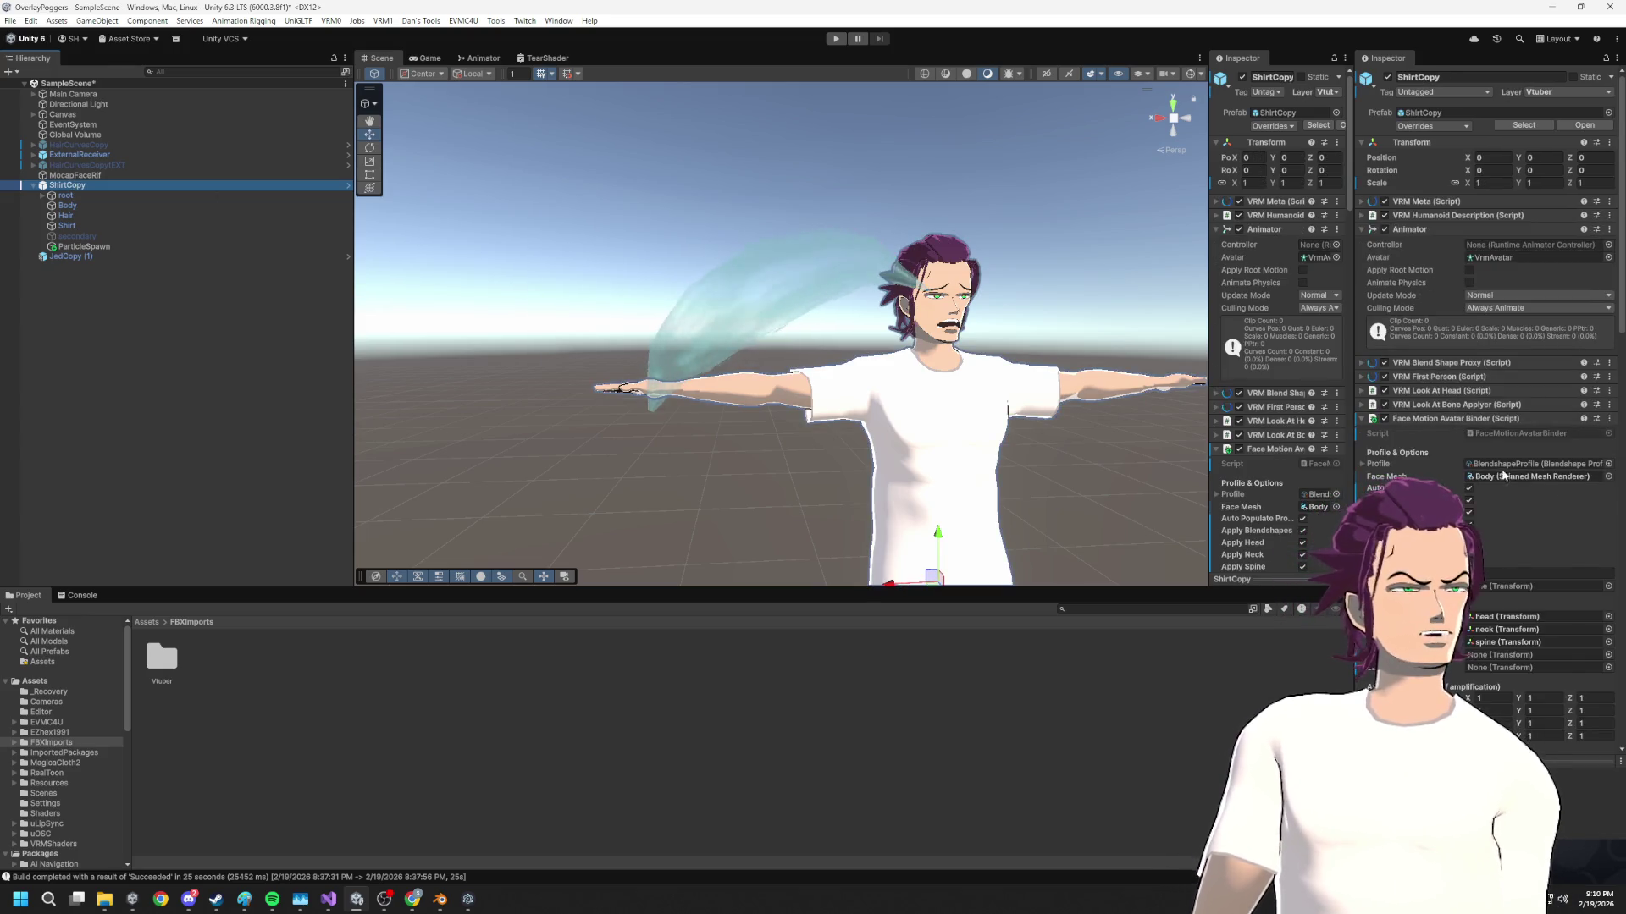
scroll(1504, 477, down, 10)
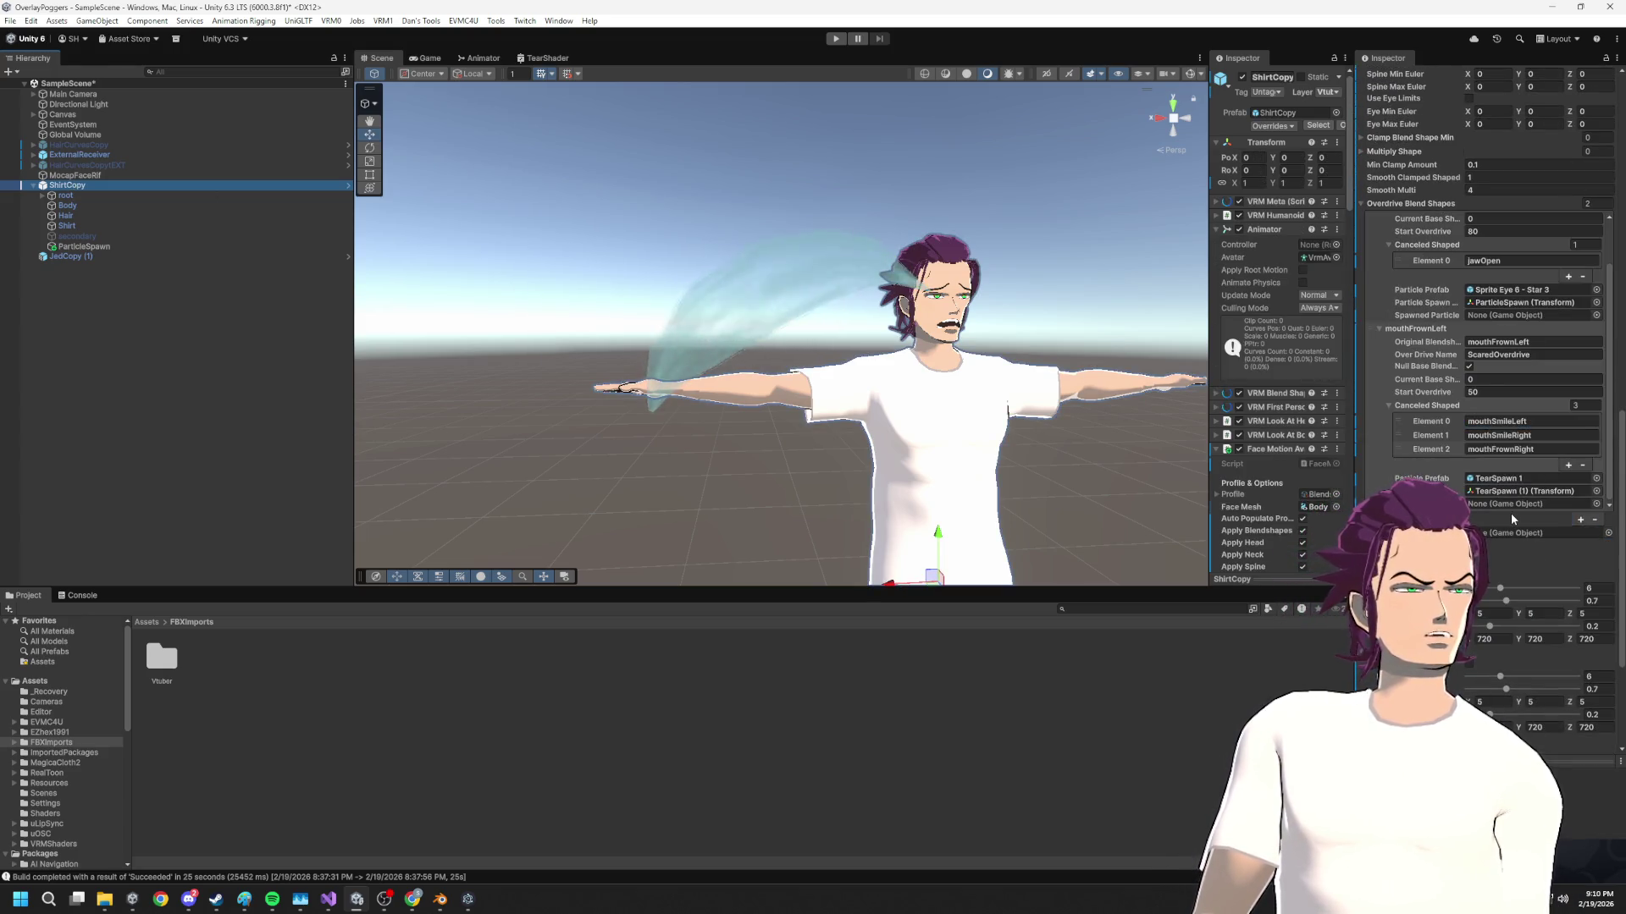
click(1507, 479)
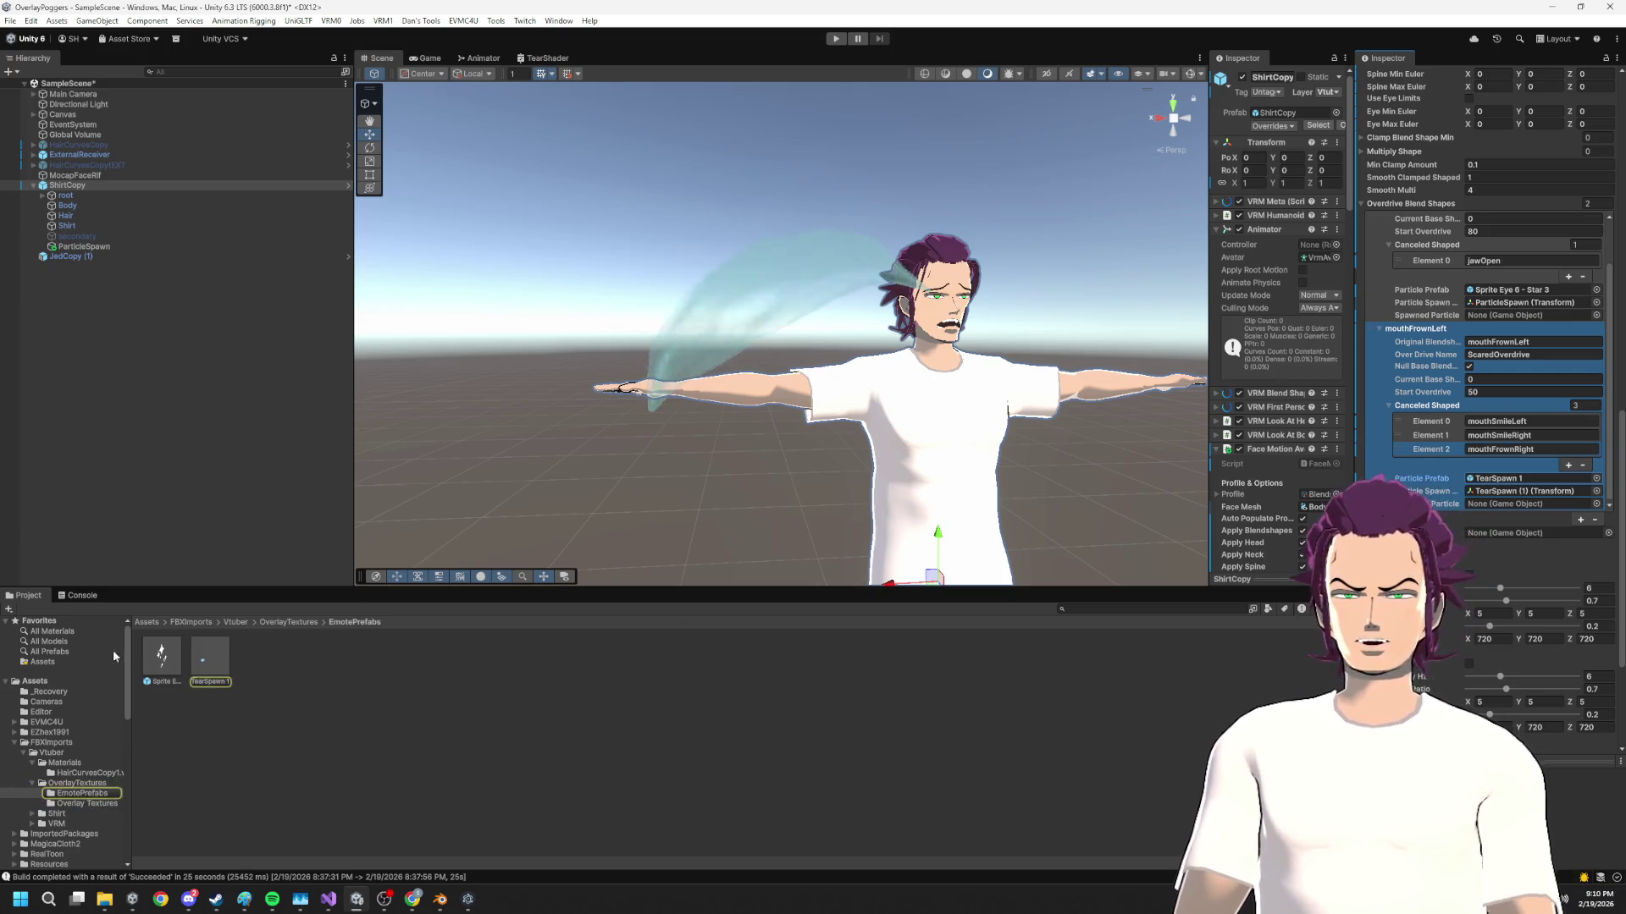
click(42, 195)
drag(206, 663, 108, 337)
Nest JedCopy (1) under TearSpawn 1 and select it inside the prefab instance
click(81, 268)
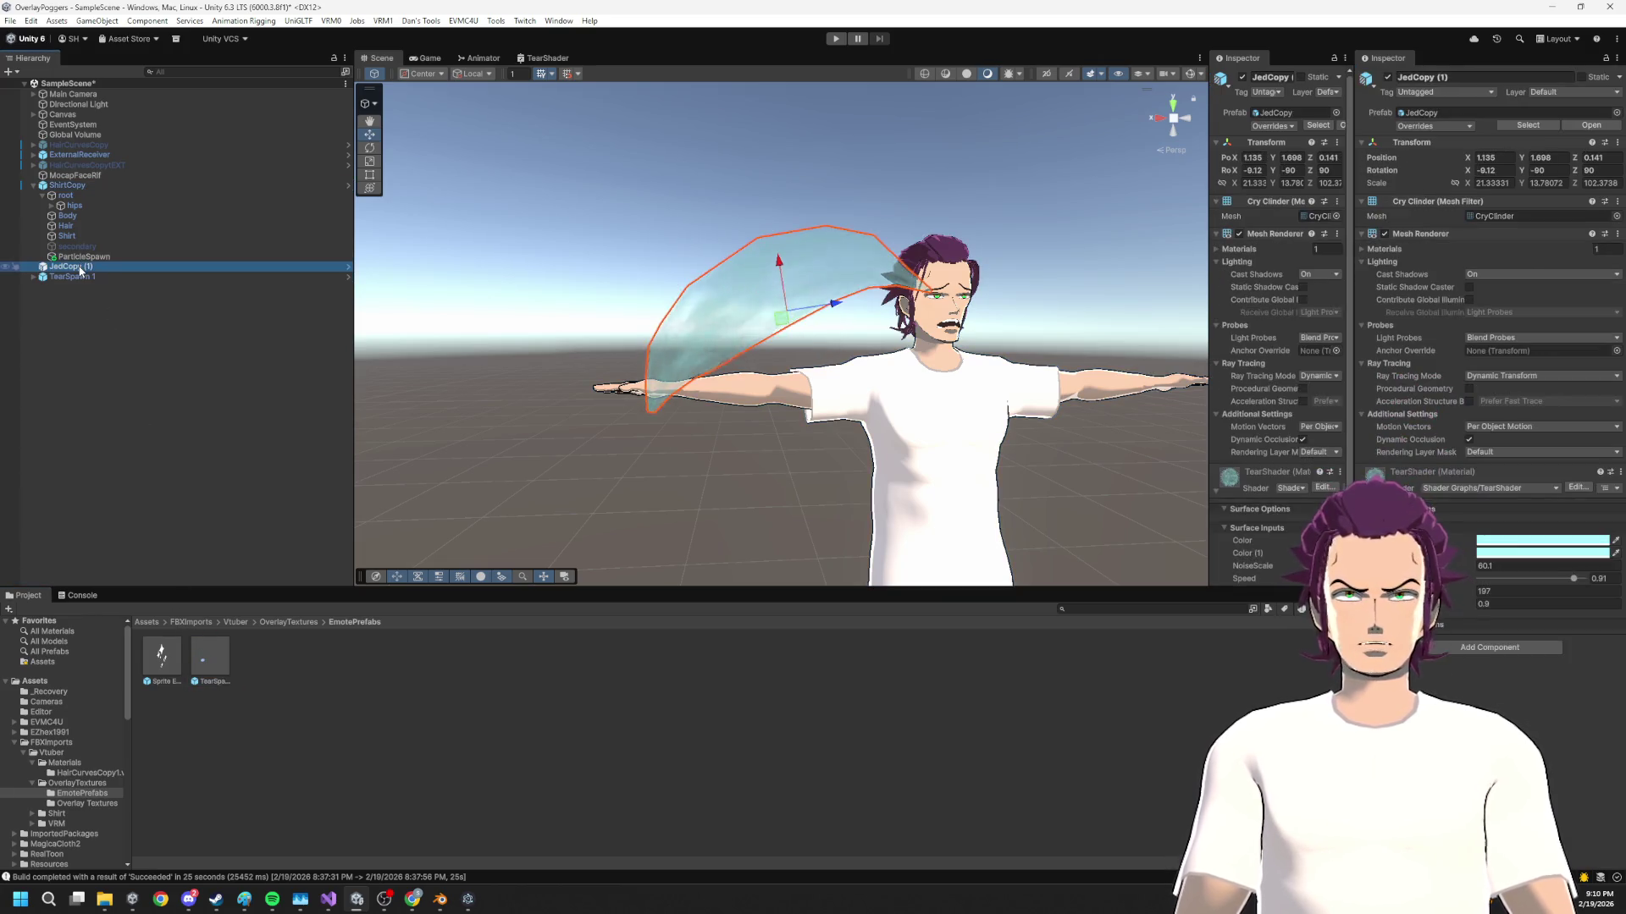
drag(81, 271, 92, 278)
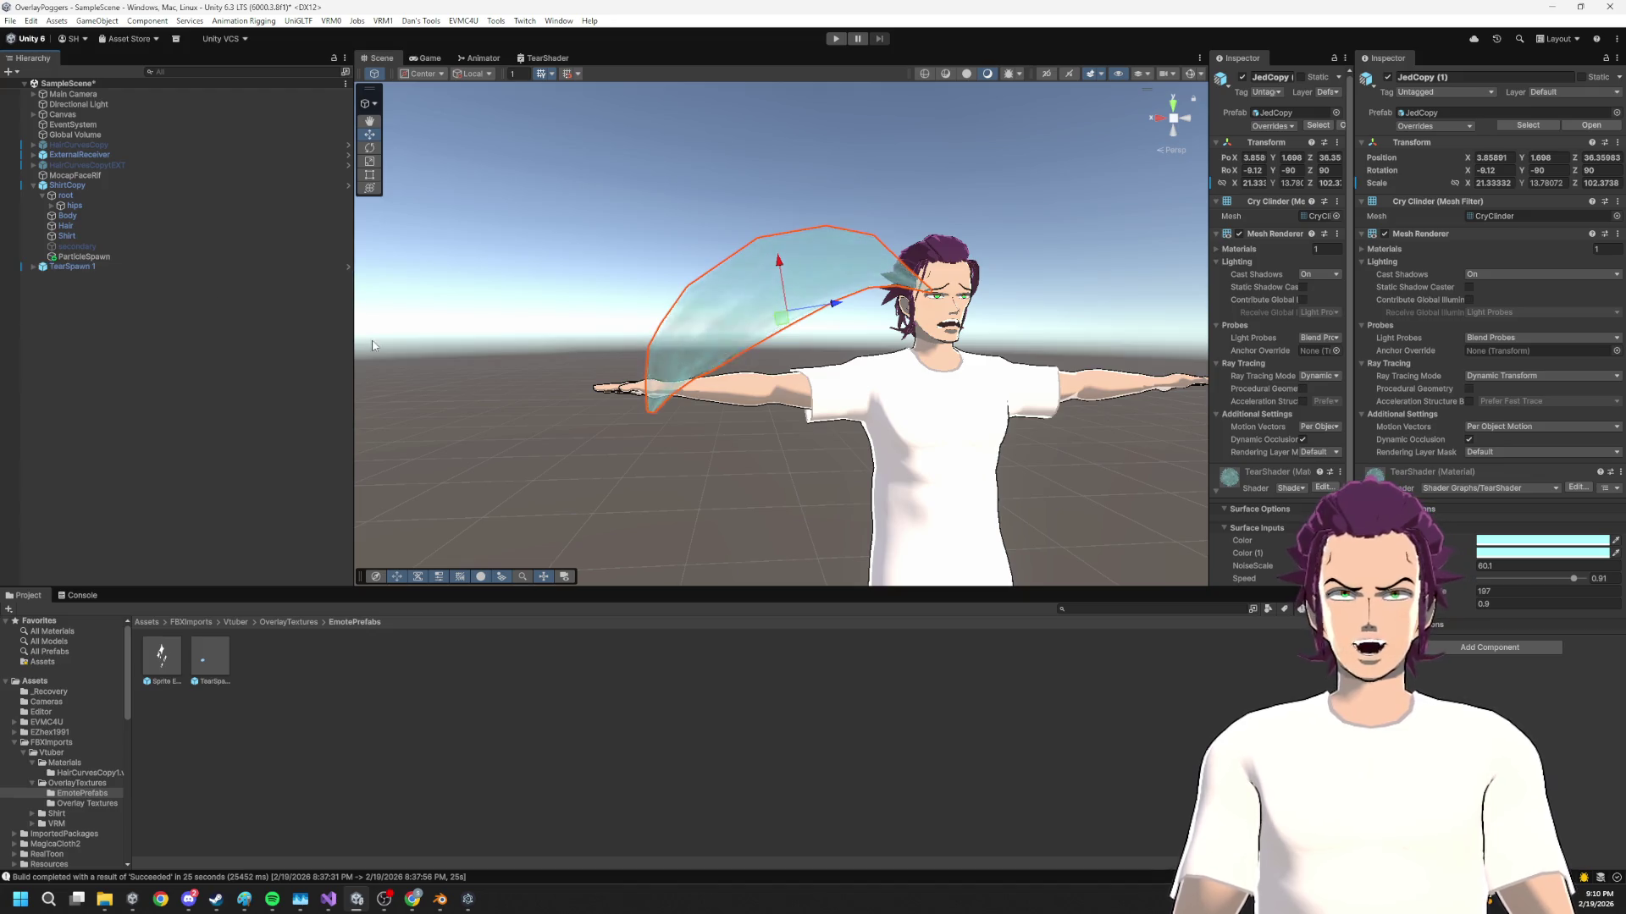
click(91, 268)
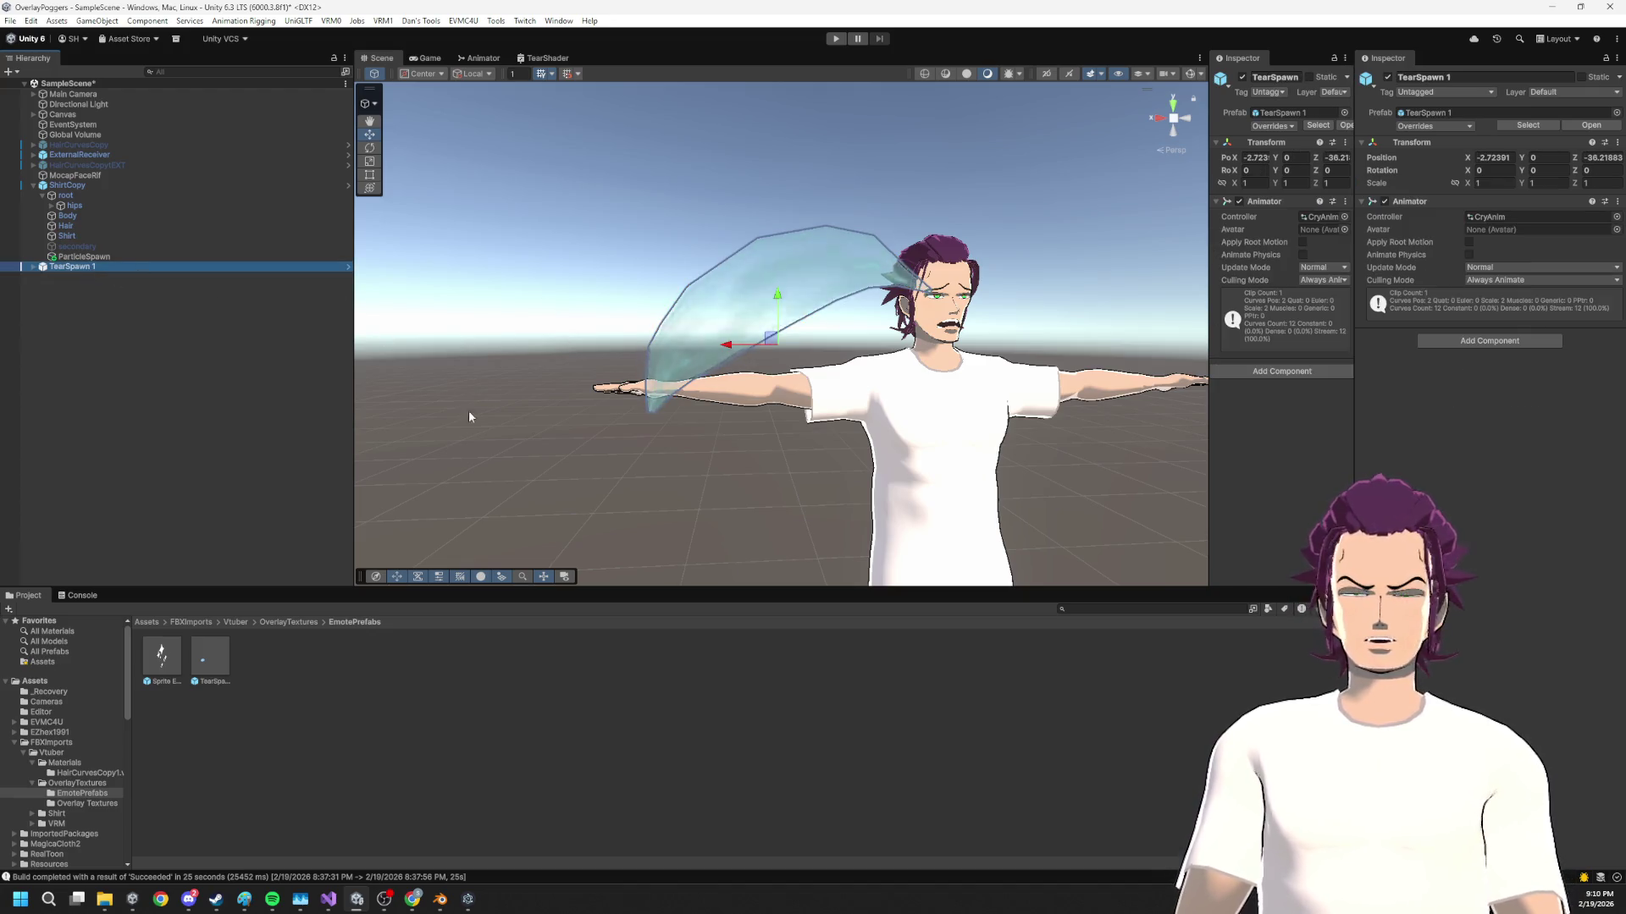
drag(649, 442, 881, 410)
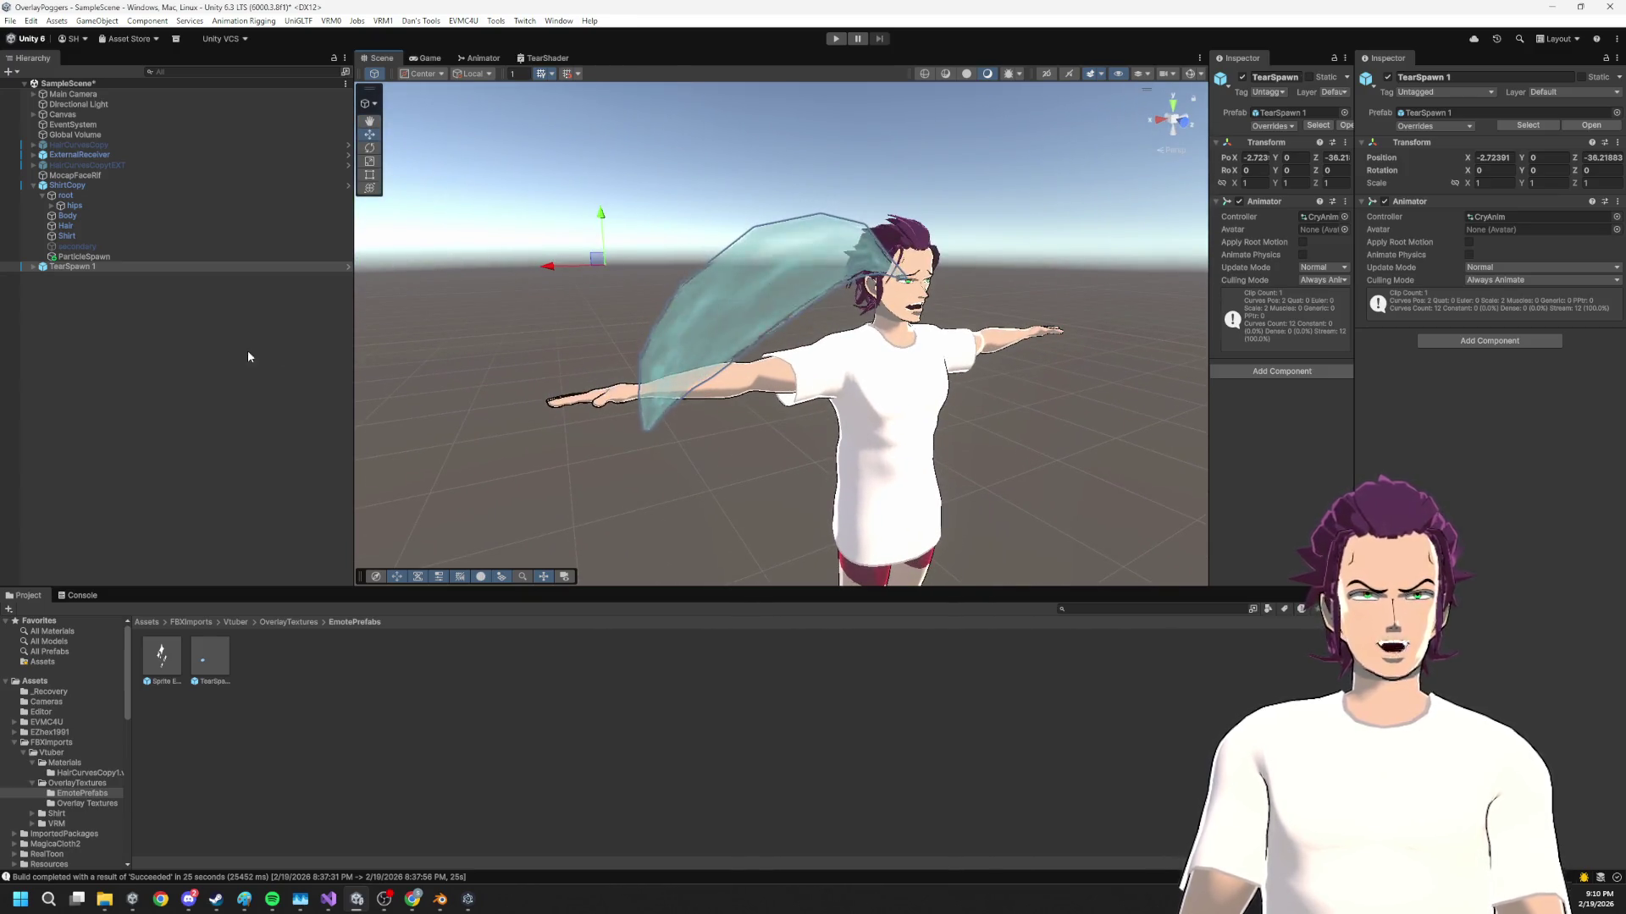
click(34, 267)
click(74, 298)
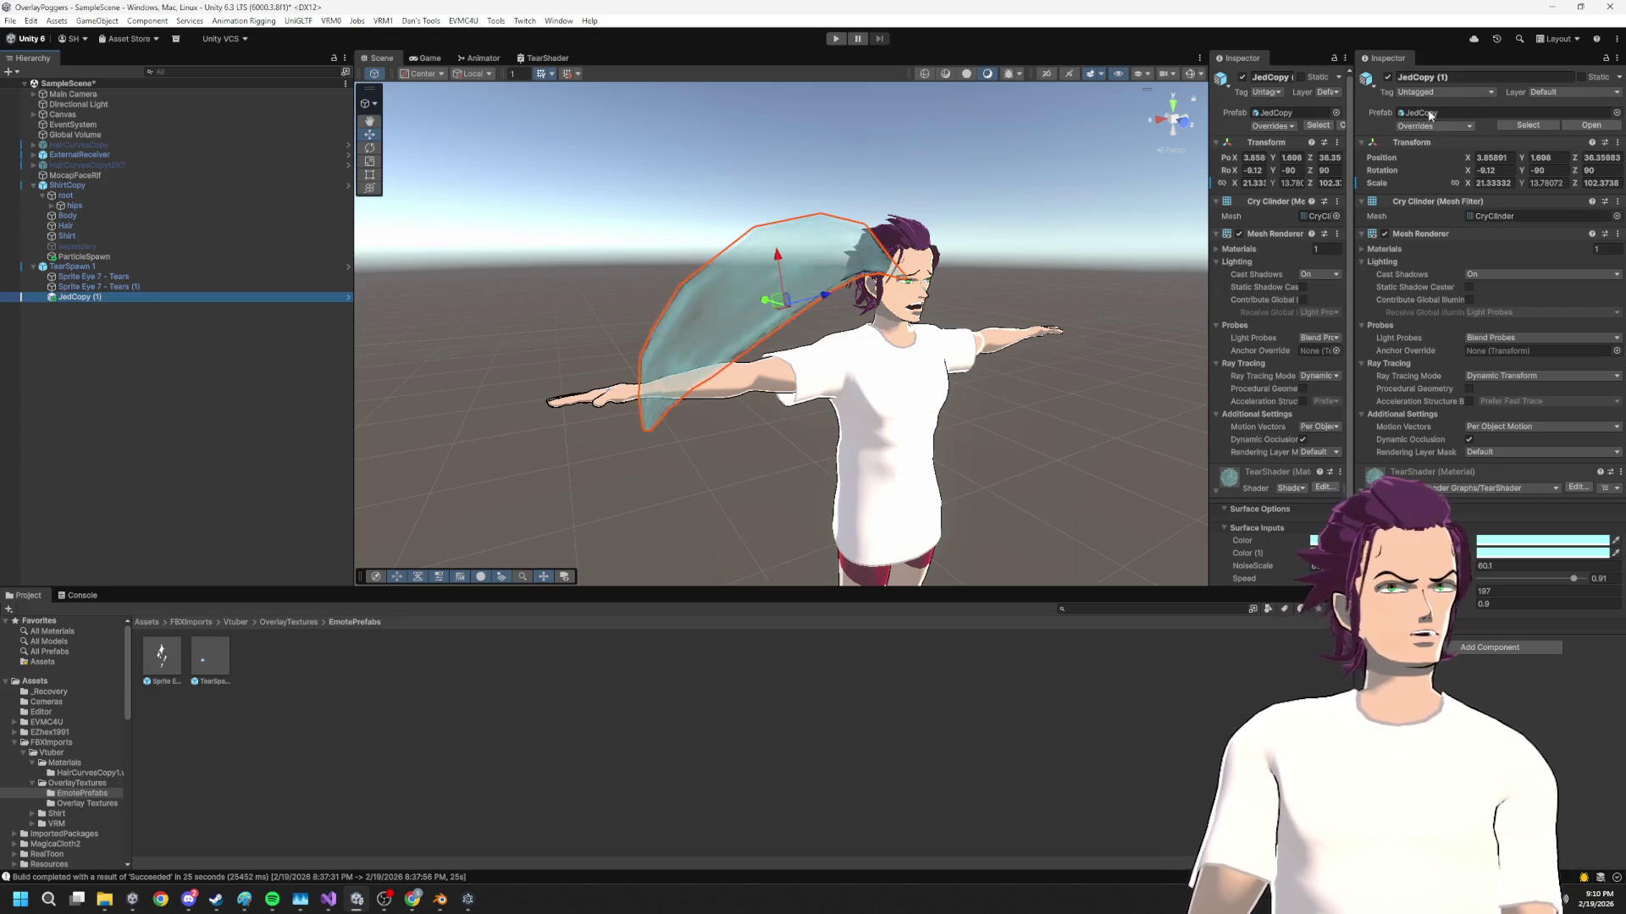
Zero JedCopy (1)'s X position and frame it in the Scene view
click(1490, 158)
text(0)
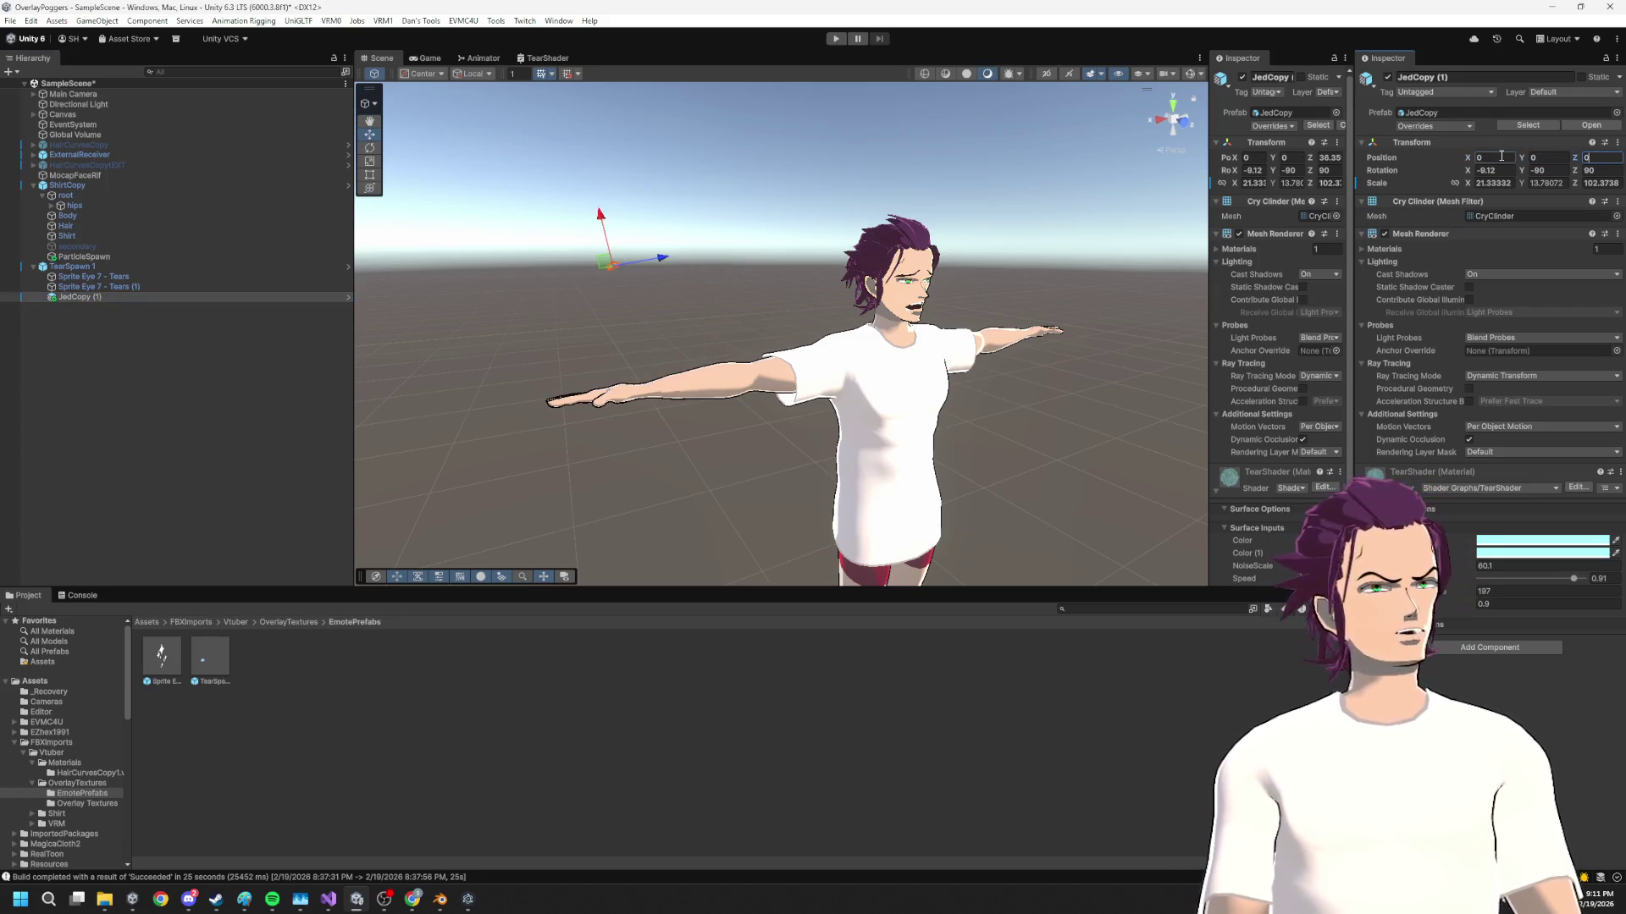
key(Return)
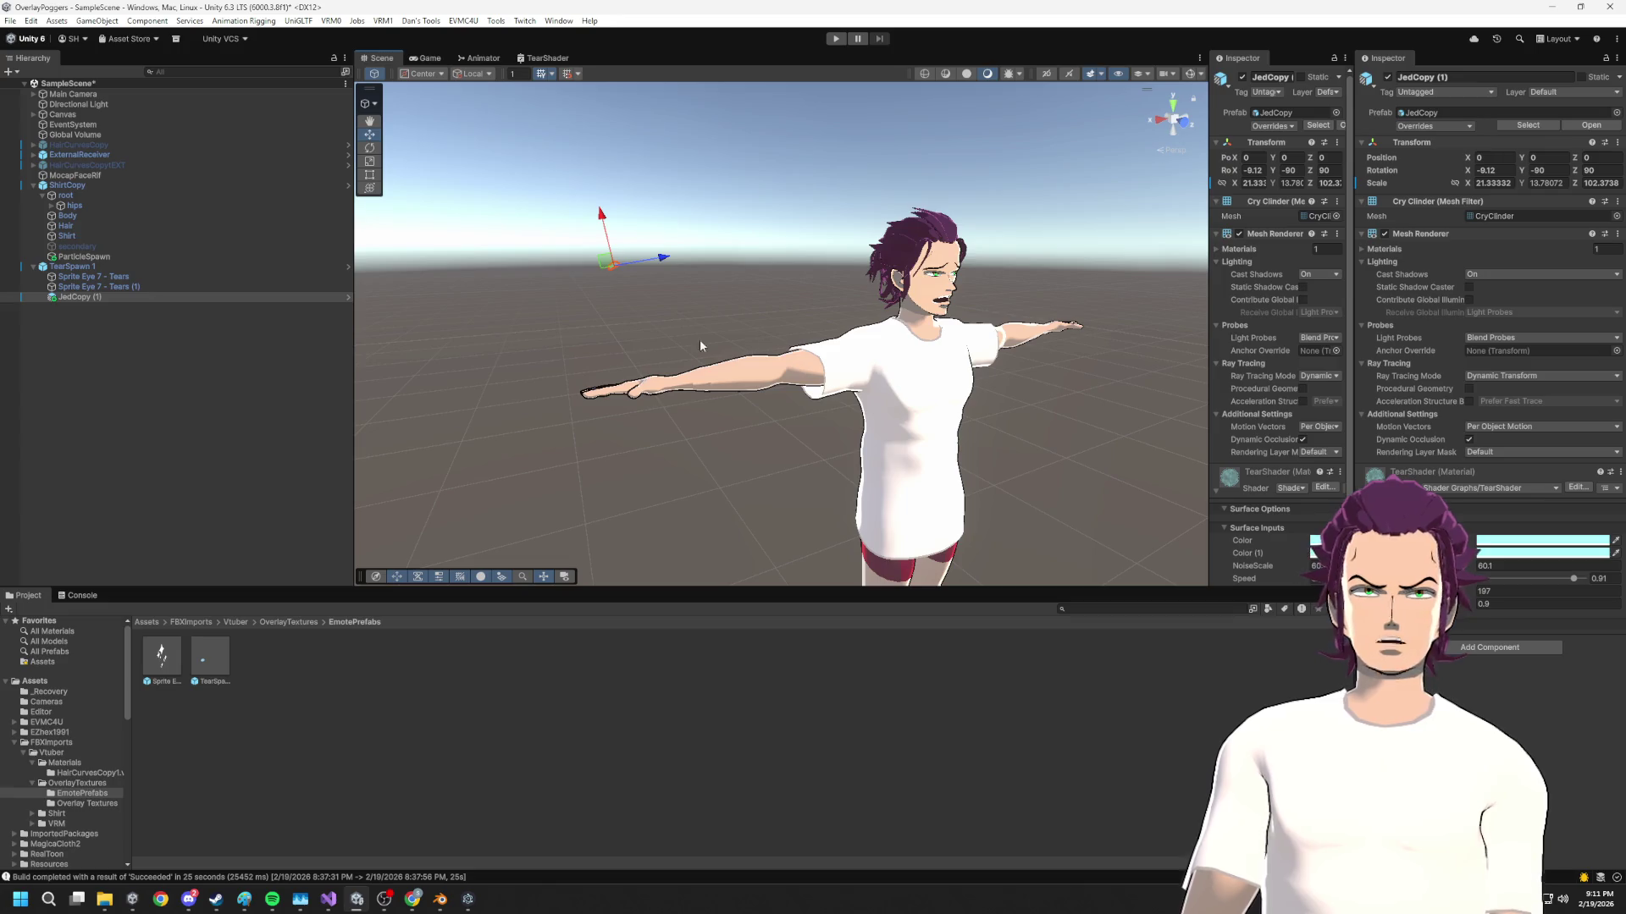
double_click(129, 298)
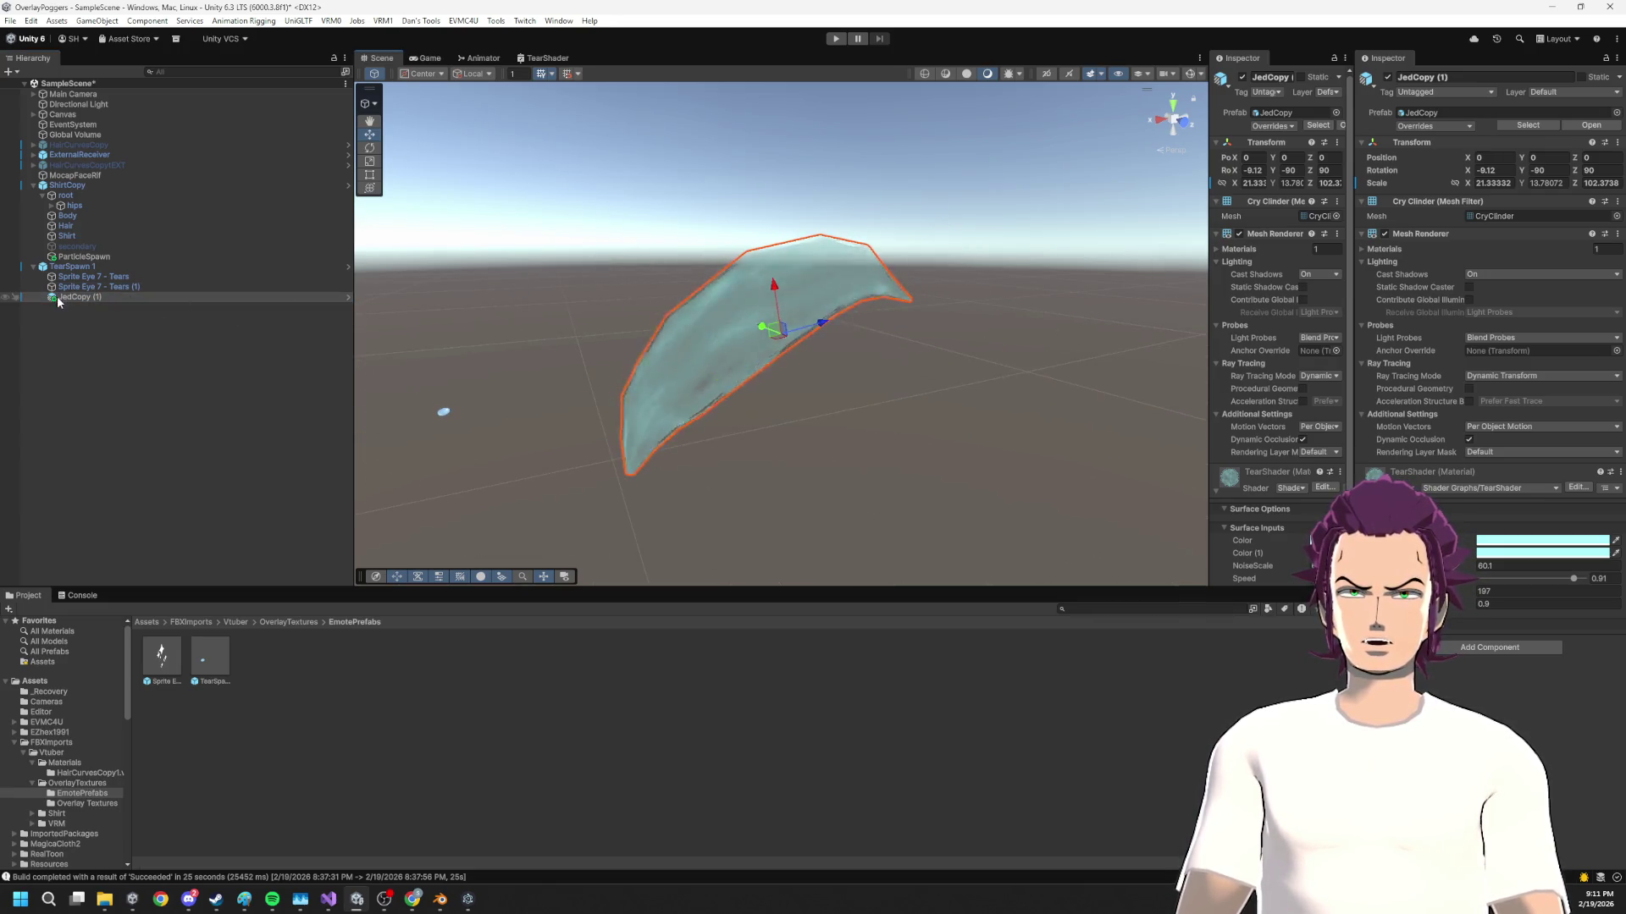
Slide the spike into place beside the avatar and duplicate it as JedCopy (2)
mouse_move(823, 320)
mouse_down()
mouse_move(261, 366)
mouse_move(602, 356)
mouse_move(639, 328)
mouse_move(593, 373)
mouse_move(443, 372)
mouse_move(489, 343)
mouse_move(527, 354)
mouse_move(495, 390)
mouse_move(596, 312)
mouse_move(595, 283)
mouse_up()
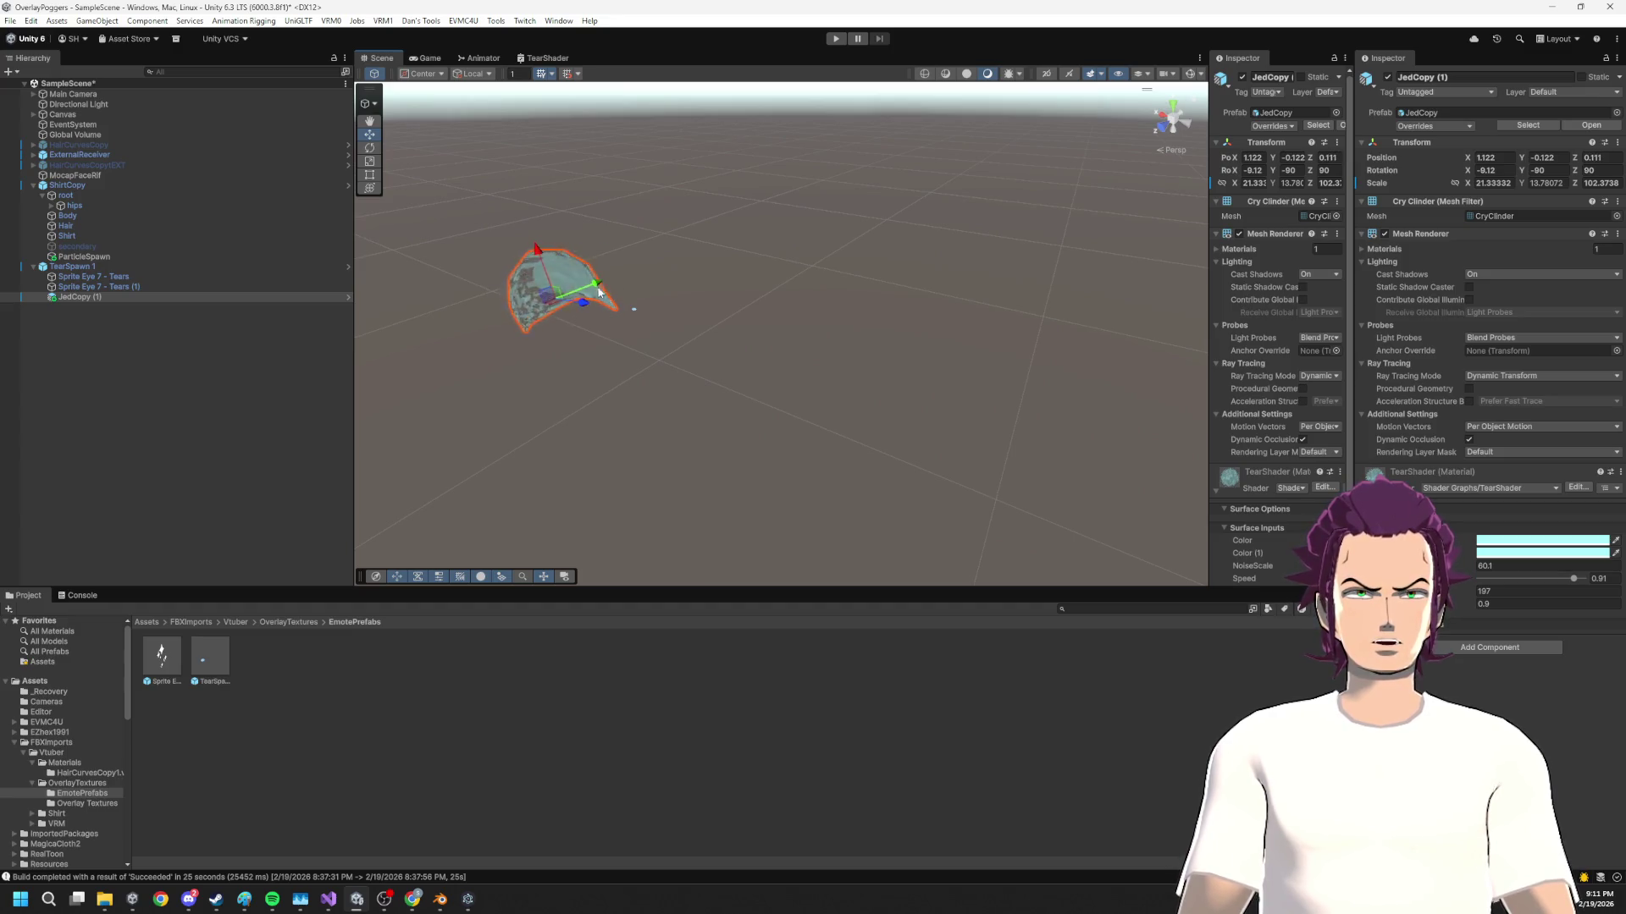
key(f)
mouse_move(831, 397)
mouse_down()
mouse_move(936, 330)
mouse_move(820, 327)
mouse_move(769, 267)
mouse_move(566, 378)
mouse_up()
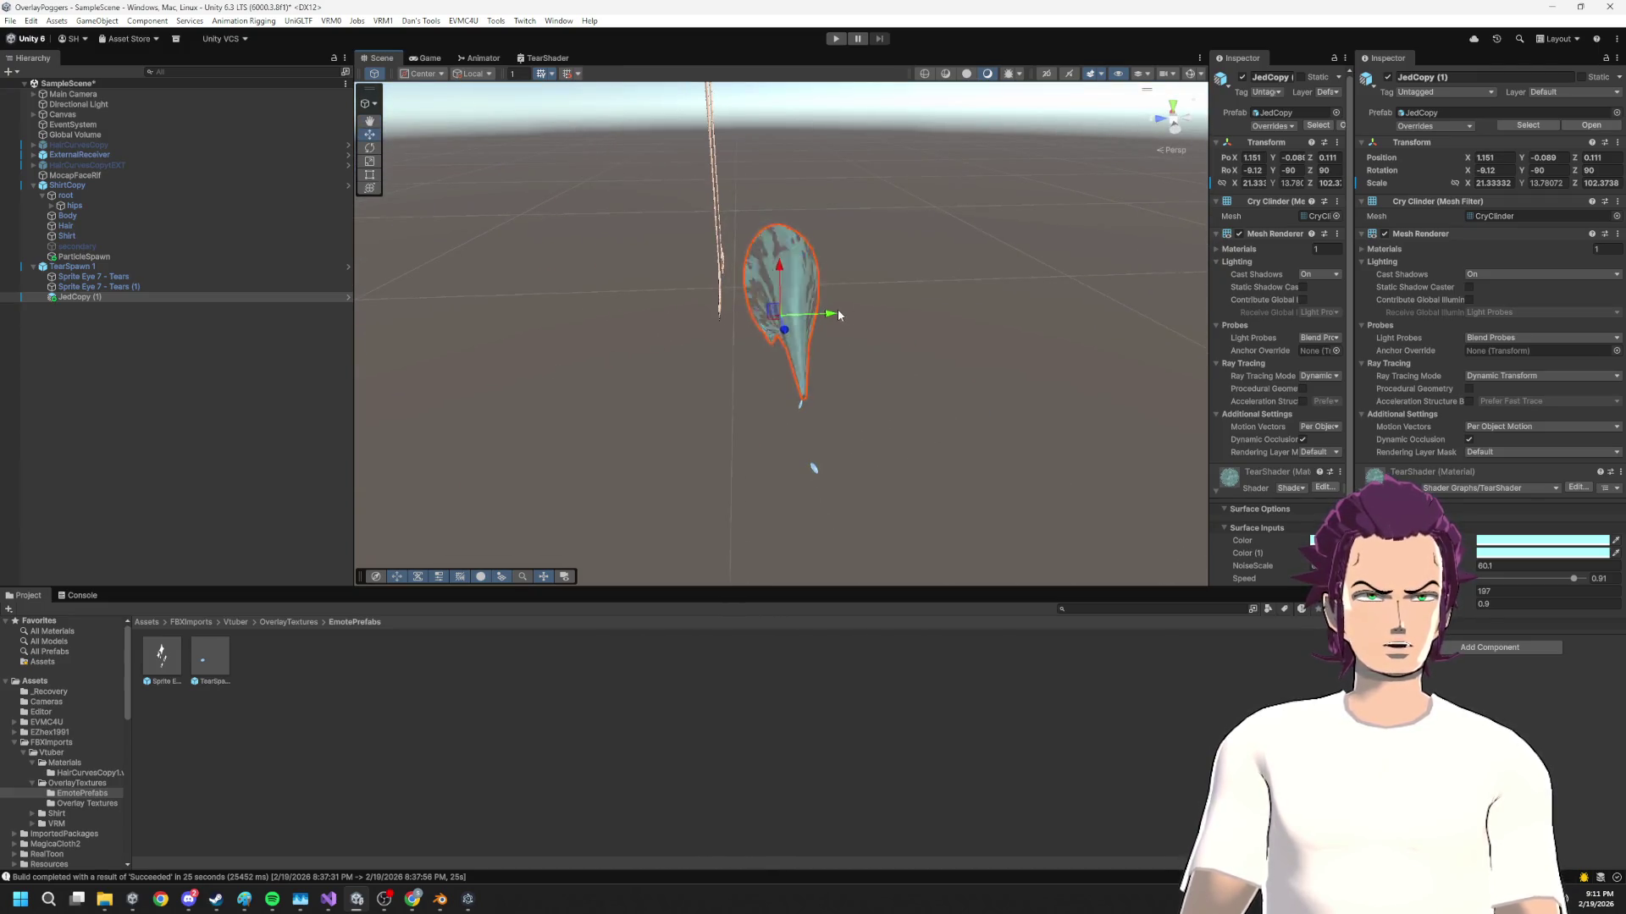
drag(829, 317, 835, 317)
key(ctrl+d)
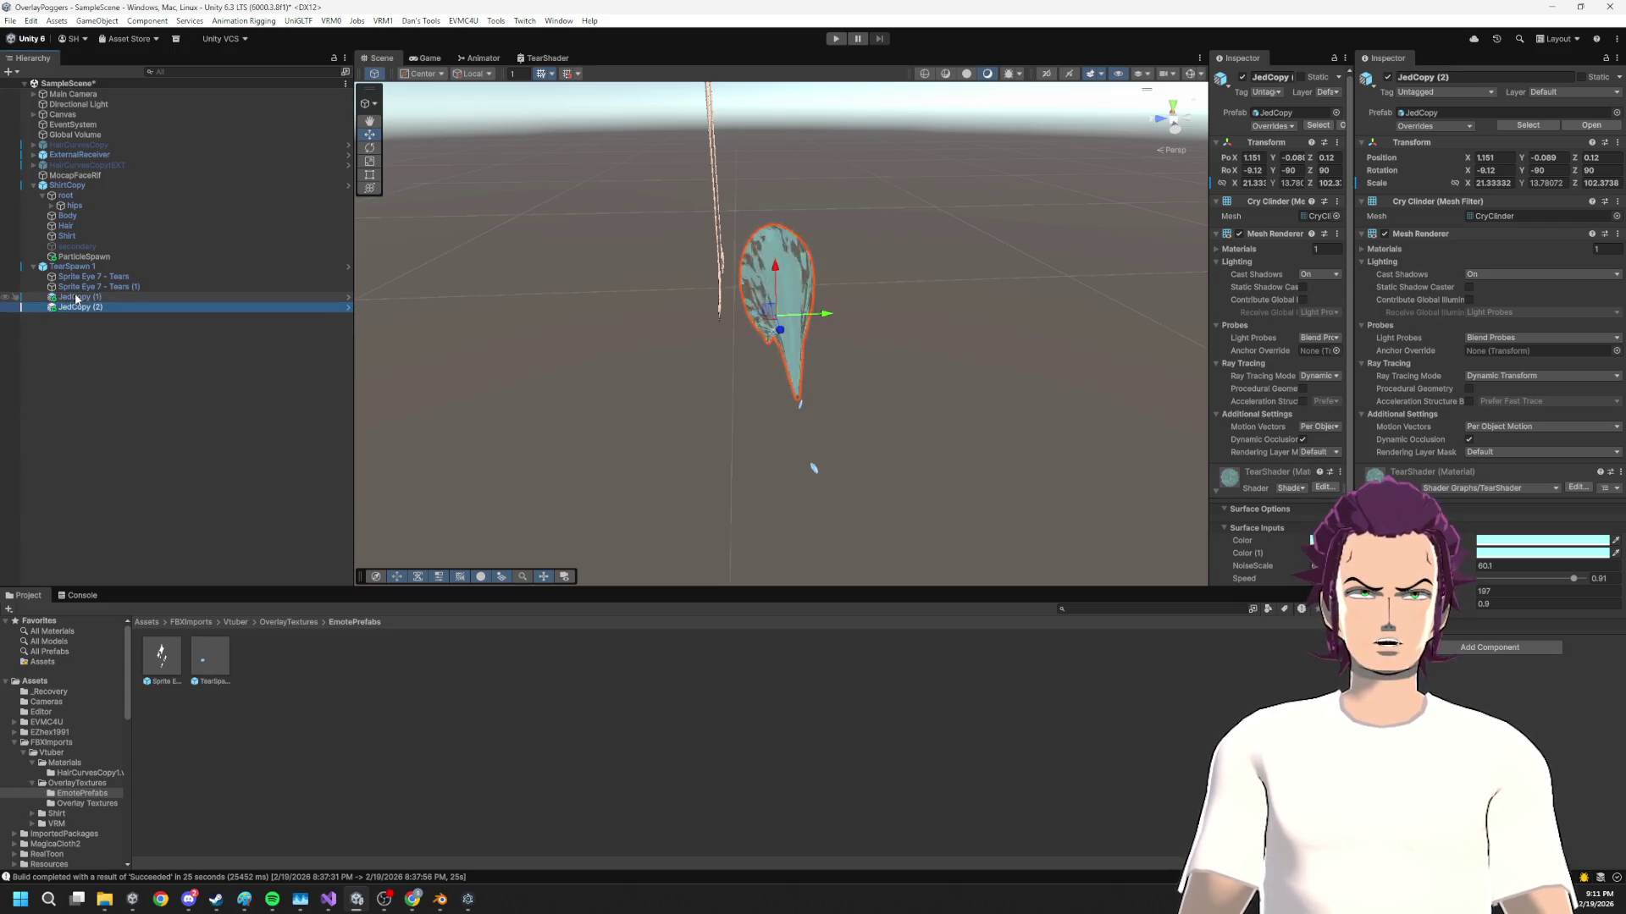
Set JedCopy (2)'s Y rotation to 90
click(1541, 170)
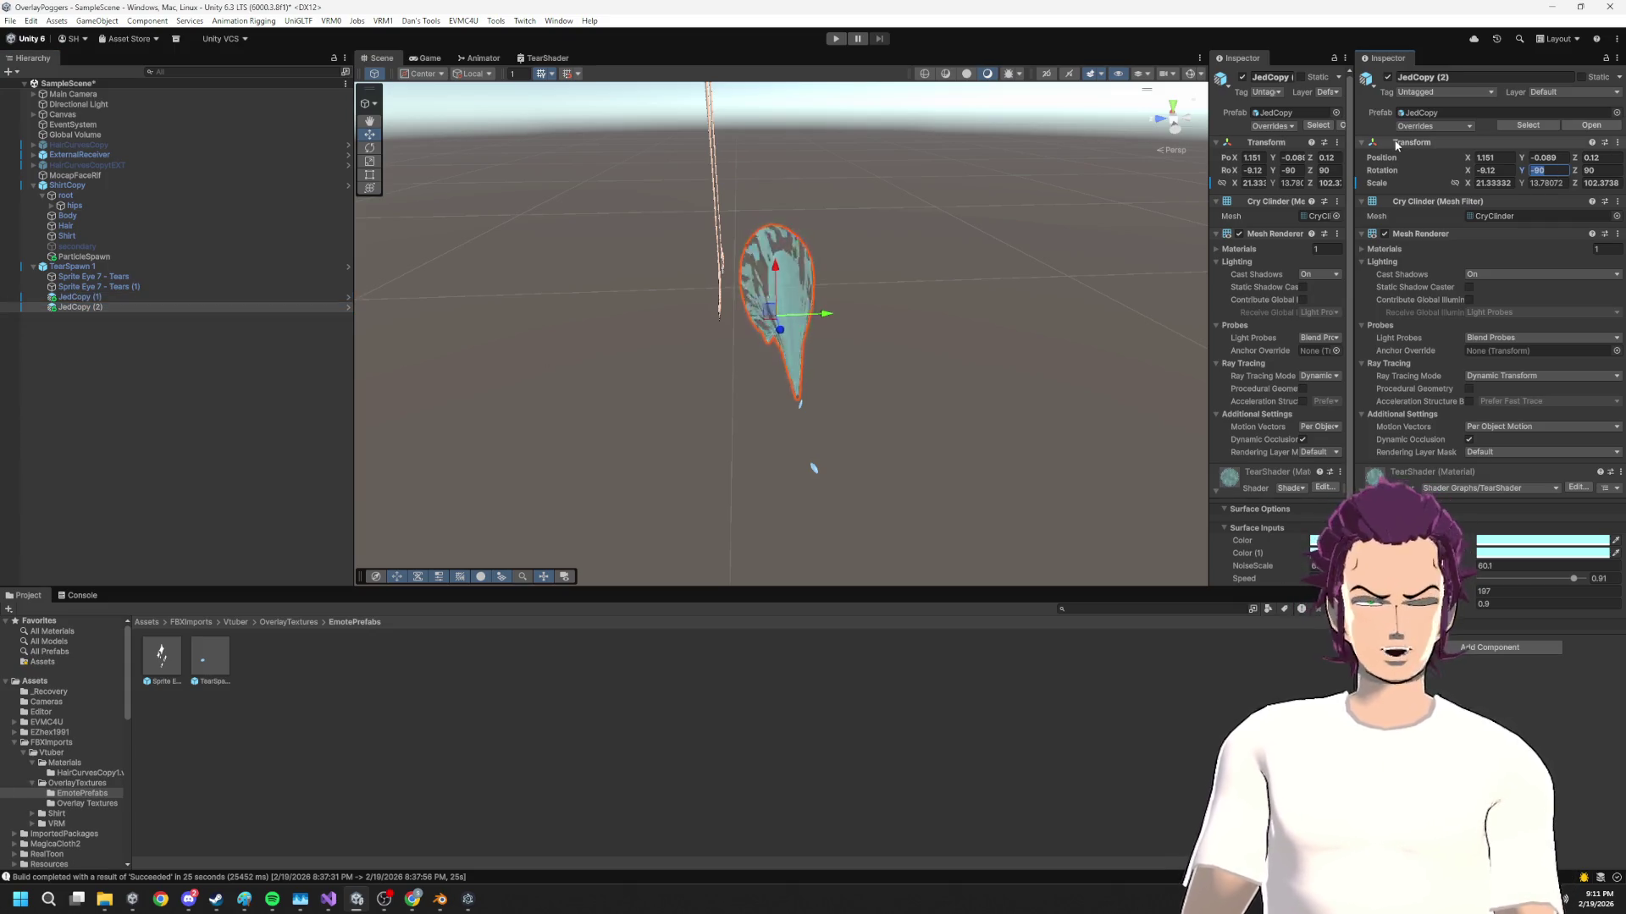
text(90)
key(Return)
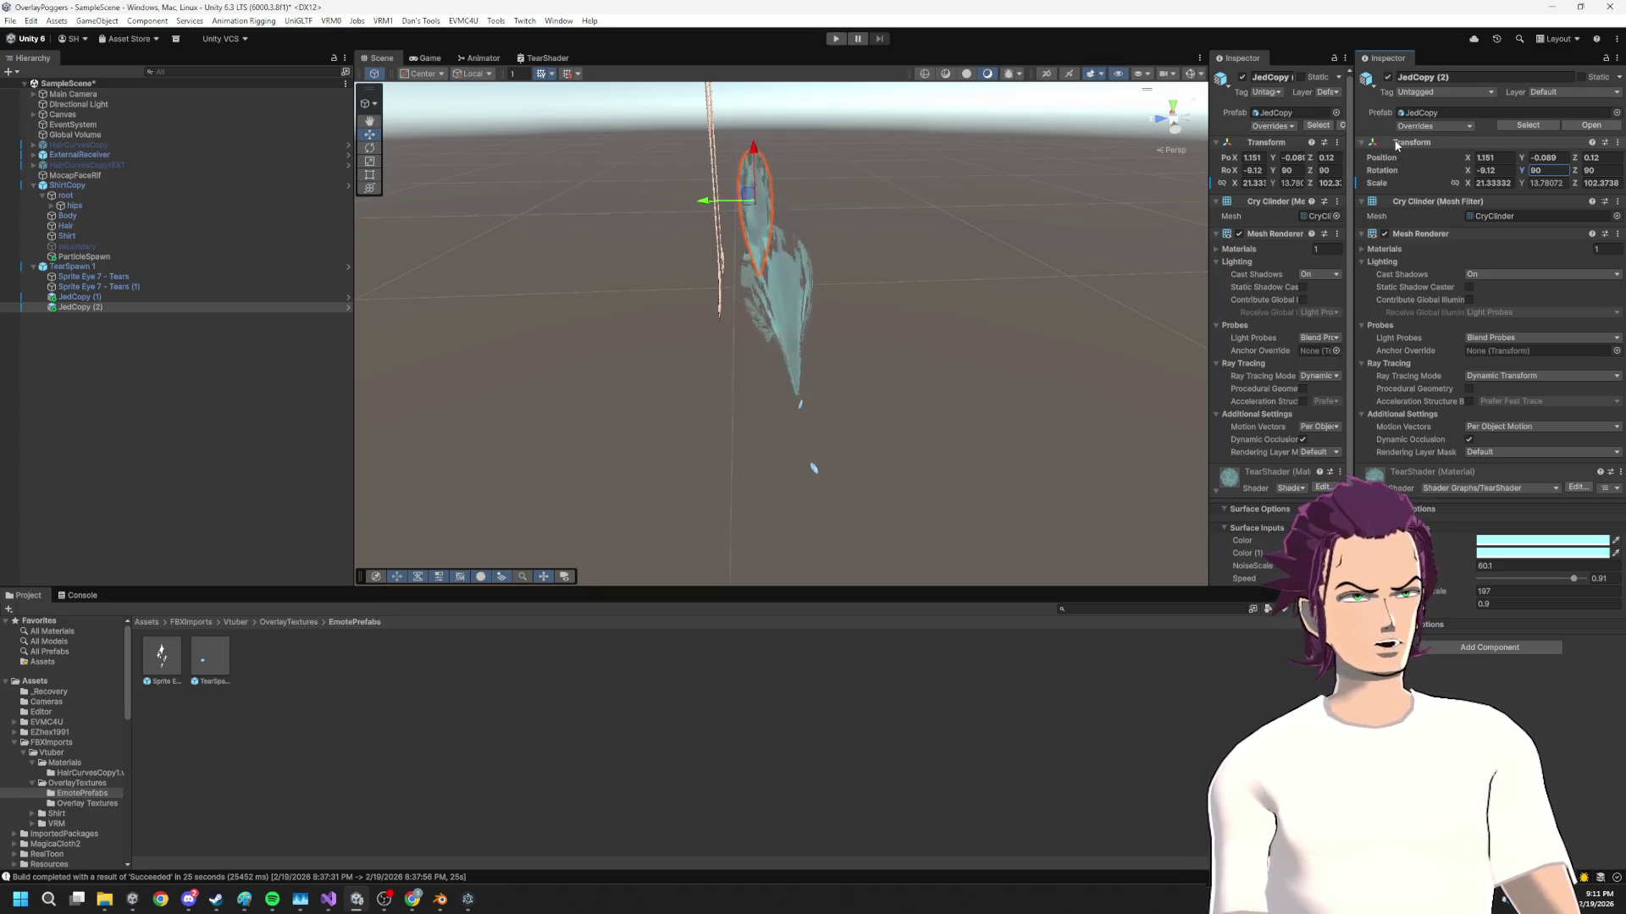
Using Global handles, move JedCopy (2) to the opposite side at X -1.146
mouse_move(744, 418)
mouse_down()
mouse_move(1024, 358)
mouse_move(593, 373)
mouse_move(530, 349)
mouse_move(876, 334)
mouse_up()
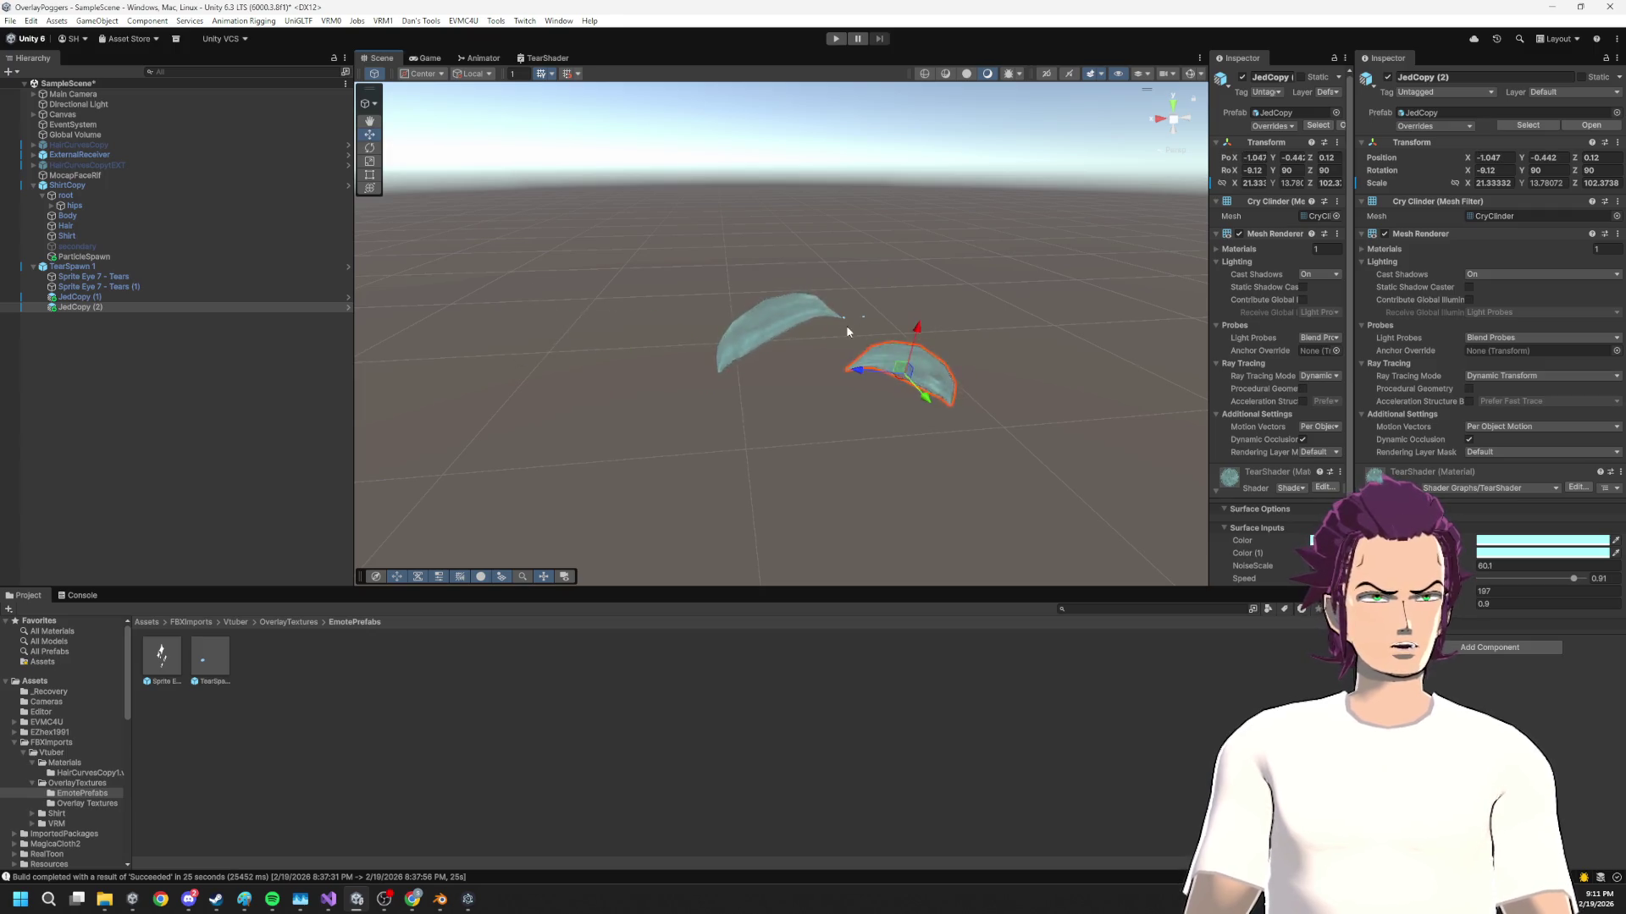
key(ctrl+z)
click(489, 89)
drag(479, 343, 875, 332)
key(f)
mouse_move(739, 348)
mouse_down()
mouse_move(743, 334)
mouse_move(790, 360)
mouse_up()
scroll(633, 351, down, 4)
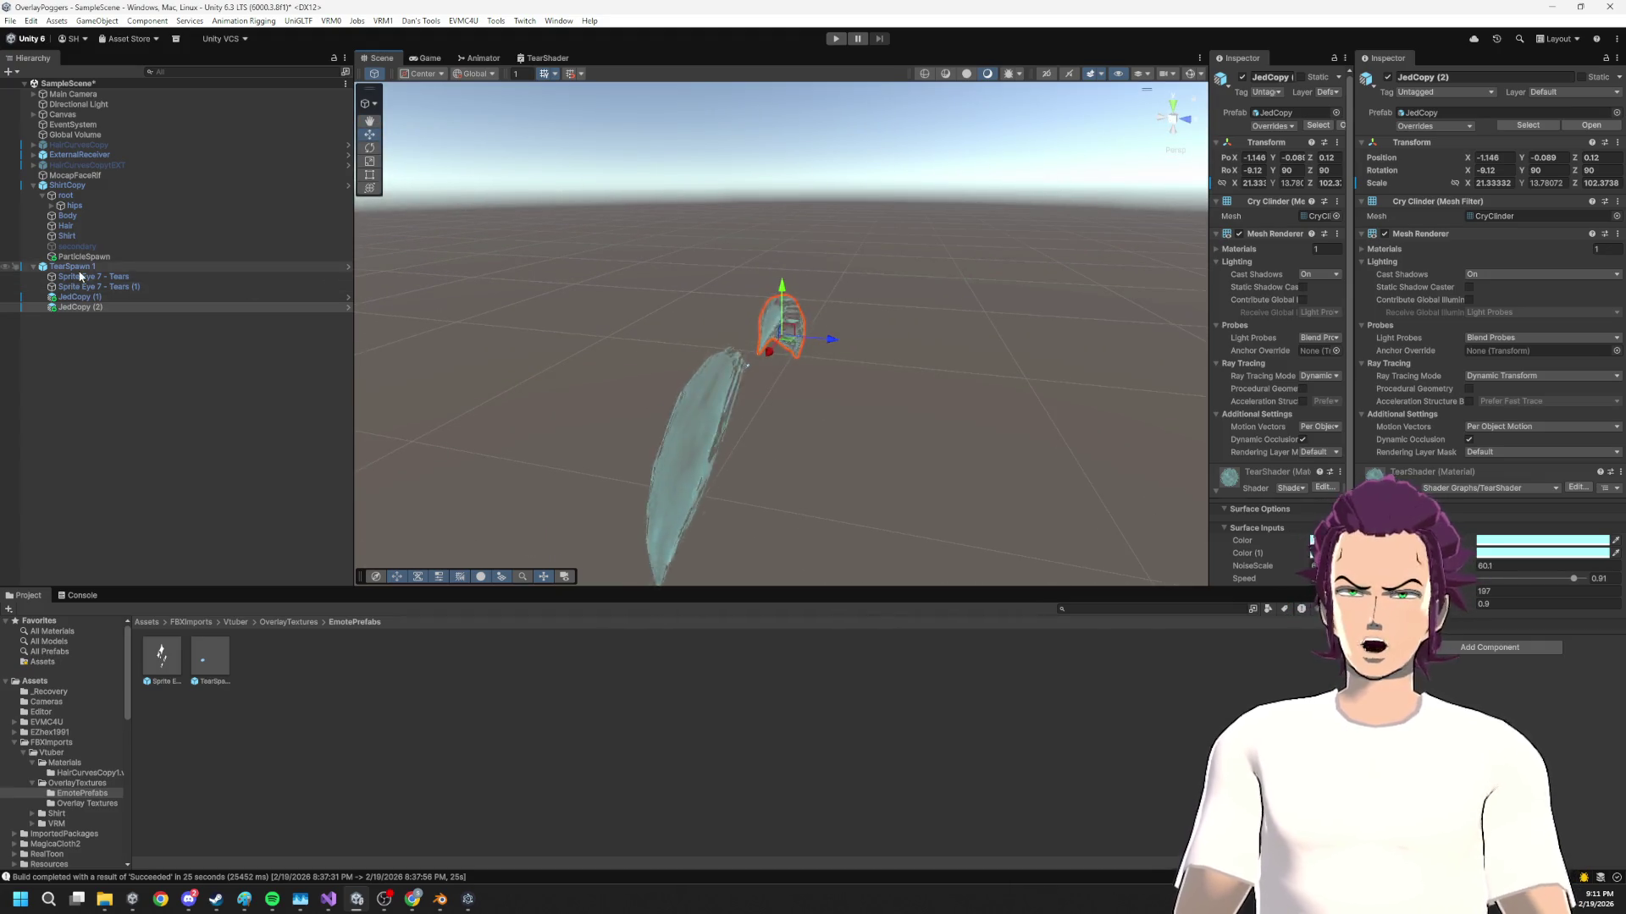
Apply all overrides to the TearSpawn prefab and delete its scene instance
click(77, 265)
click(1435, 125)
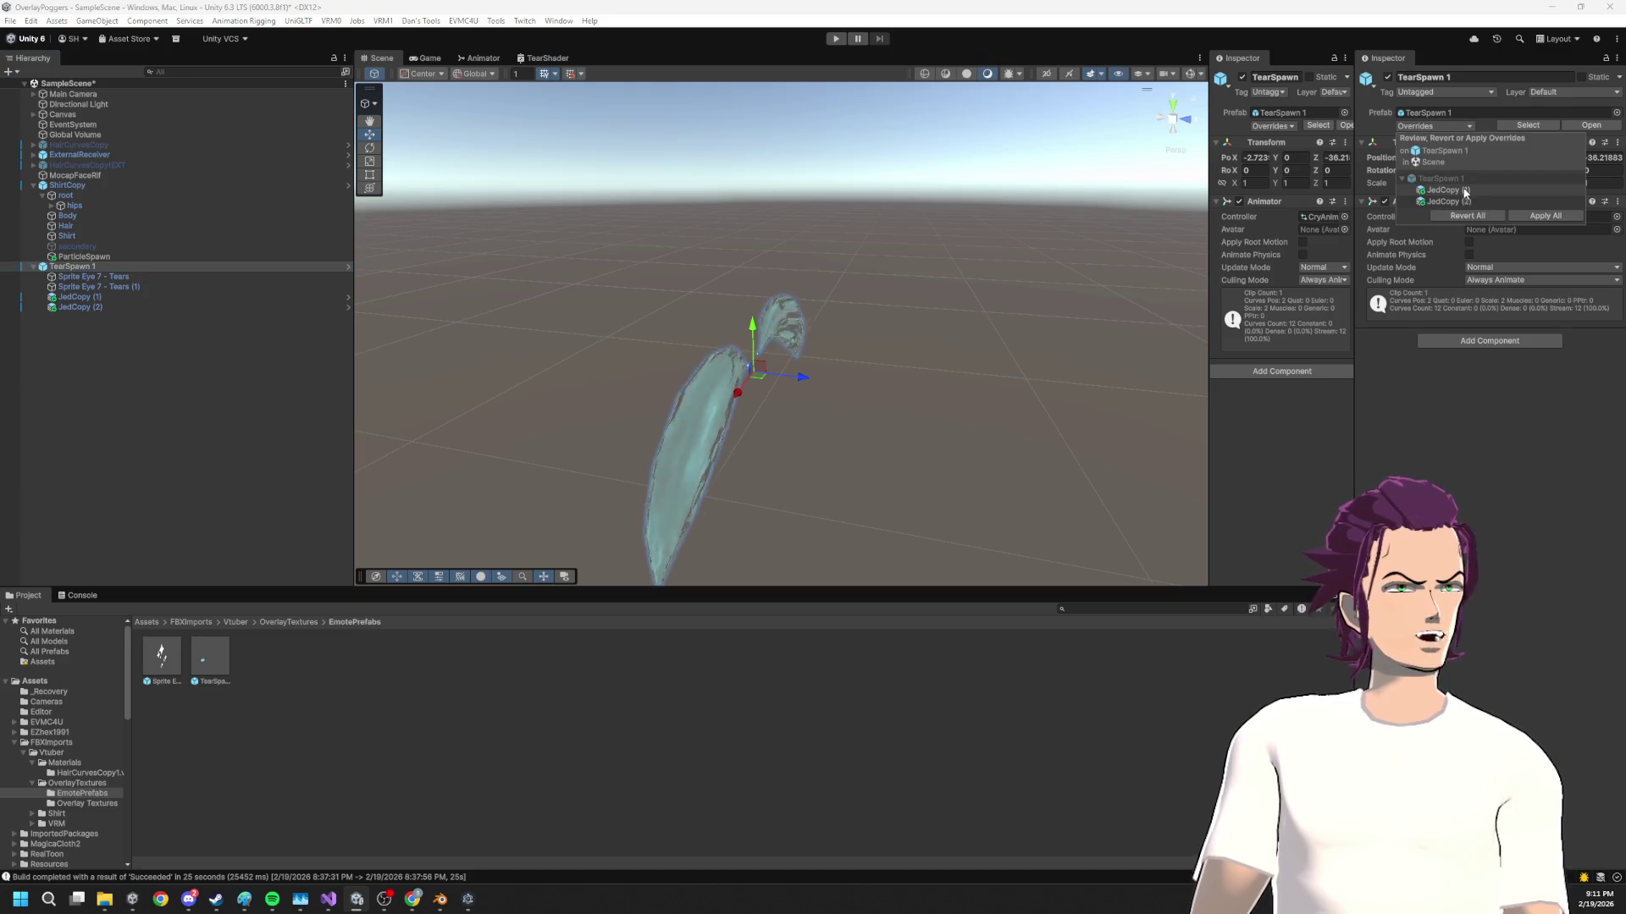
click(1545, 216)
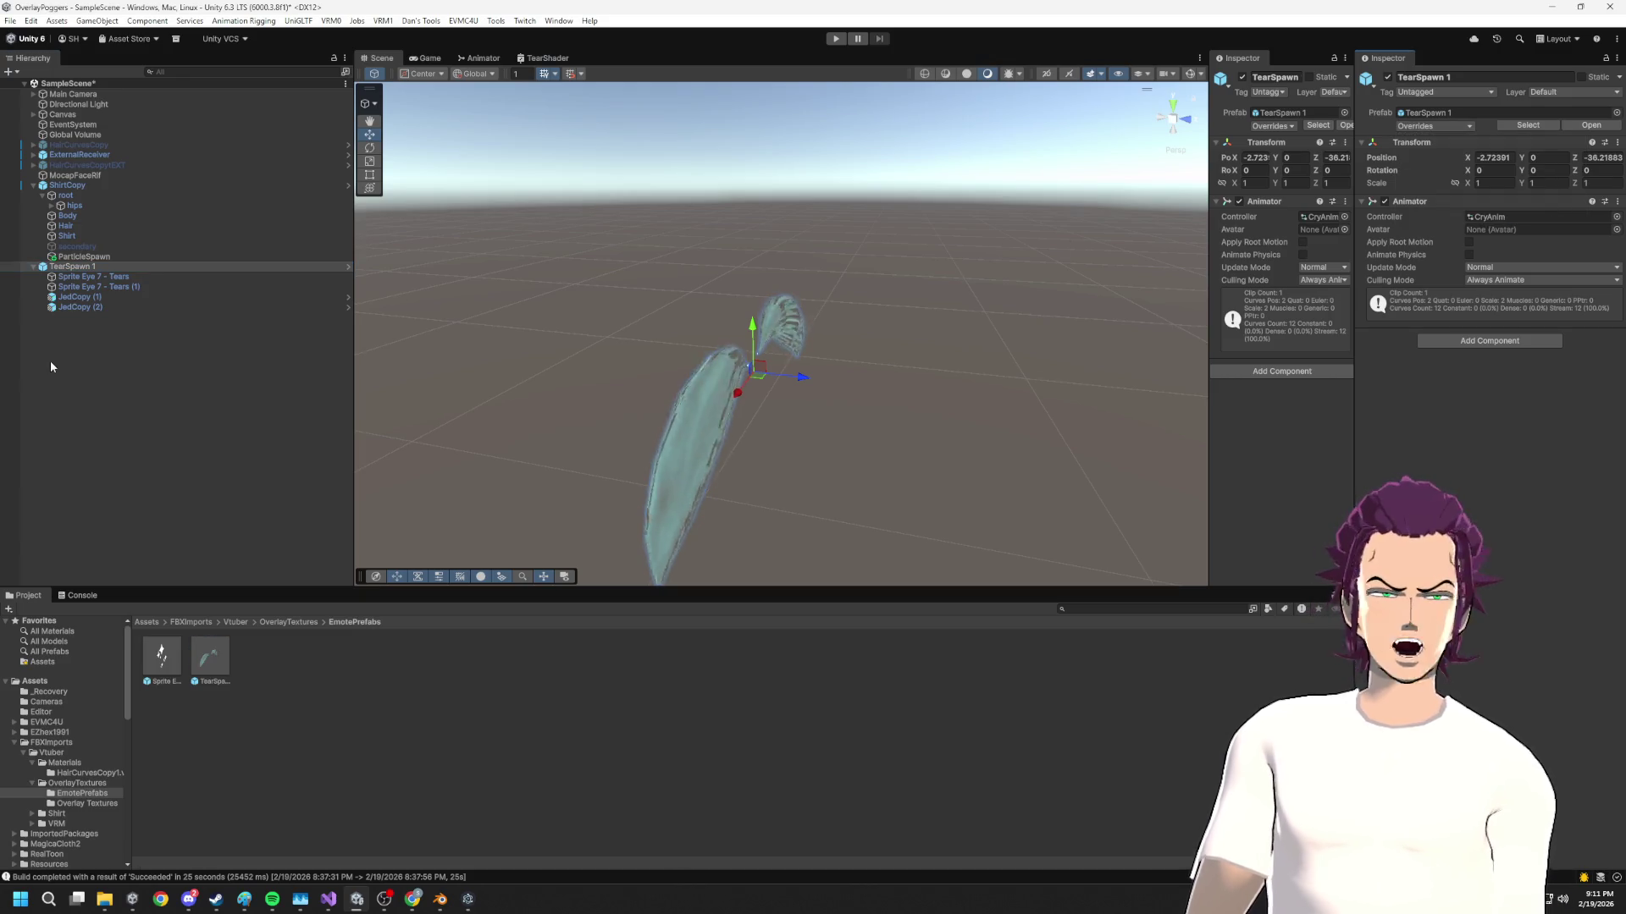
ctrl+click(109, 264)
key(Delete)
Save the scene, enter Play mode, and close the avatar overlay window
click(210, 659)
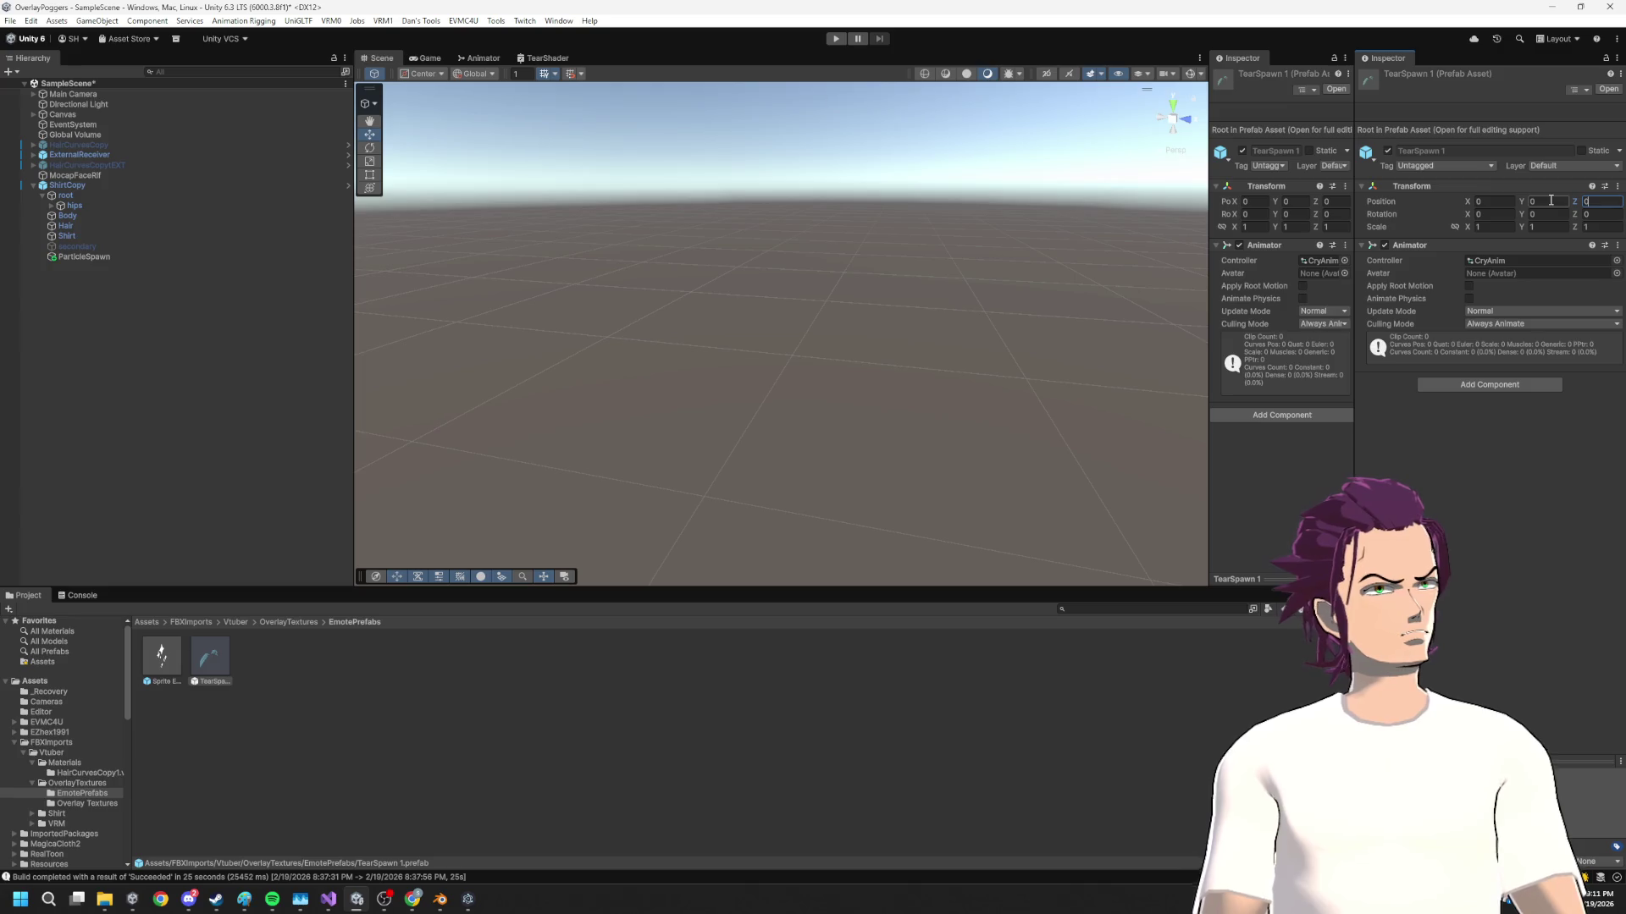
key(ctrl+s)
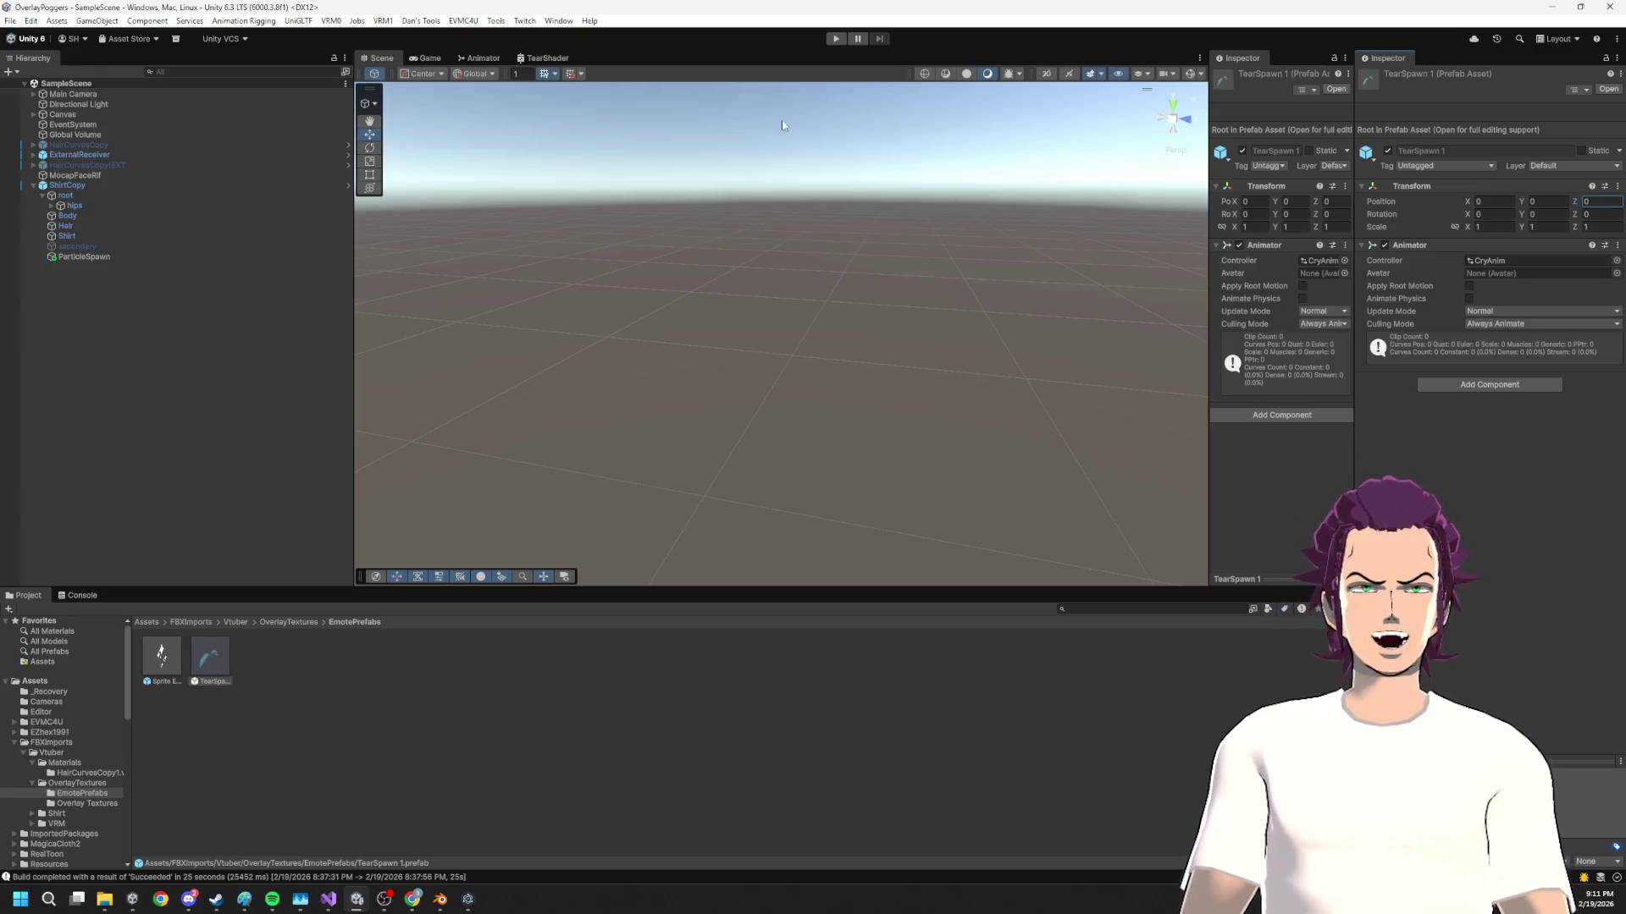
click(836, 39)
right_click(136, 899)
click(94, 864)
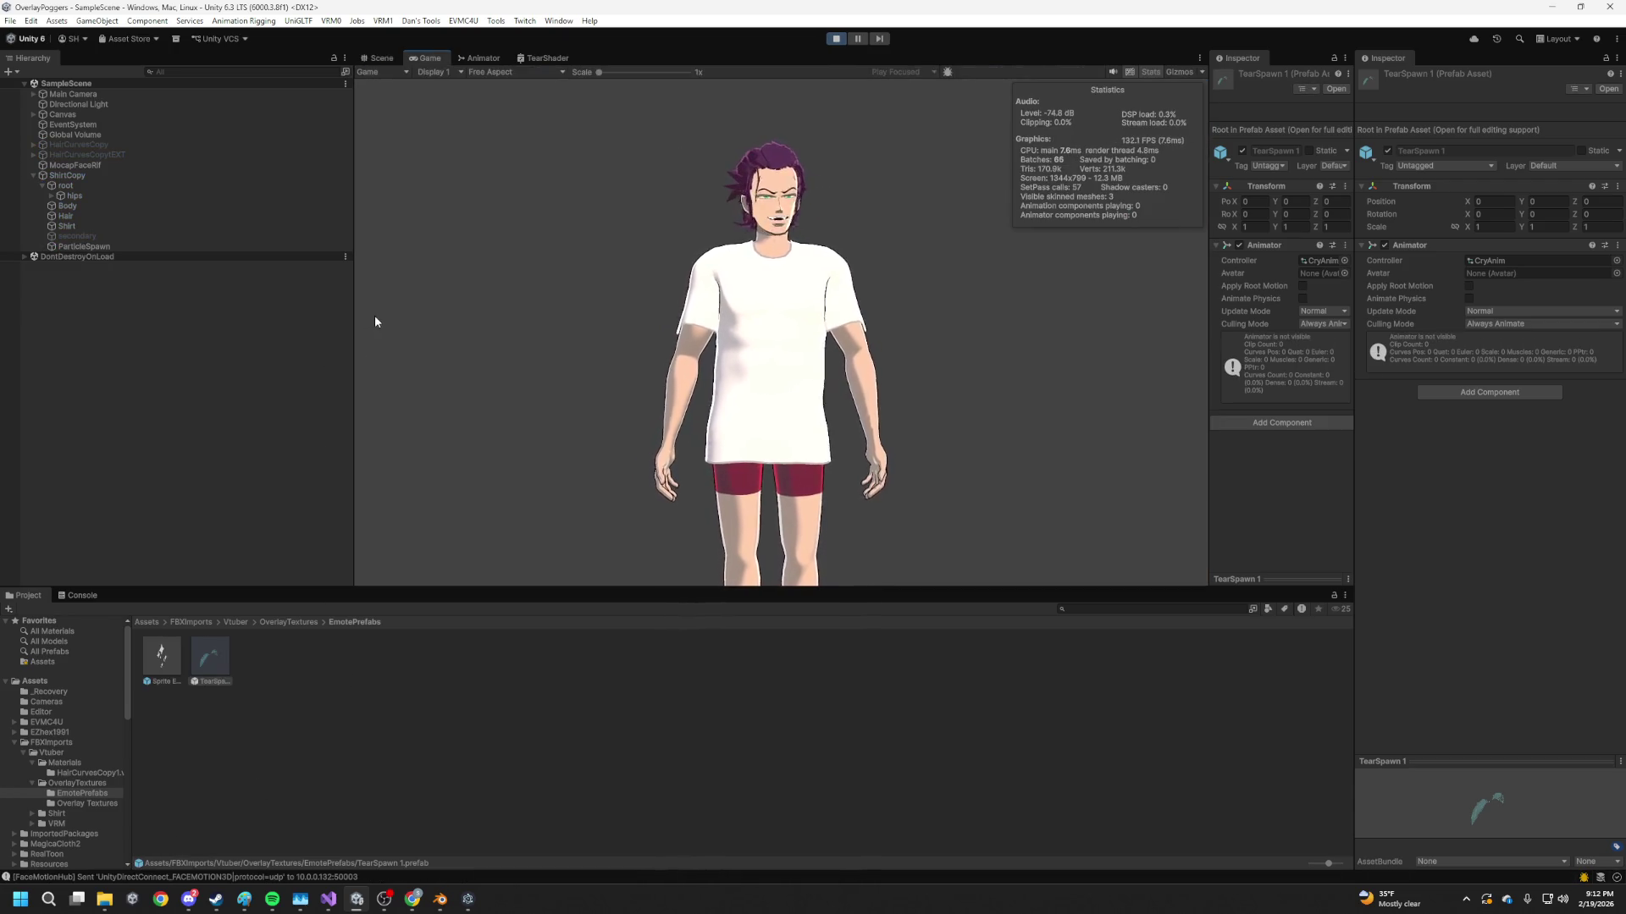
Zoom the Game view in on the avatar, then stop Play mode
scroll(802, 138, up, 5)
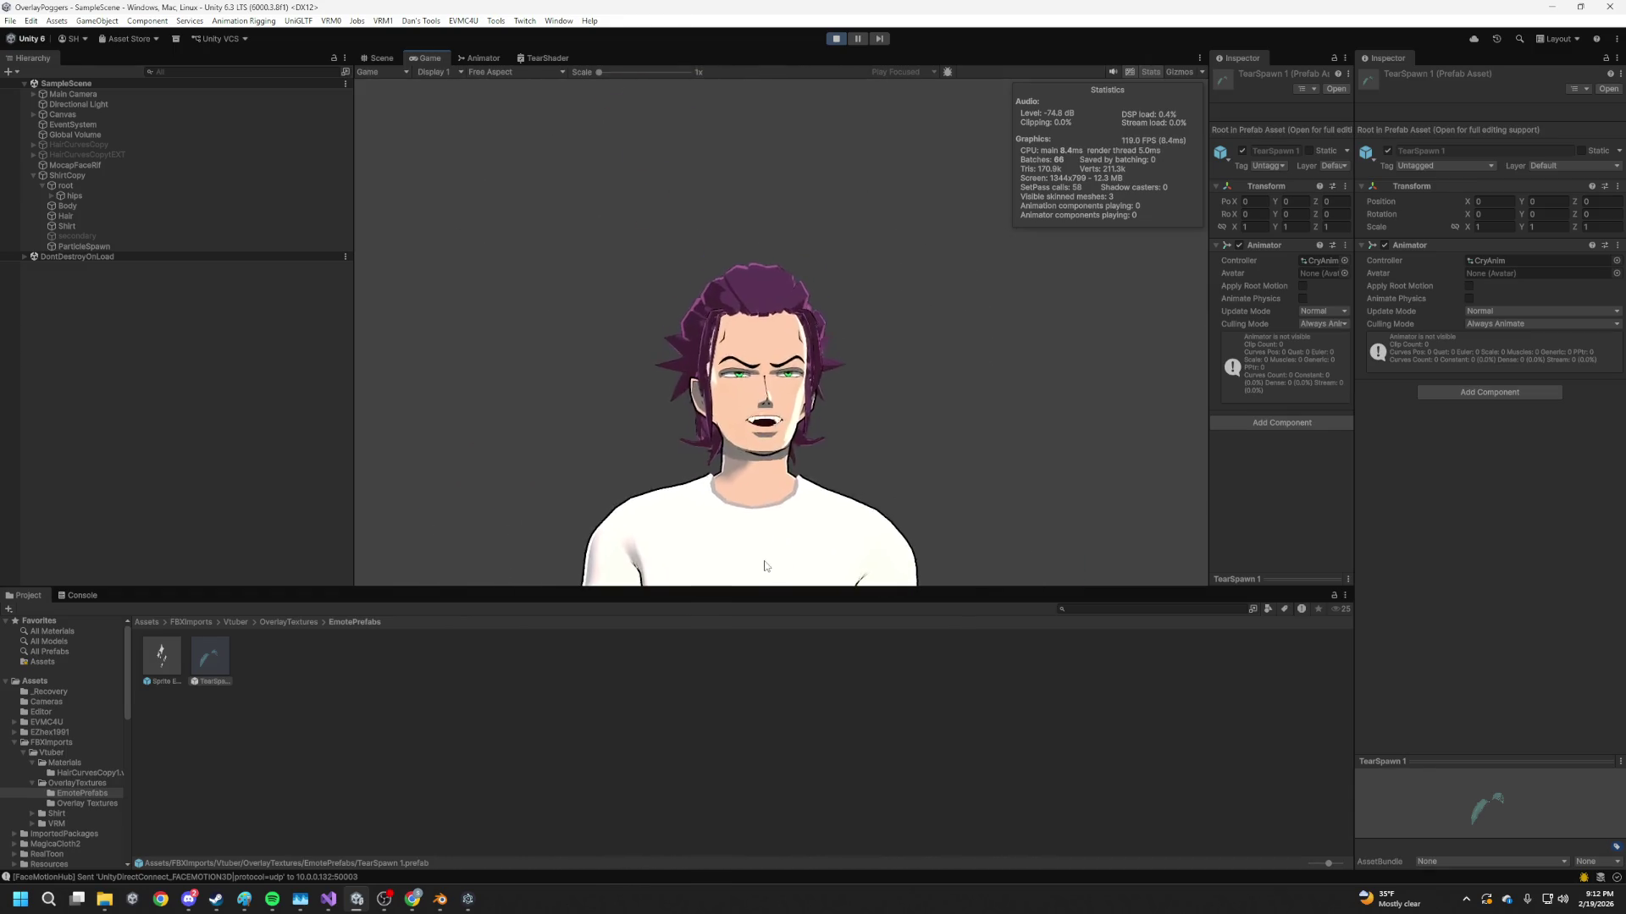
scroll(761, 446, up, 5)
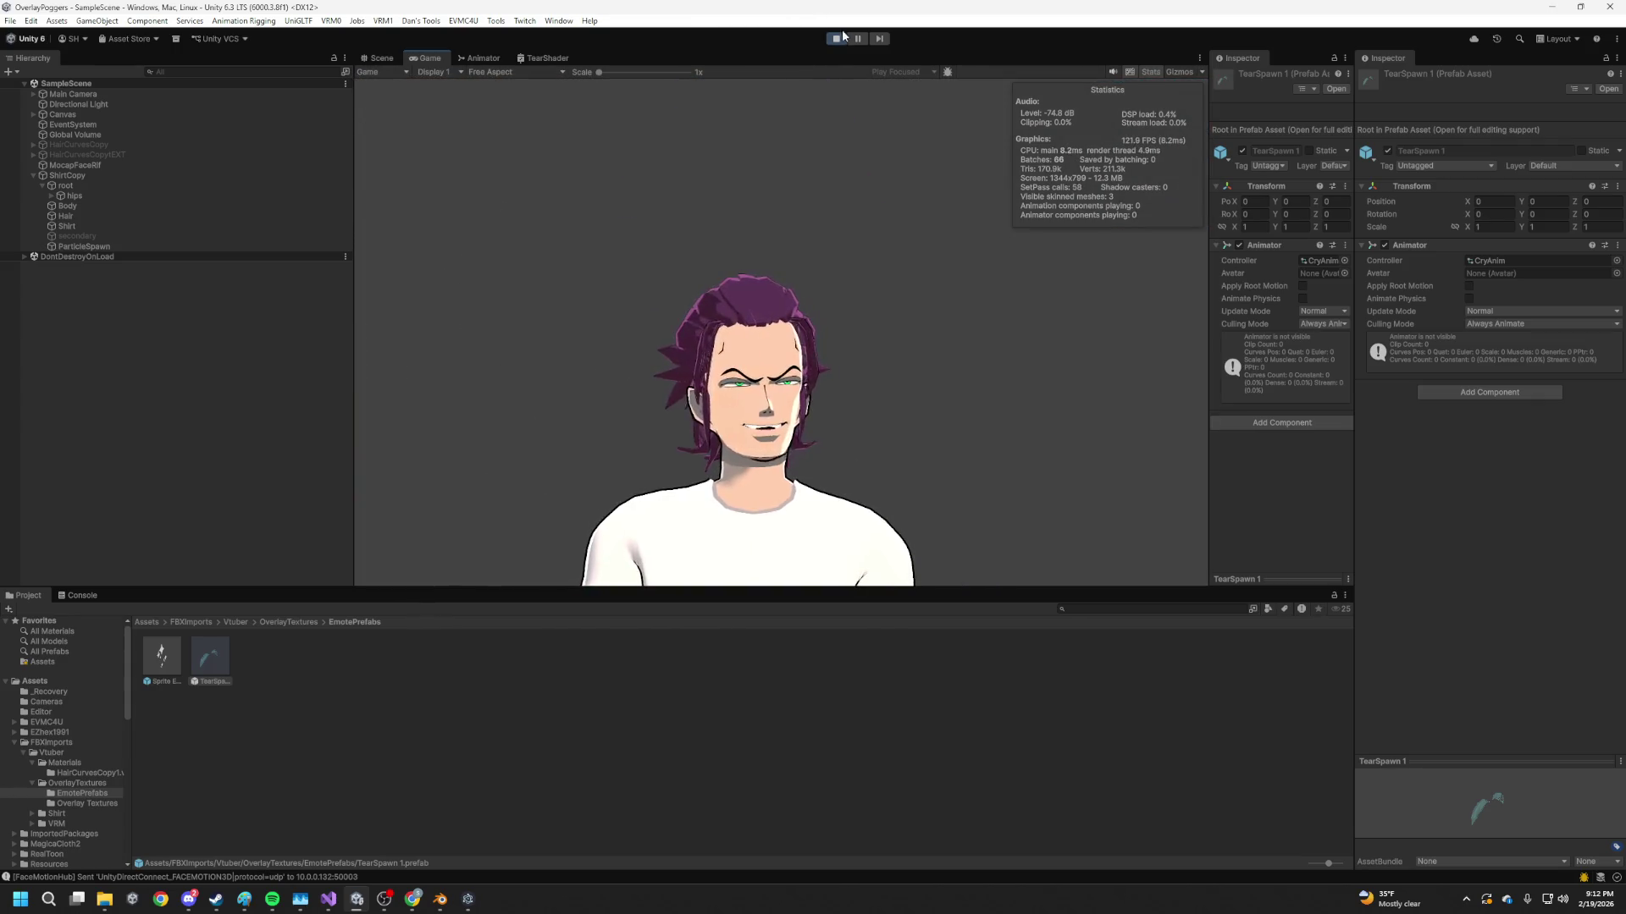
key(ctrl+p)
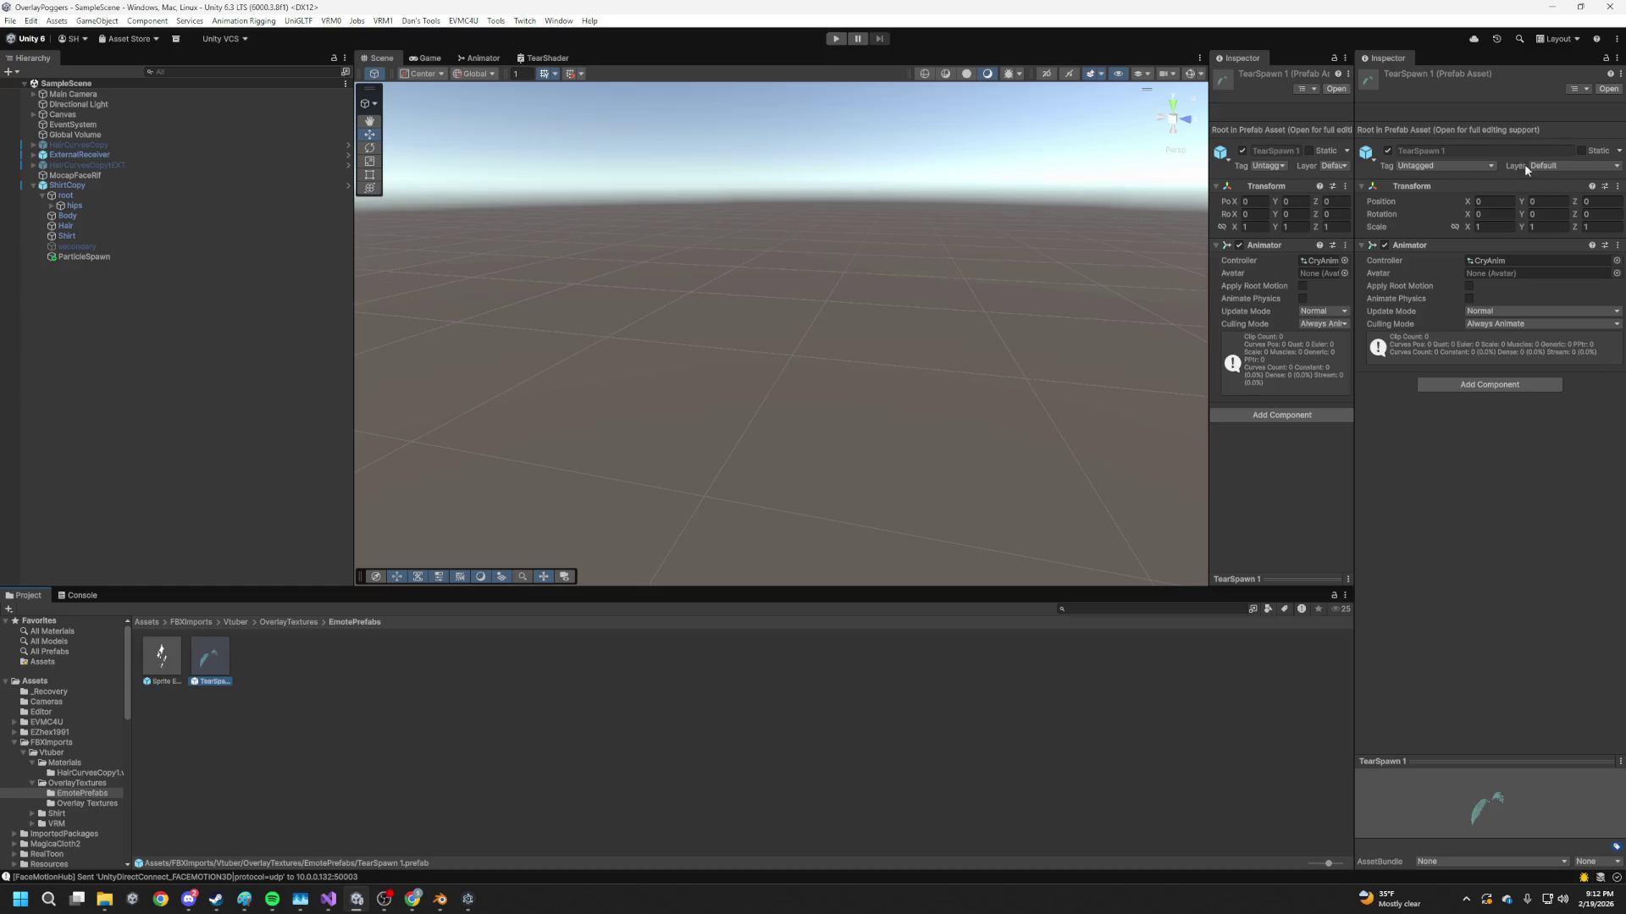
Put the TearSpawn prefab and its children on the Vtuber layer, then play to test
click(1549, 166)
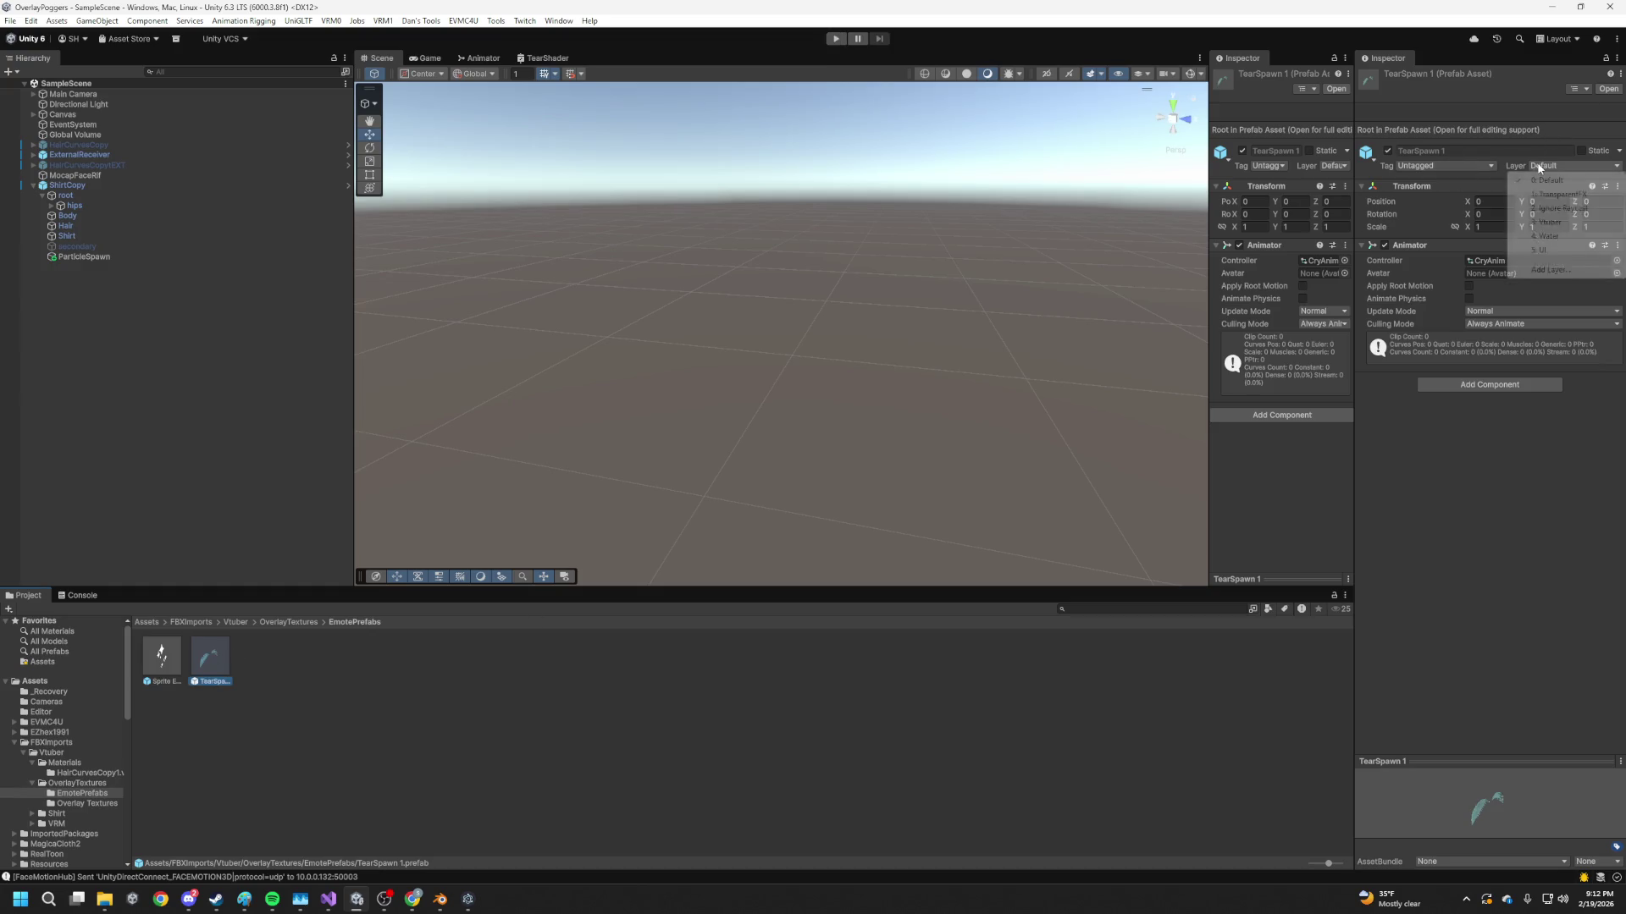
click(1550, 222)
click(755, 471)
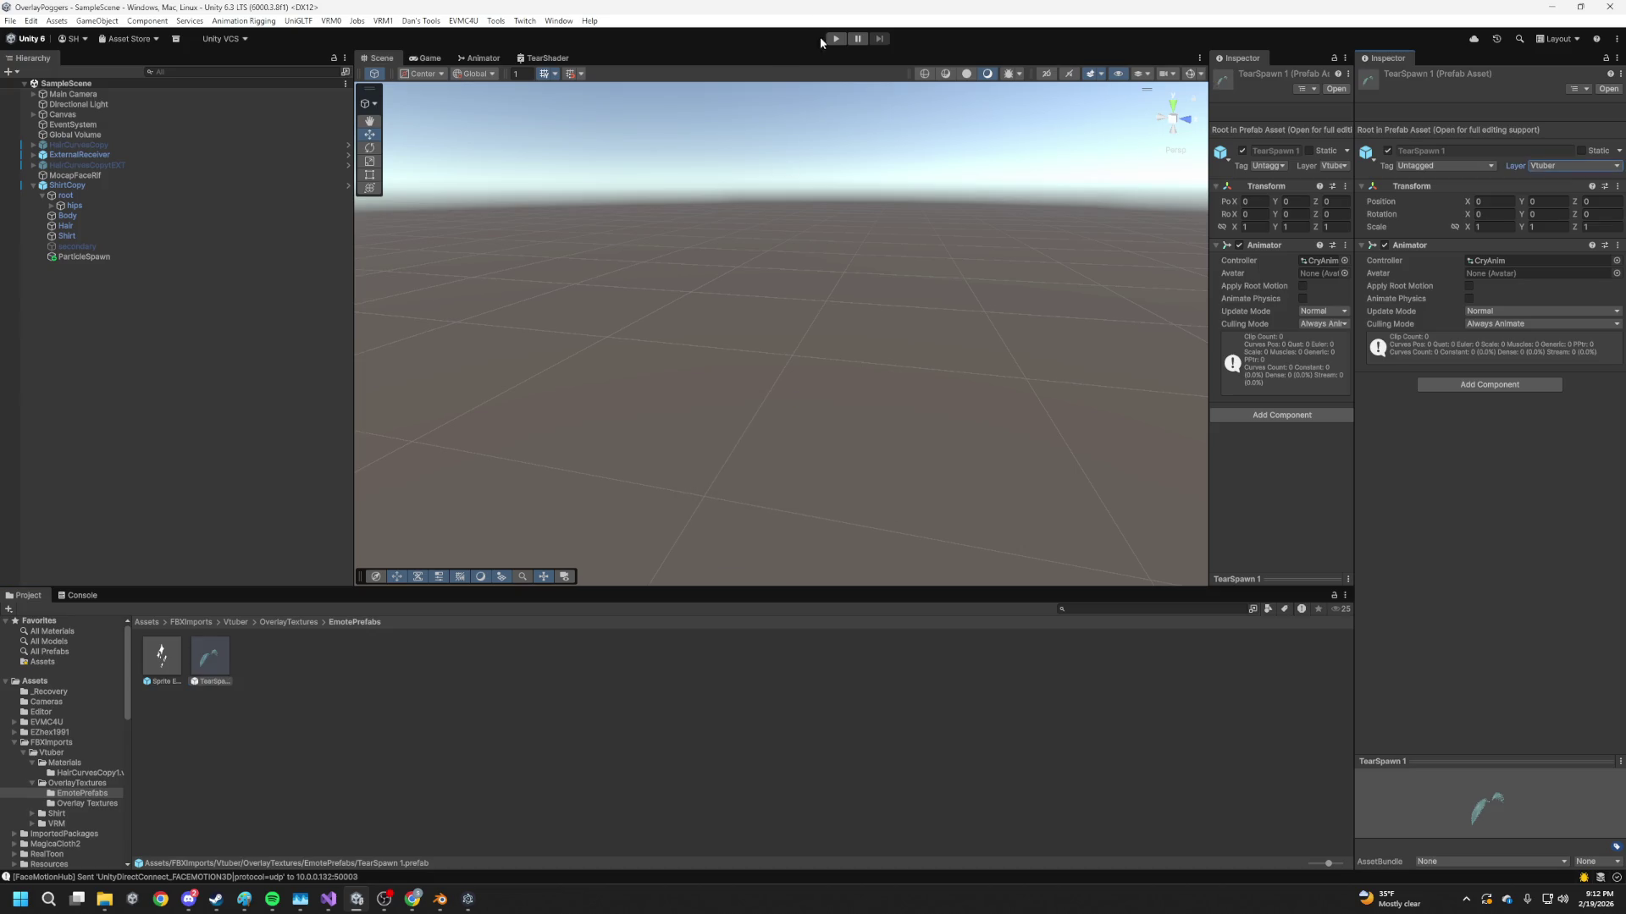
click(836, 38)
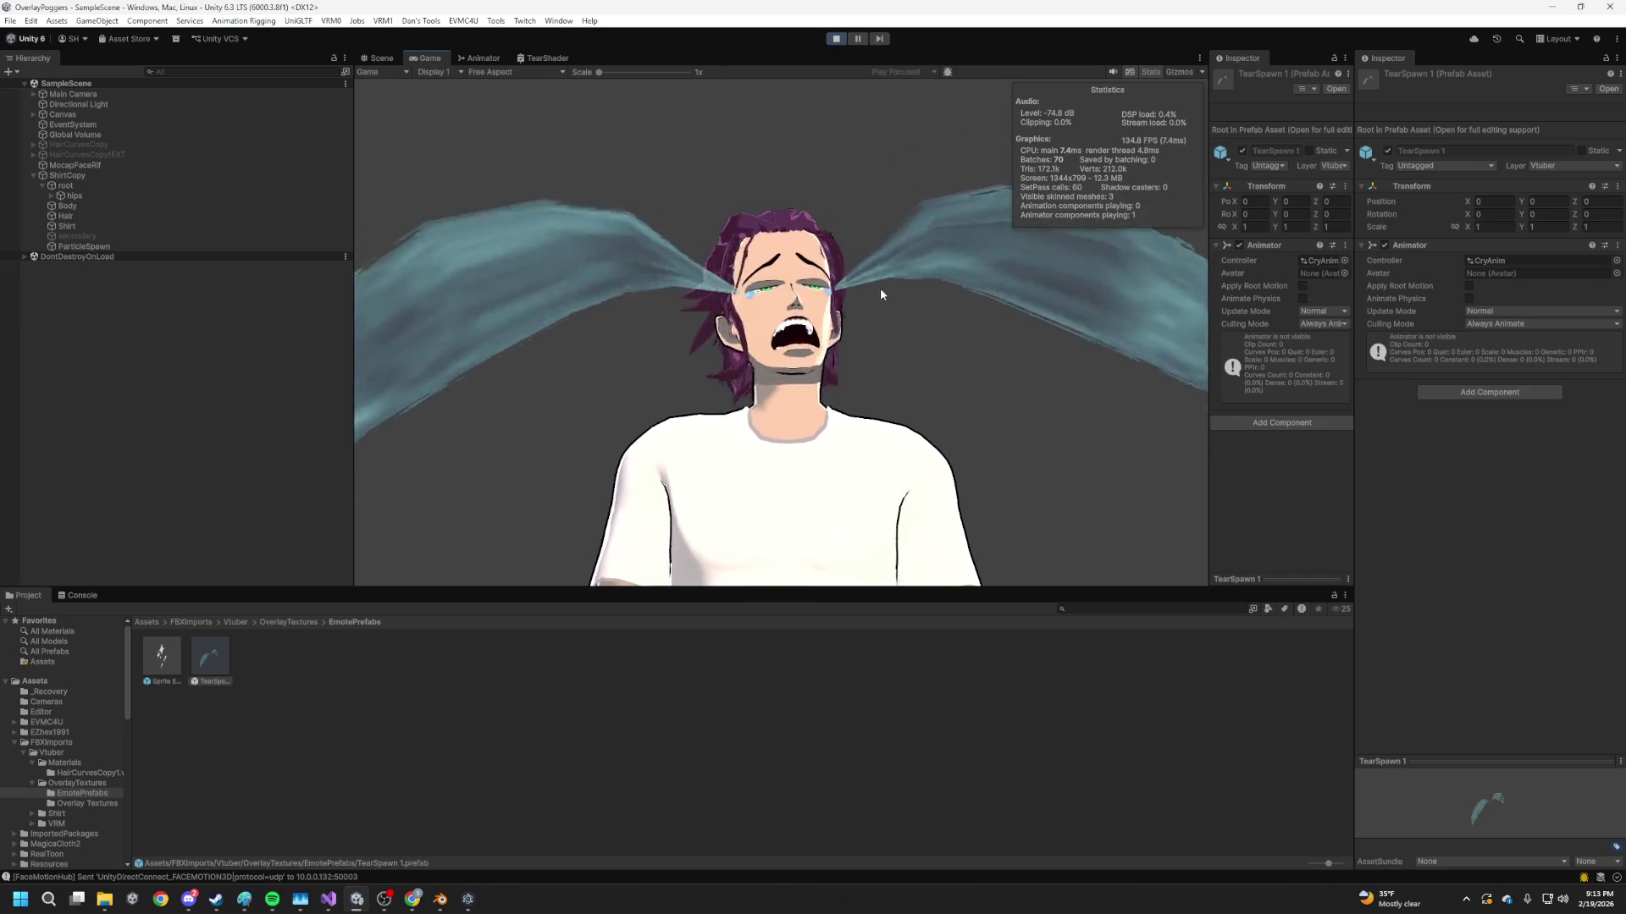
On ShirtCopy, lower mouthFrownLeft Start Overdrive to 28 during play
click(101, 177)
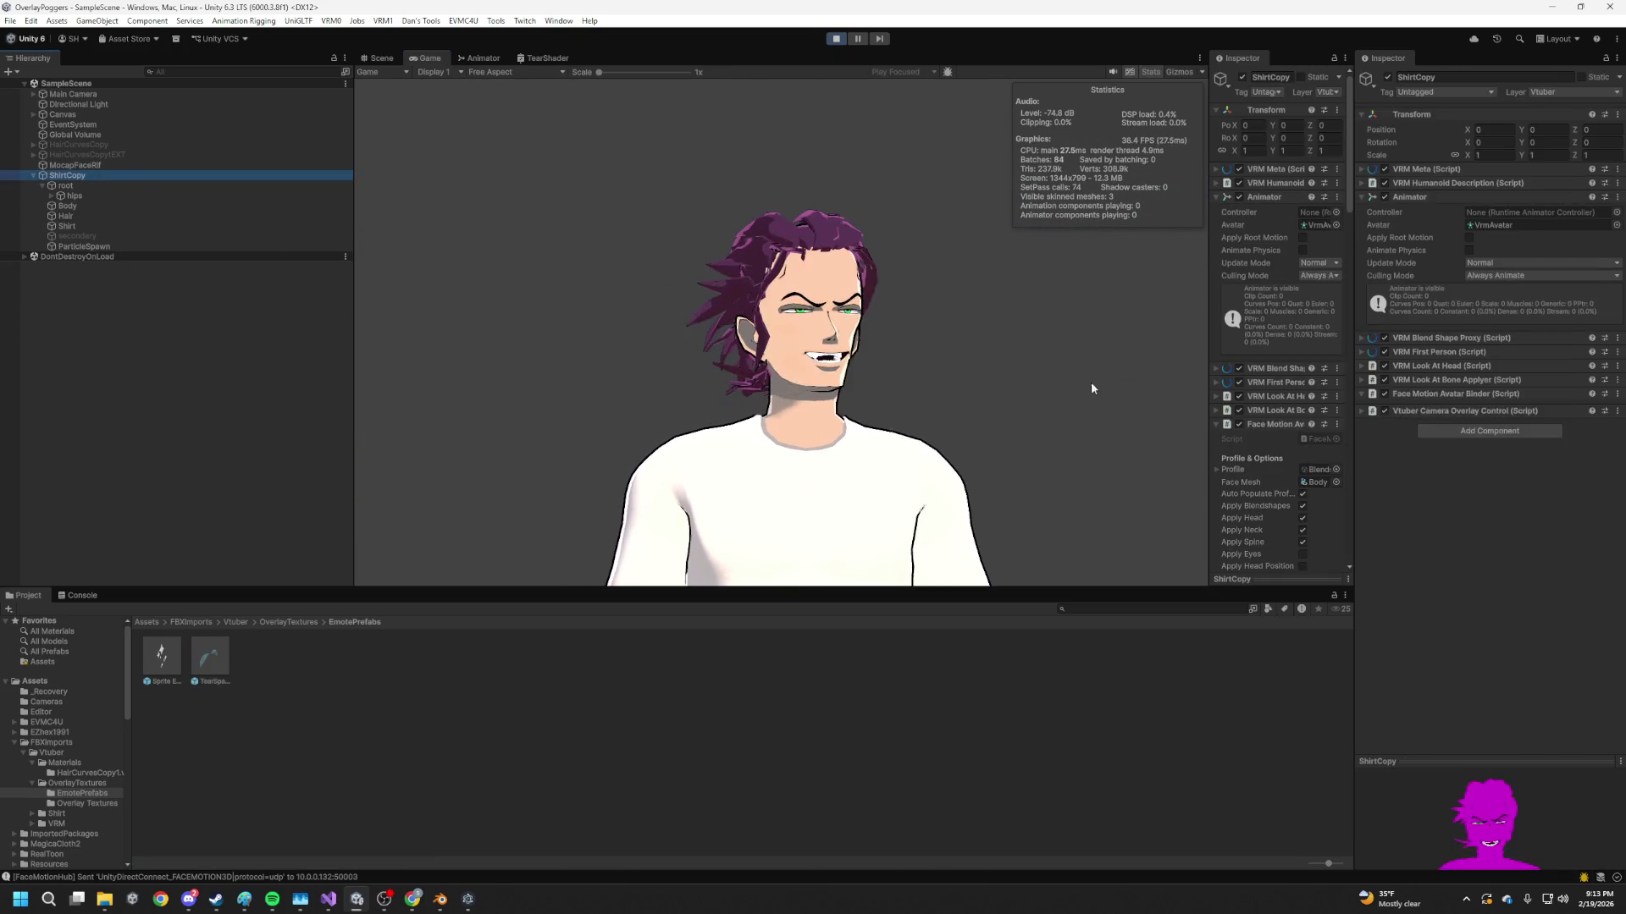
drag(1095, 414, 1064, 415)
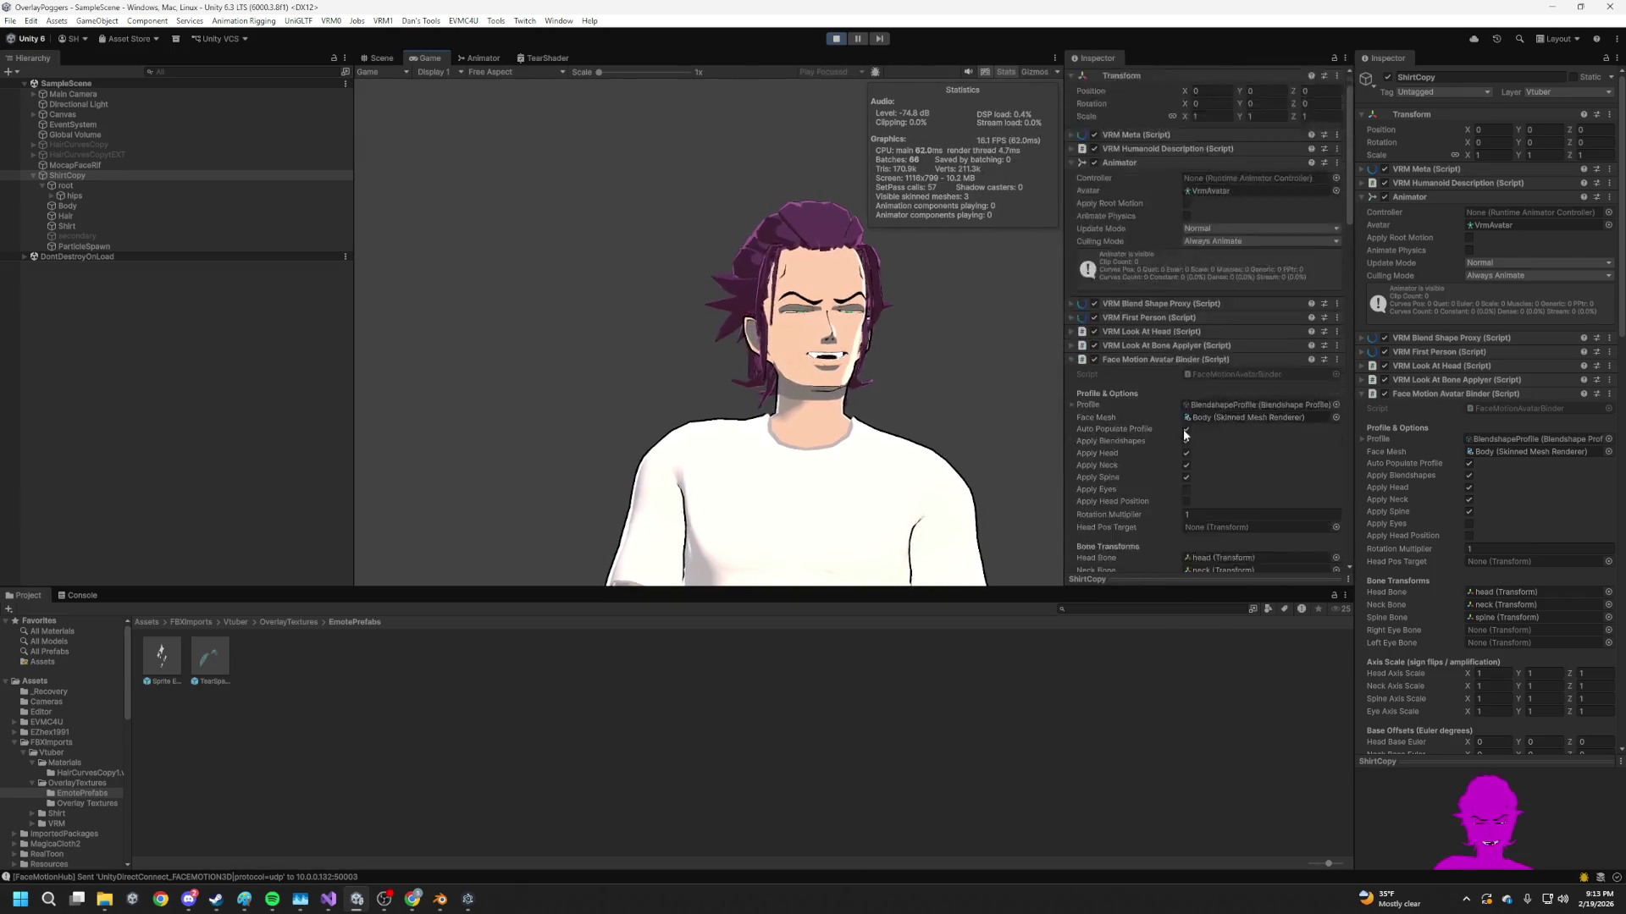
scroll(1202, 381, down, 5)
scroll(1308, 434, down, 15)
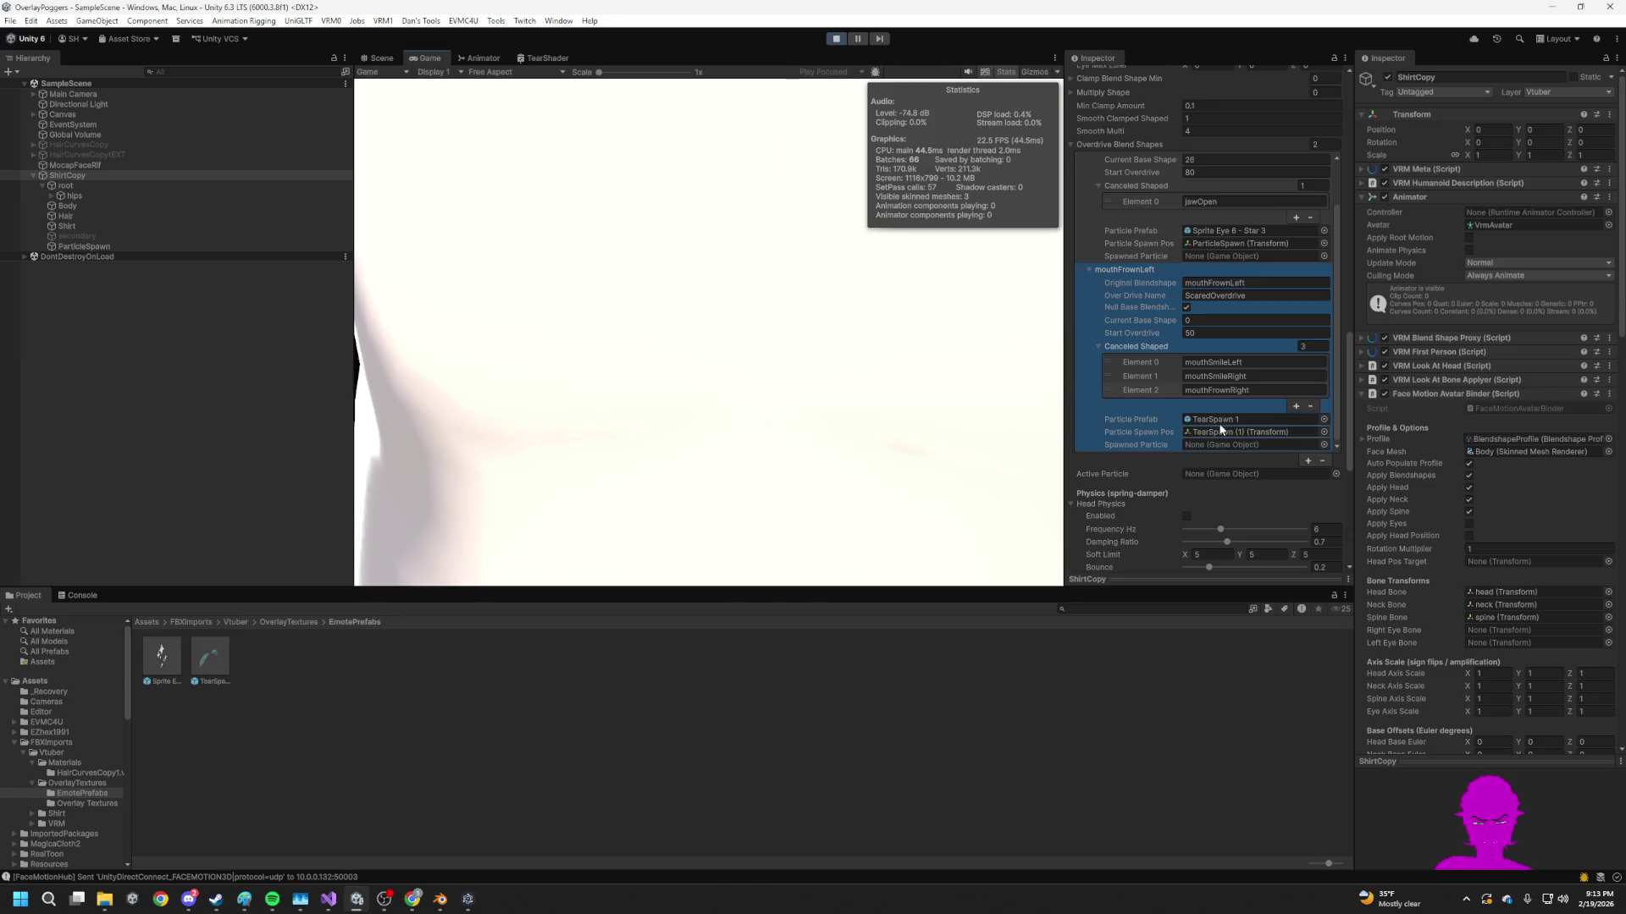
drag(1170, 332, 1101, 334)
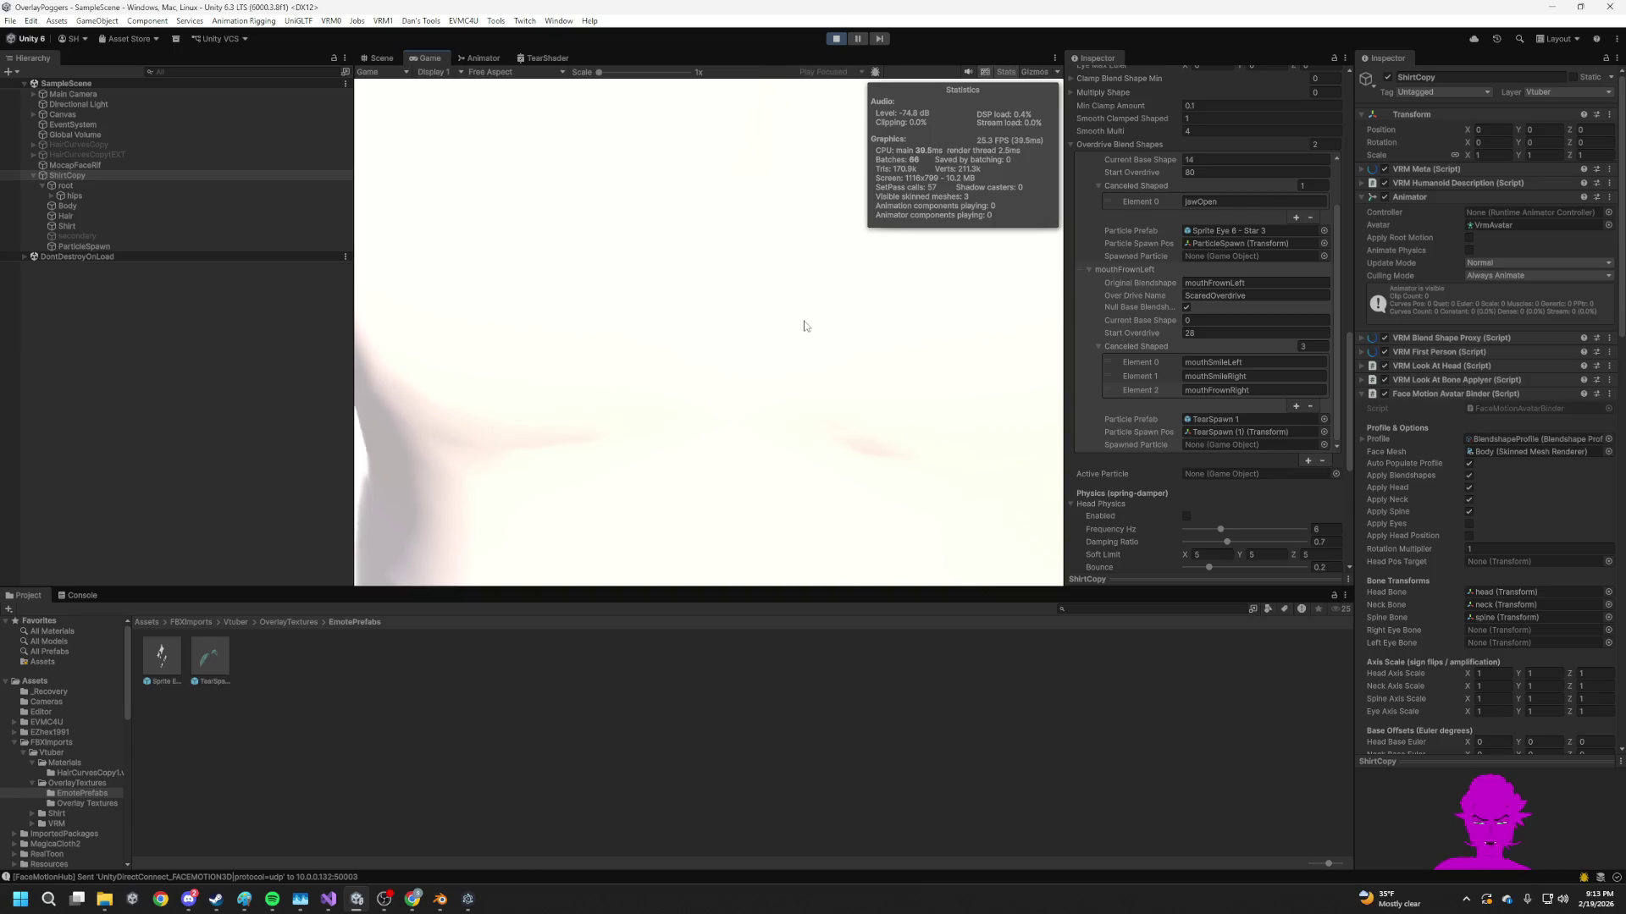
click(799, 339)
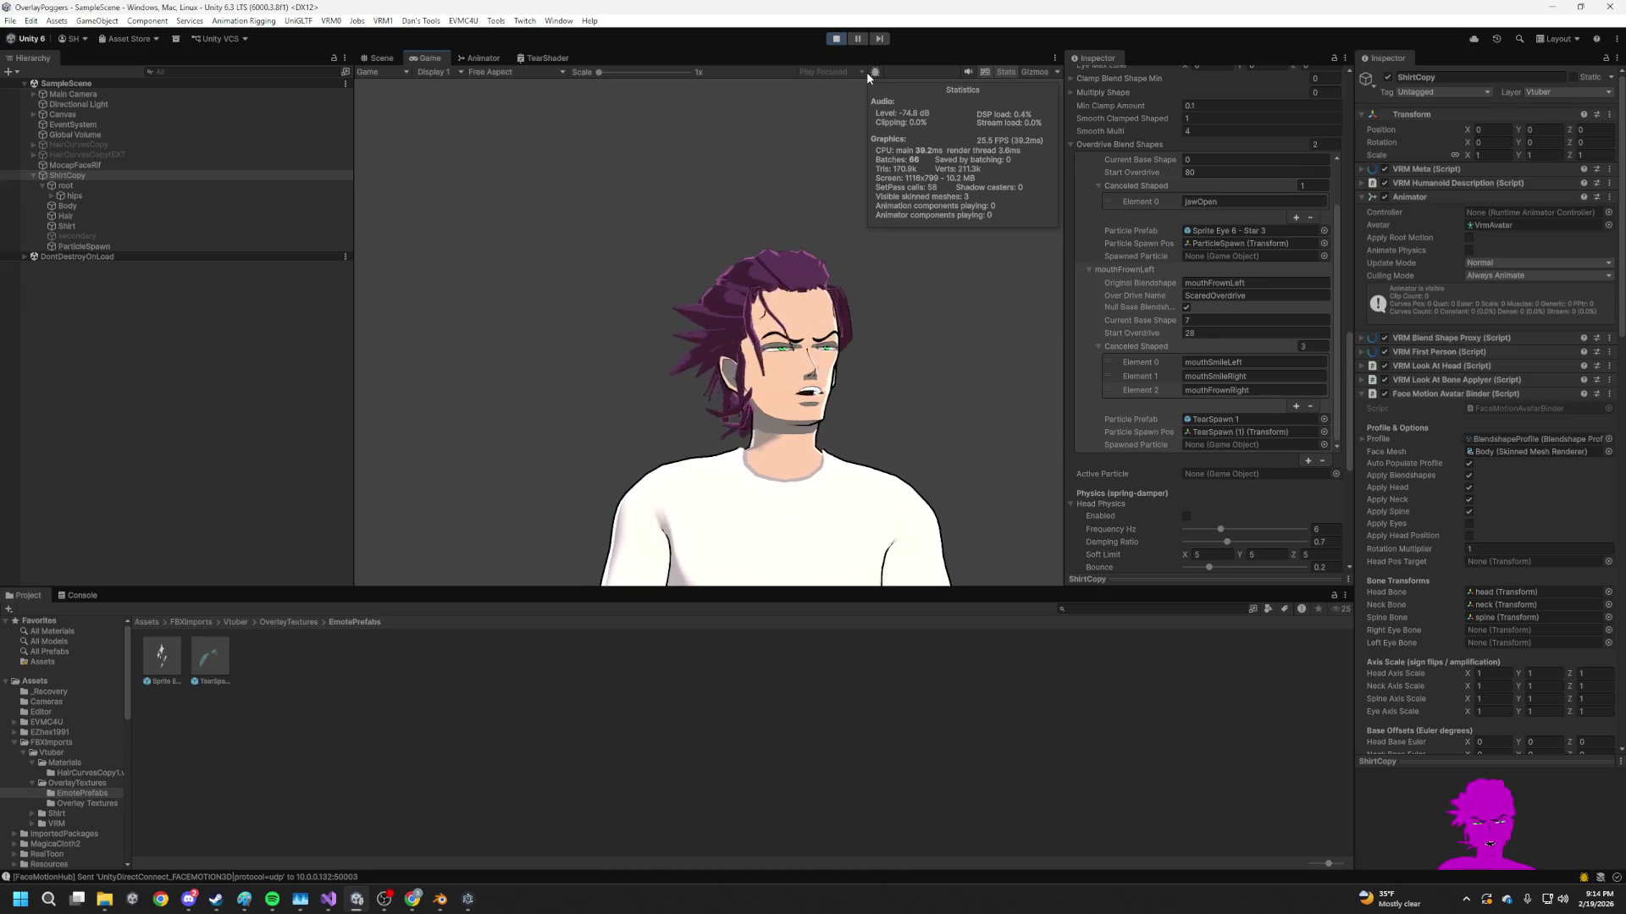
Restart and stop Play mode, collapse Face Motion Avatar Binder, and select the Hair object
click(836, 39)
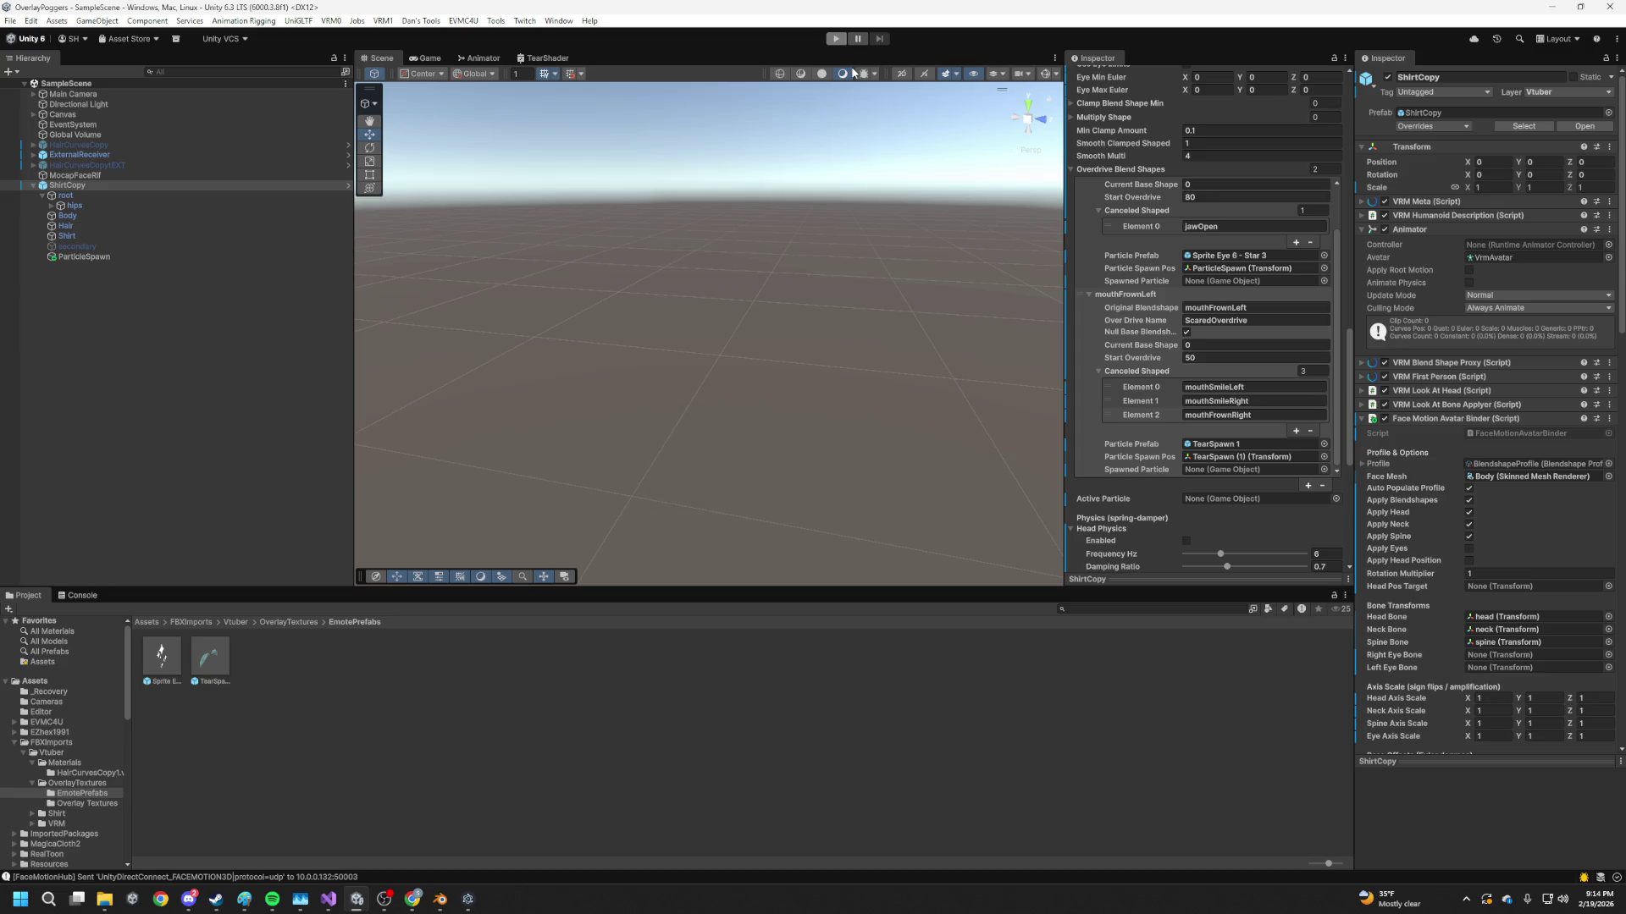
key(ctrl+p)
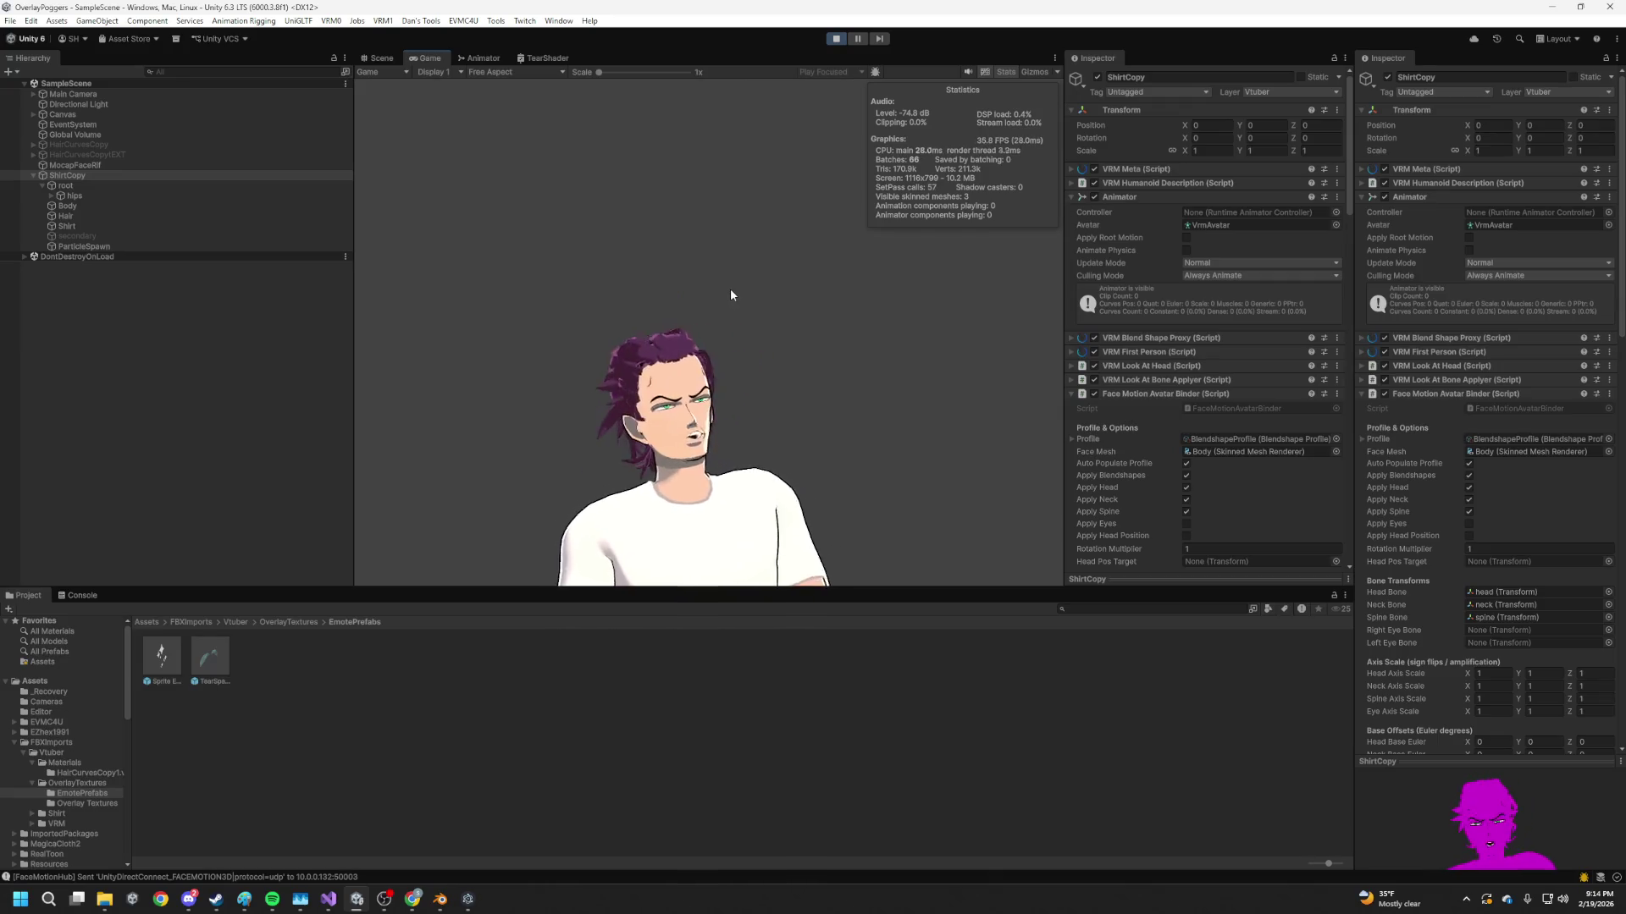
click(836, 40)
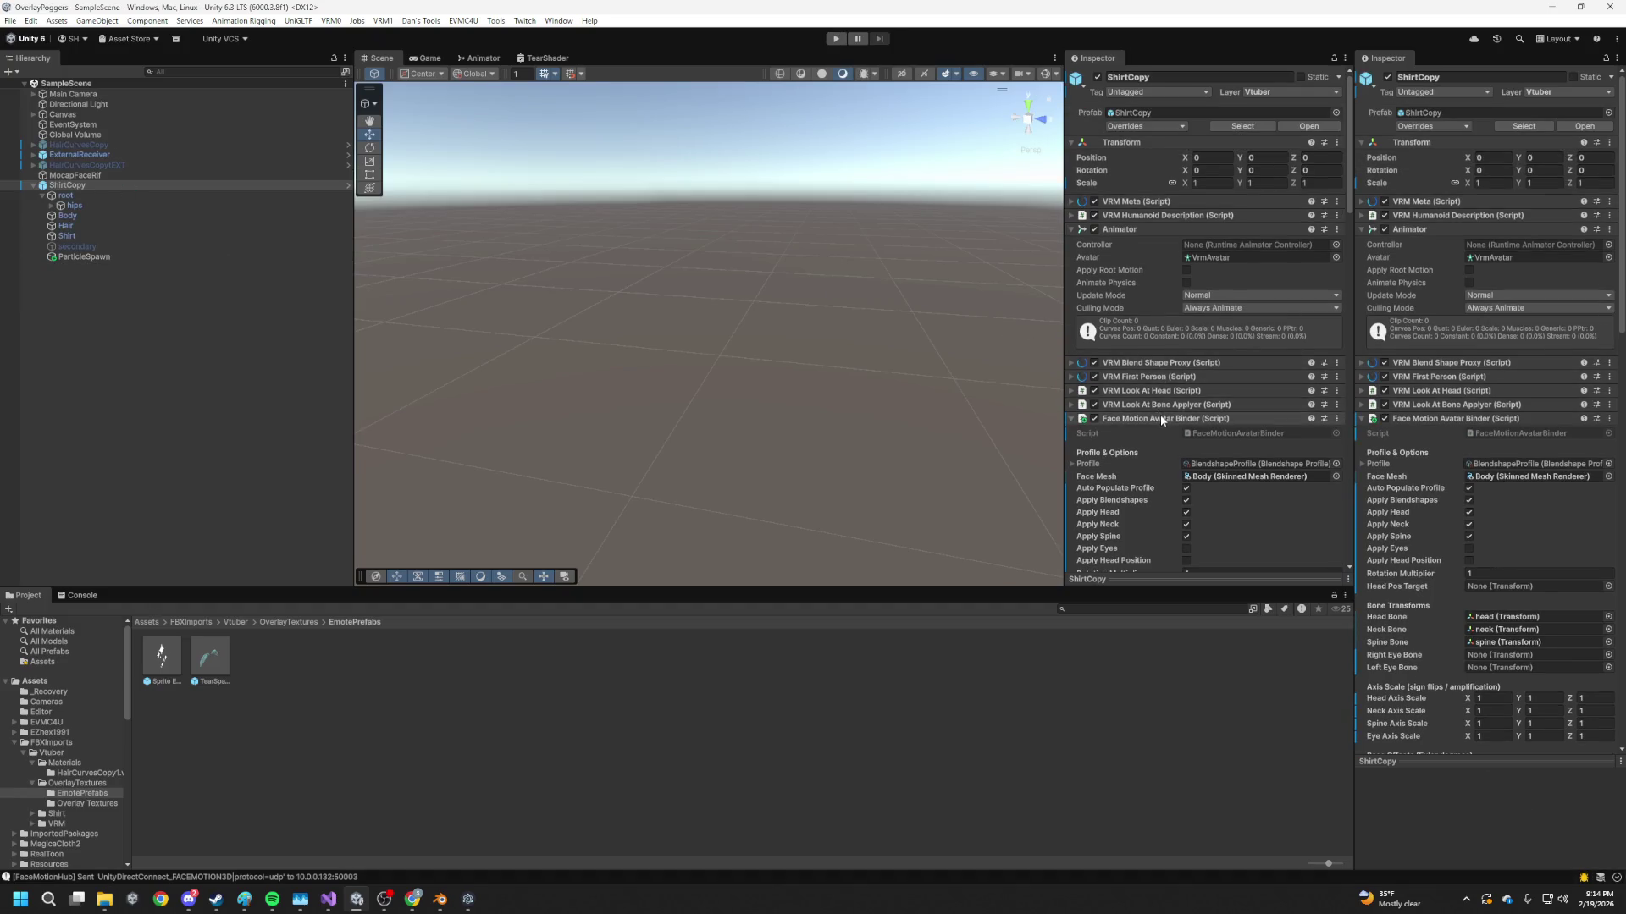
click(1162, 419)
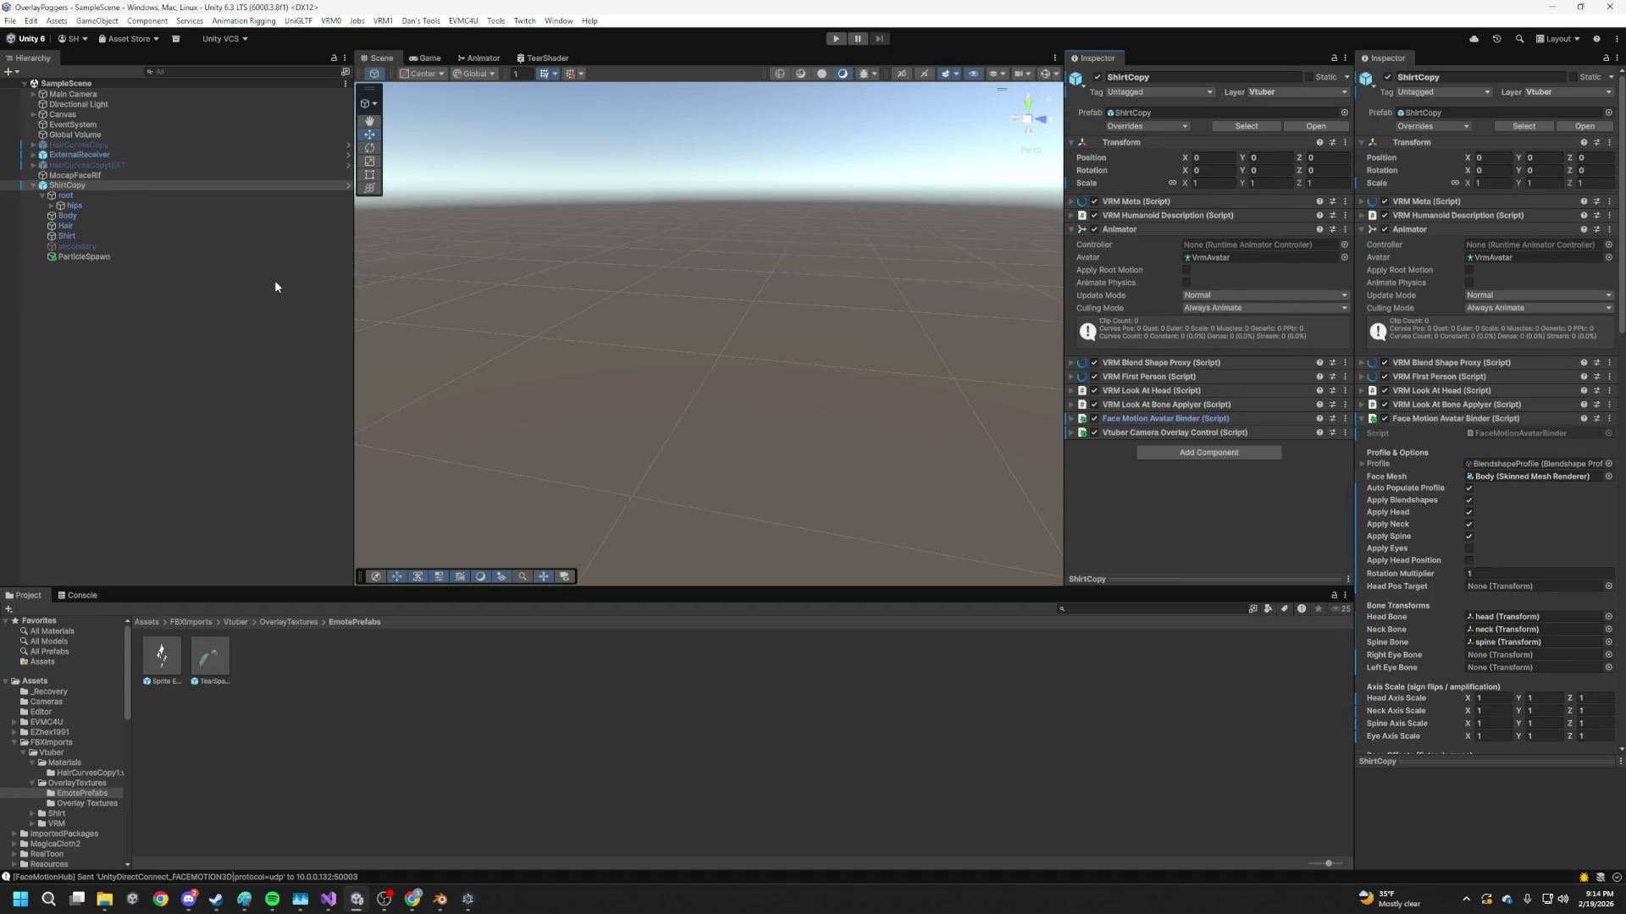
click(76, 226)
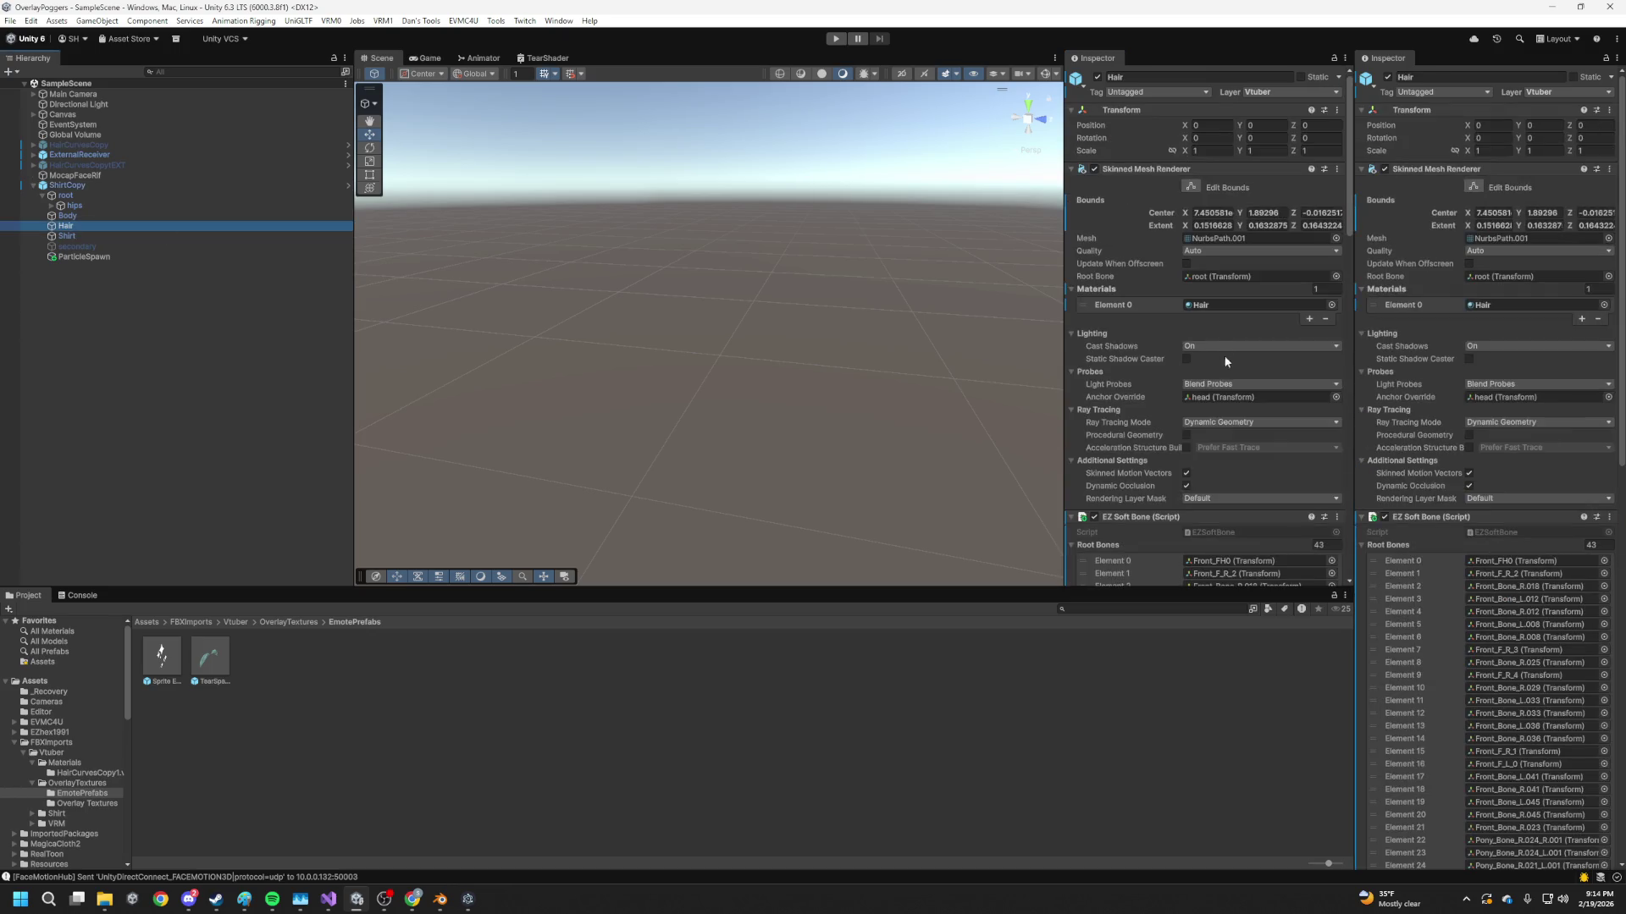
scroll(1263, 404, down, 3)
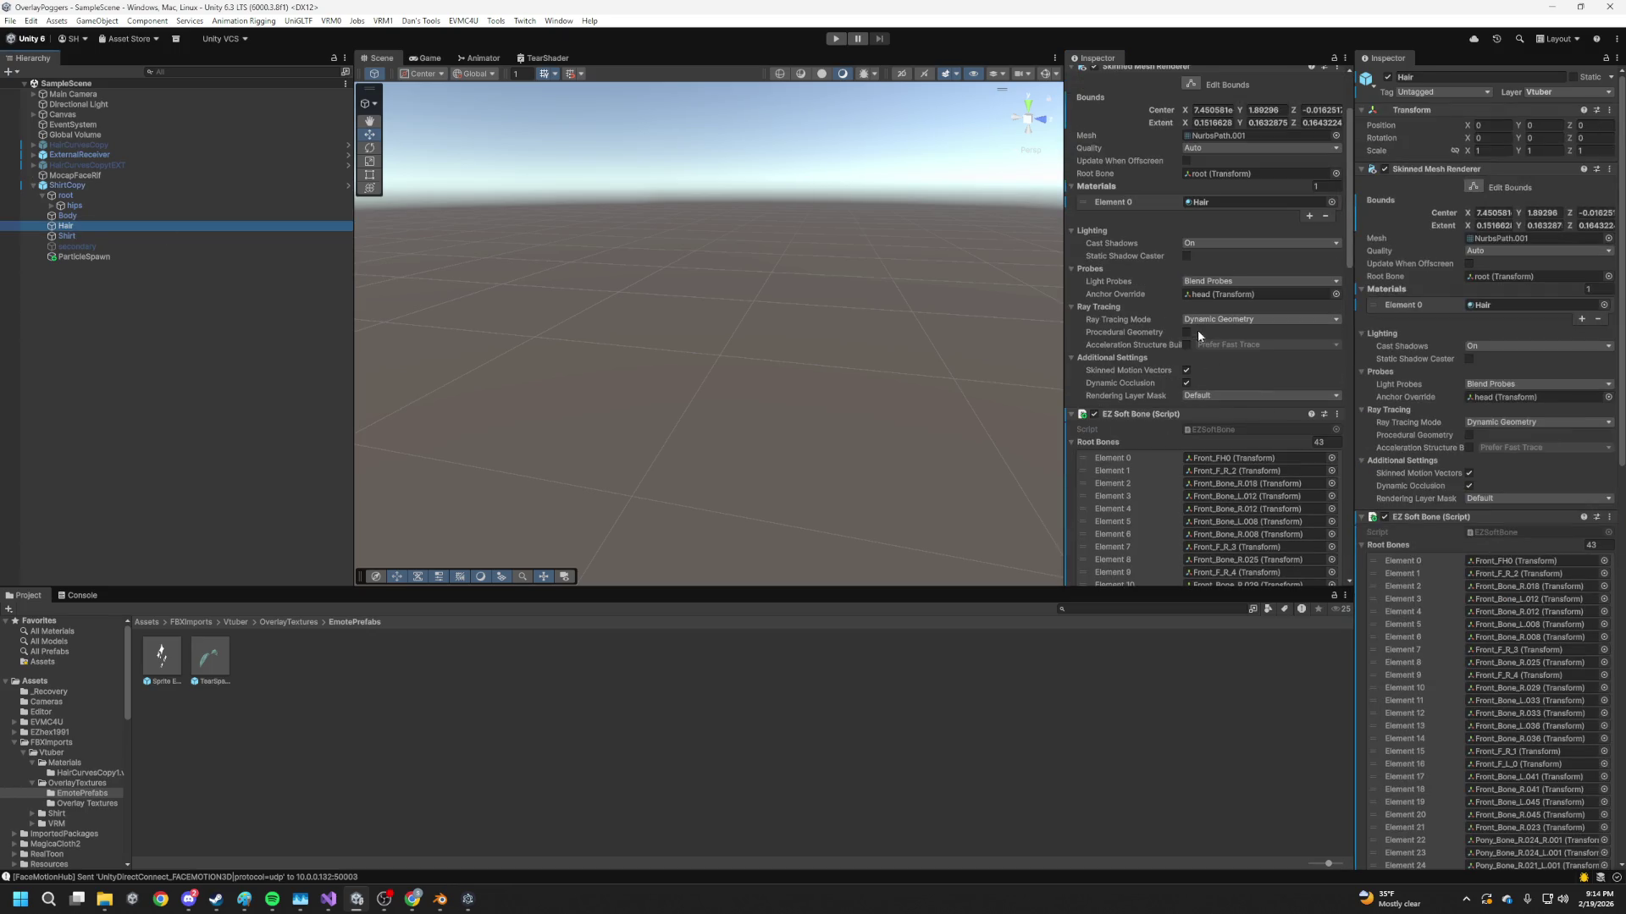
scroll(1197, 332, down, 20)
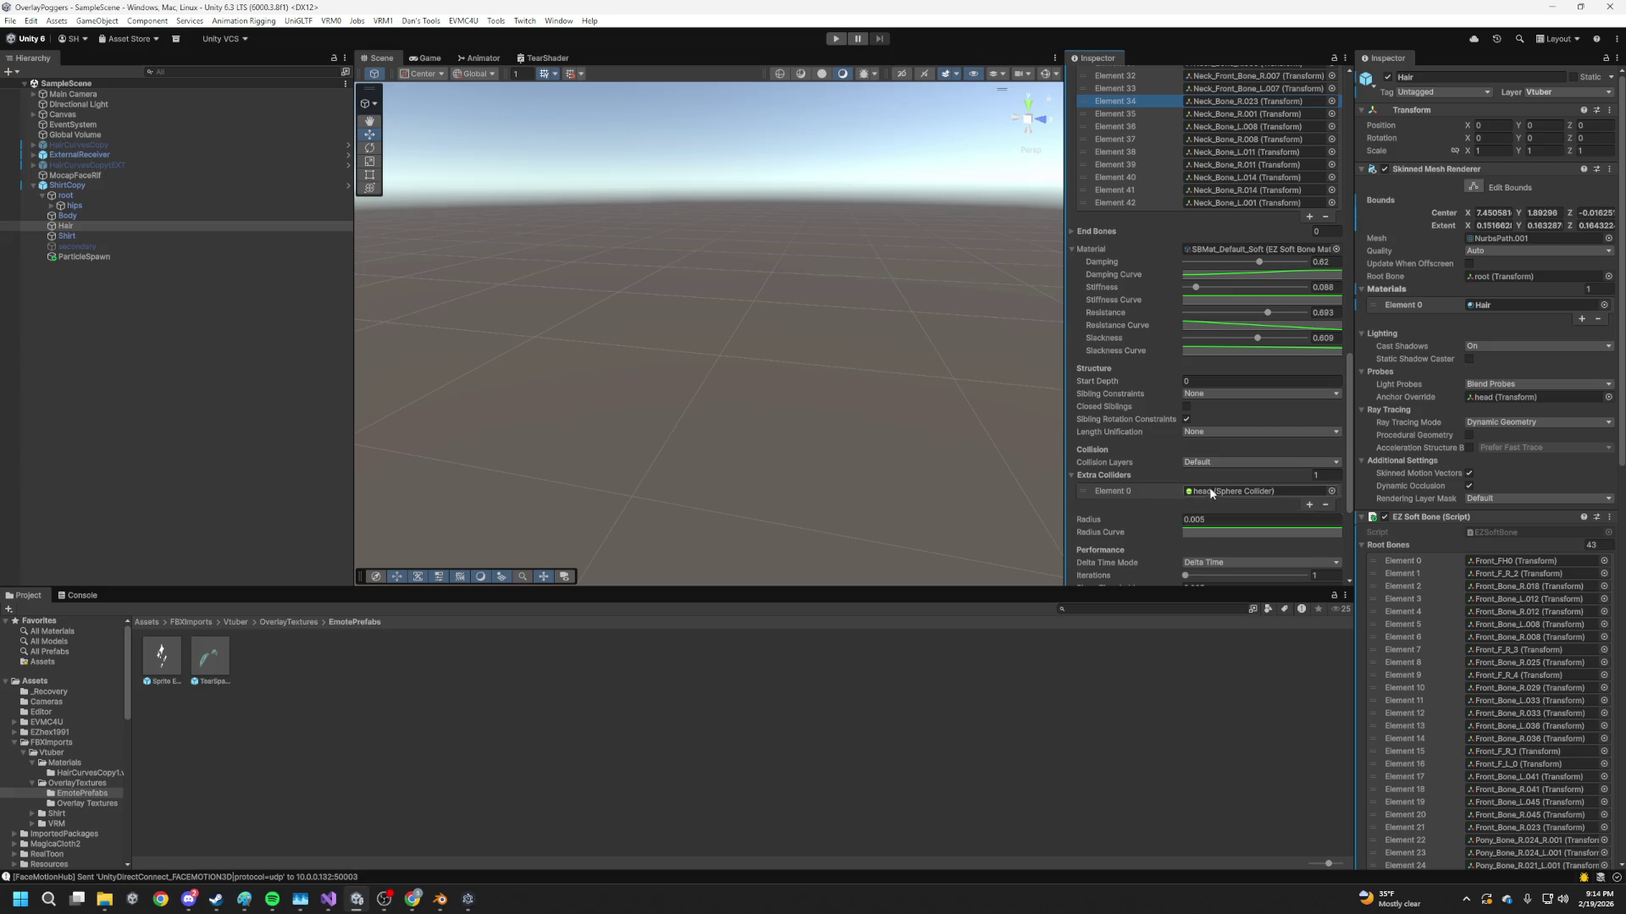
scroll(1211, 493, down, 3)
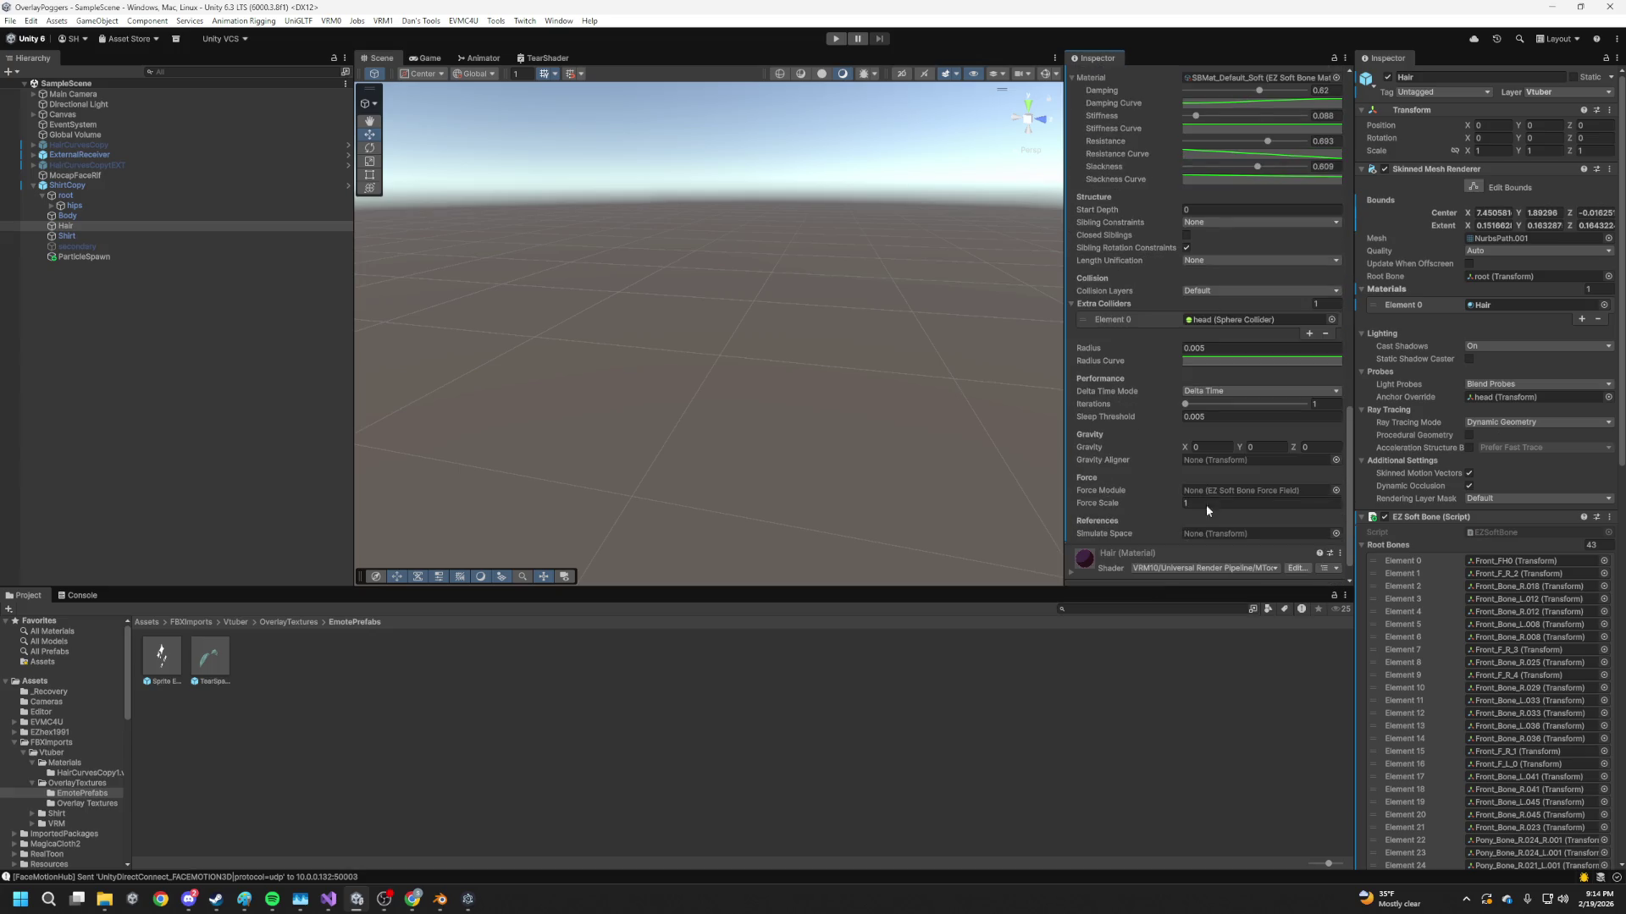
click(1210, 394)
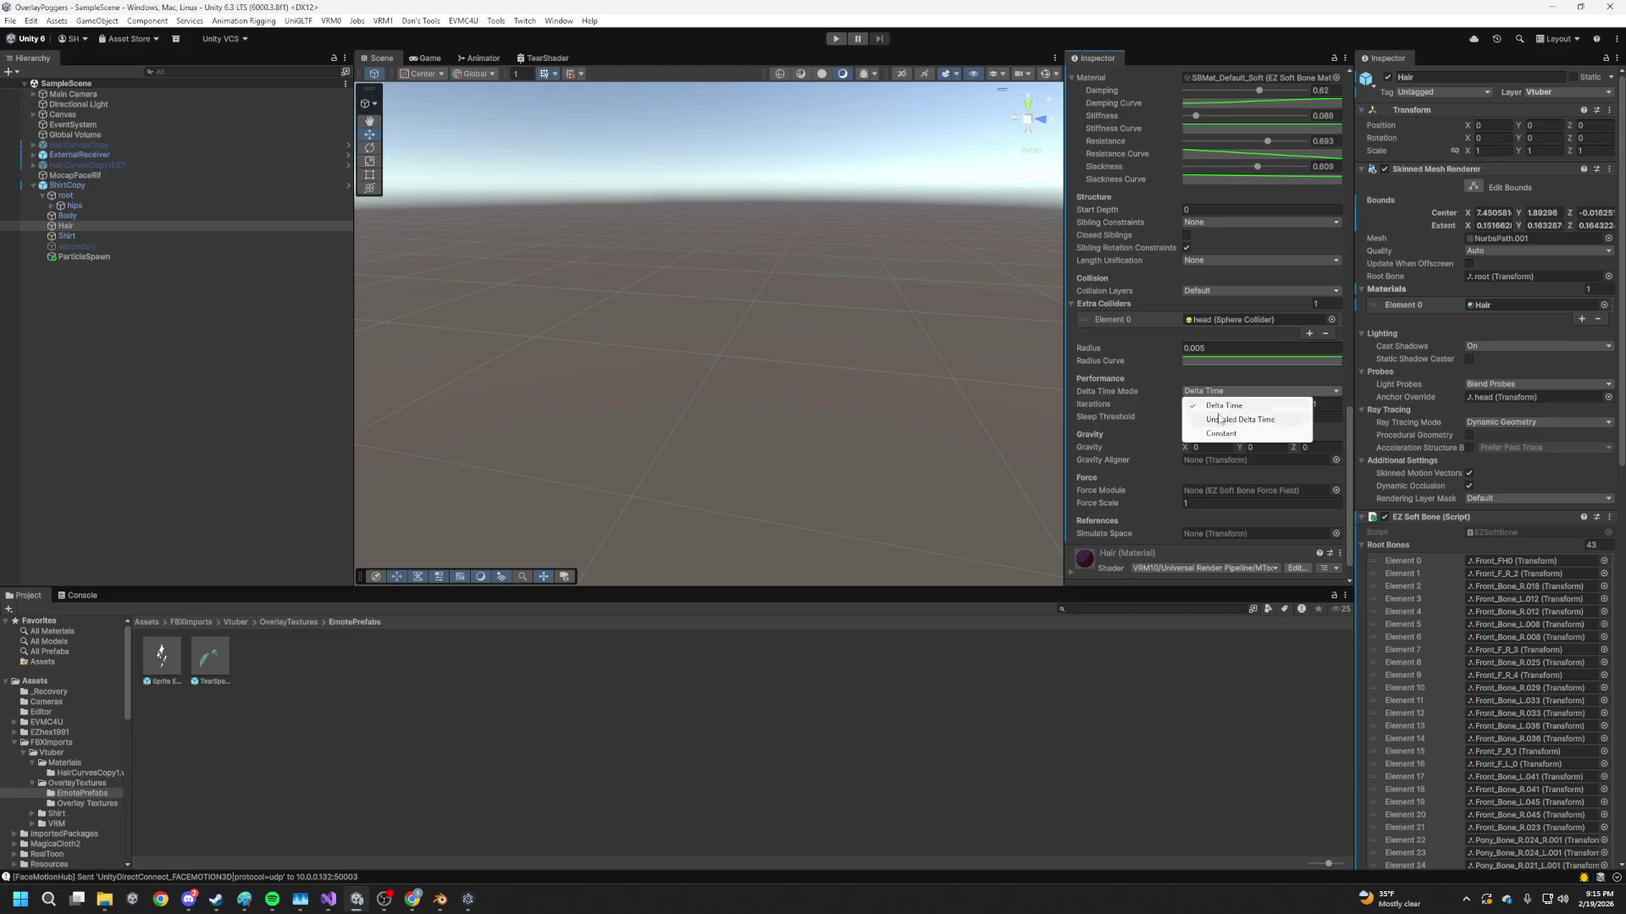
click(1225, 435)
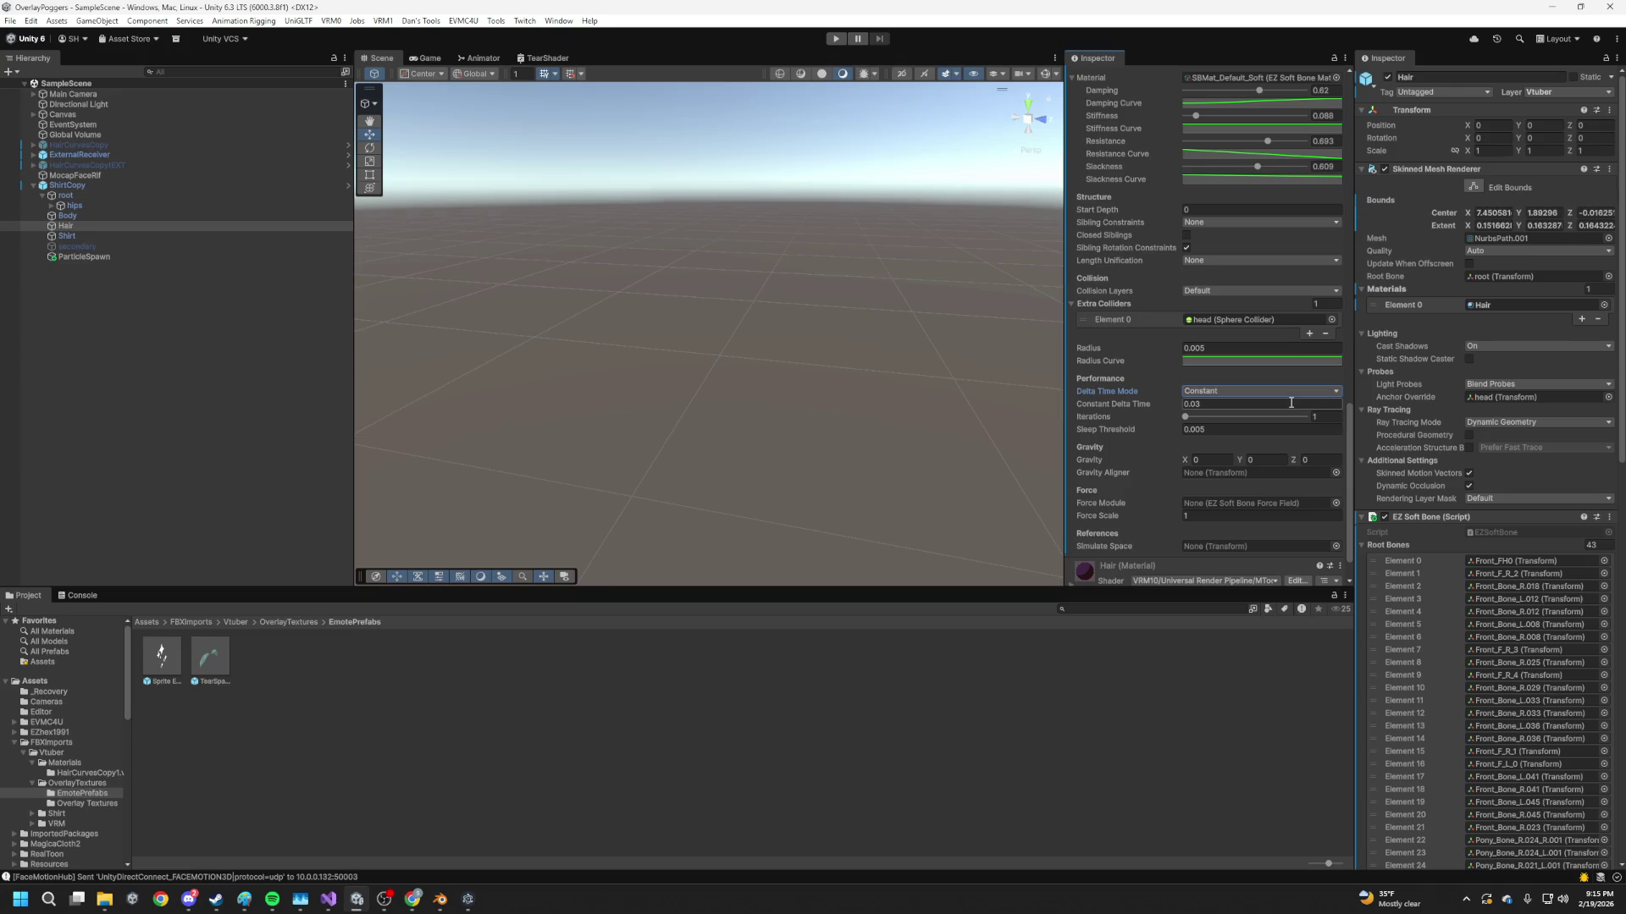
scroll(1261, 418, down, 1)
scroll(1258, 418, up, 2)
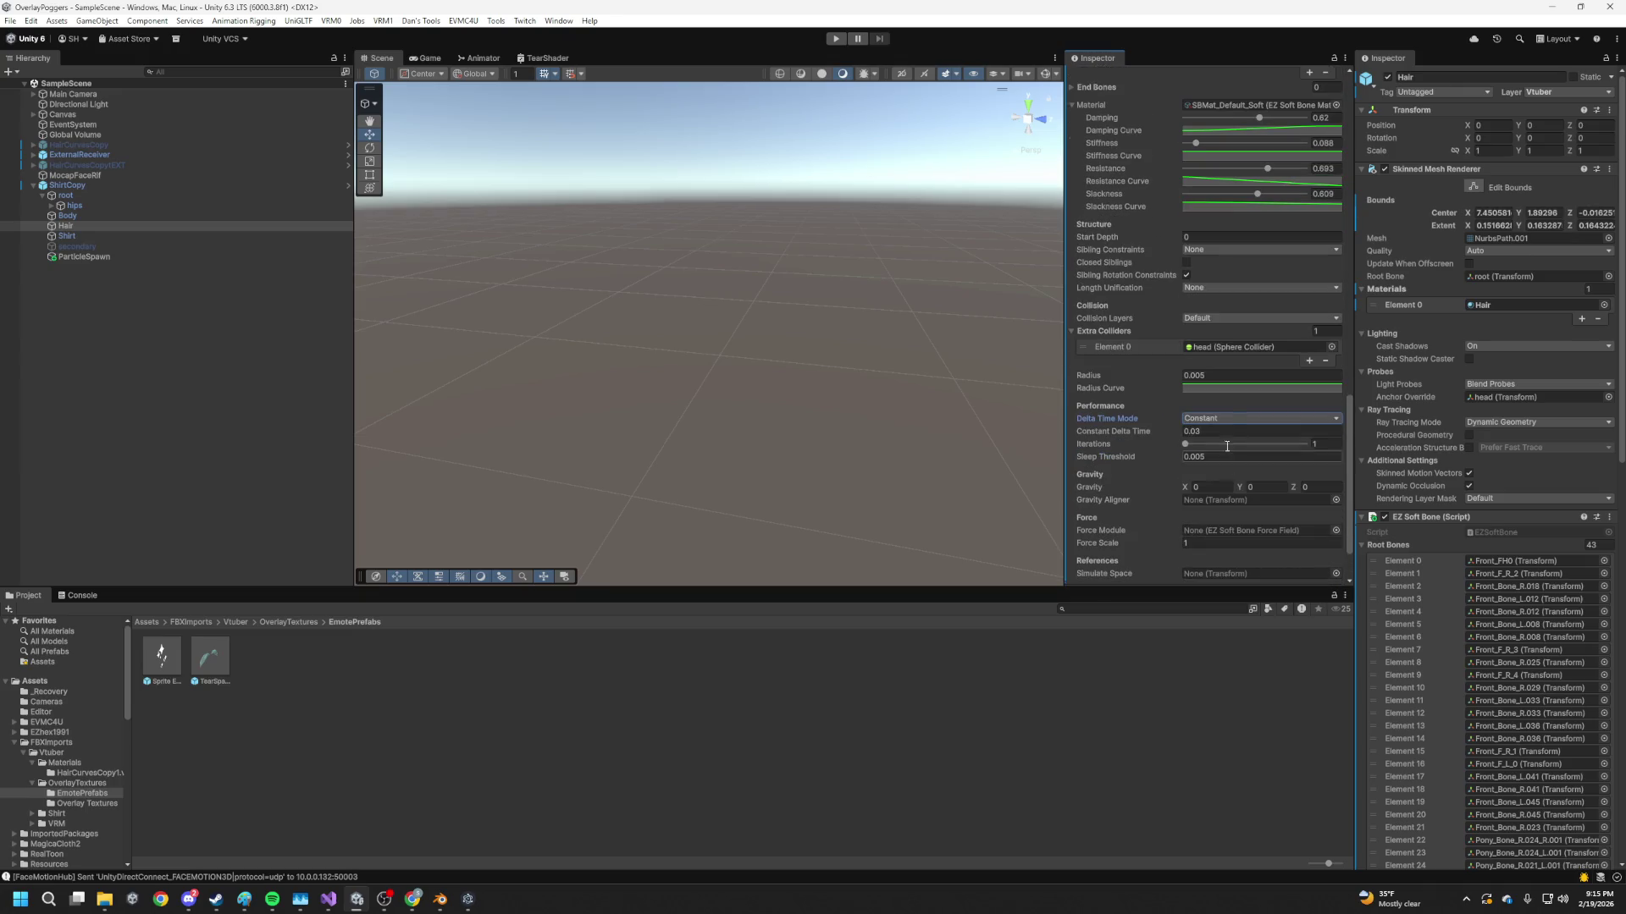
click(1232, 421)
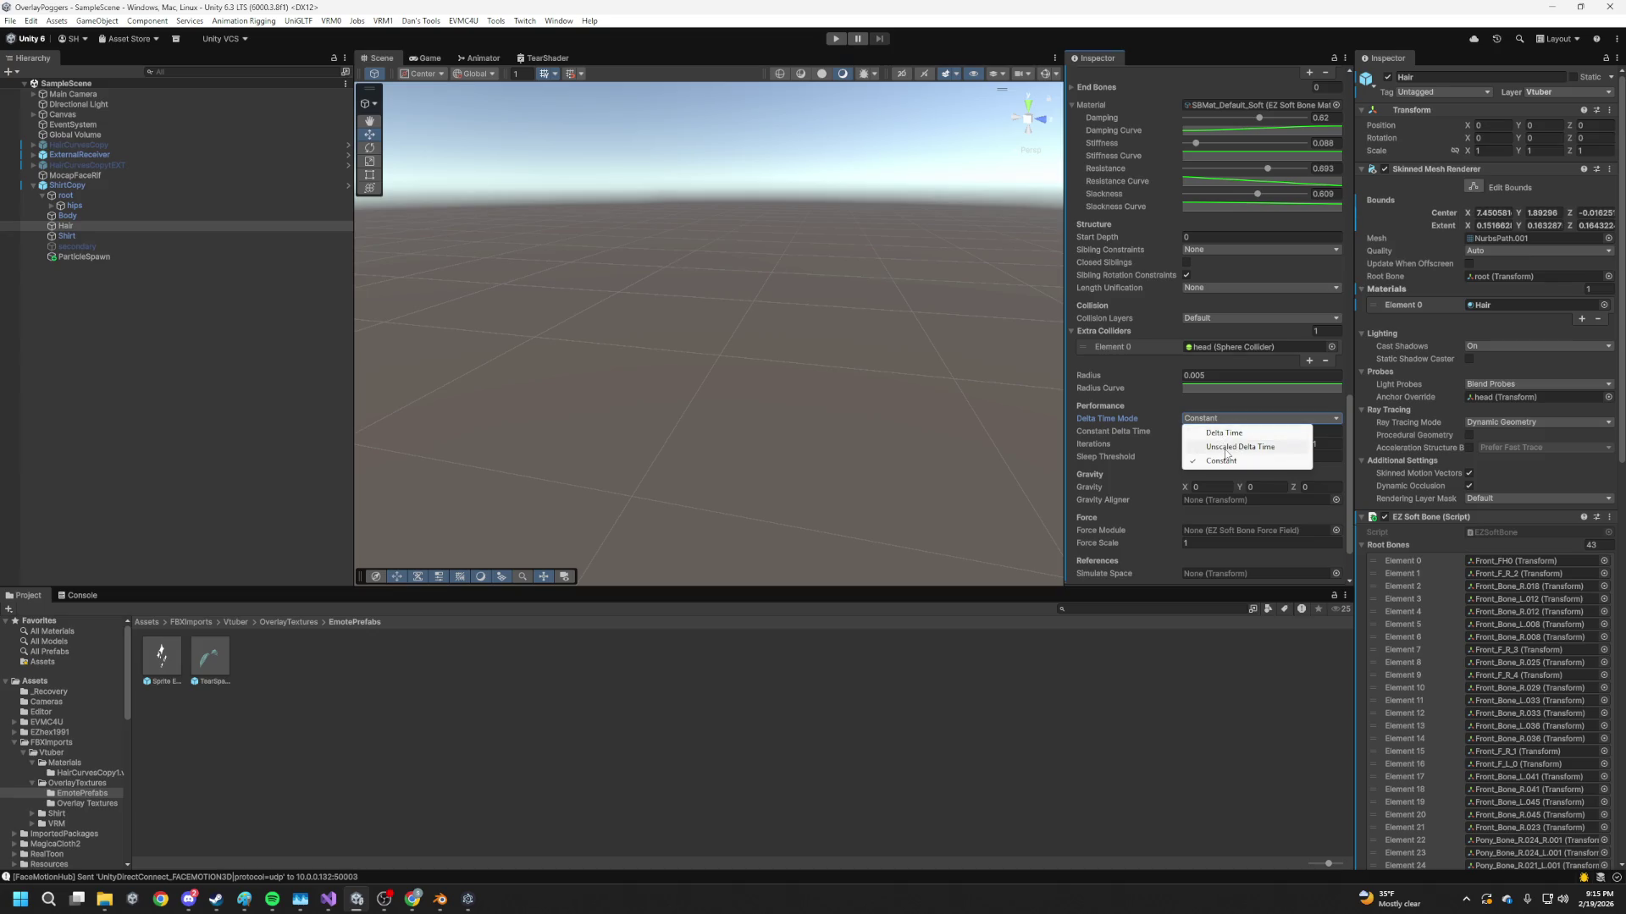
click(1109, 420)
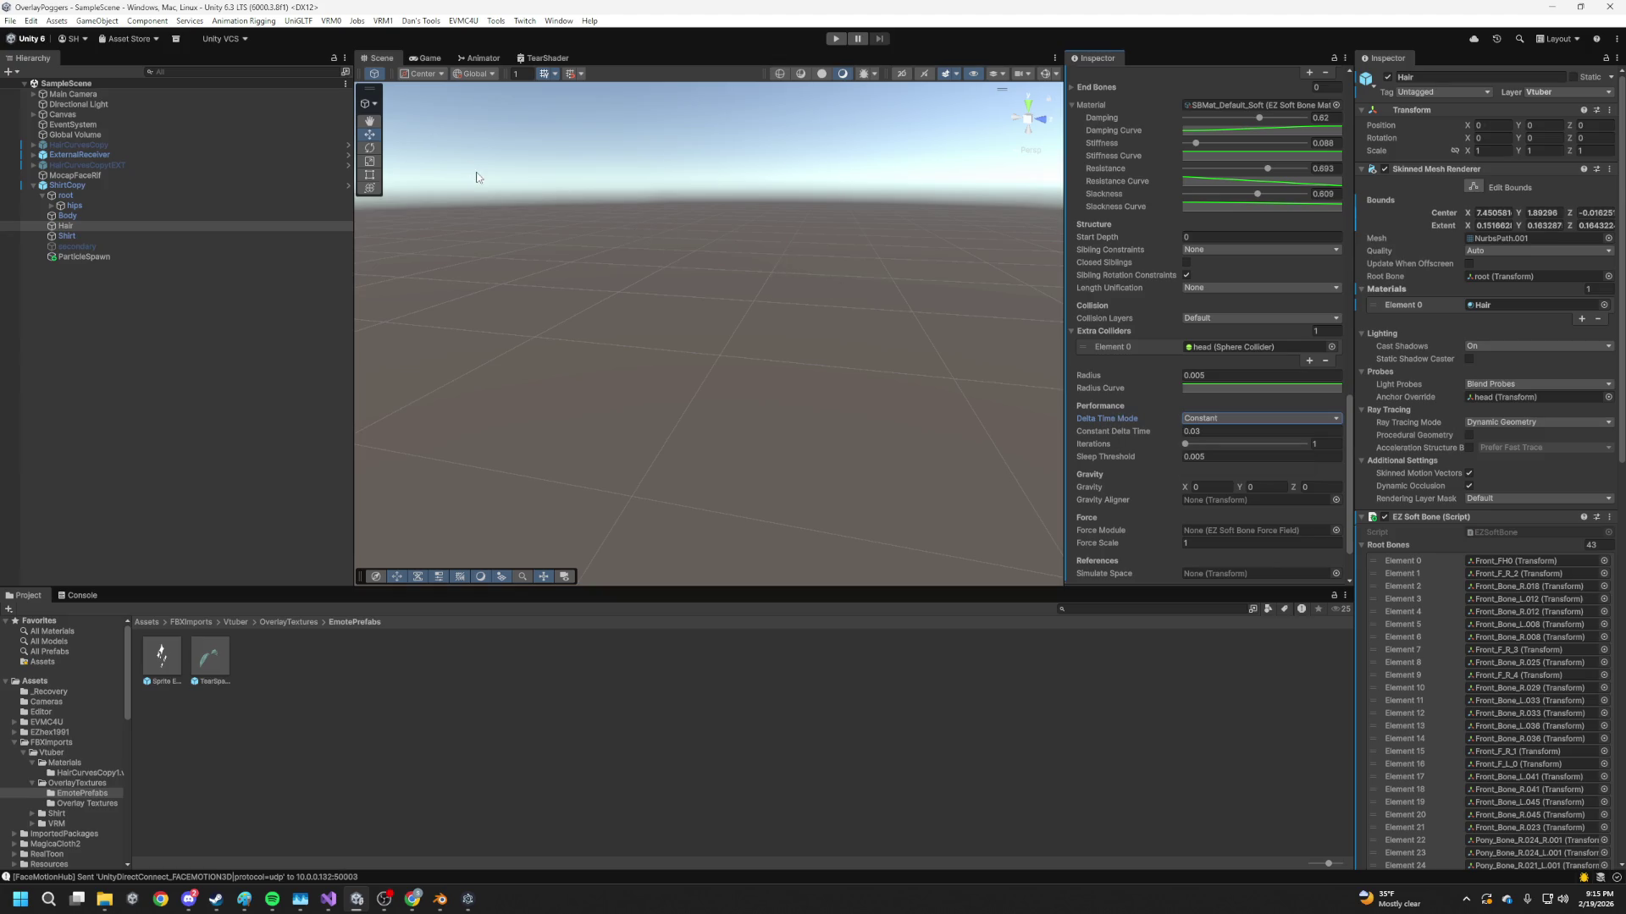
click(10, 21)
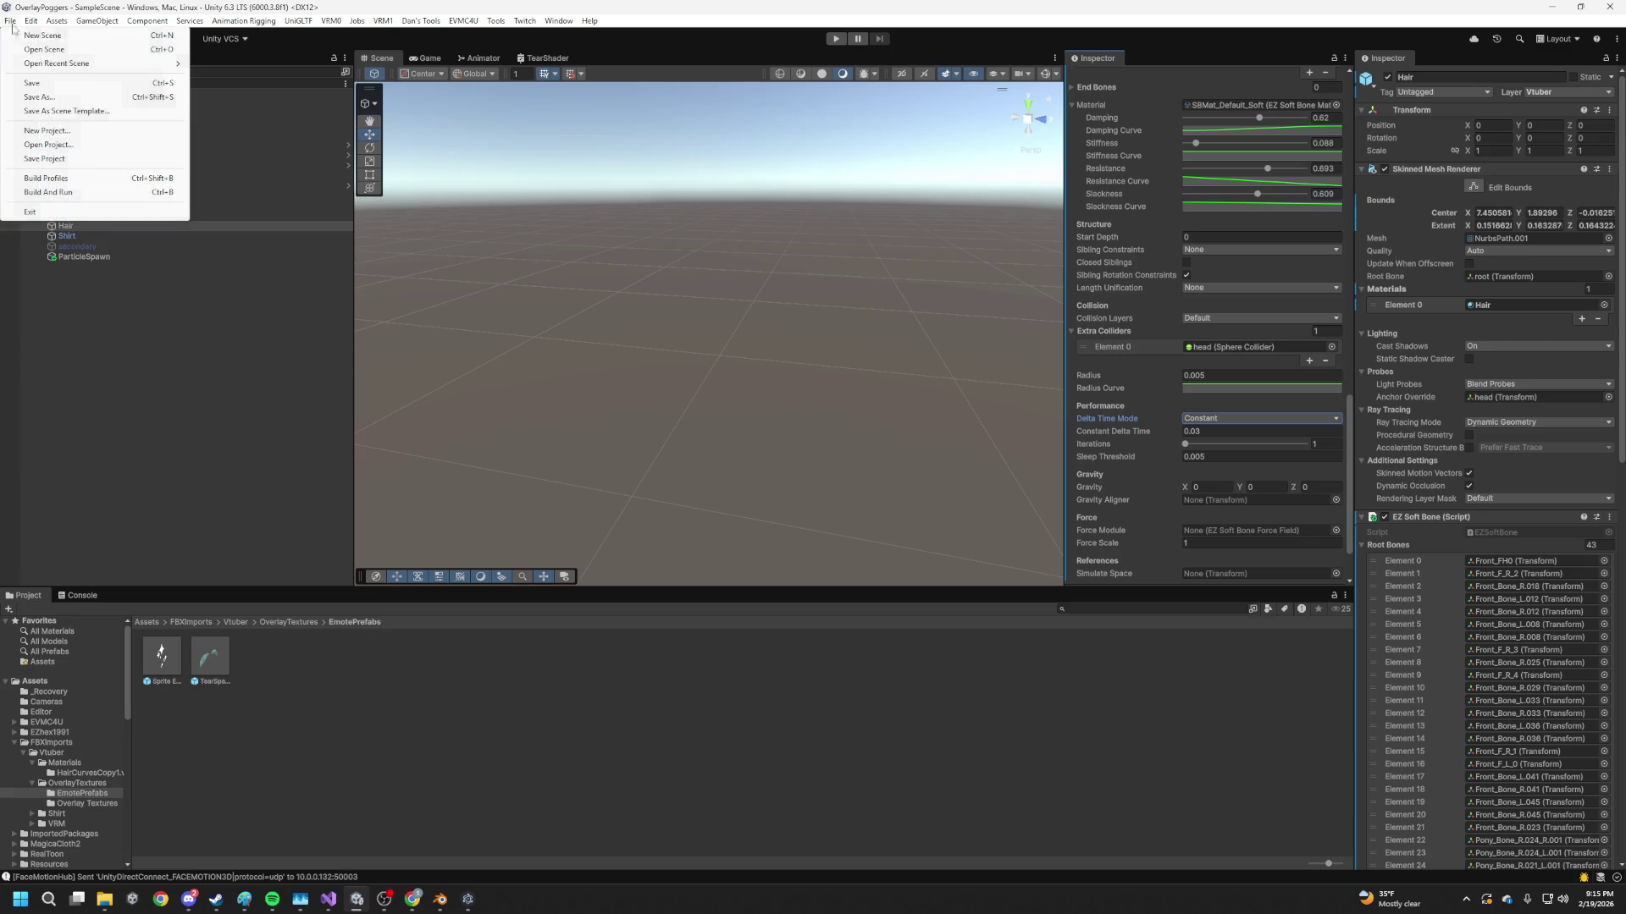
Start a Build And Run, cancel the player build, and enter Play mode instead
click(86, 195)
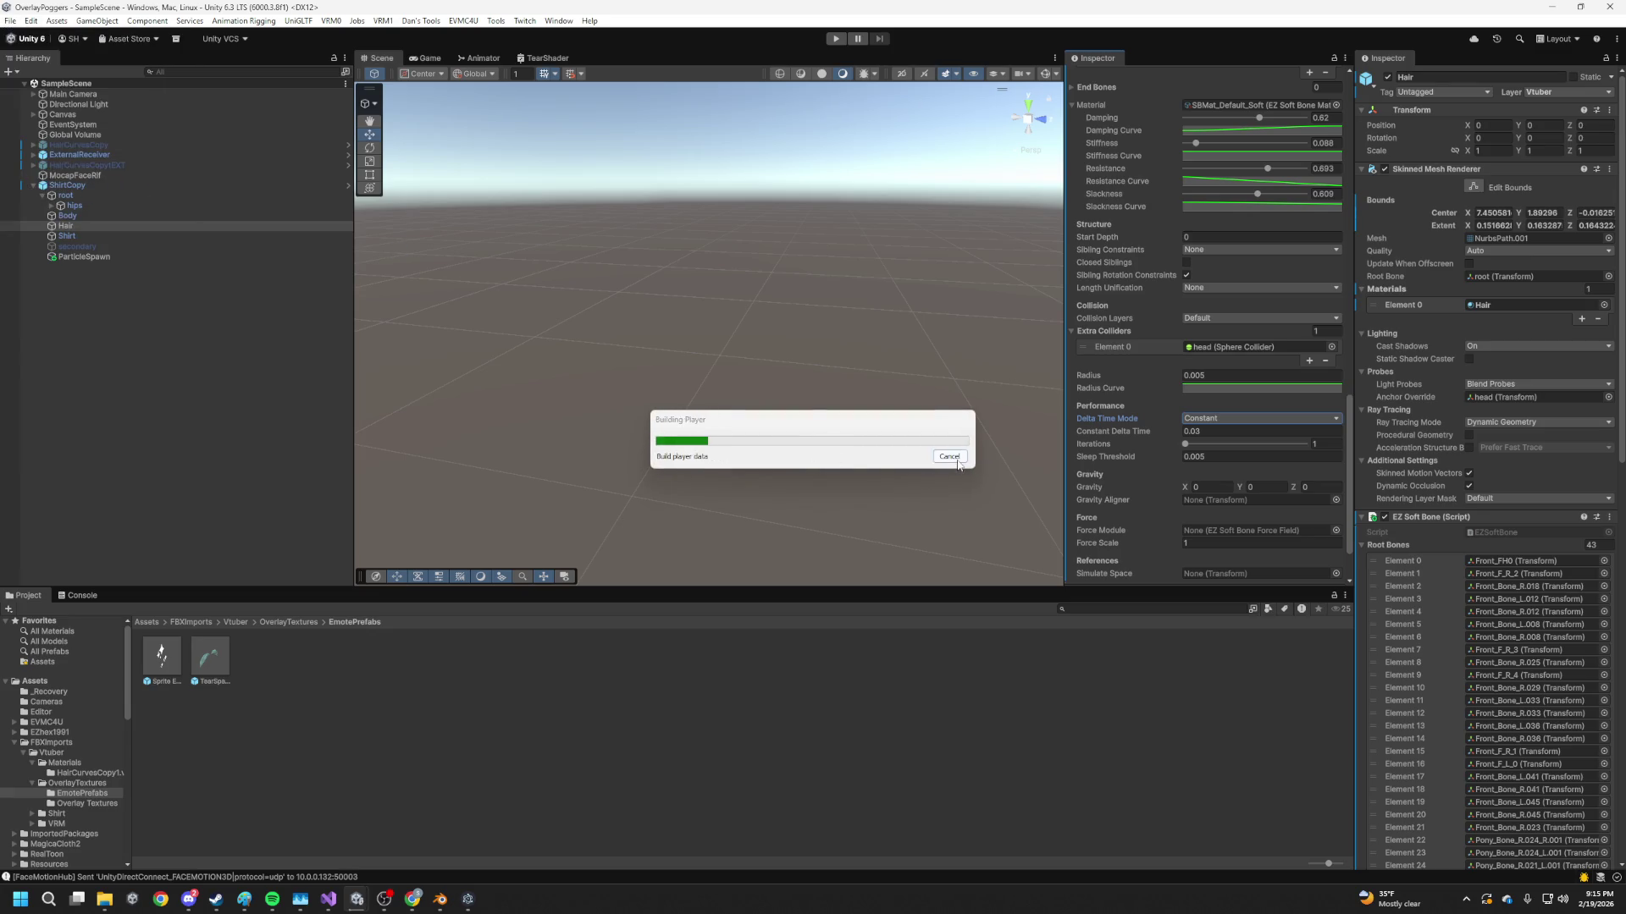
click(952, 458)
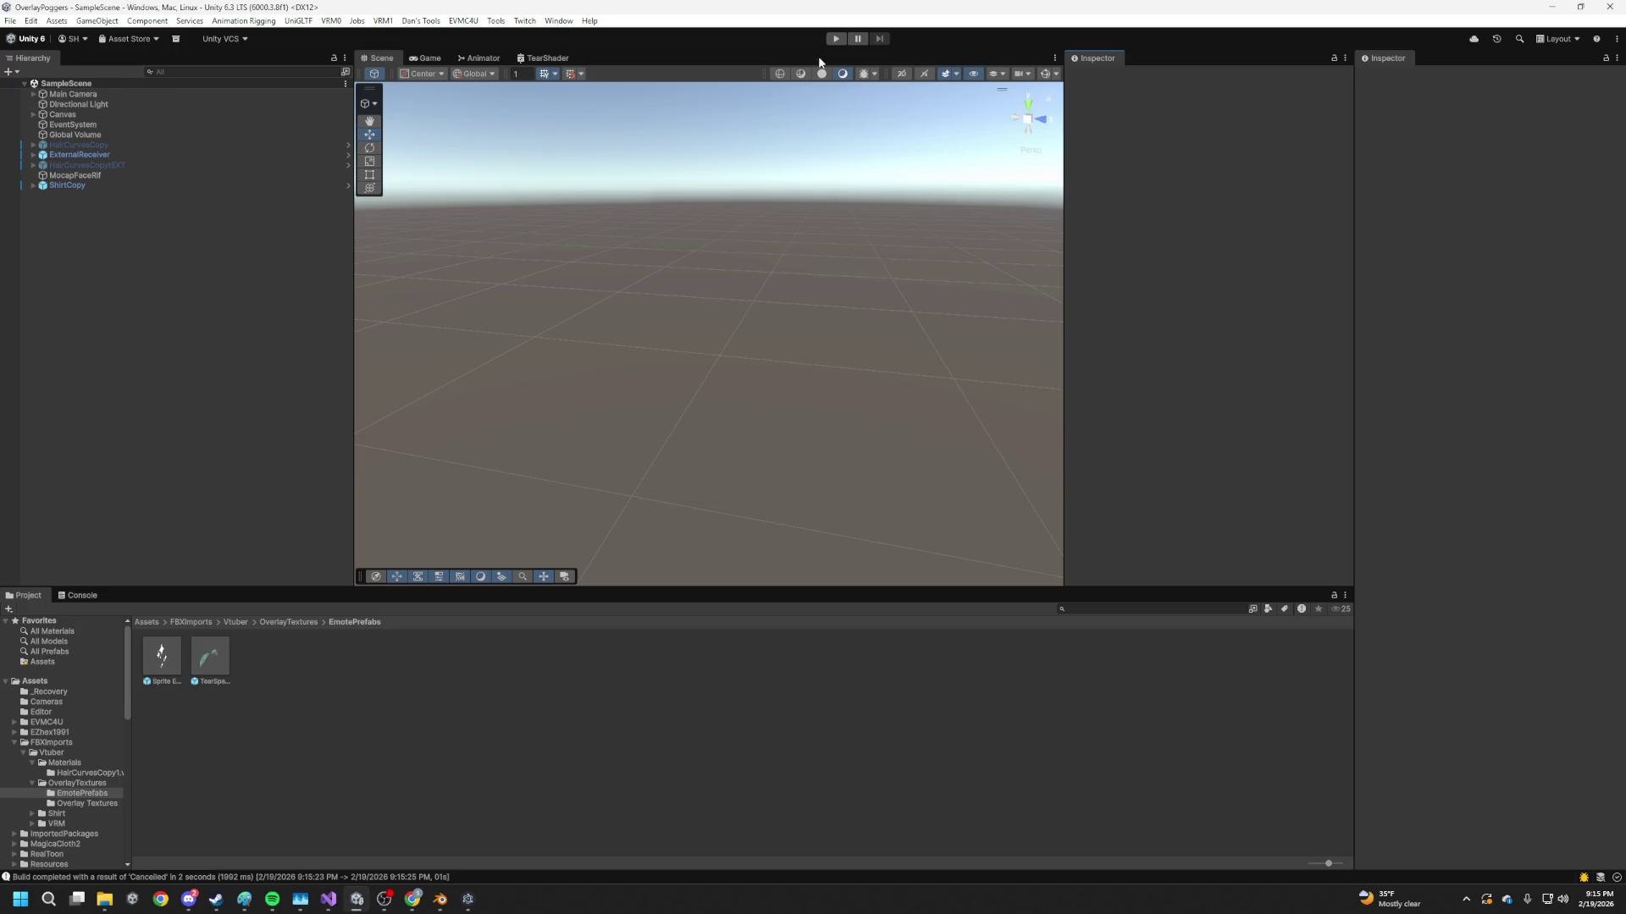
click(835, 38)
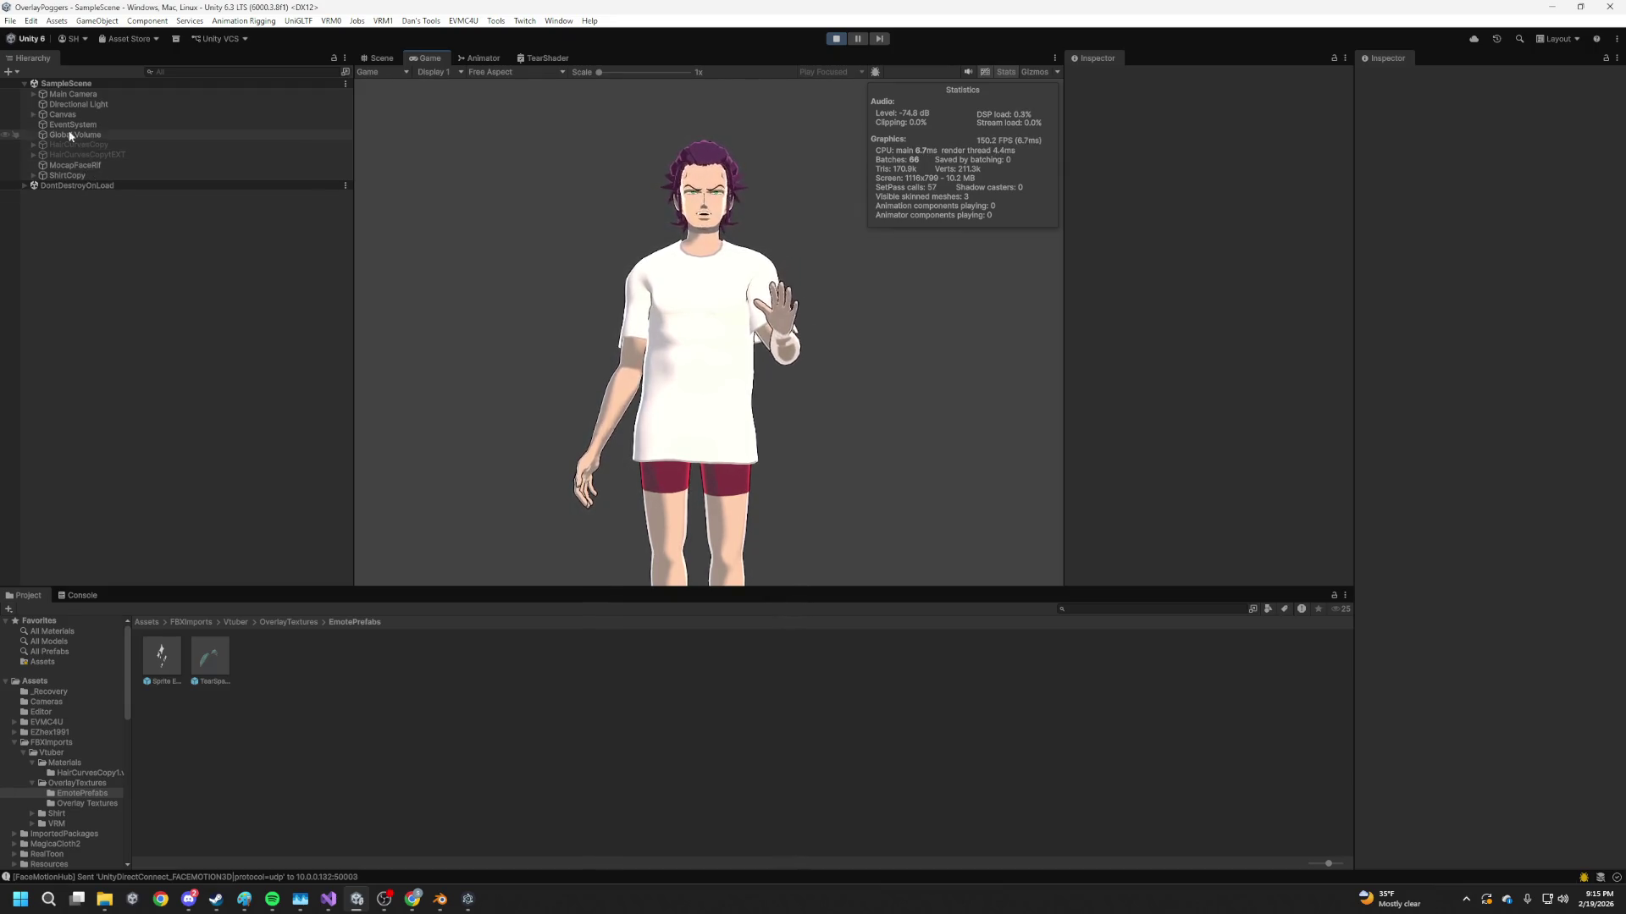
Review the Hair object's soft bone settings under ShirtCopy, then stop Play mode and return to Blender
click(33, 177)
click(71, 207)
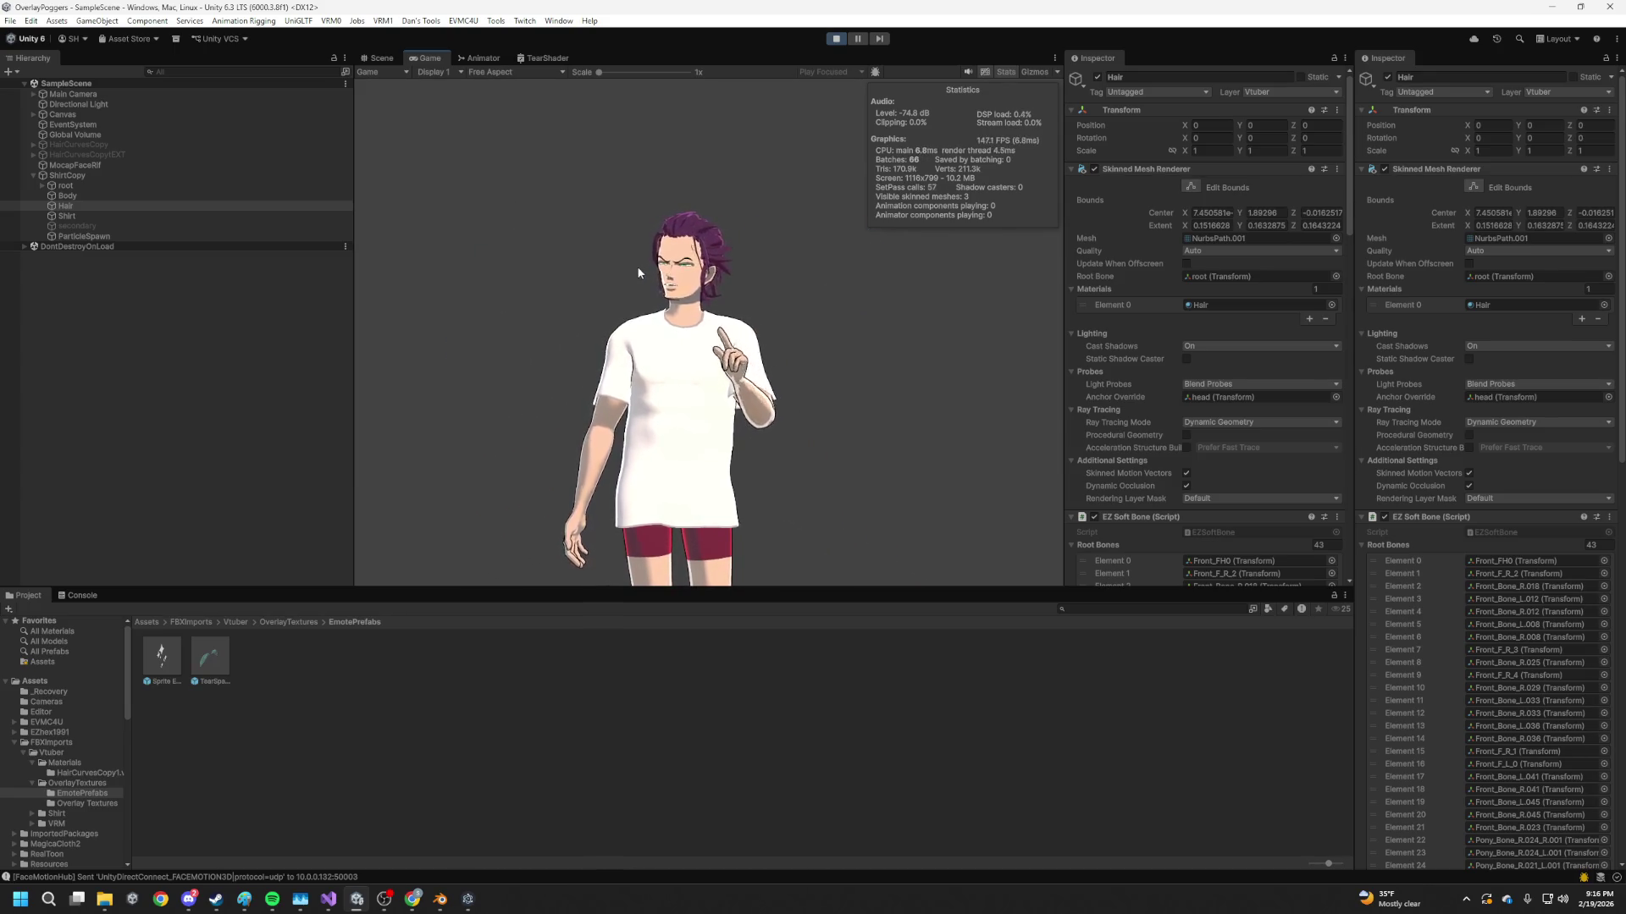
scroll(1221, 491, down, 8)
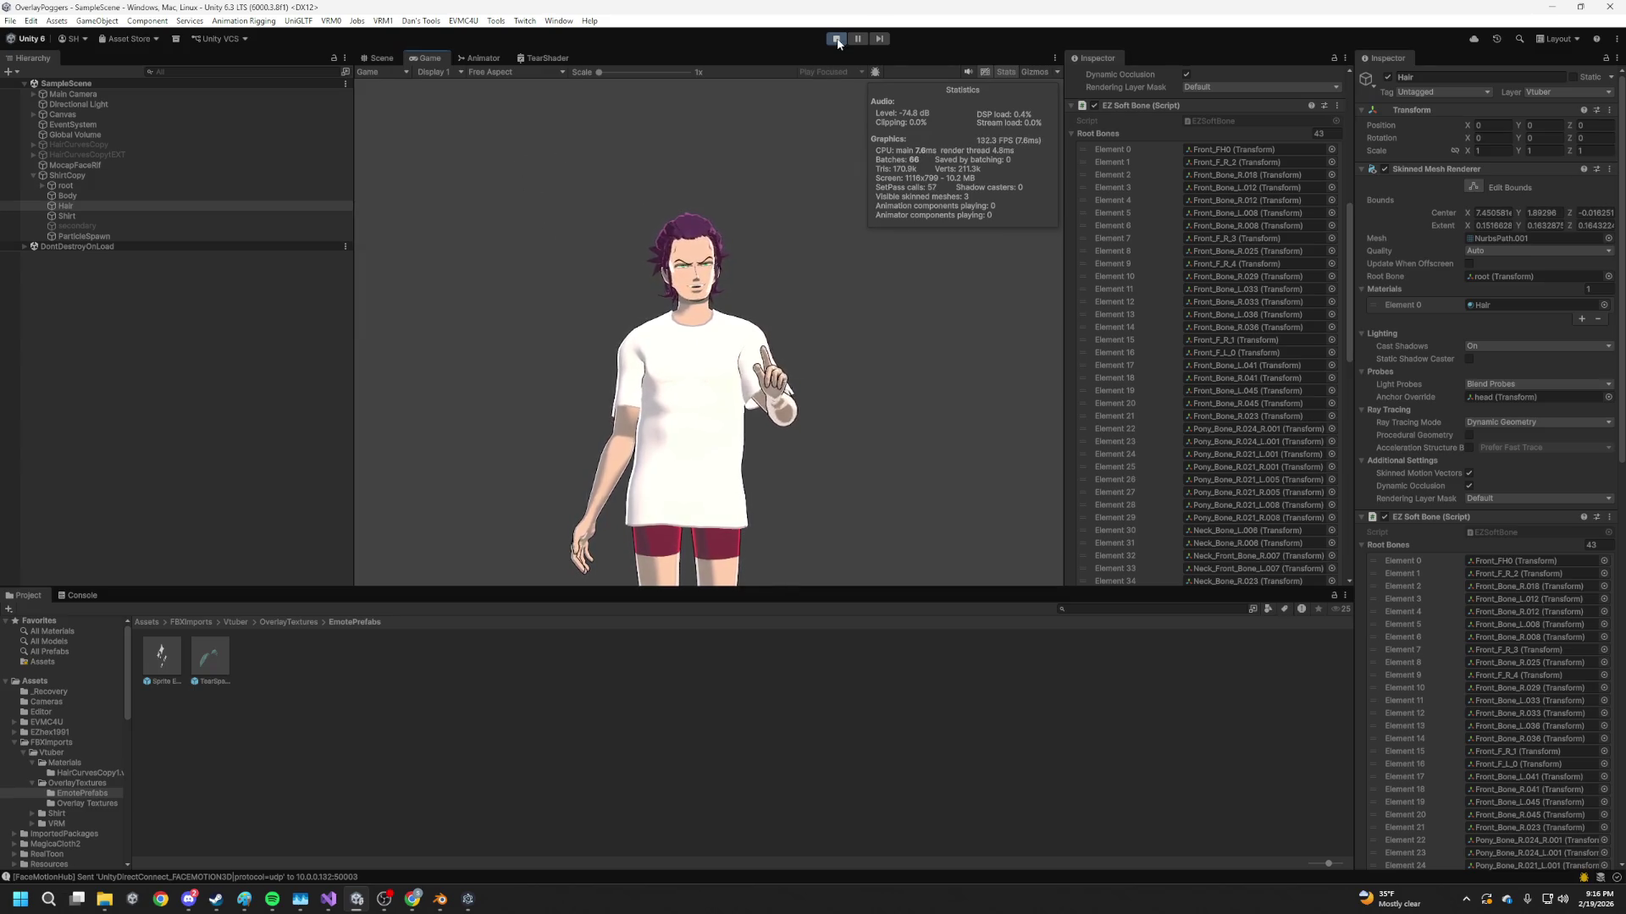
key(ctrl+p)
click(439, 899)
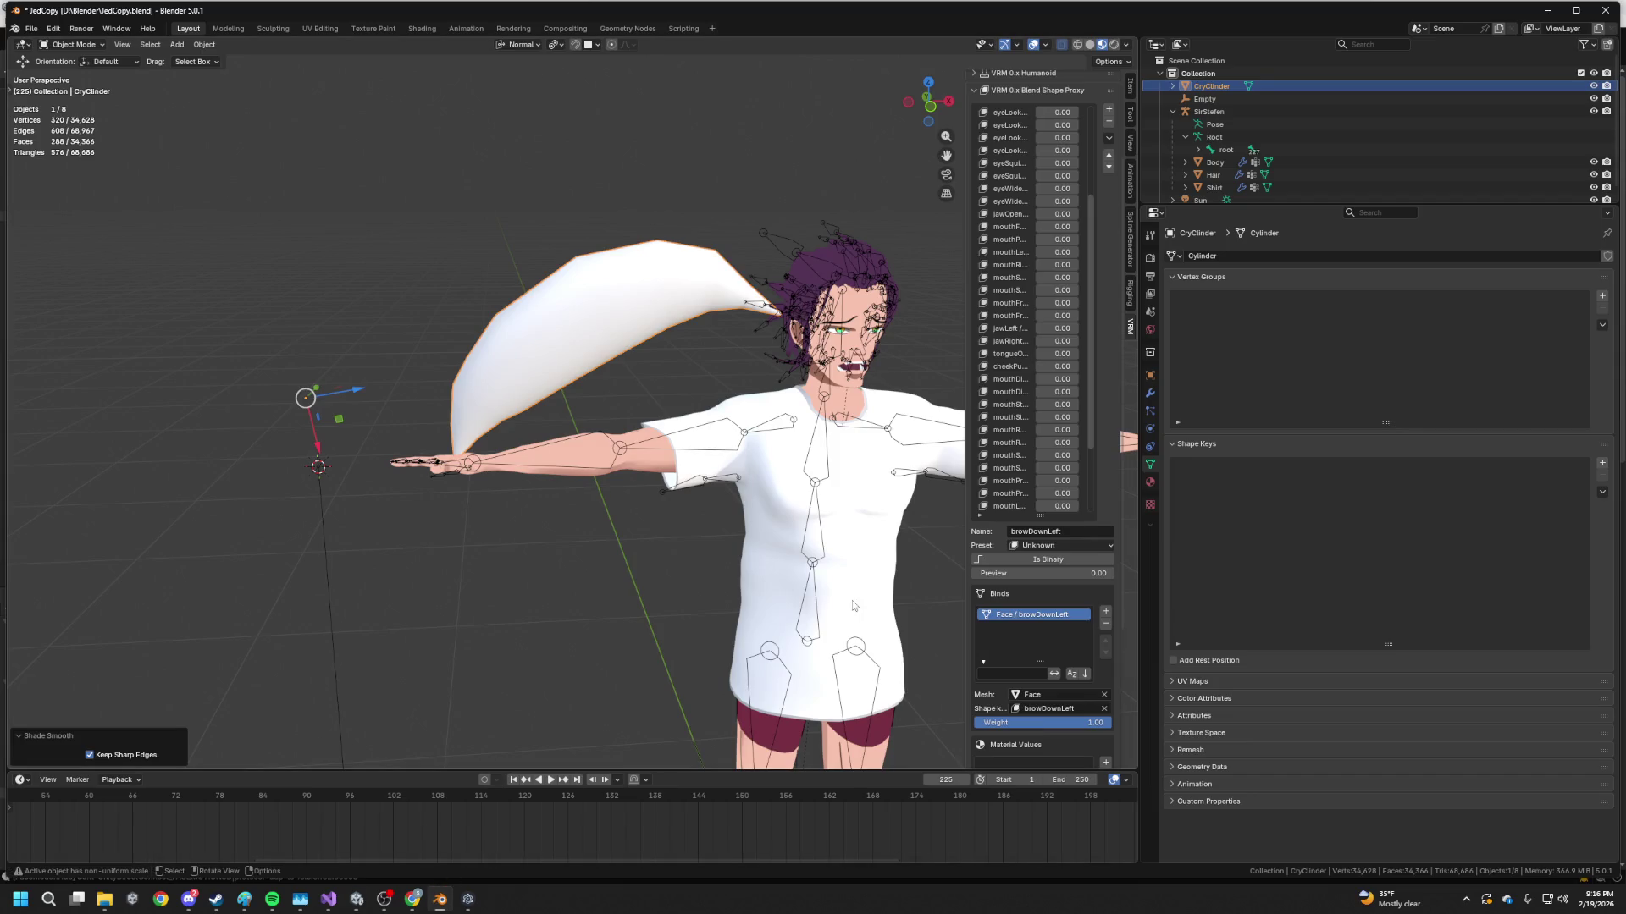
Add a Subdivision Surface modifier with 3 viewport levels to CryClinder and orbit to check the spike
click(1150, 482)
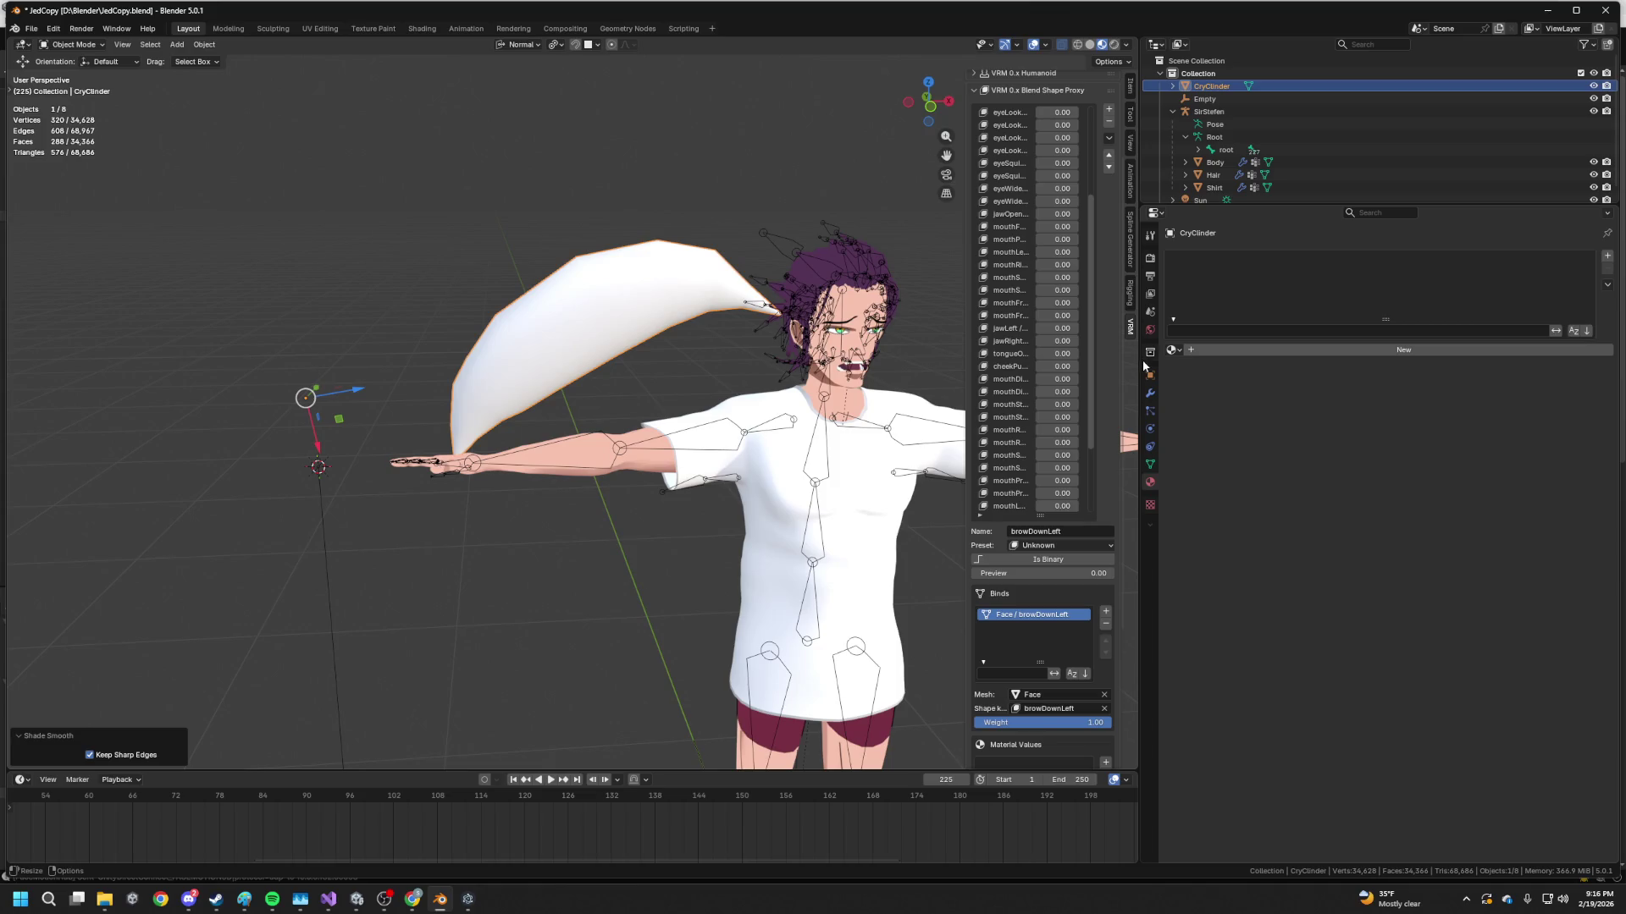
click(1149, 395)
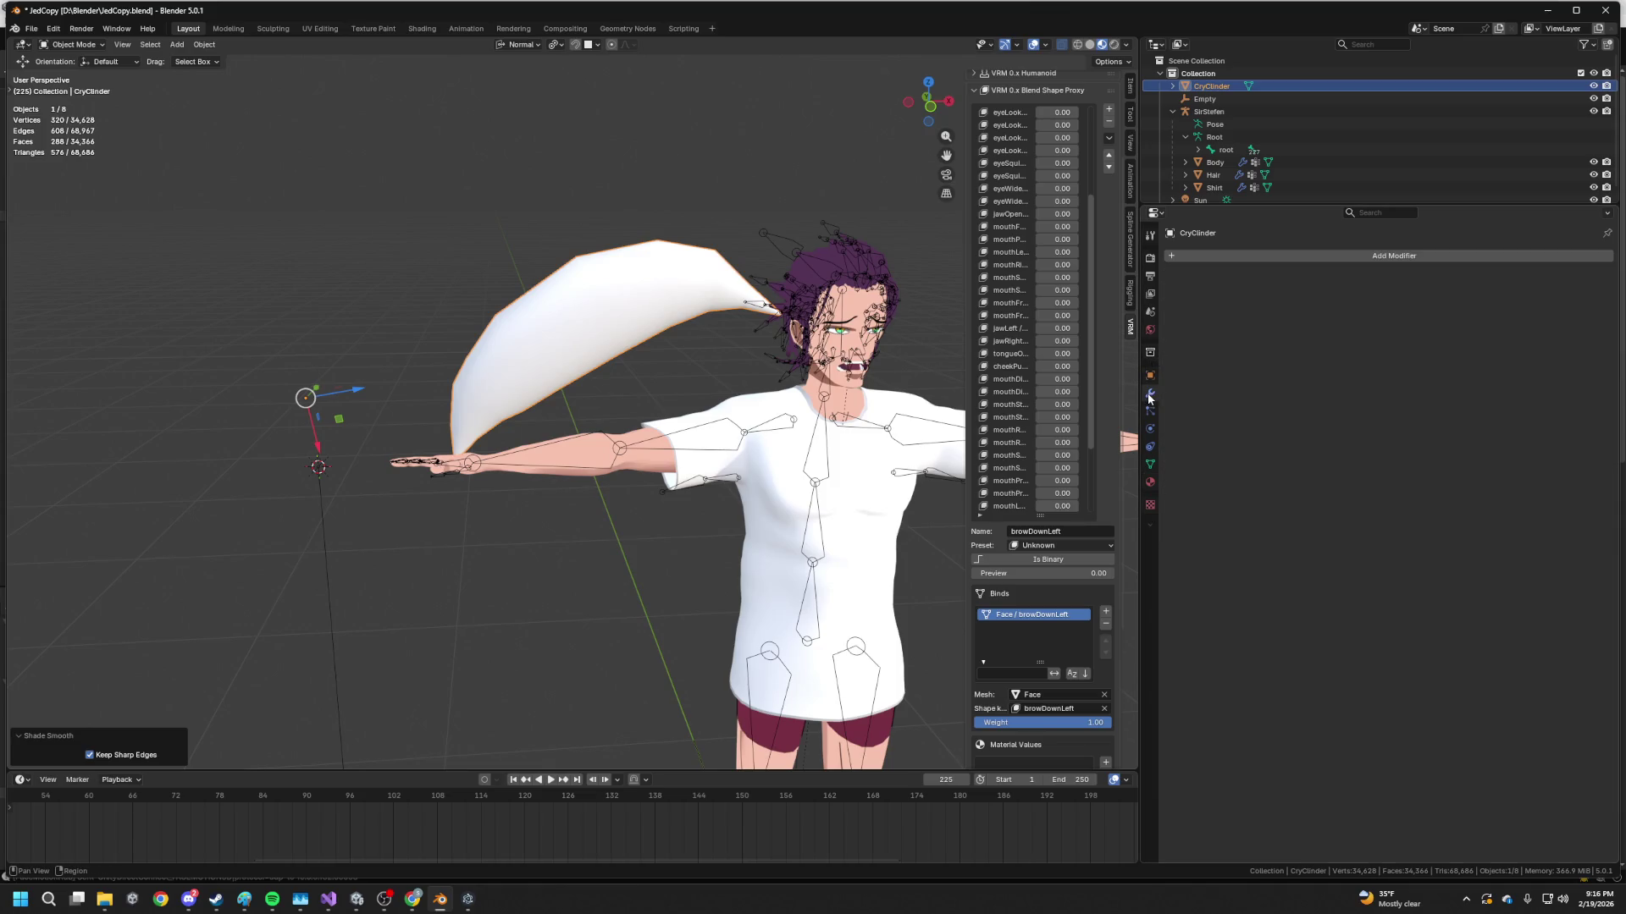
click(1298, 256)
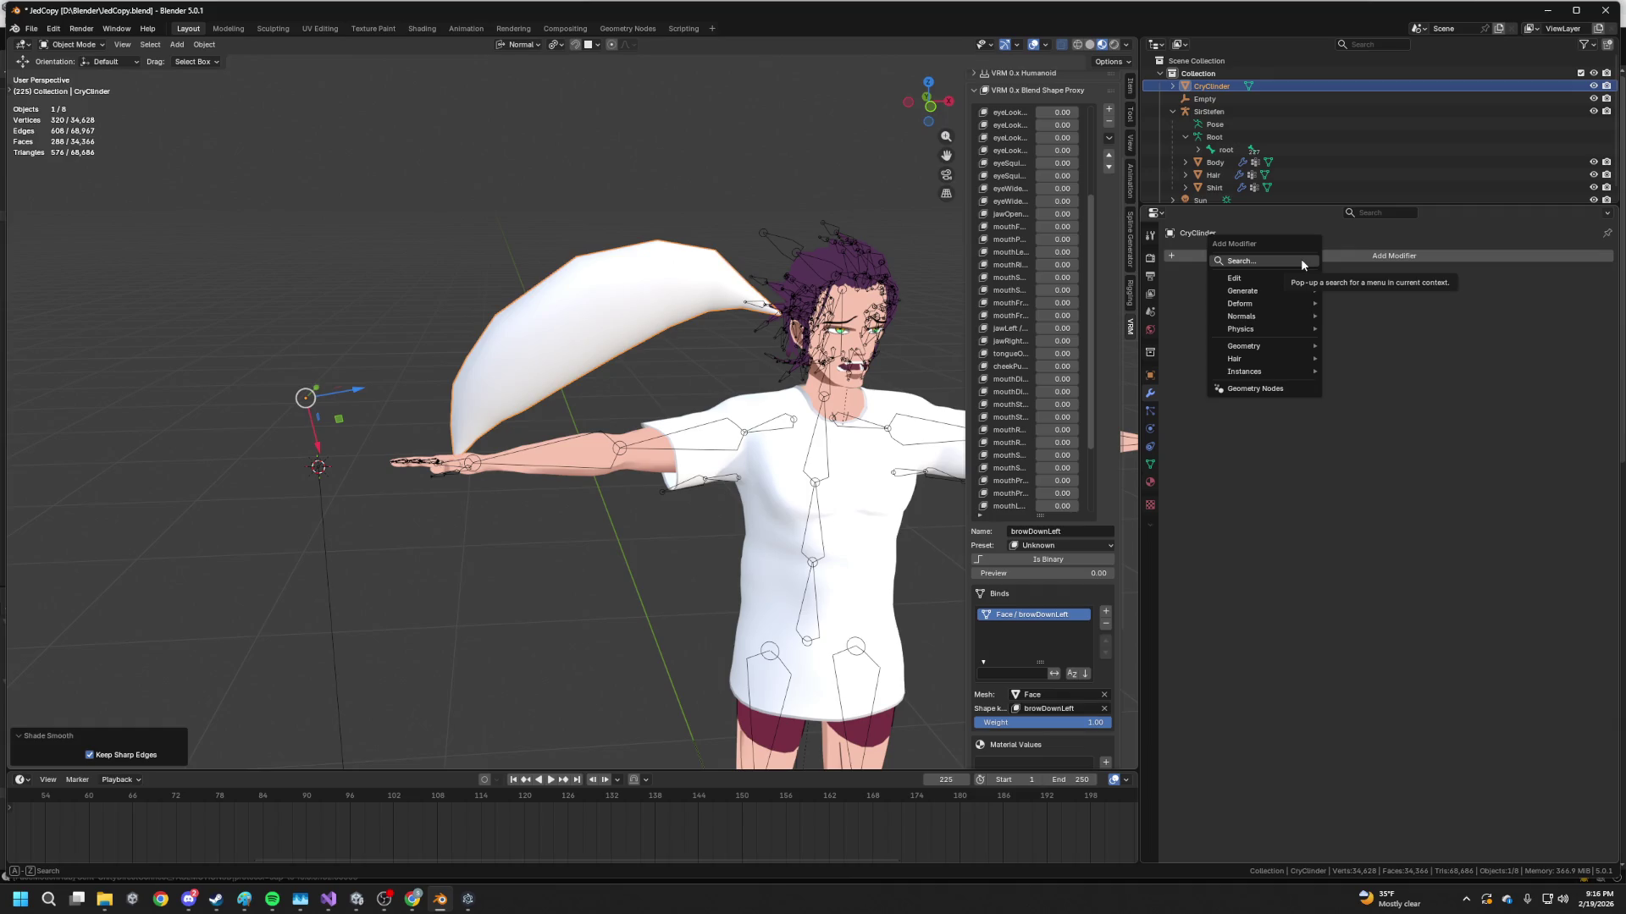
text(sub)
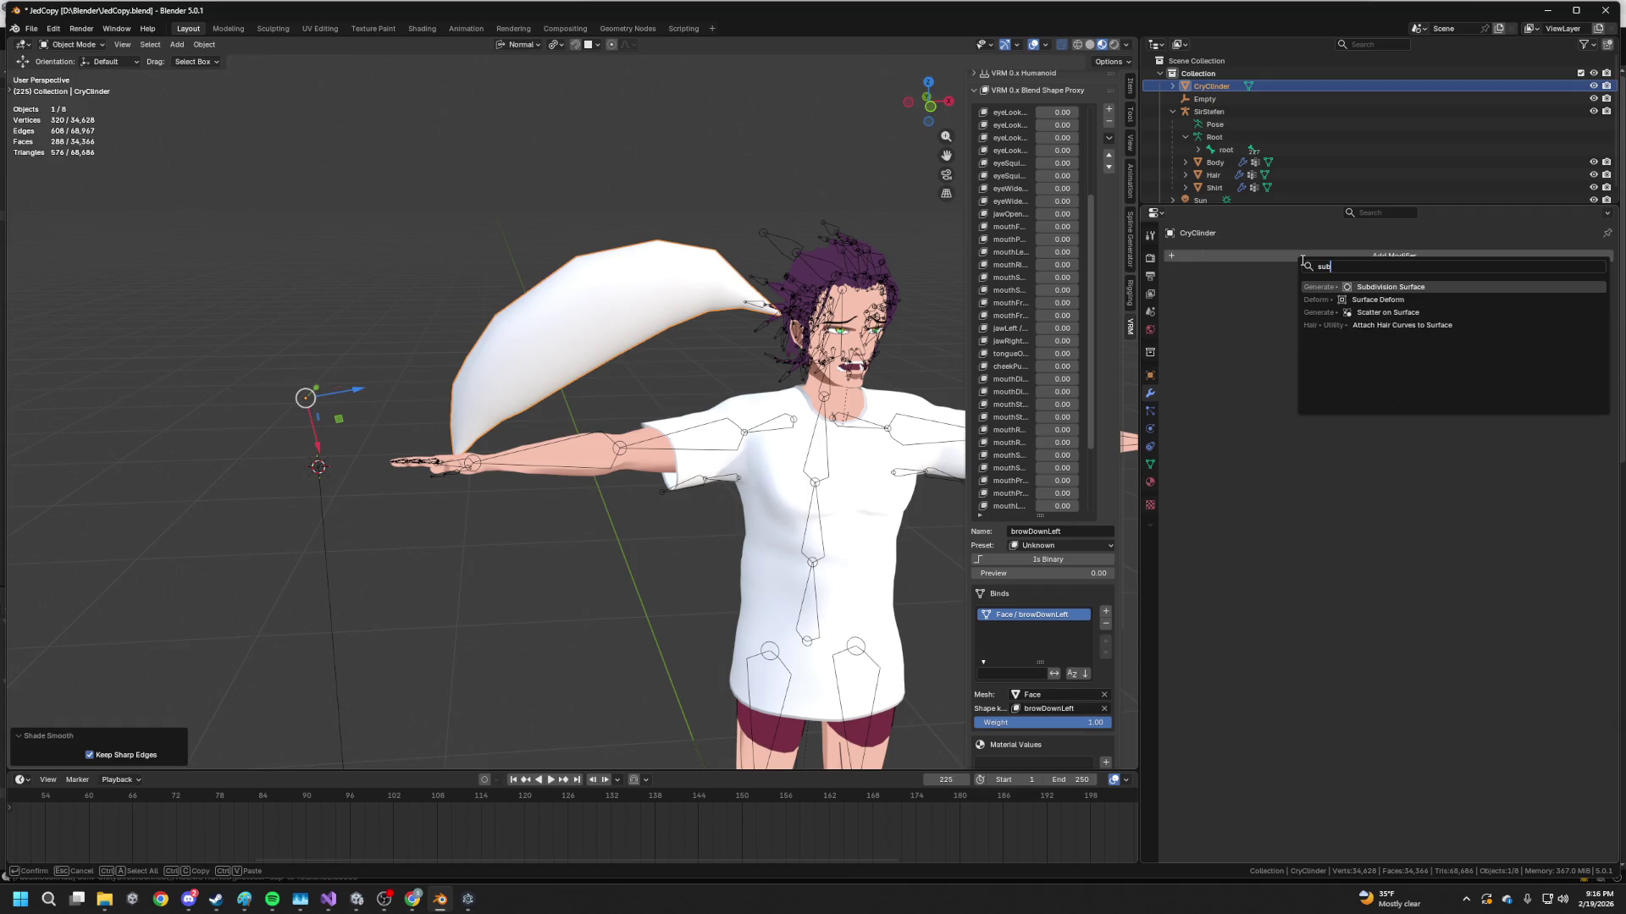
key(Return)
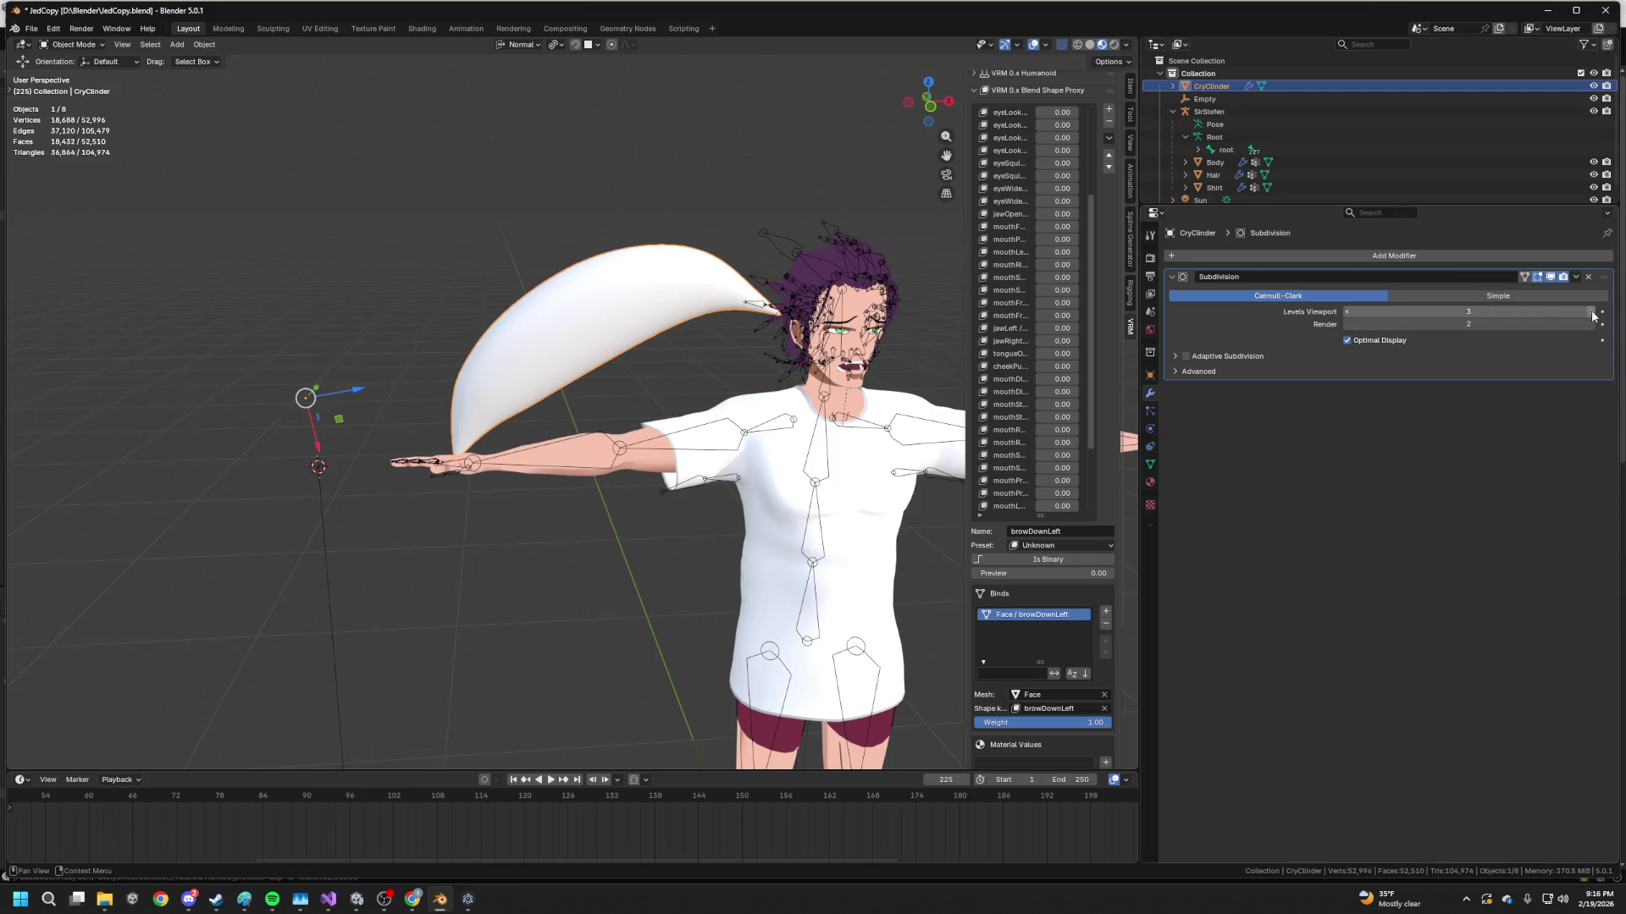
mouse_move(733, 360)
mouse_down()
mouse_move(706, 349)
mouse_move(795, 341)
mouse_move(728, 343)
mouse_up()
scroll(725, 339, up, 3)
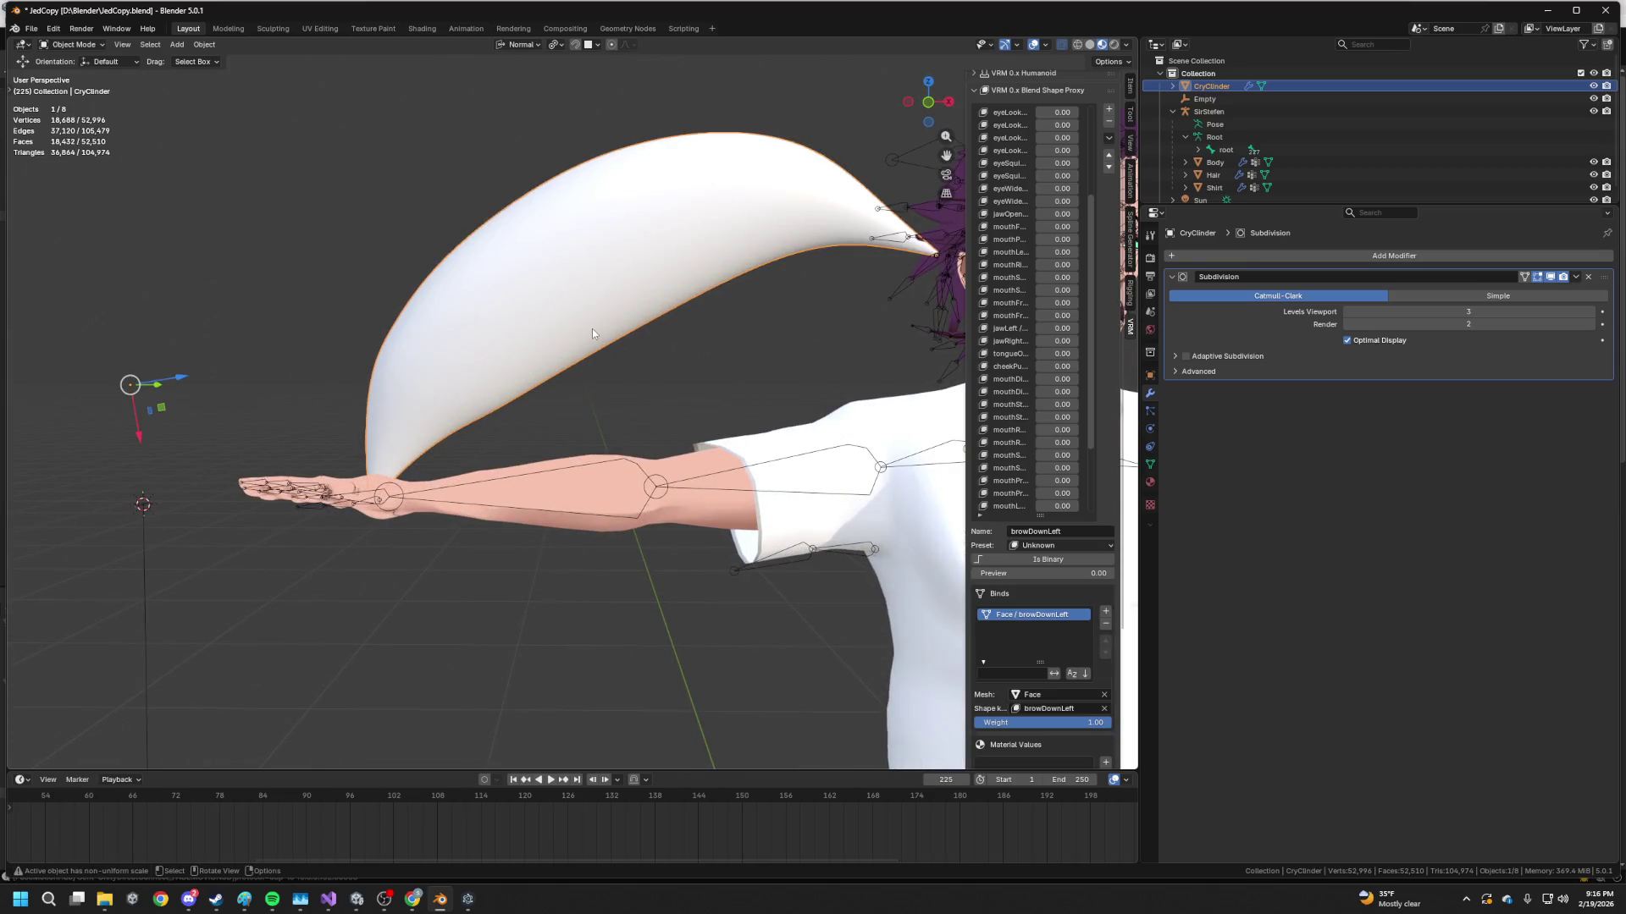
In Edit Mode, scale two of the spike's ring loops down to about 0.91 and 0.85
key(Tab)
scroll(537, 395, down, 3)
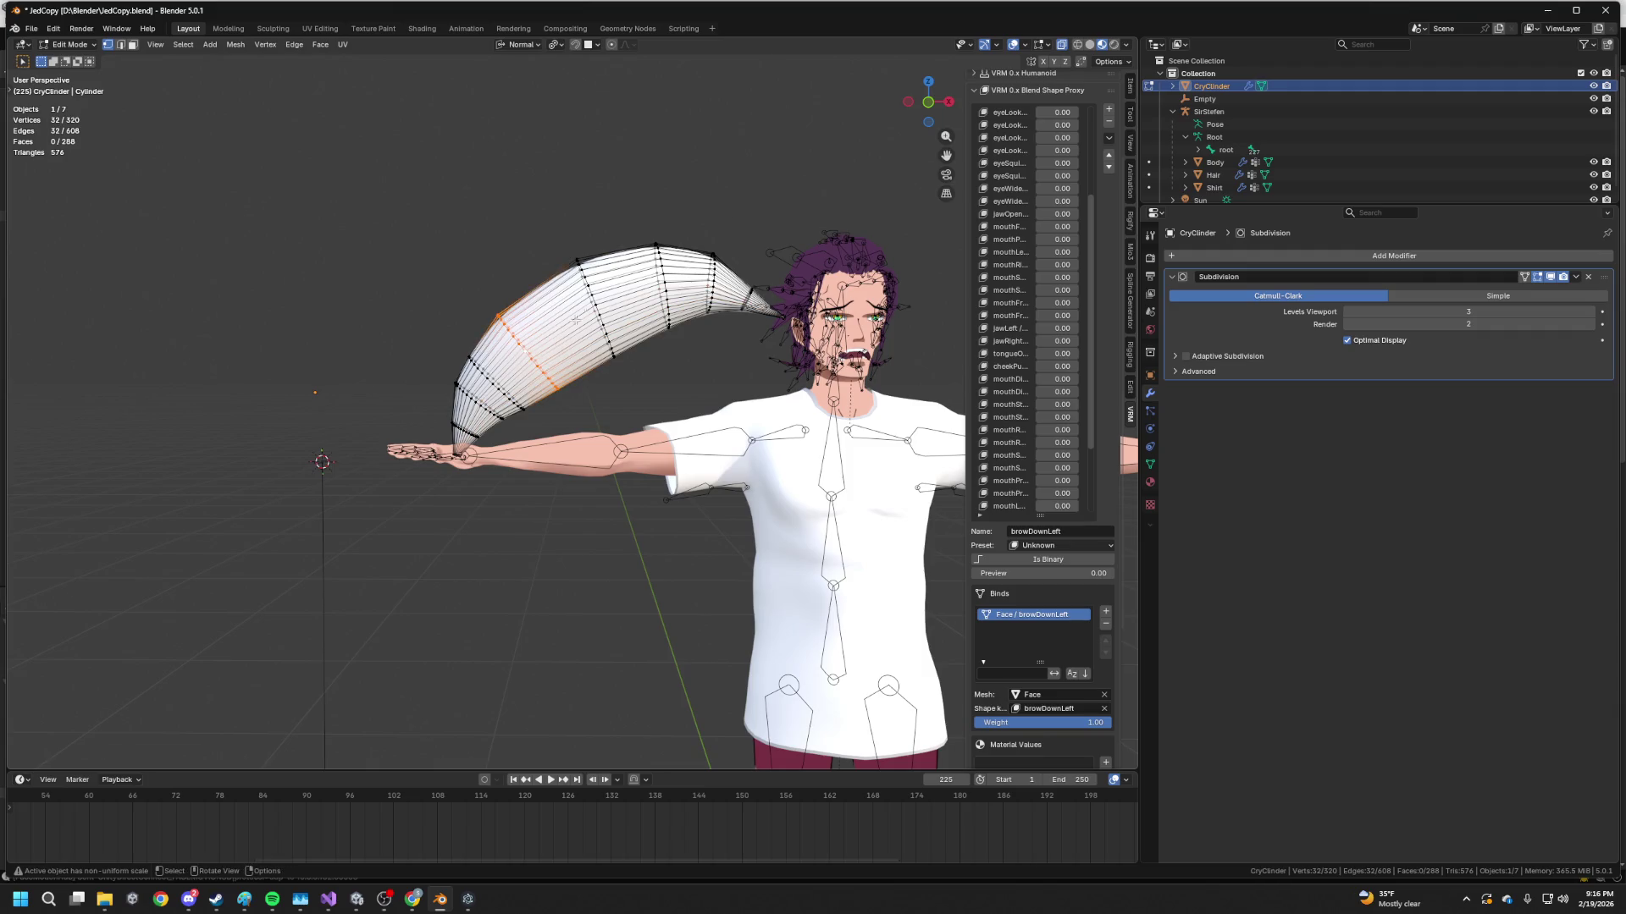
key(s)
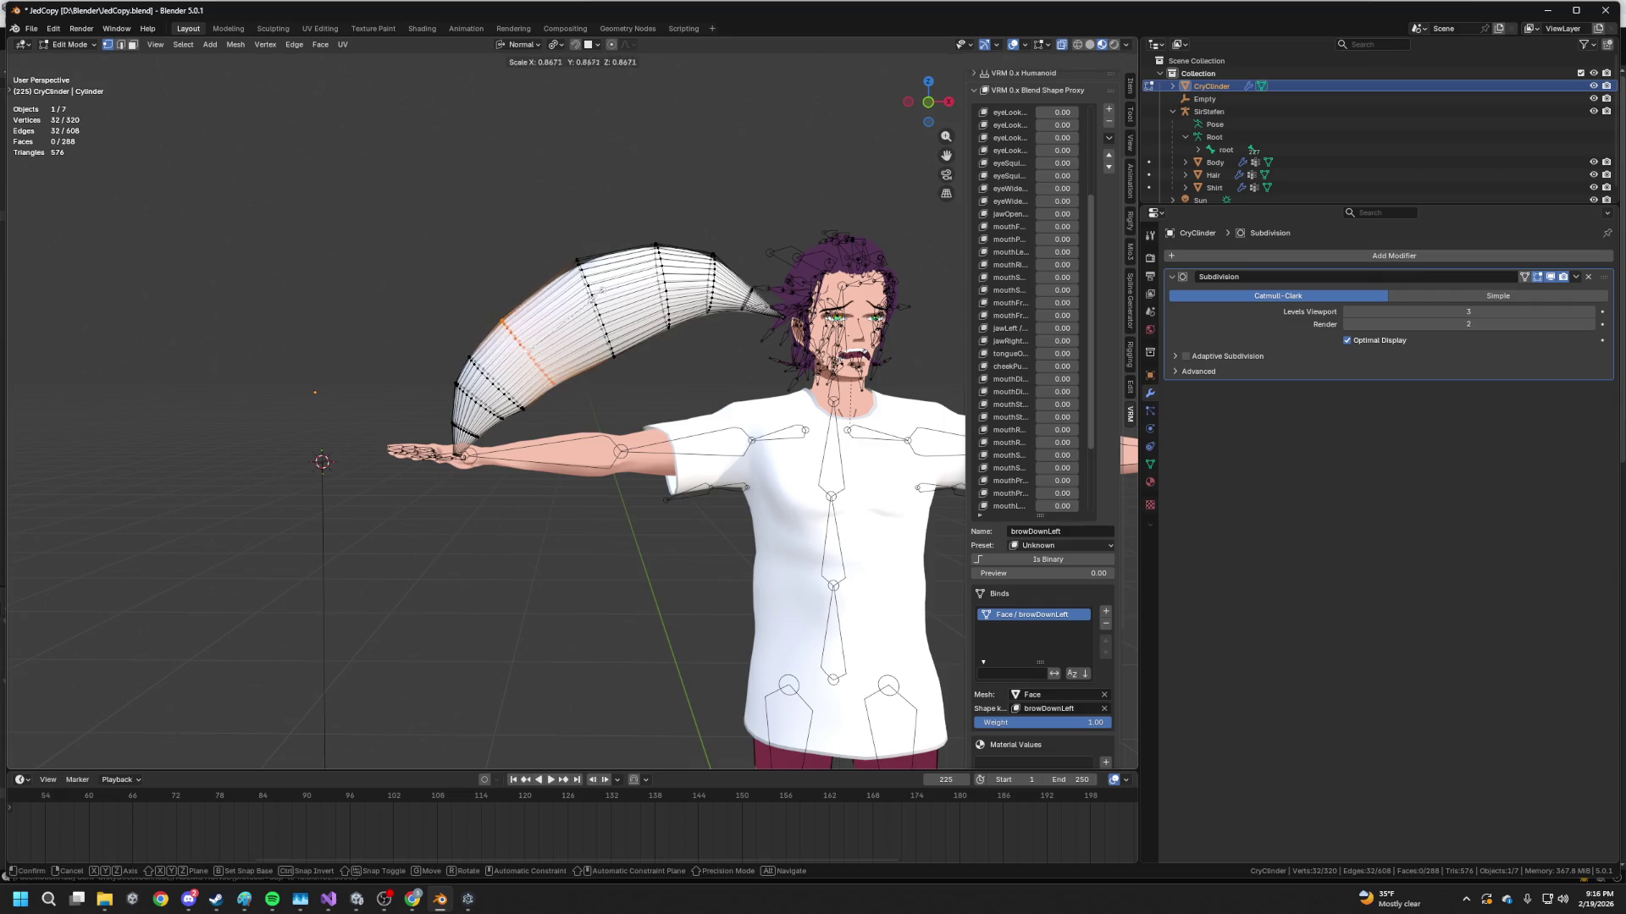
click(823, 173)
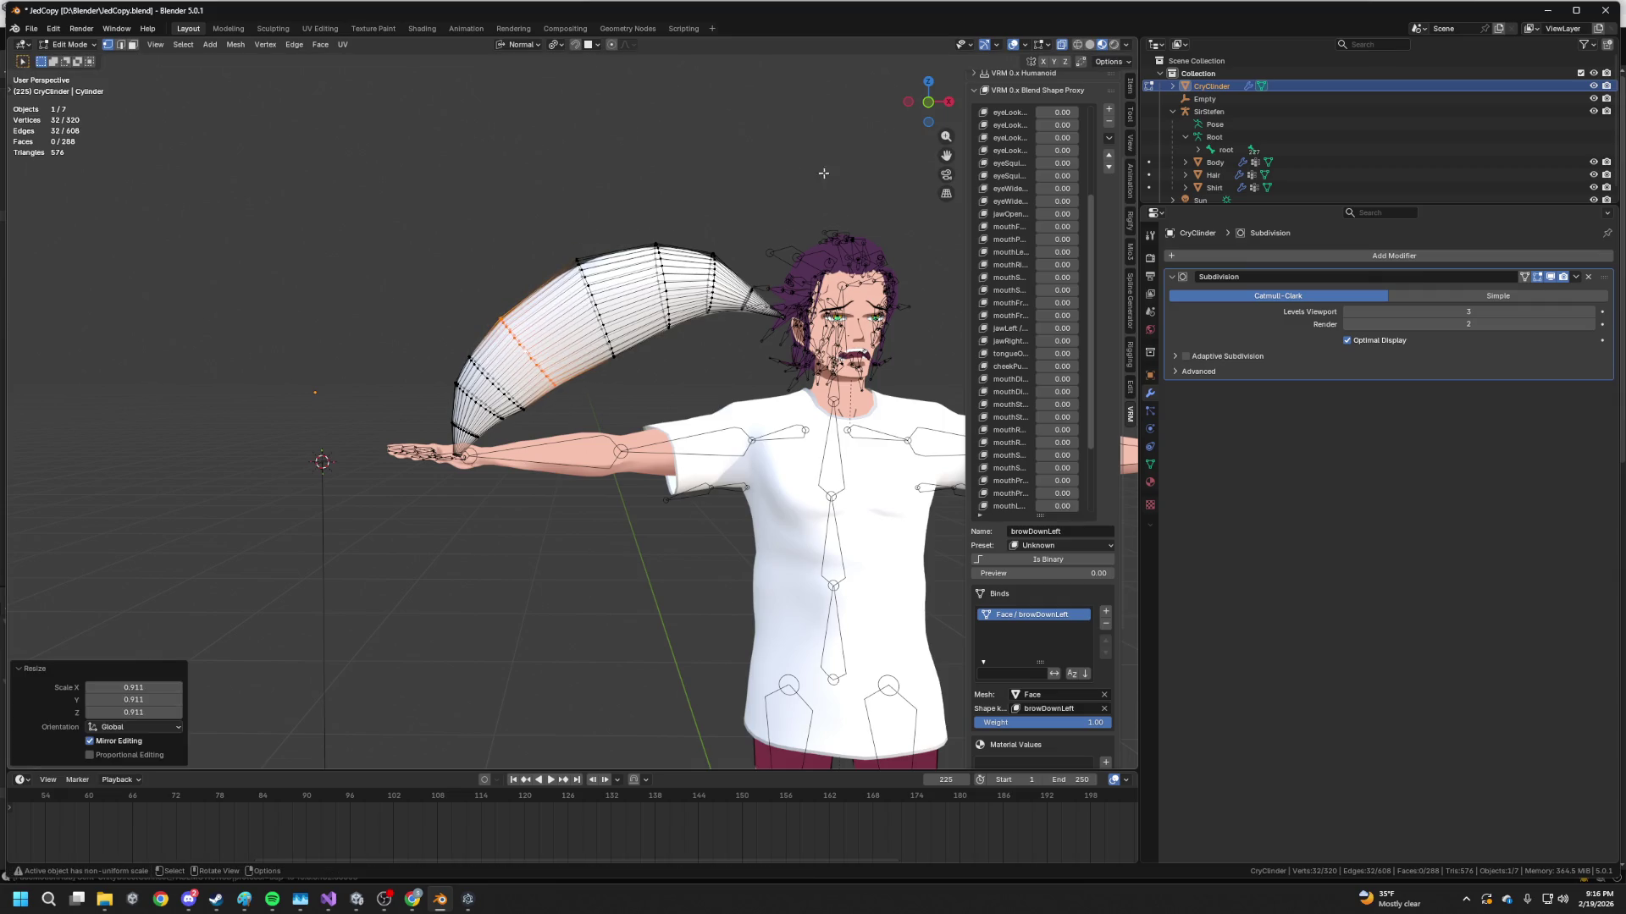
alt+click(593, 313)
key(s)
click(641, 273)
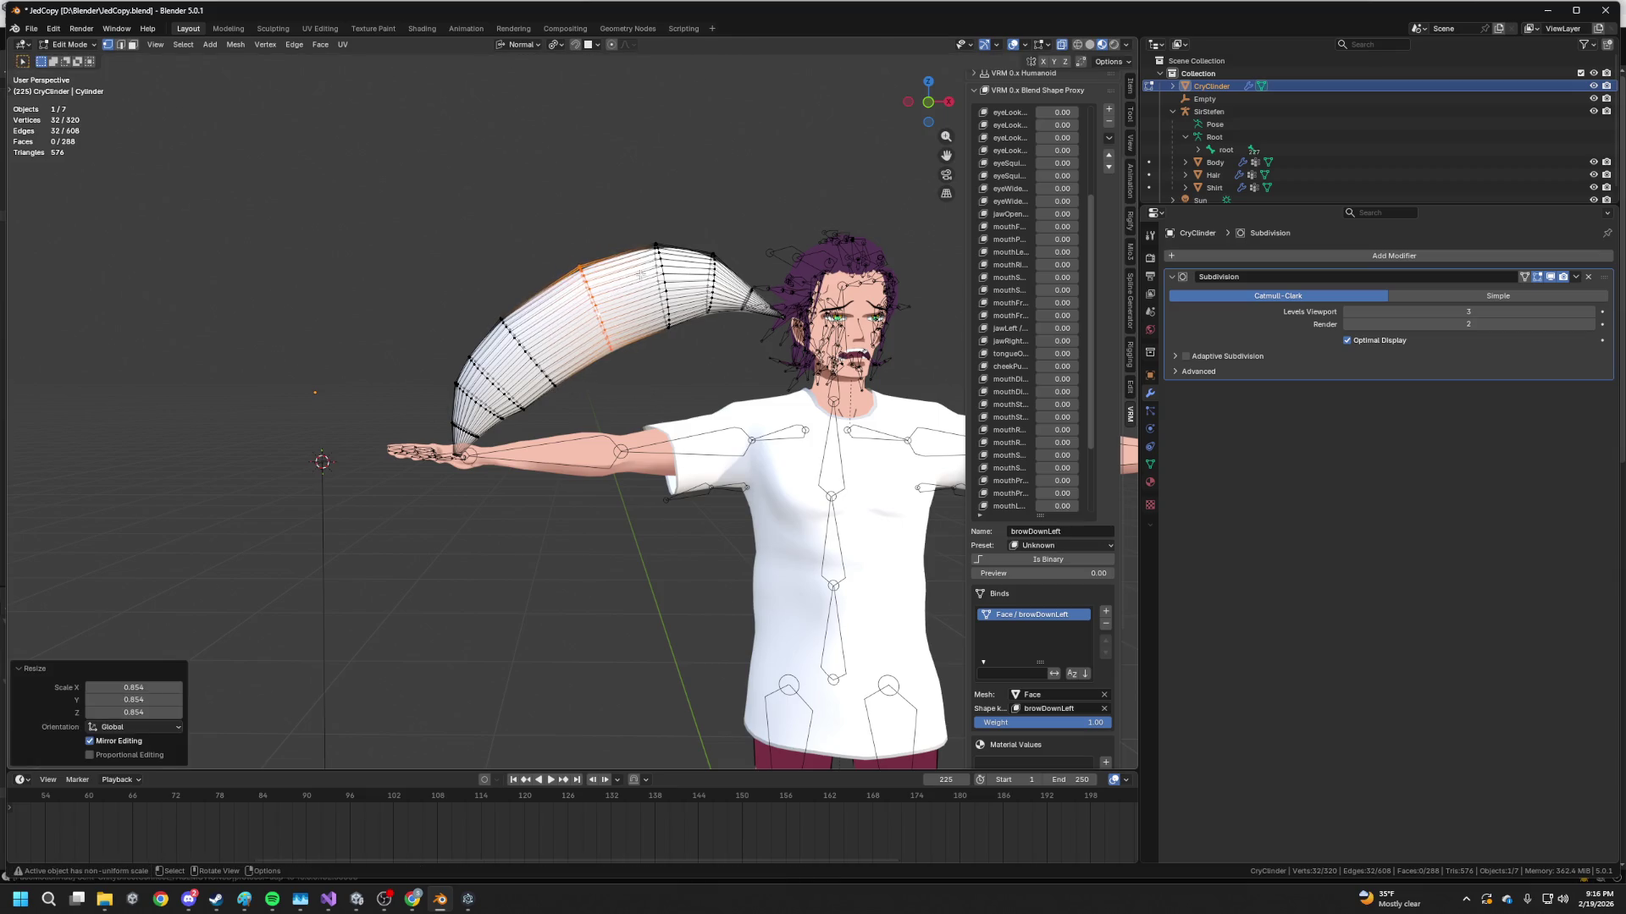
Select a lengthwise edge path, preview the smoothed spike in Object Mode, then return to Edit Mode
alt+click(566, 337)
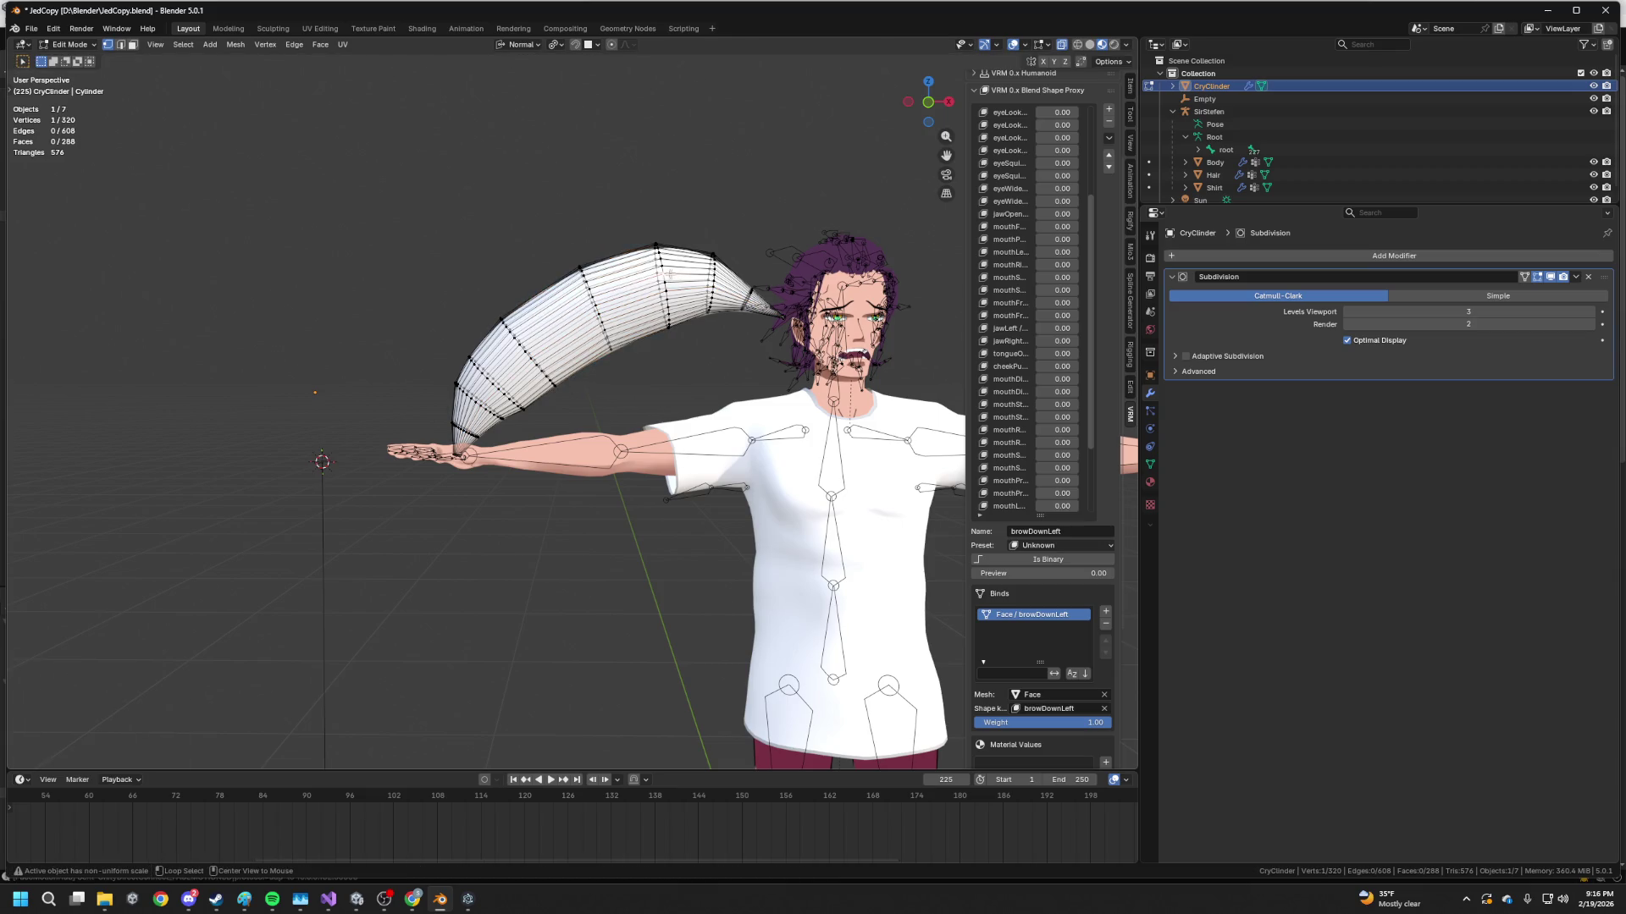
click(1575, 278)
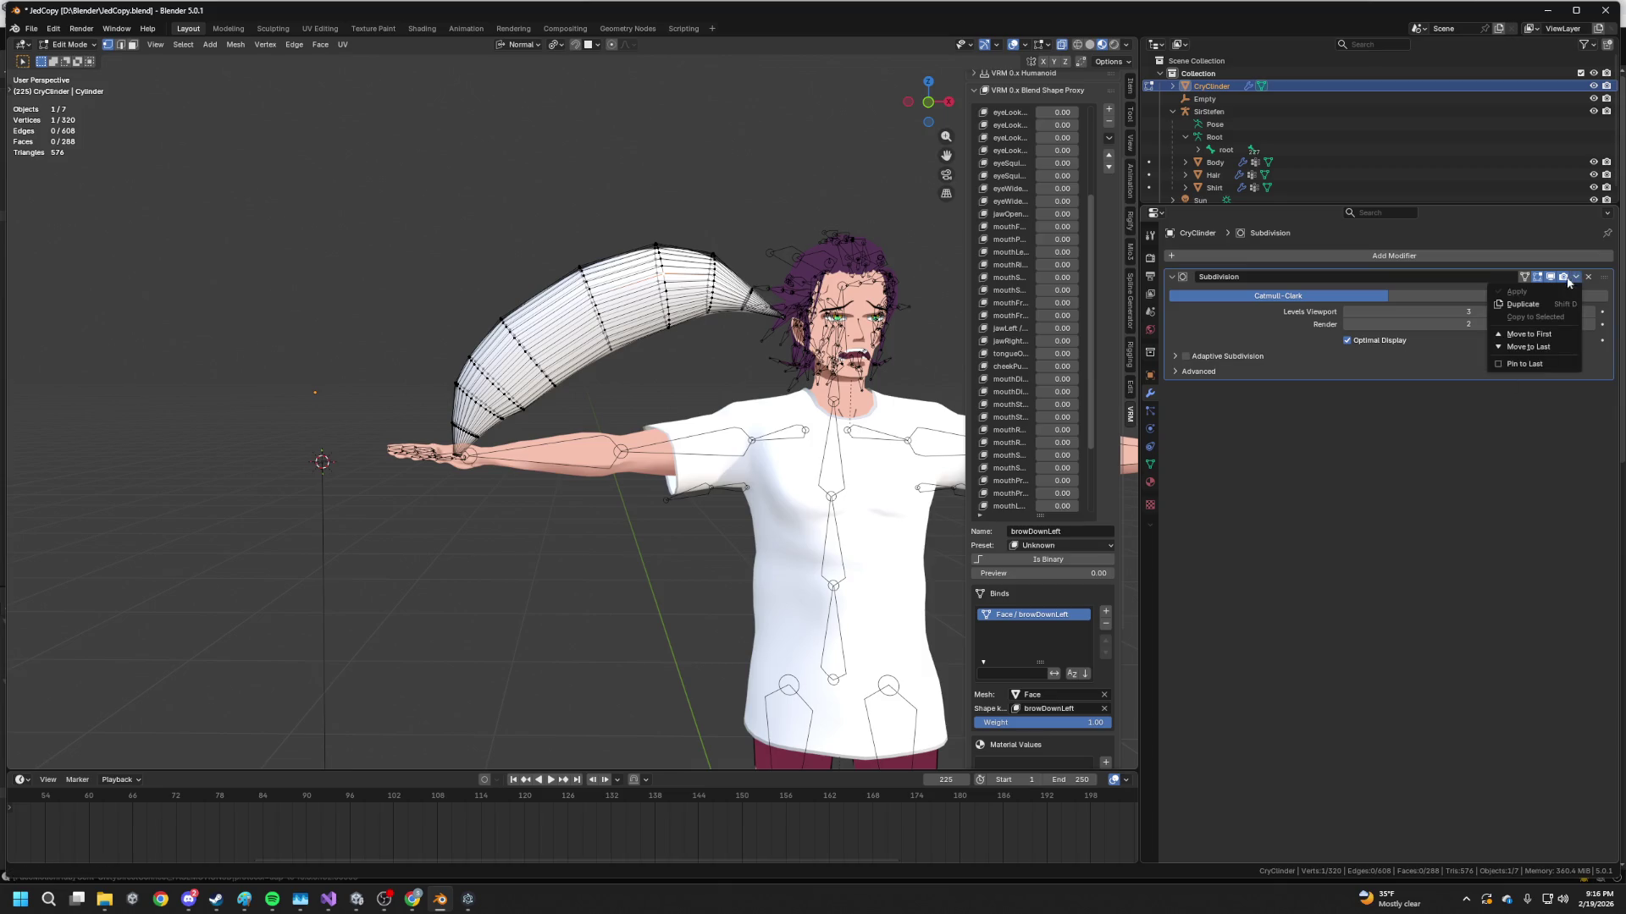
key(Tab)
mouse_move(720, 407)
mouse_down()
mouse_move(765, 427)
mouse_move(598, 355)
mouse_up()
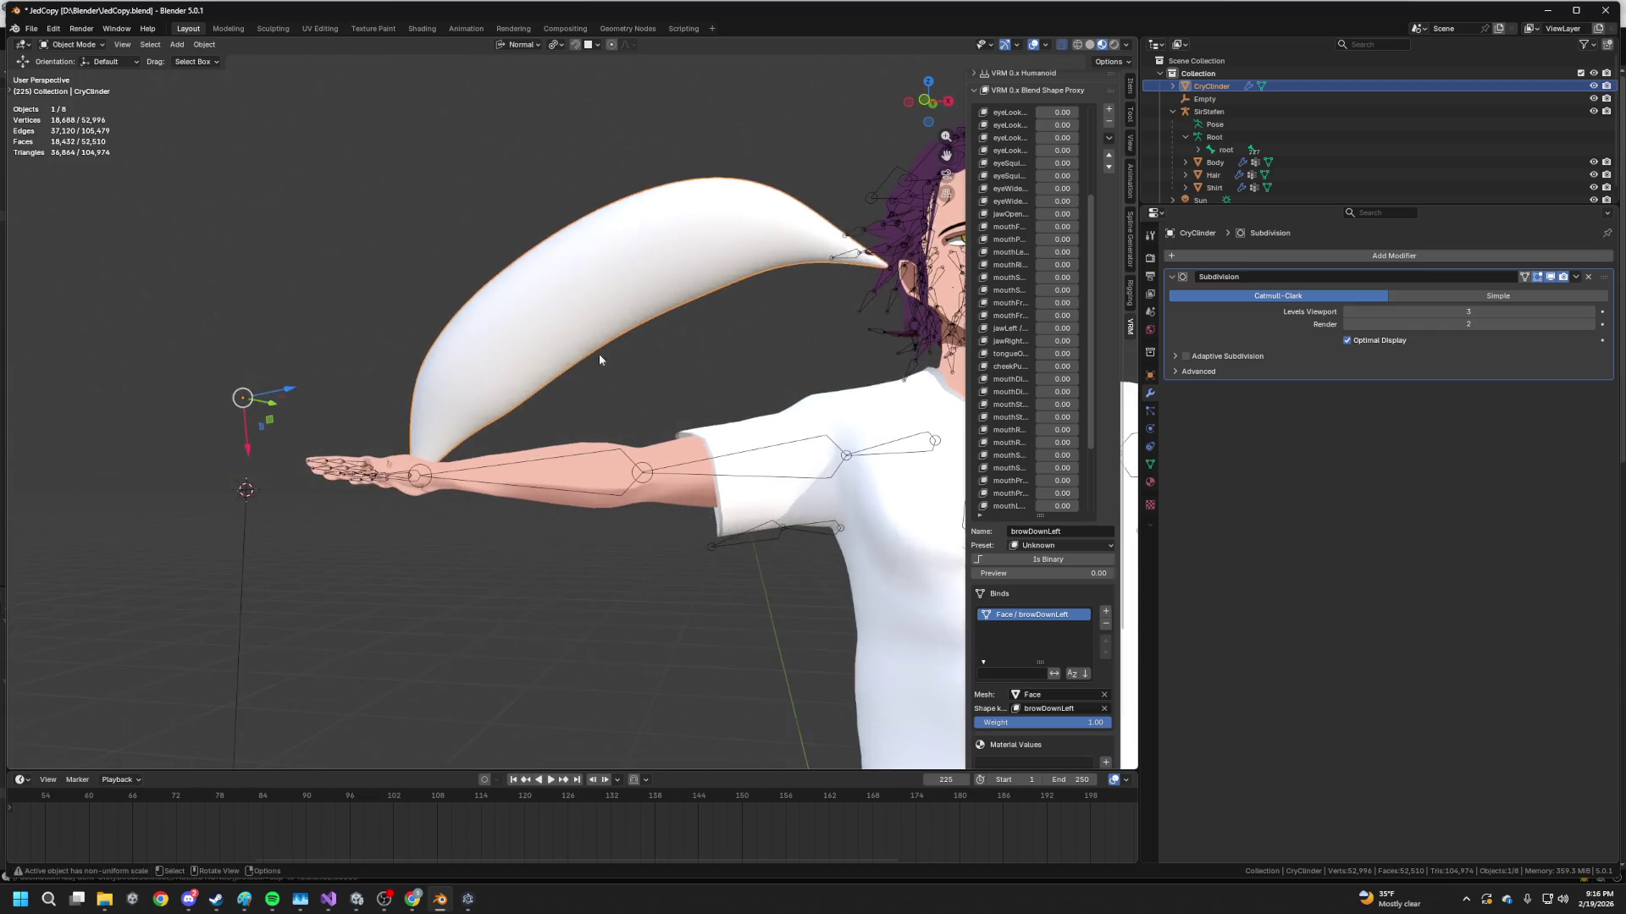
key(Tab)
Shrink a ring loop to about 0.89, then slide another loop and scale it to about 0.95
key(s)
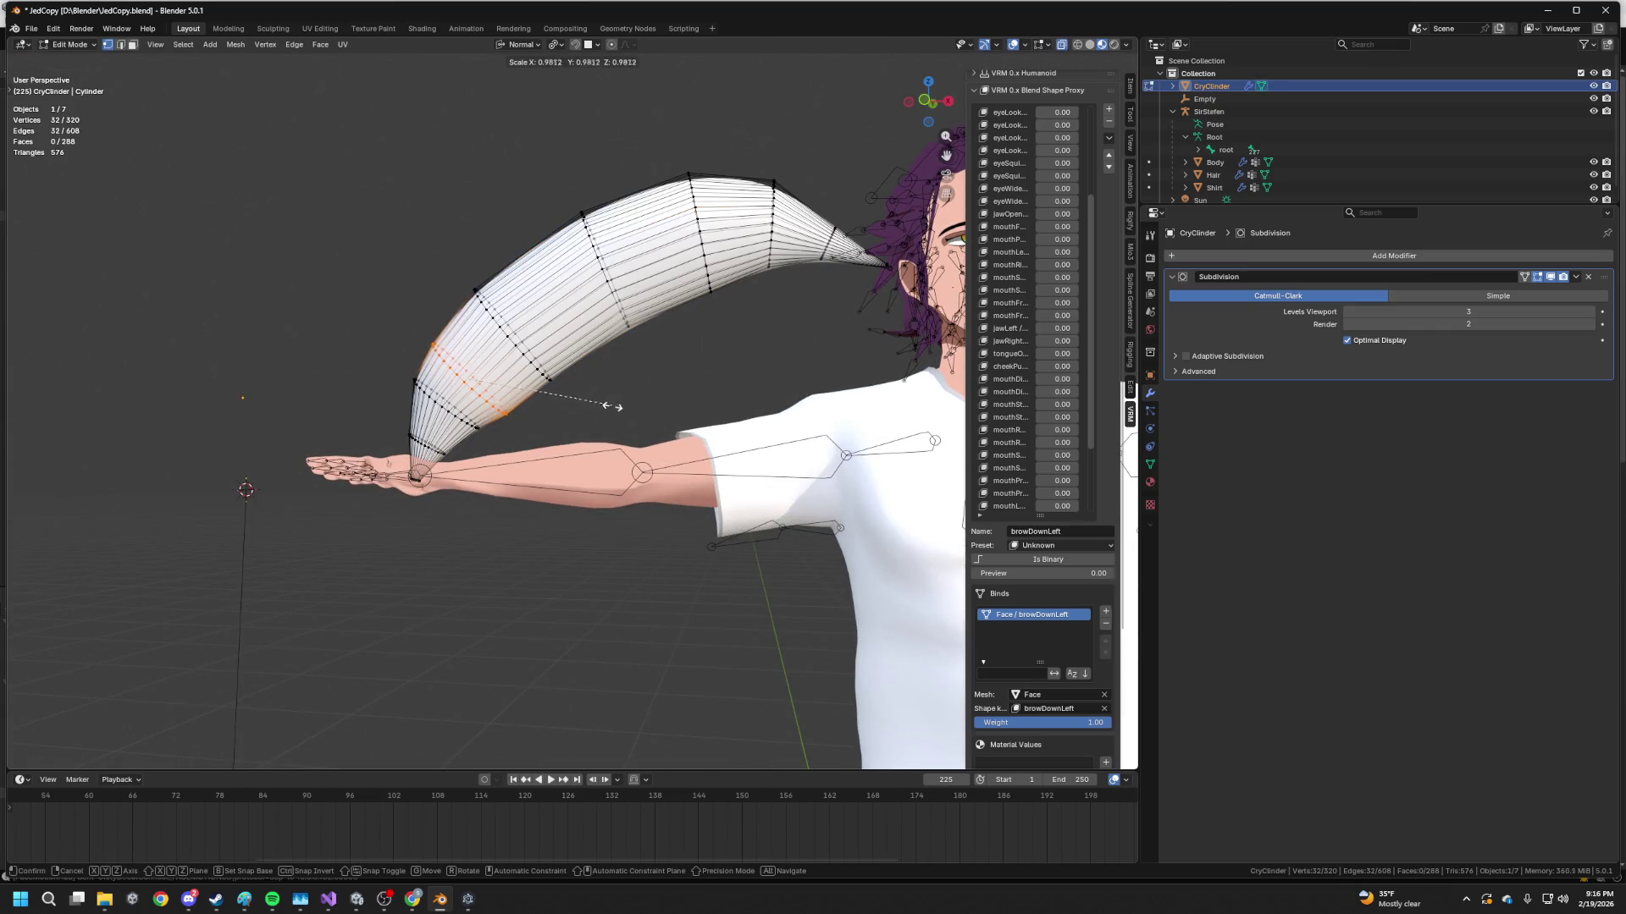
click(601, 408)
click(938, 103)
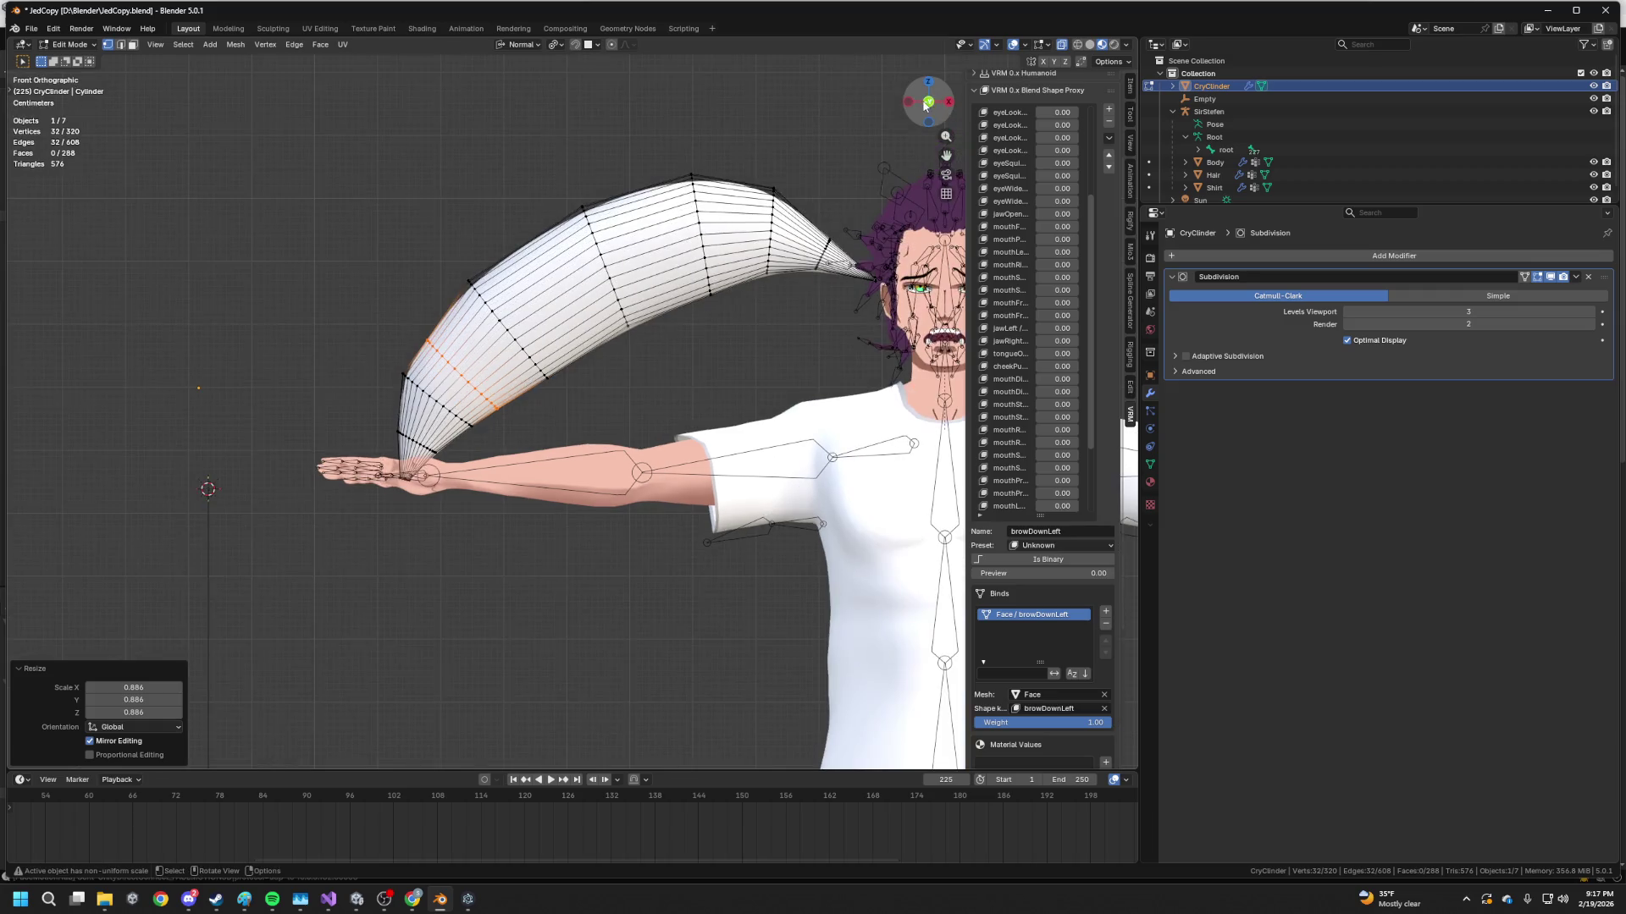
key(g)
key(g)
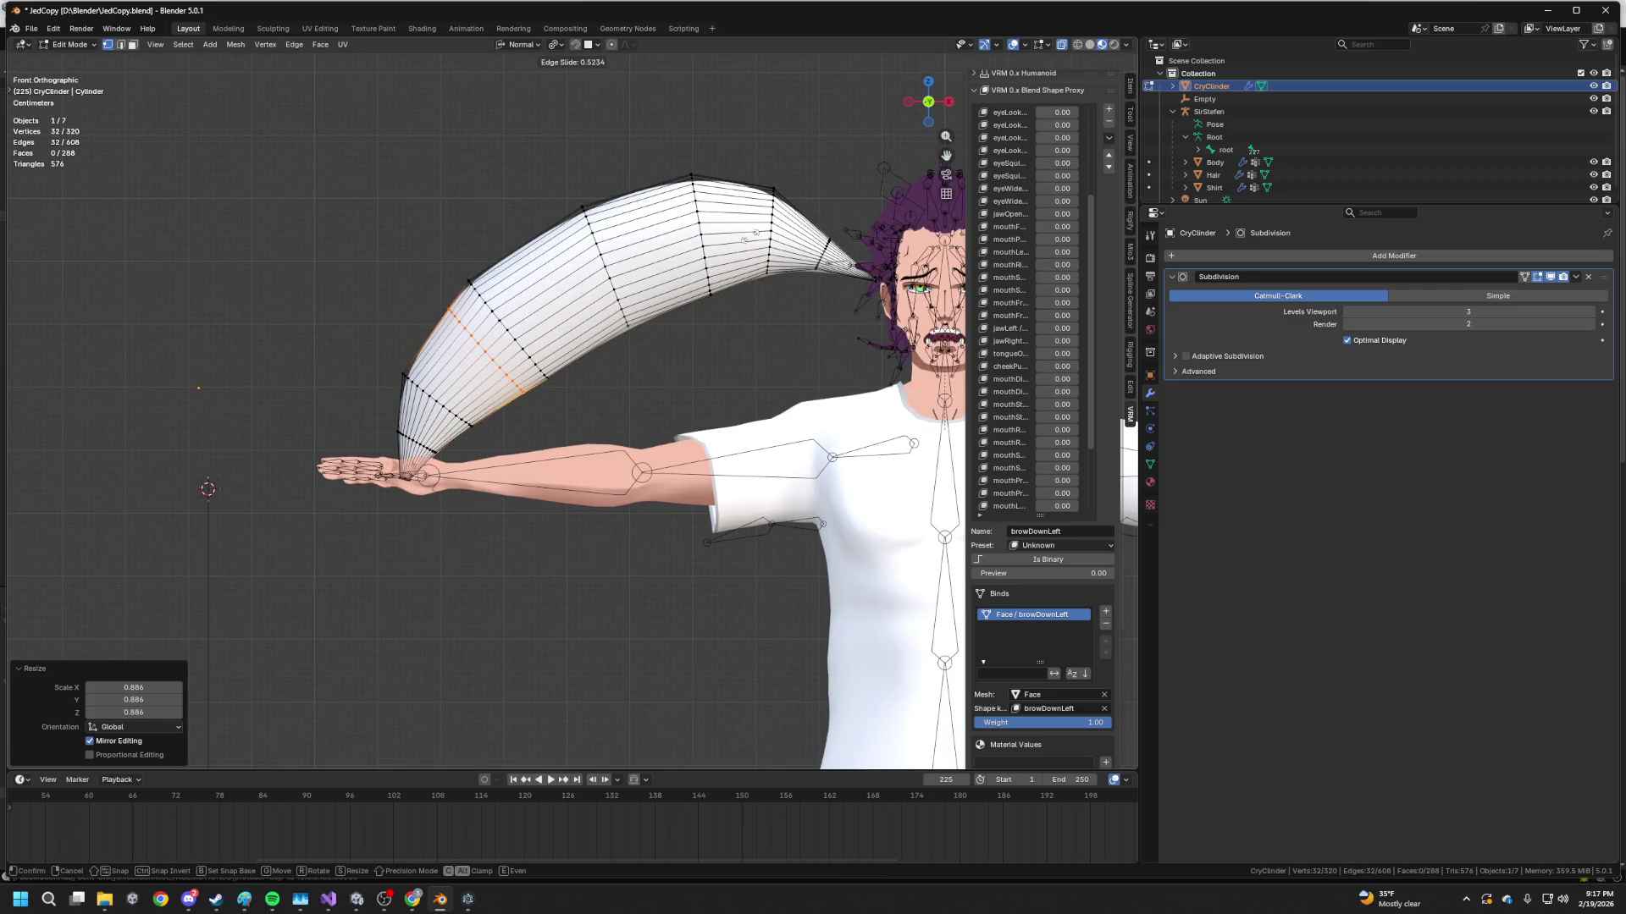
click(745, 239)
key(s)
click(747, 225)
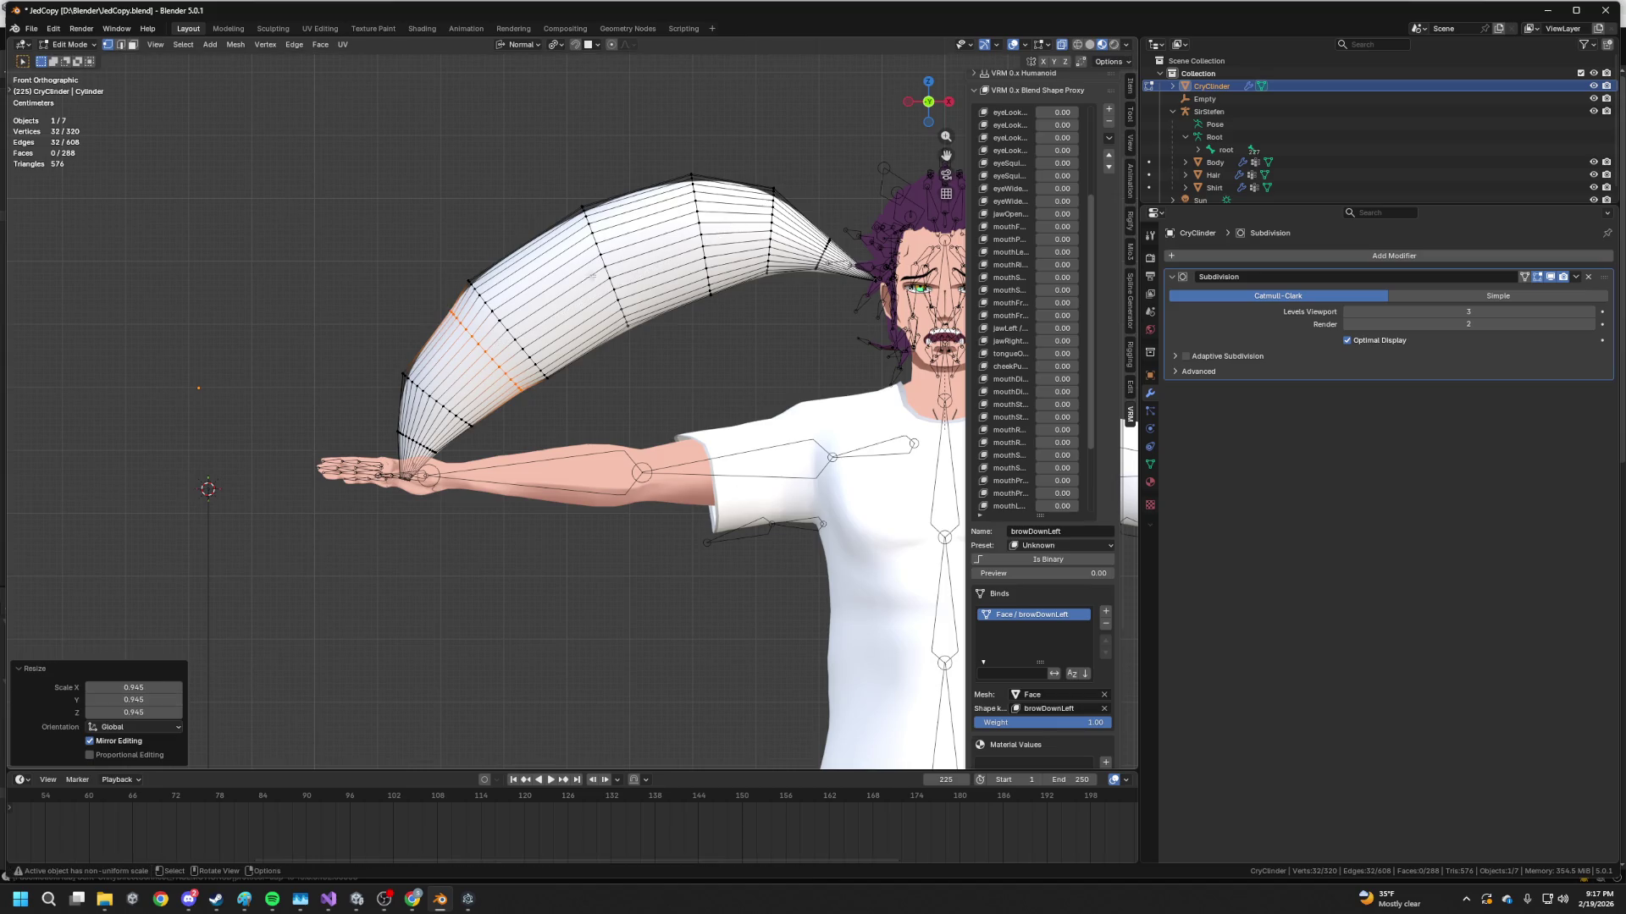
Slide two more edge loops along the spike, one to the midpoint, and resize them
alt+click(499, 315)
key(g)
key(g)
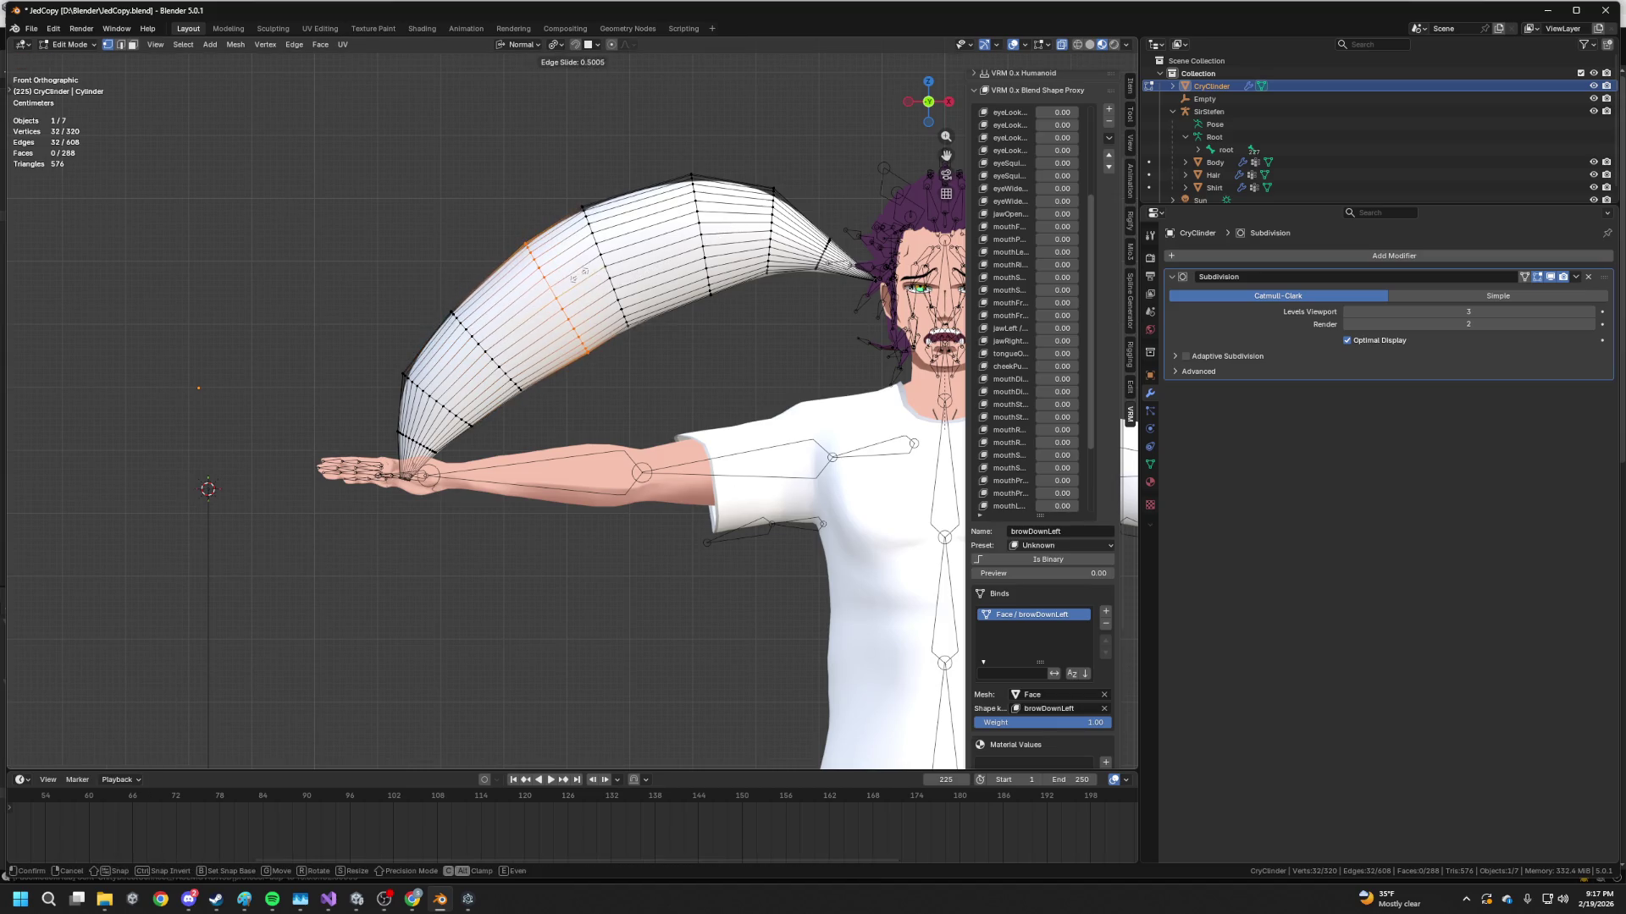
click(627, 193)
key(s)
click(652, 182)
alt+click(609, 256)
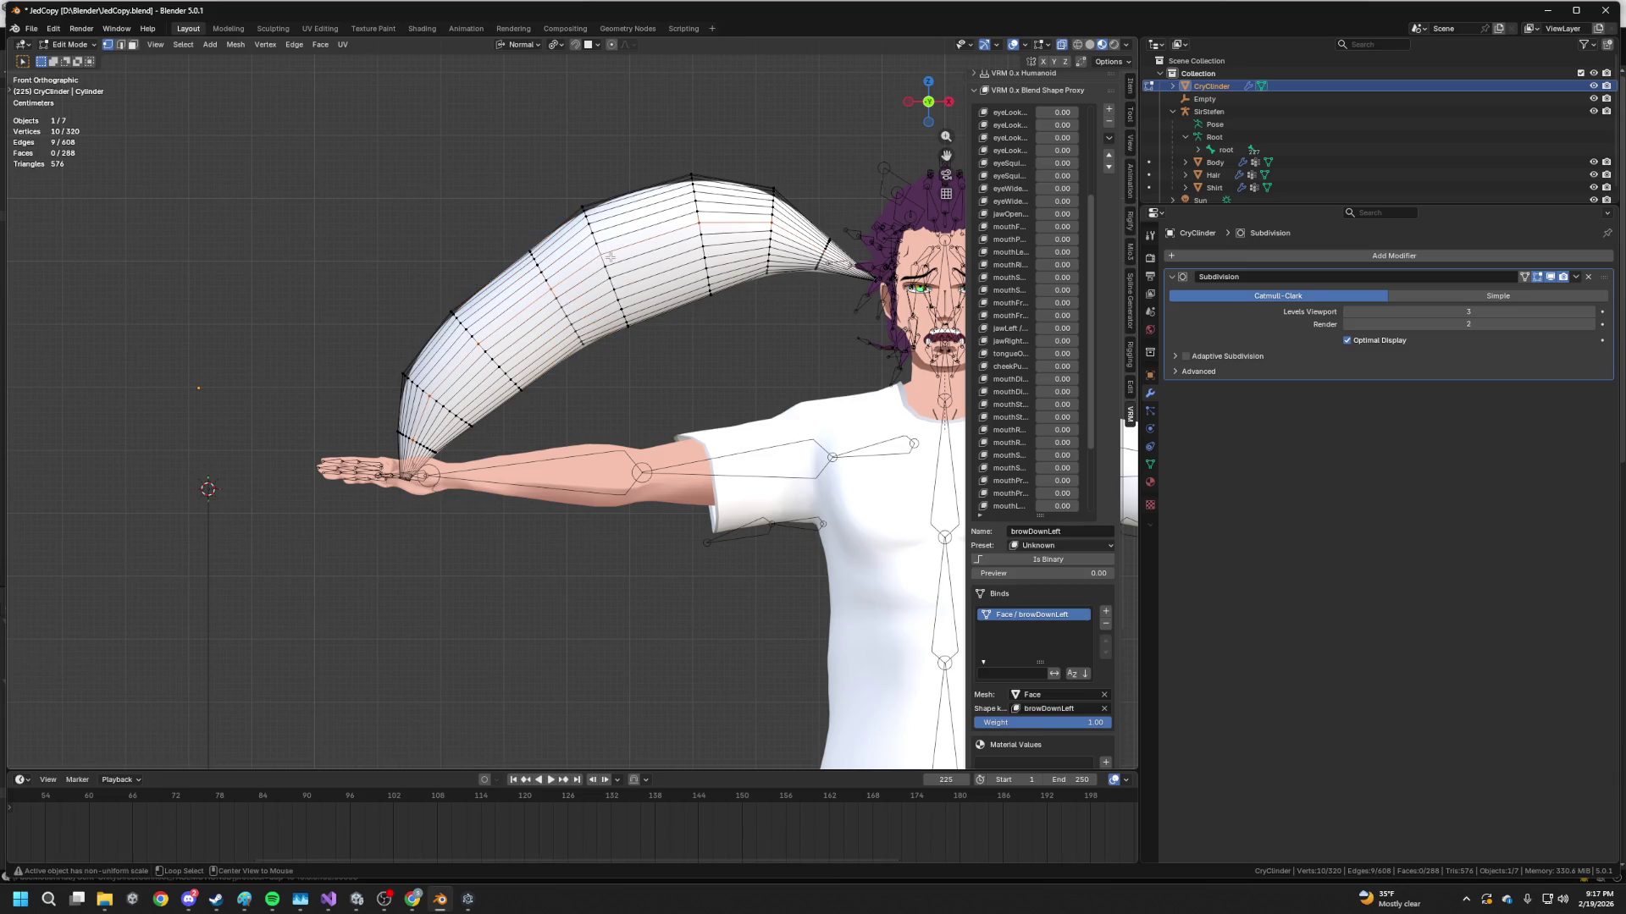
key(g)
key(g)
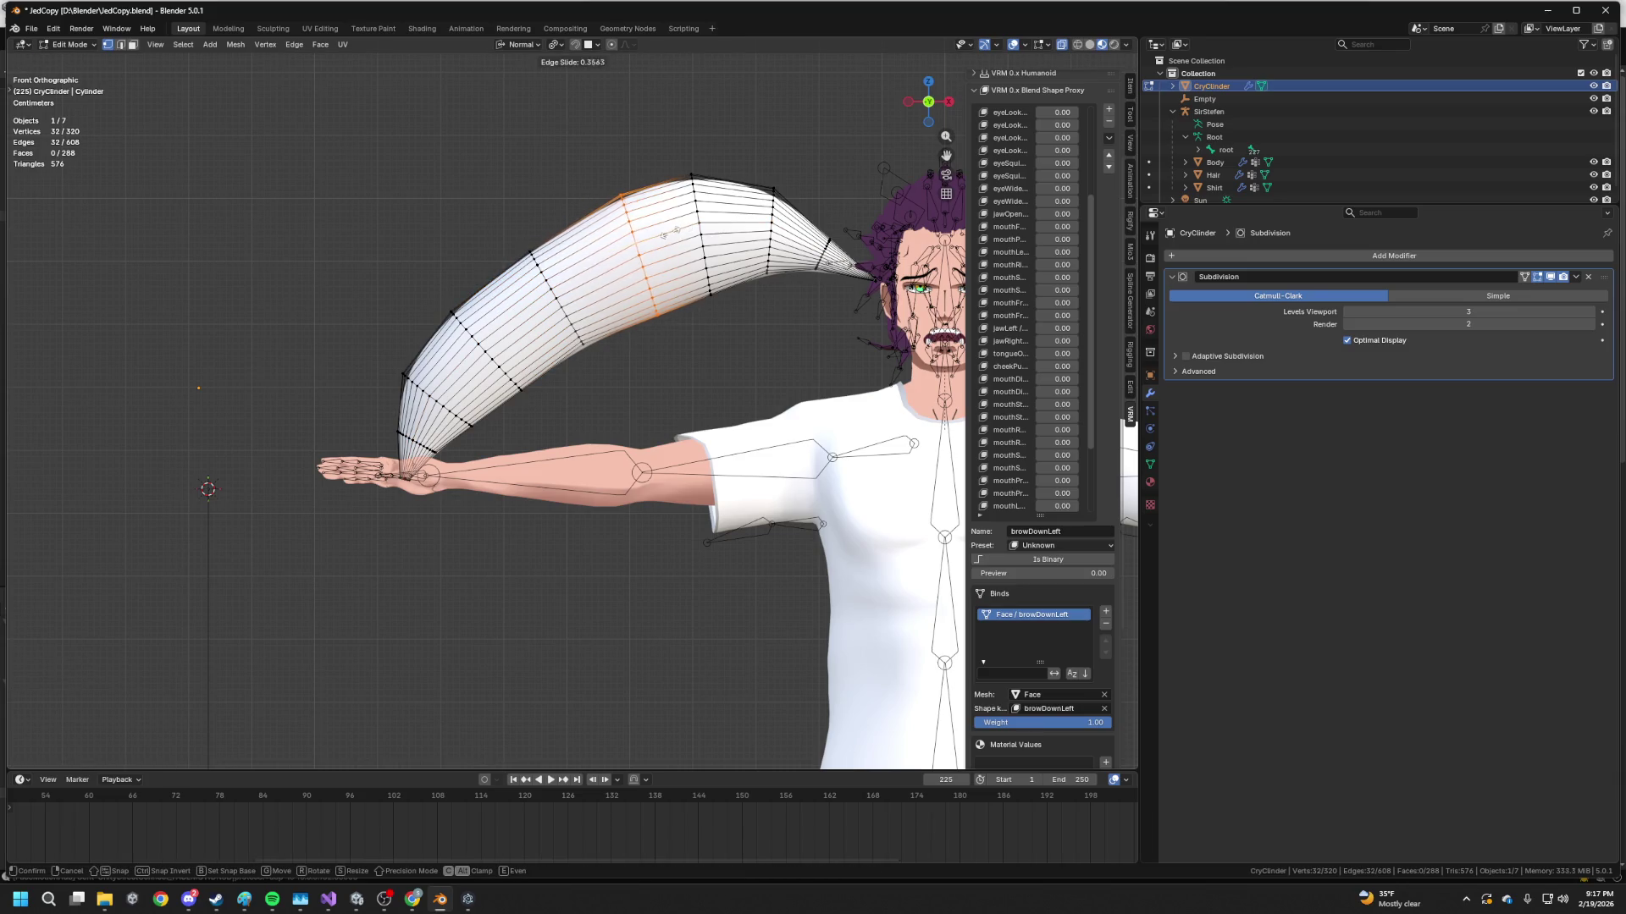
click(669, 231)
key(s)
Narrow the crest edge loop to 0.818, slide the base loop, then deselect and leave Edit Mode
click(710, 171)
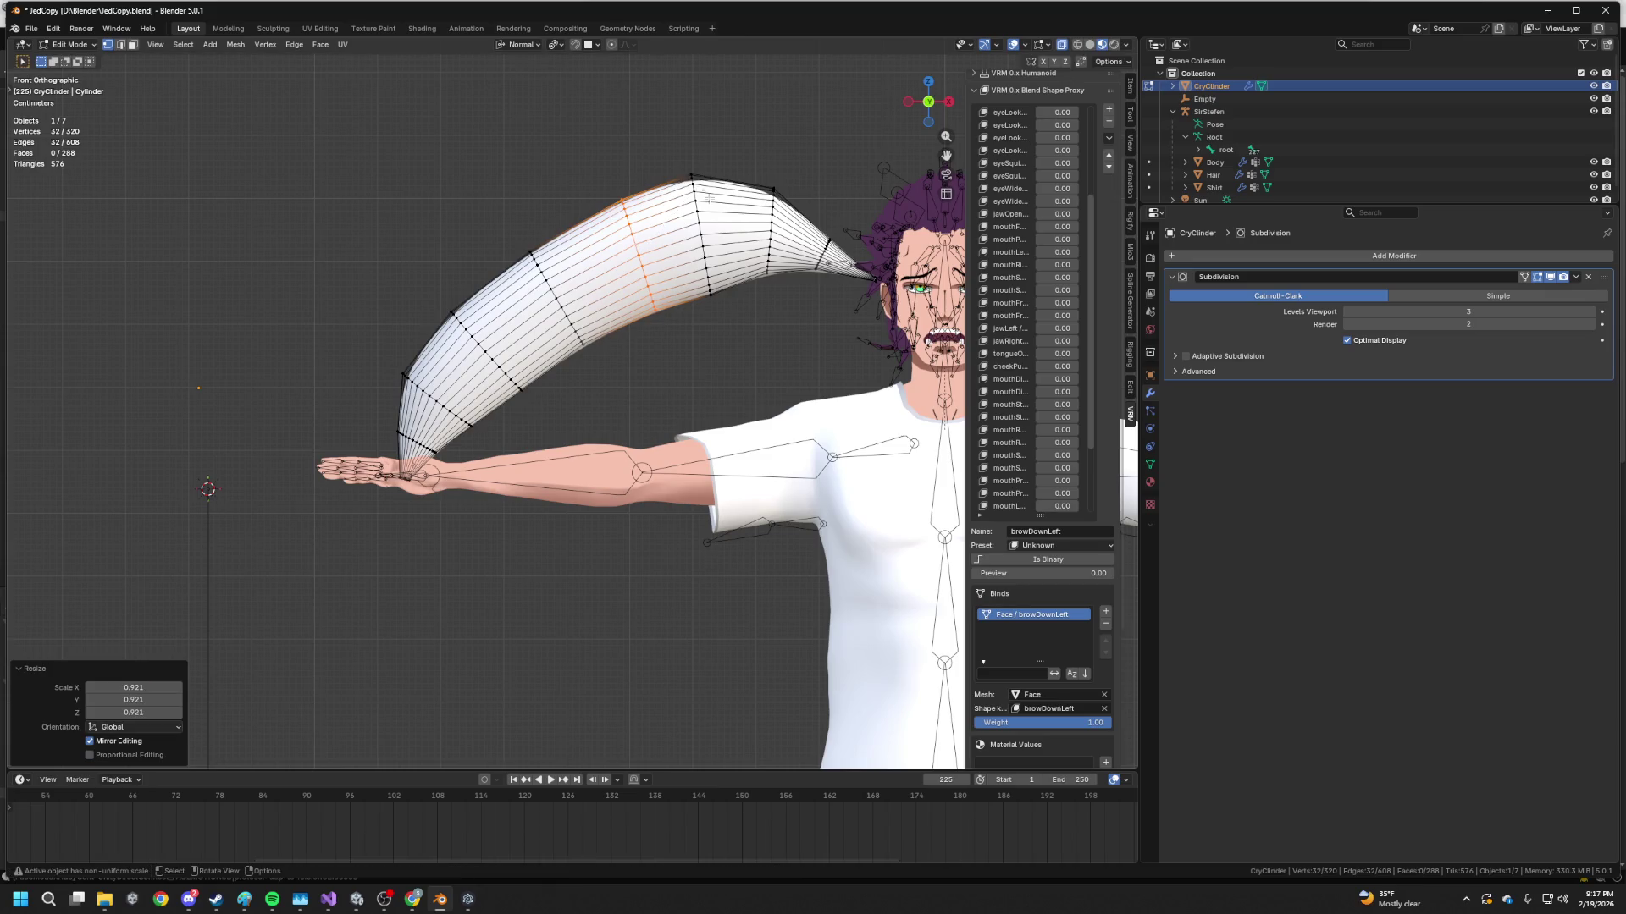
alt+click(705, 217)
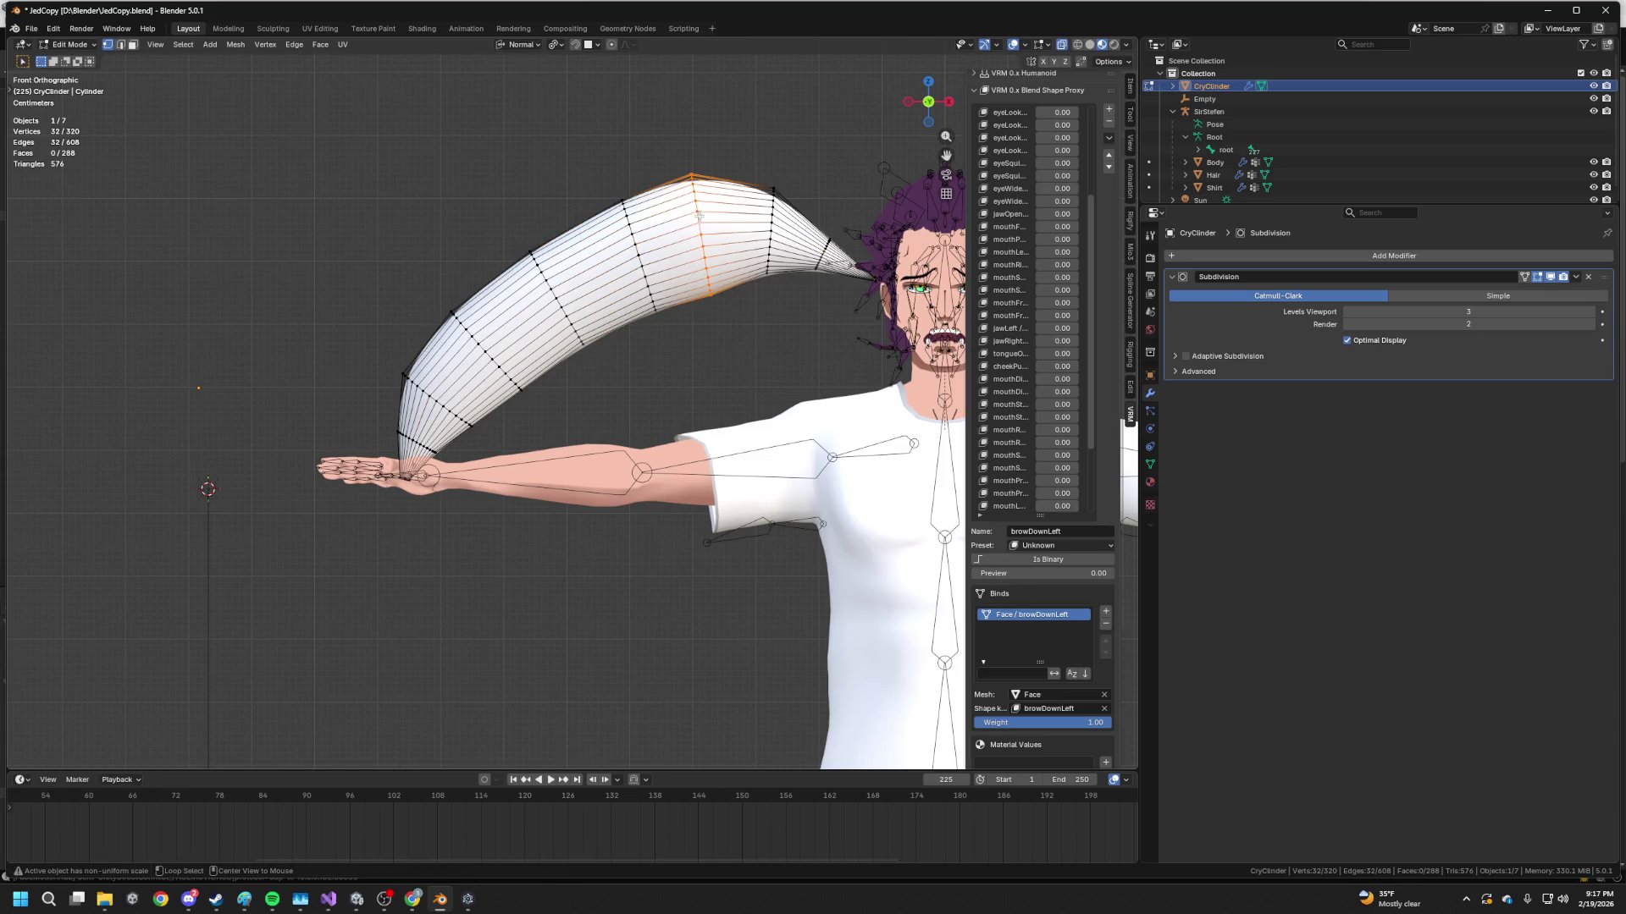
key(s)
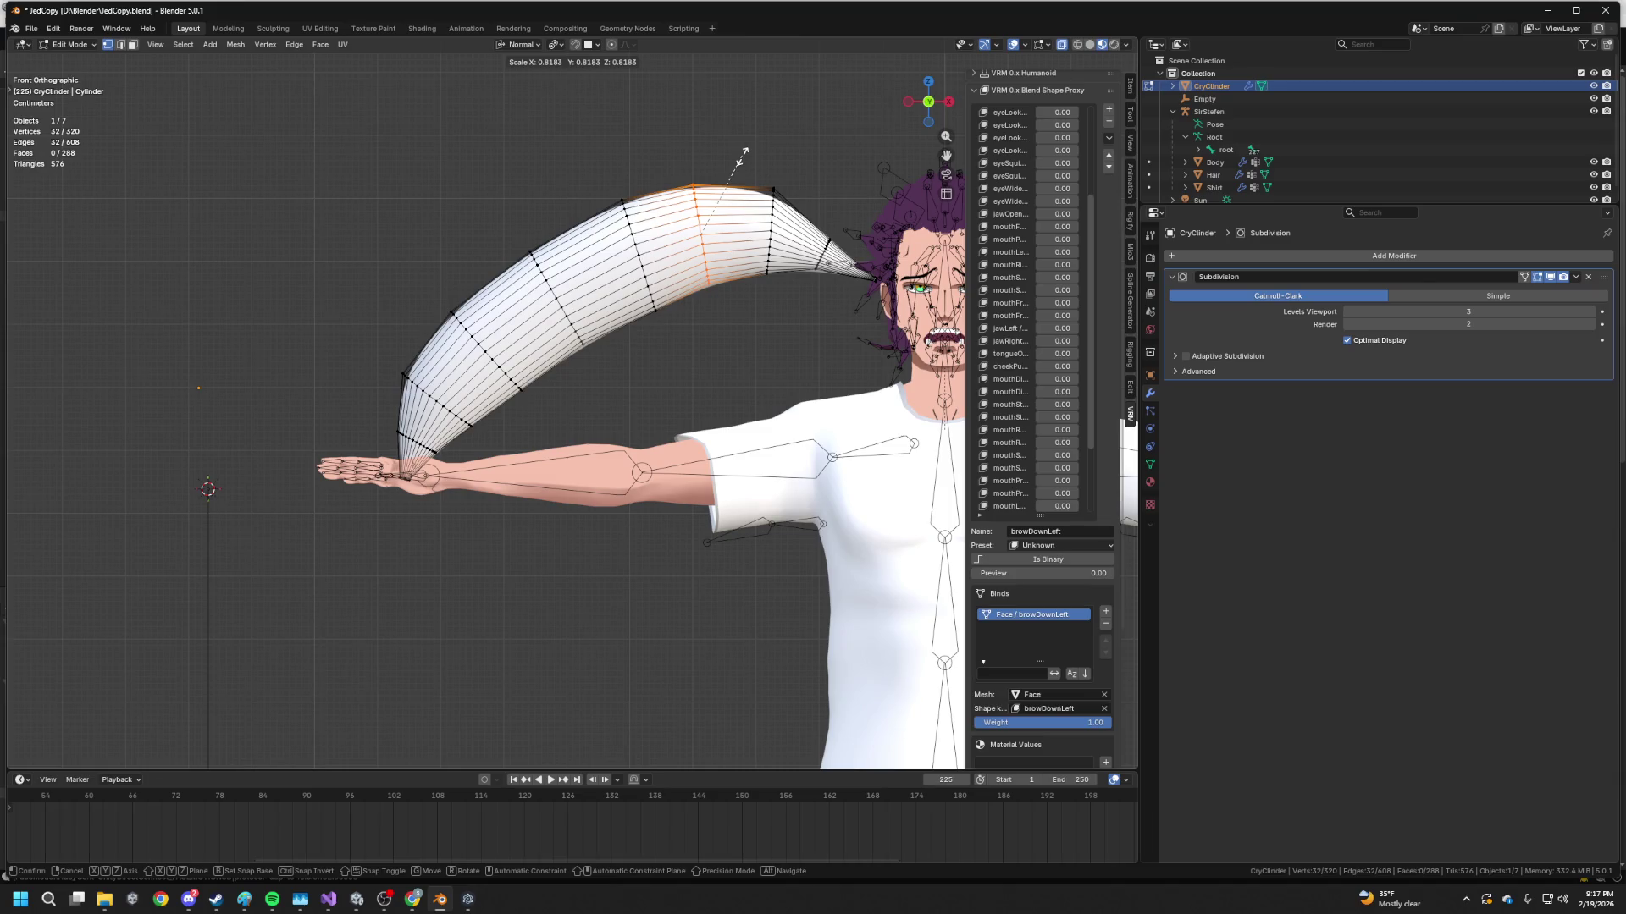
click(741, 156)
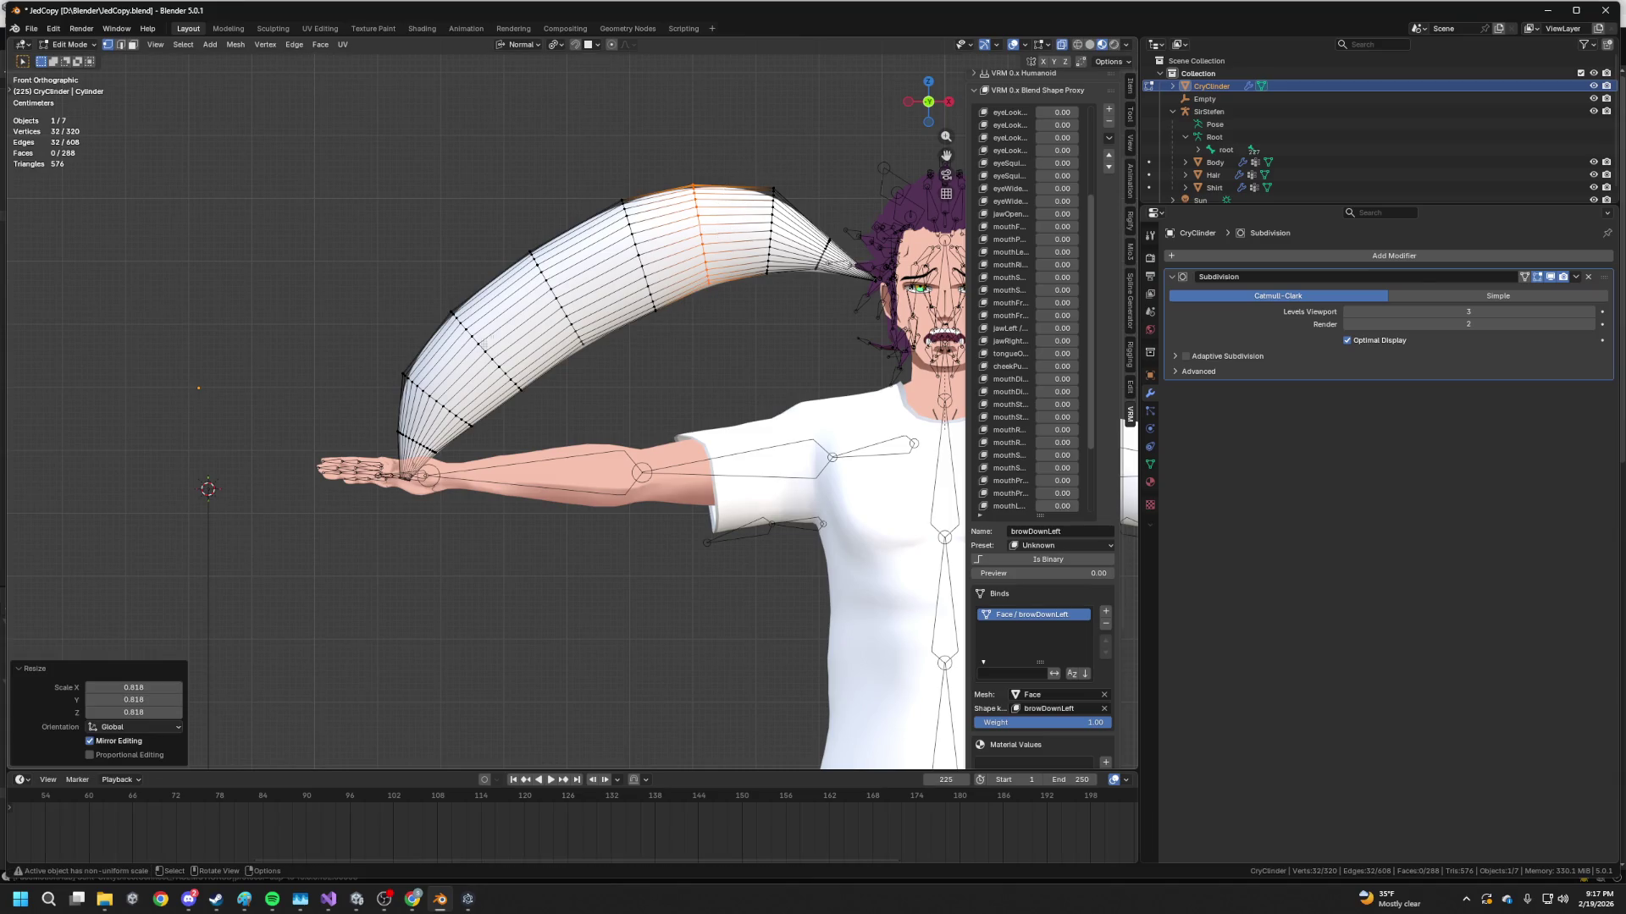
click(430, 401)
key(g)
key(g)
click(433, 401)
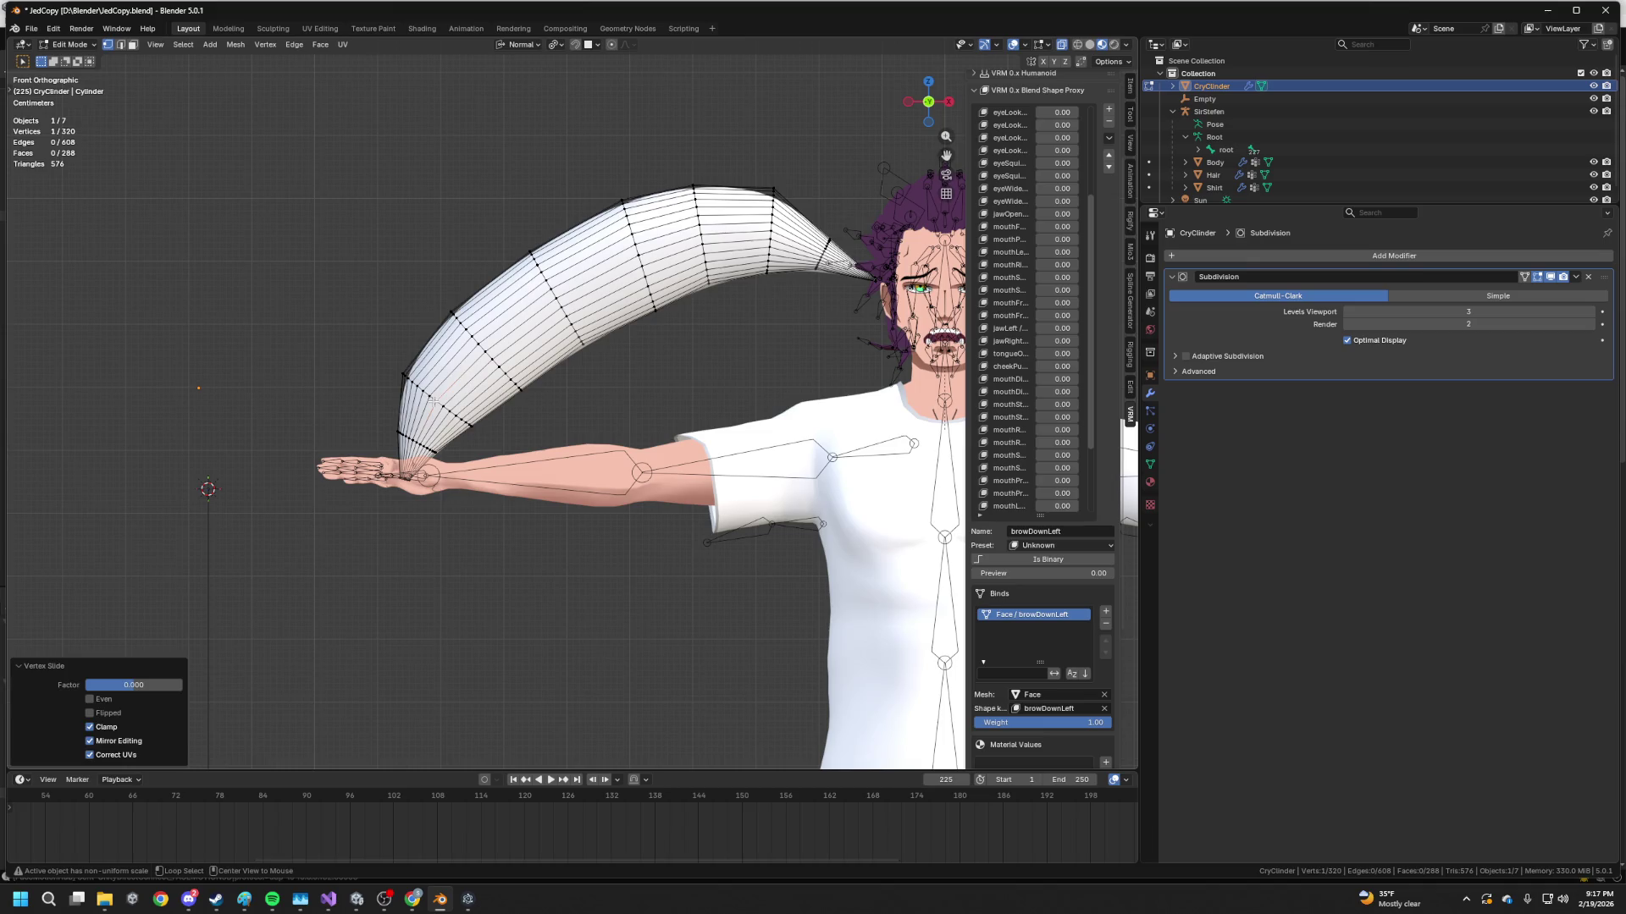
alt+click(433, 401)
key(g)
key(g)
click(436, 394)
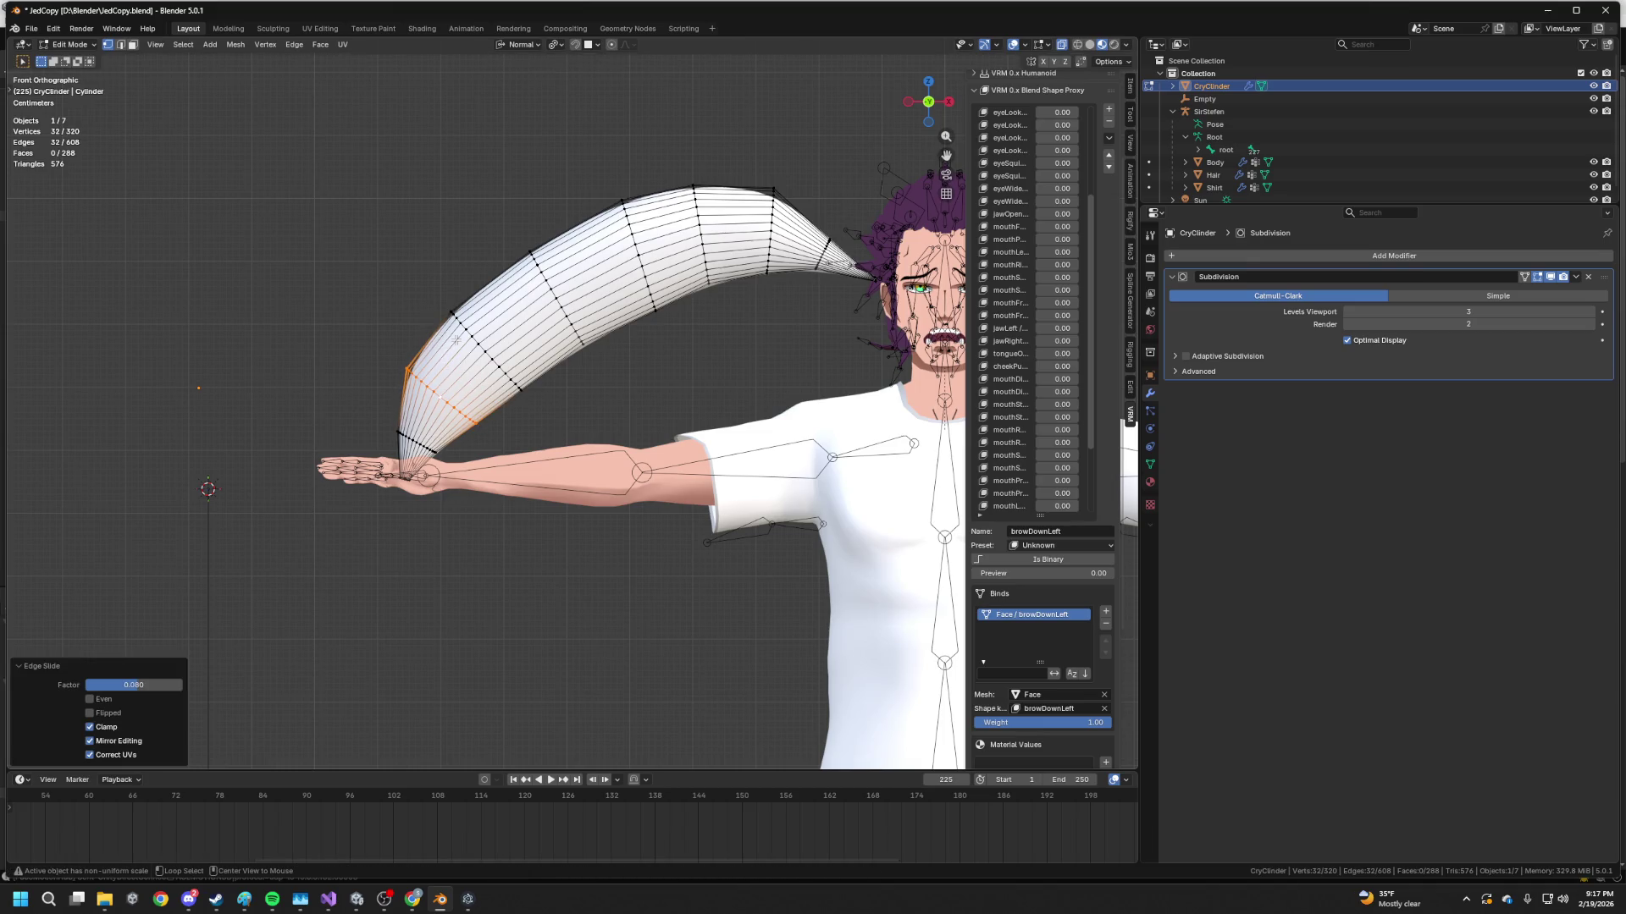
click(483, 283)
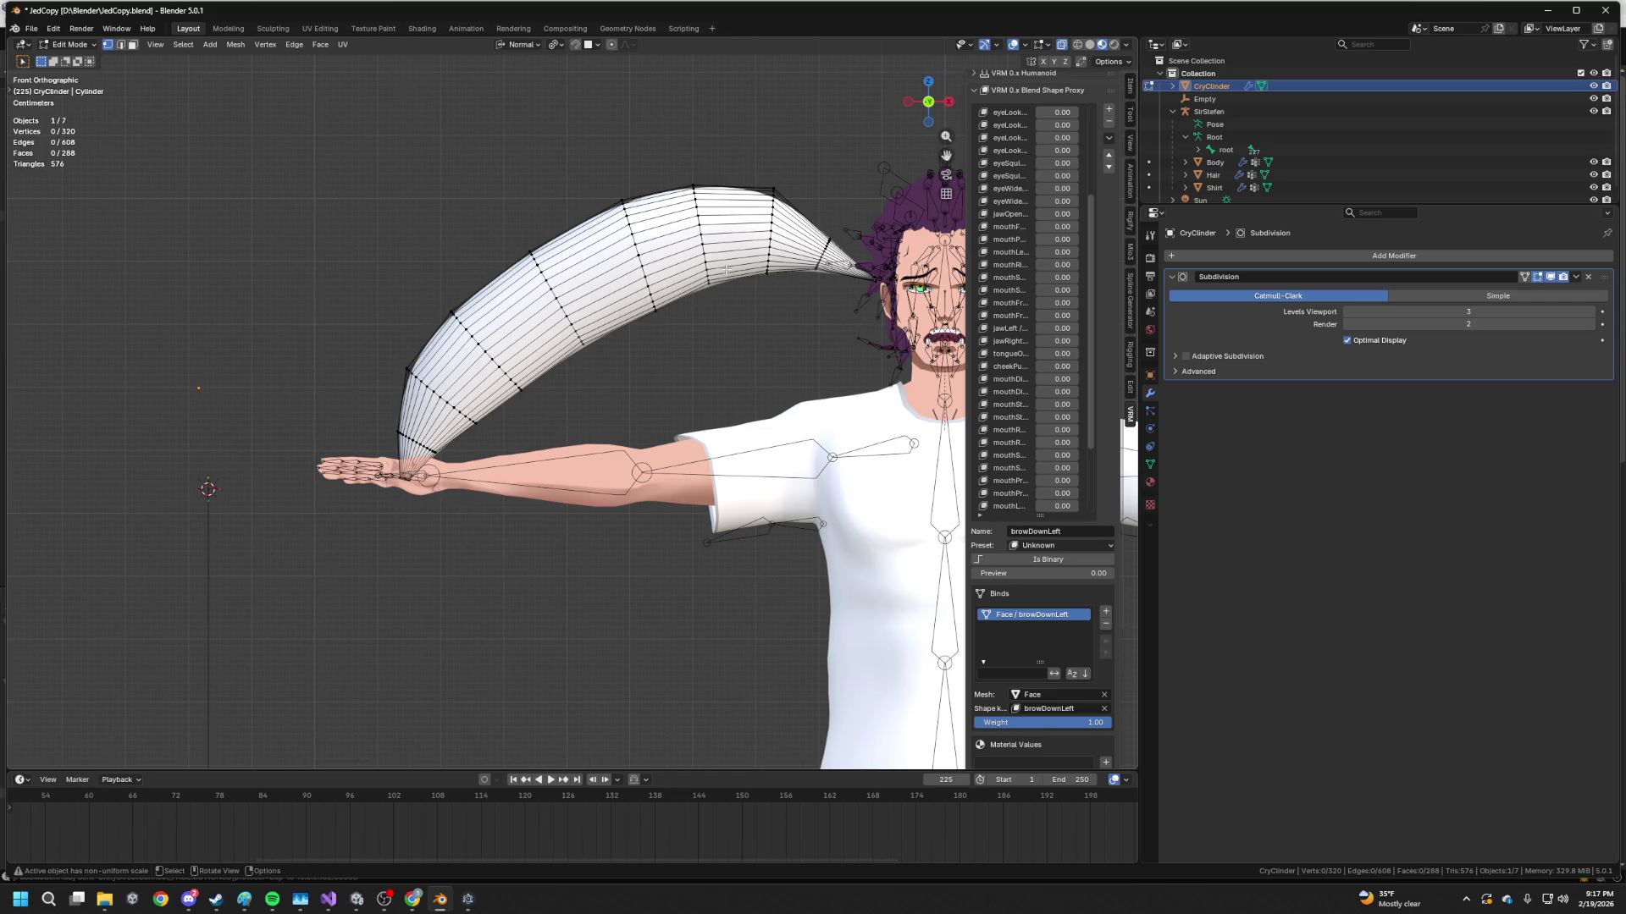
key(Tab)
Apply the Subdivision modifier and export the spike as FBX over JedCopy.fbx, then switch to Unity
click(1572, 280)
click(1553, 290)
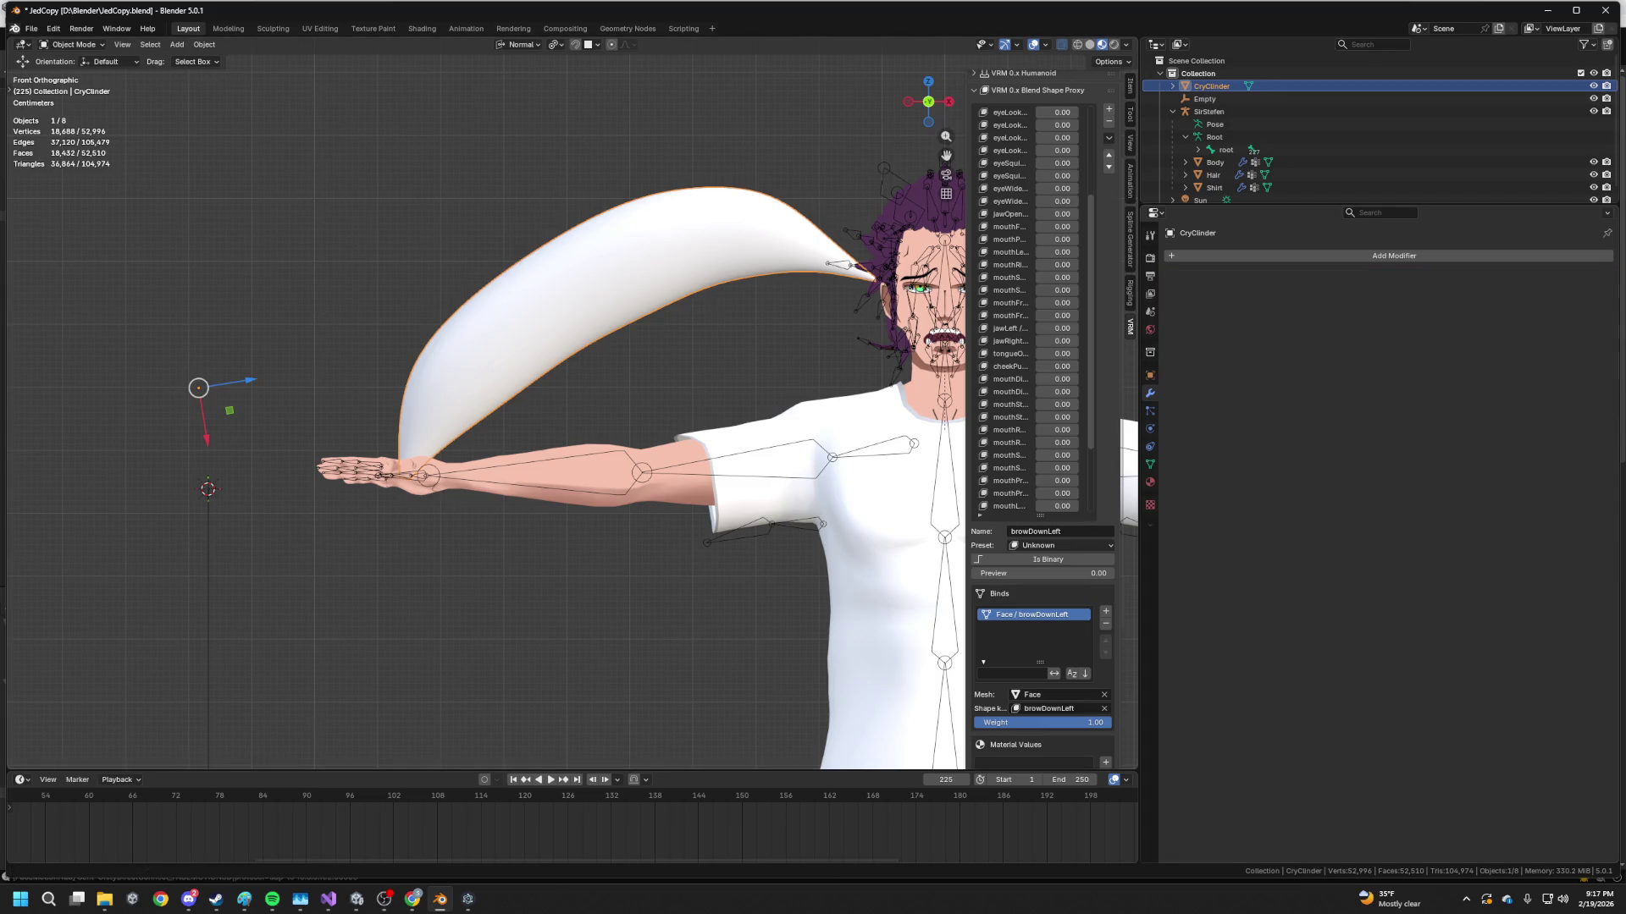
click(28, 31)
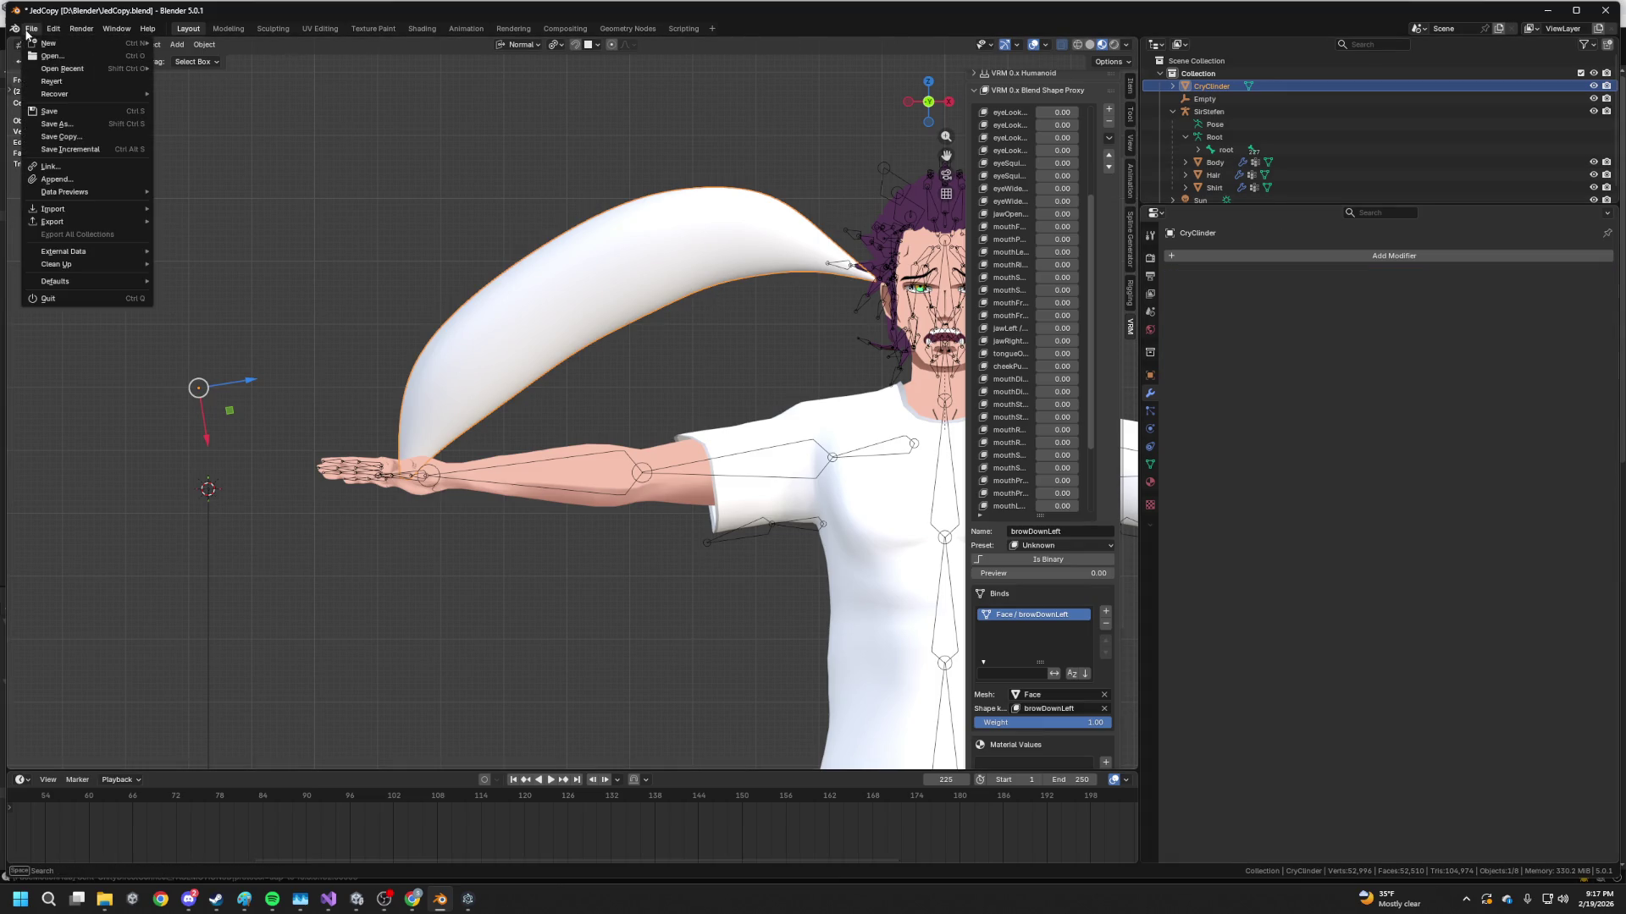
mouse_move(72, 228)
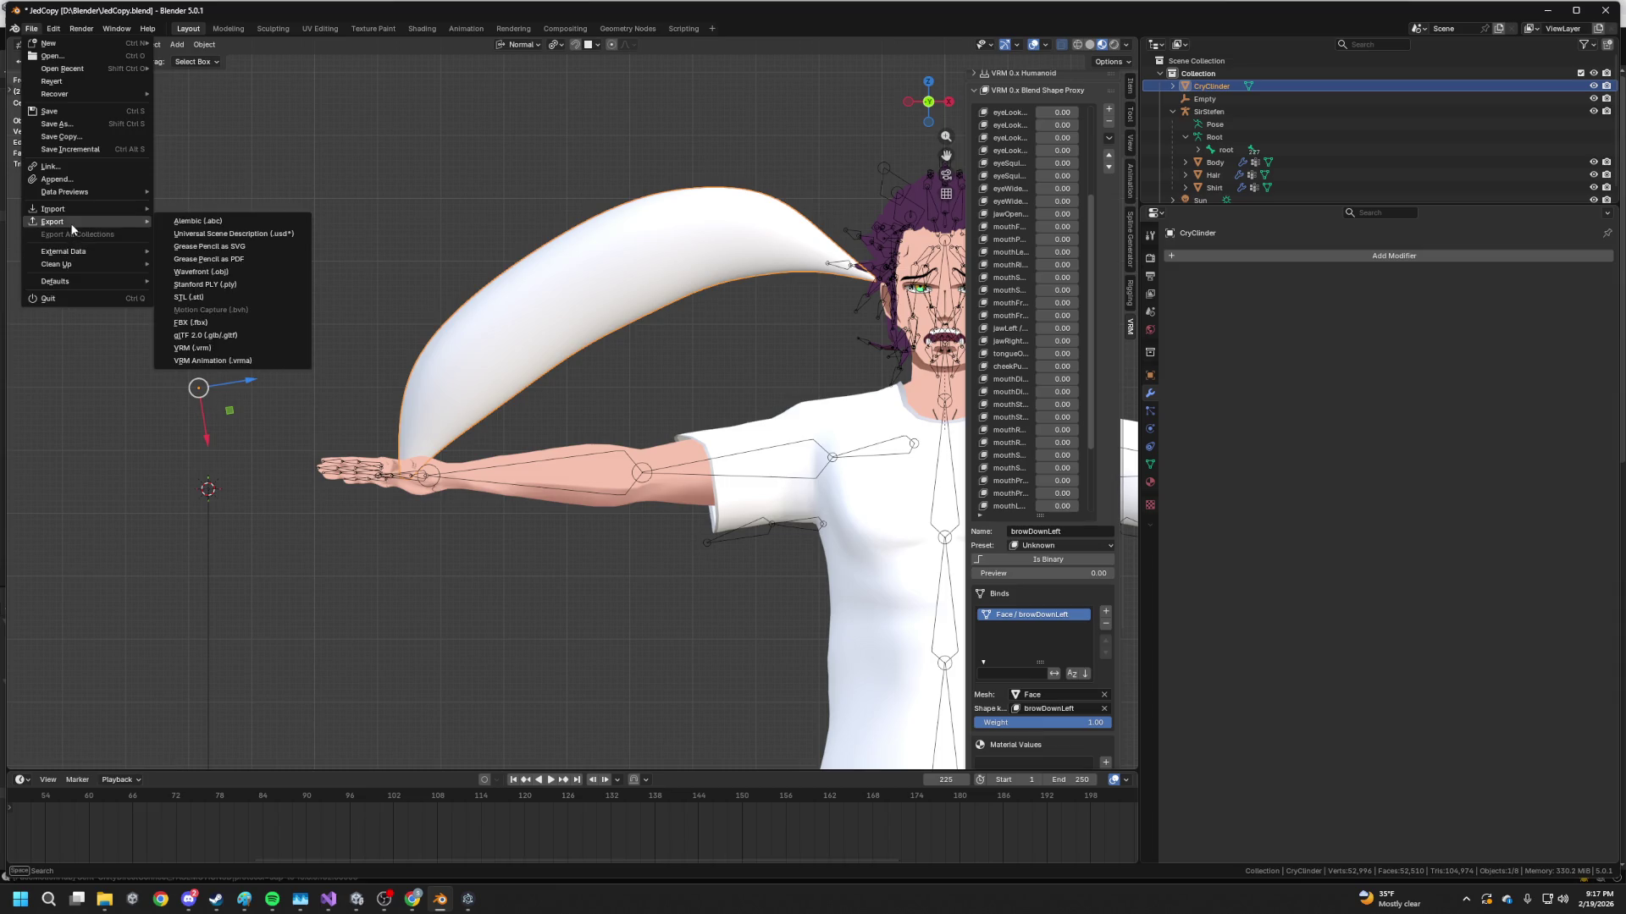
click(203, 322)
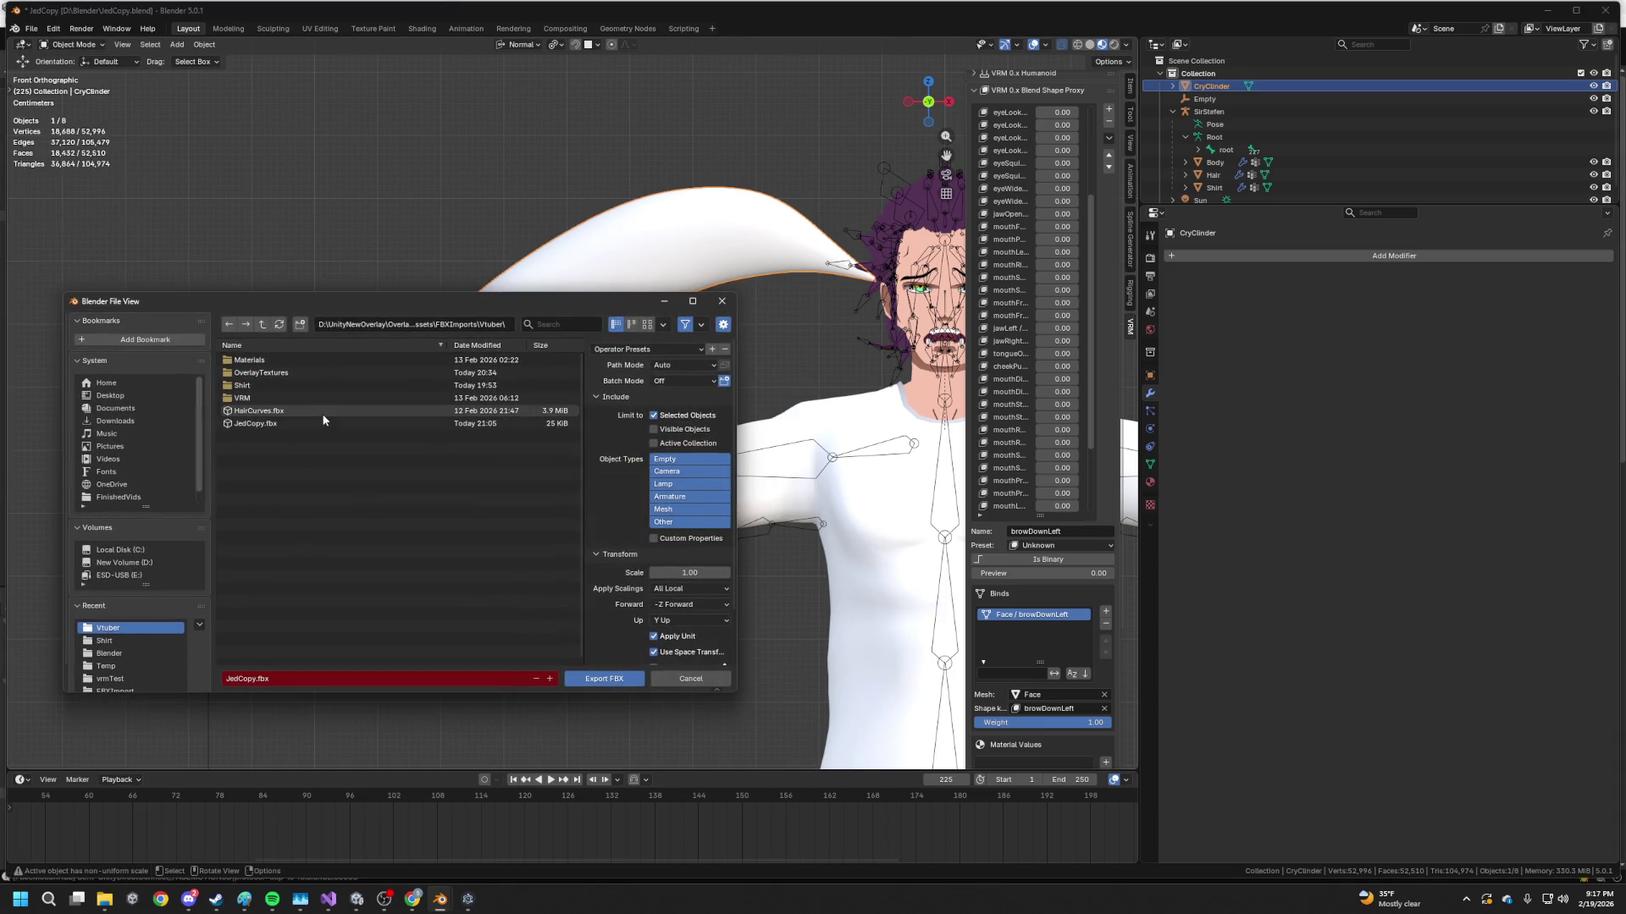
click(307, 423)
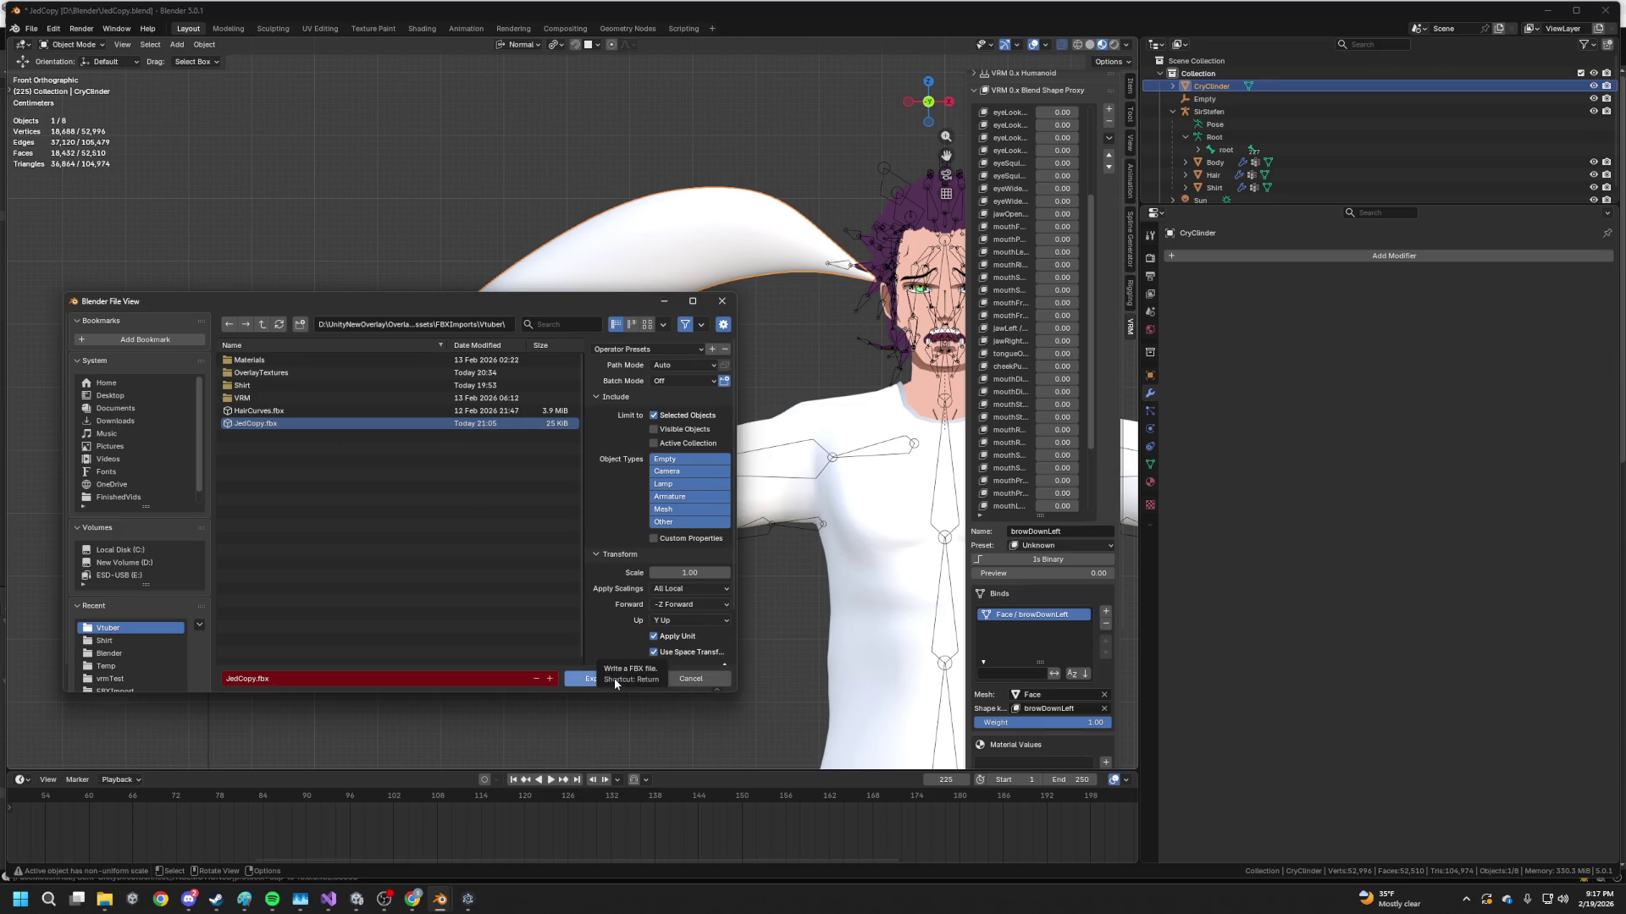
click(588, 679)
key(alt+Tab)
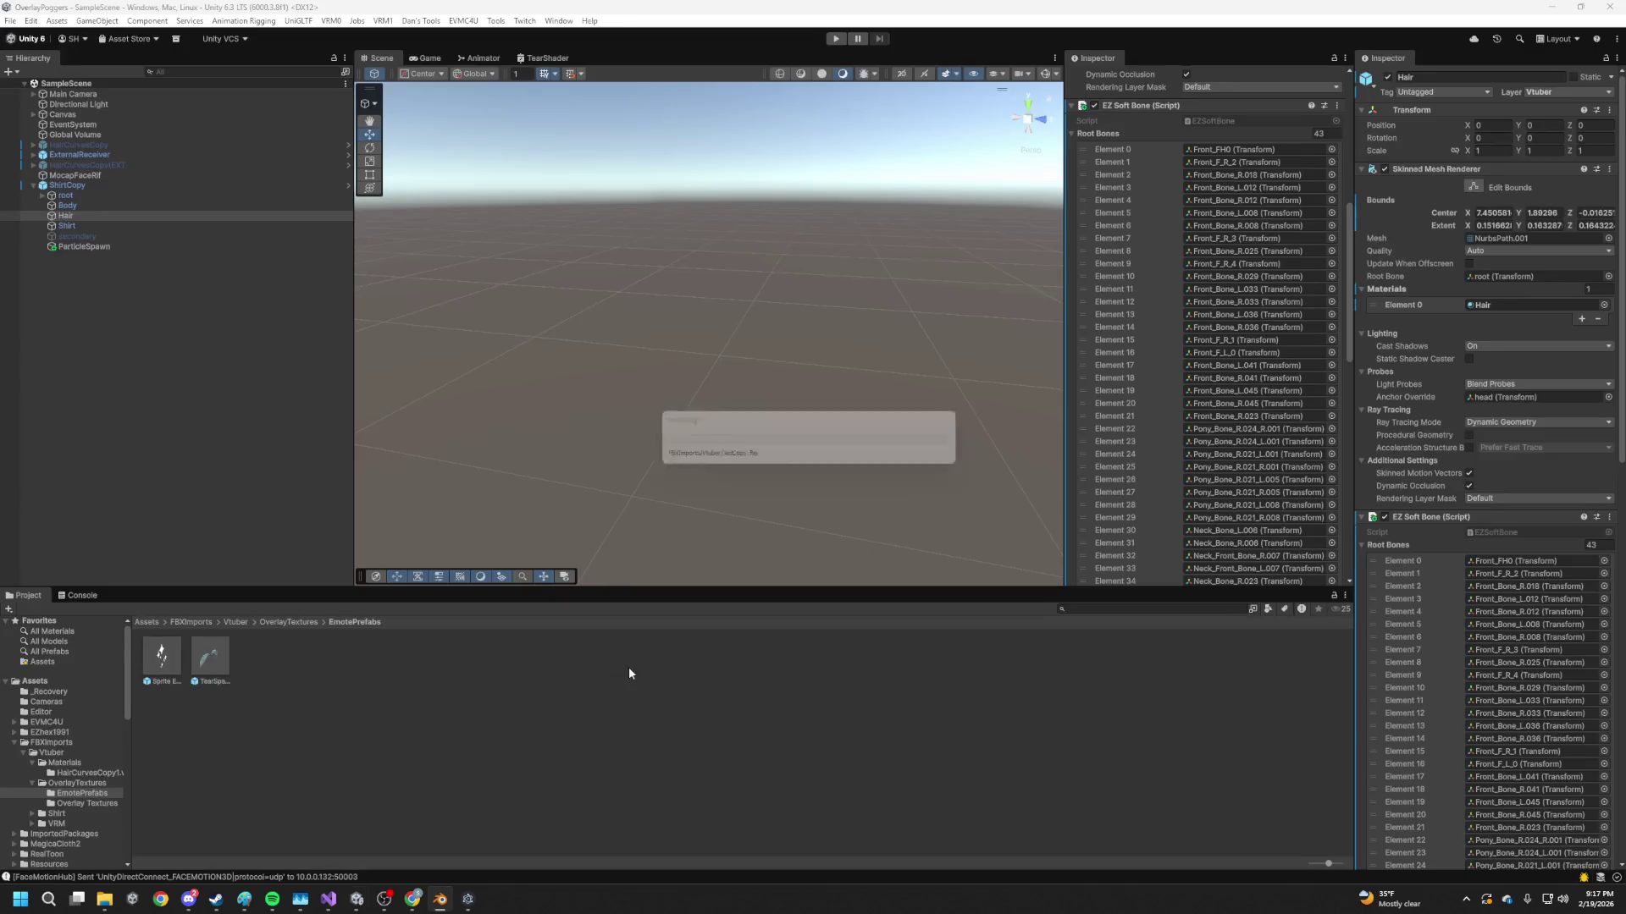
Run the scene in Play mode and view the tear's Animator states
click(836, 39)
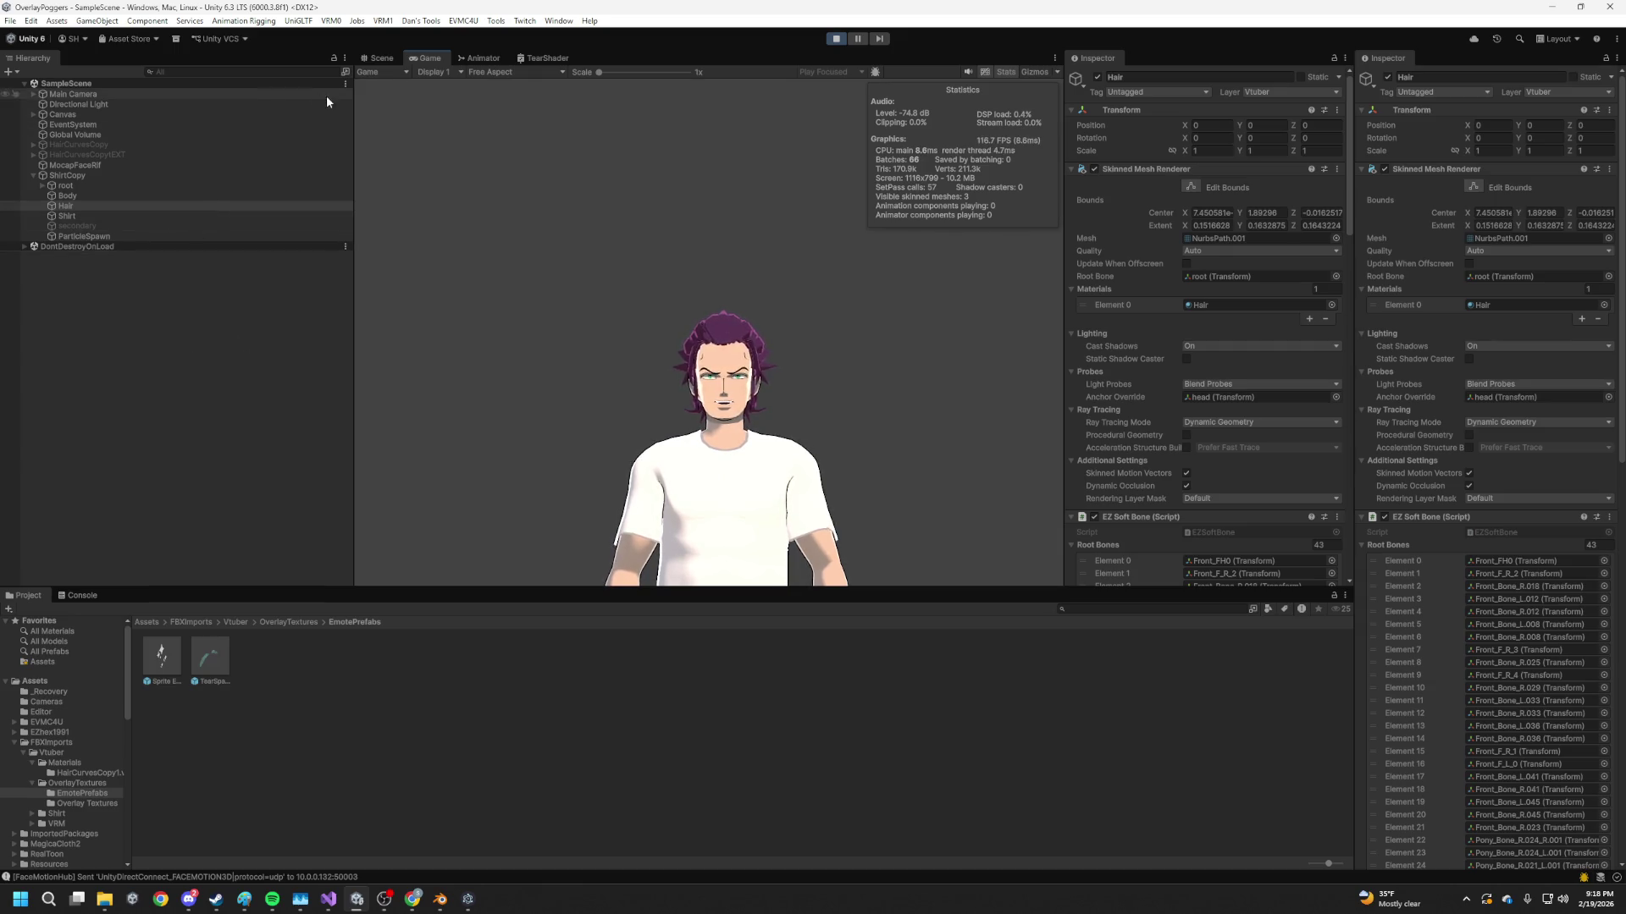
click(491, 57)
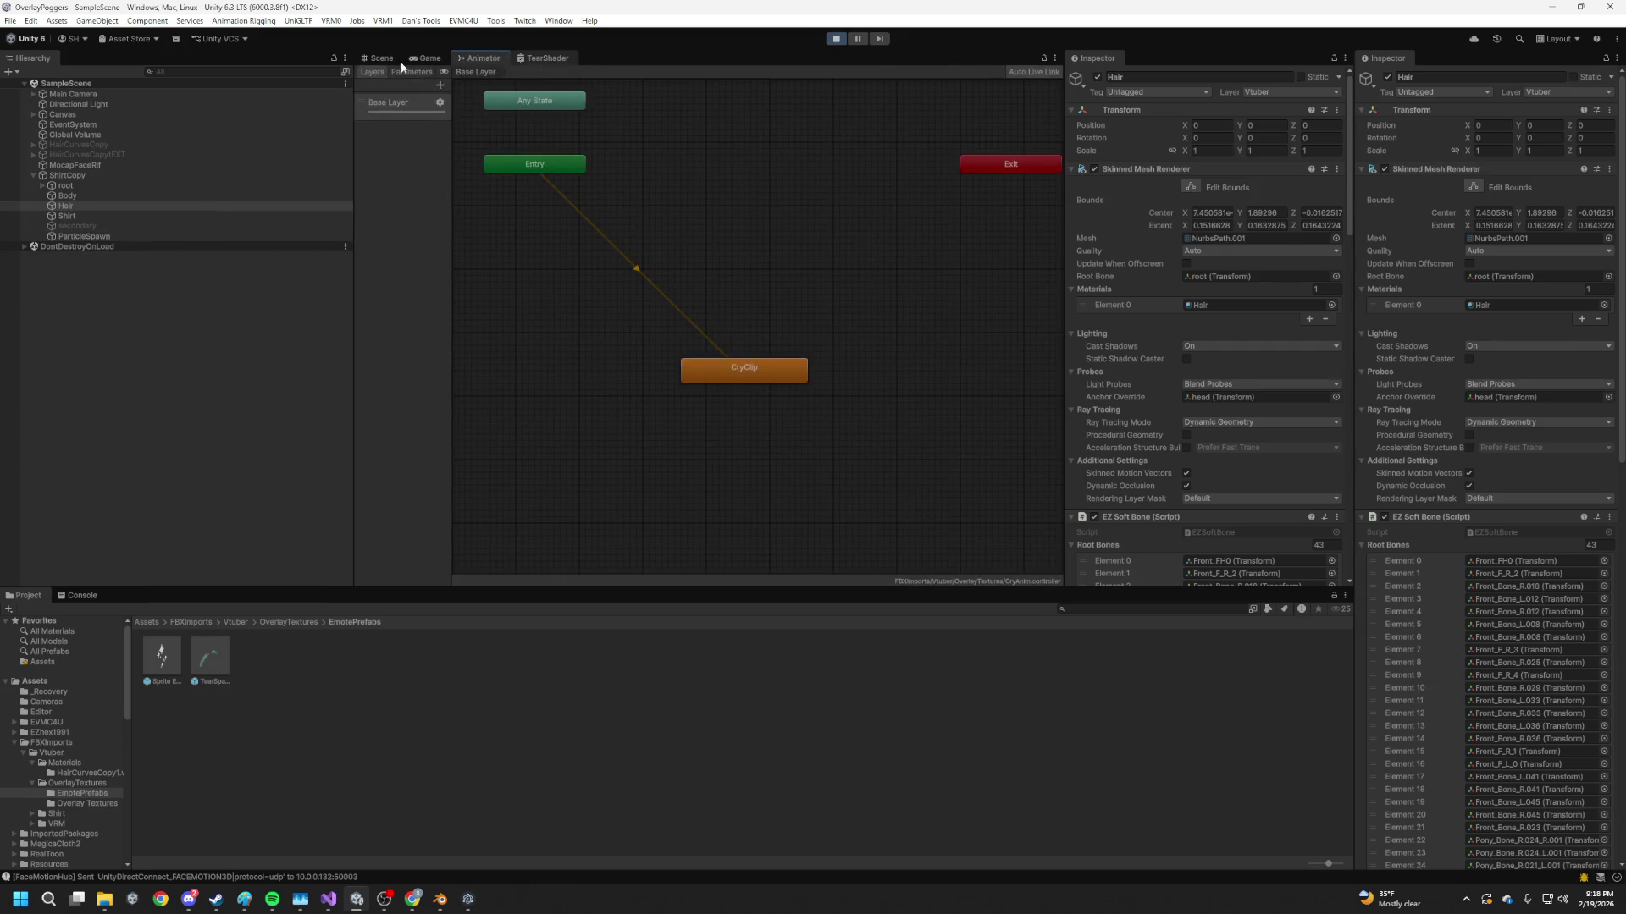
In the TearShader graph, raise Fresnel power to 1.57, move the OutsideNoiseScale node left, and save
click(389, 58)
click(543, 58)
scroll(584, 272, up, 5)
drag(534, 238, 515, 233)
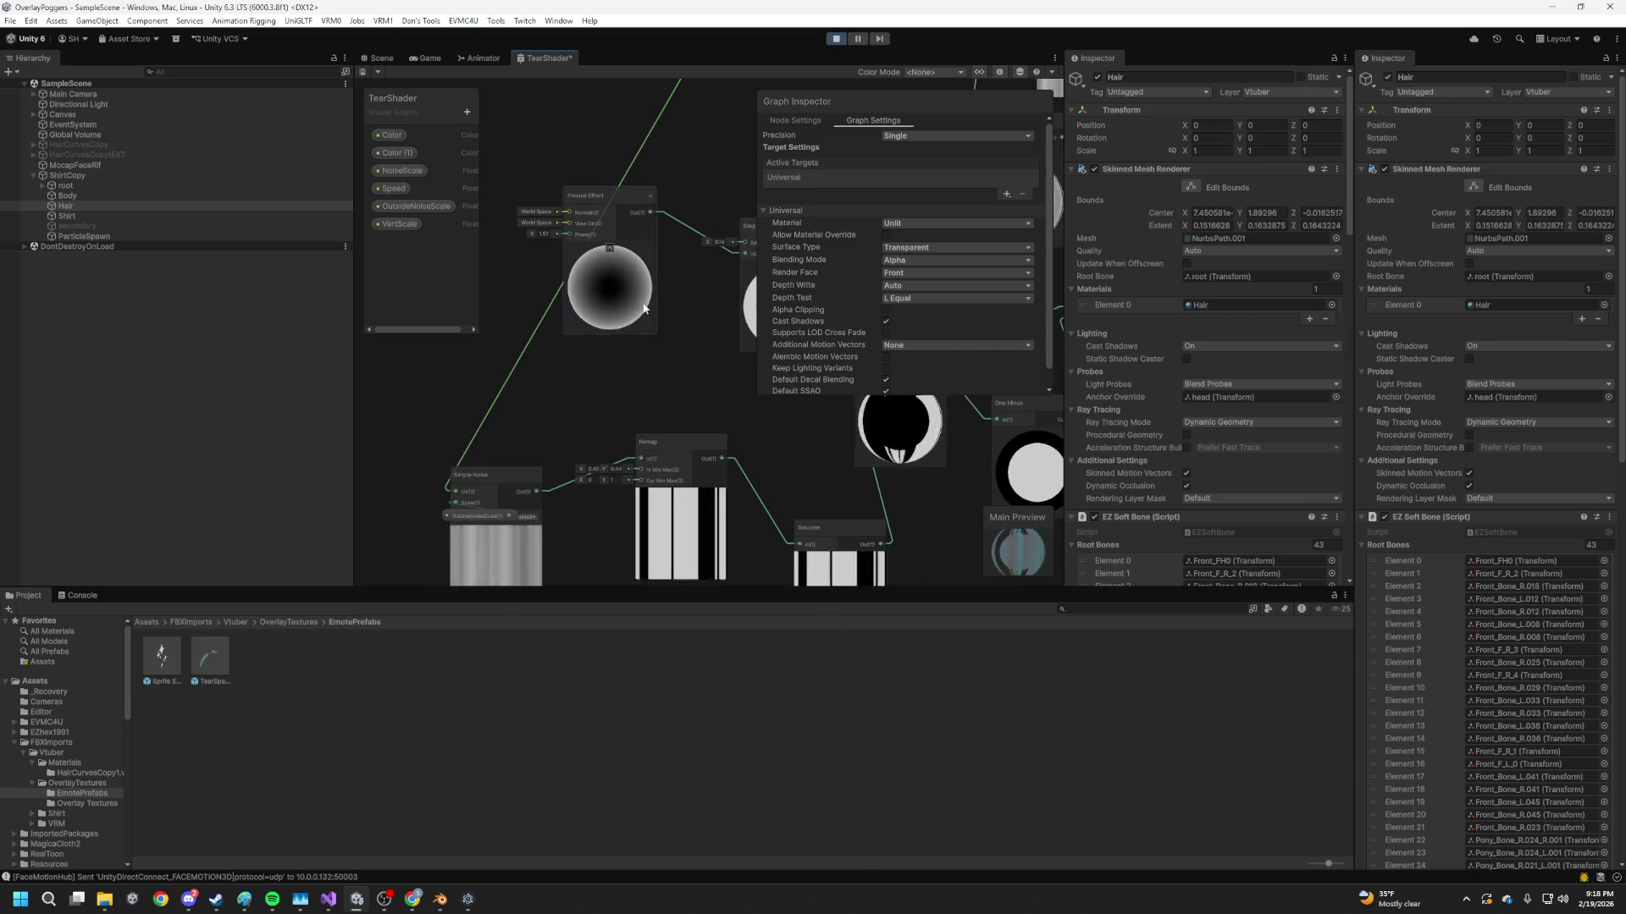
scroll(611, 359, down, 3)
scroll(573, 413, up, 3)
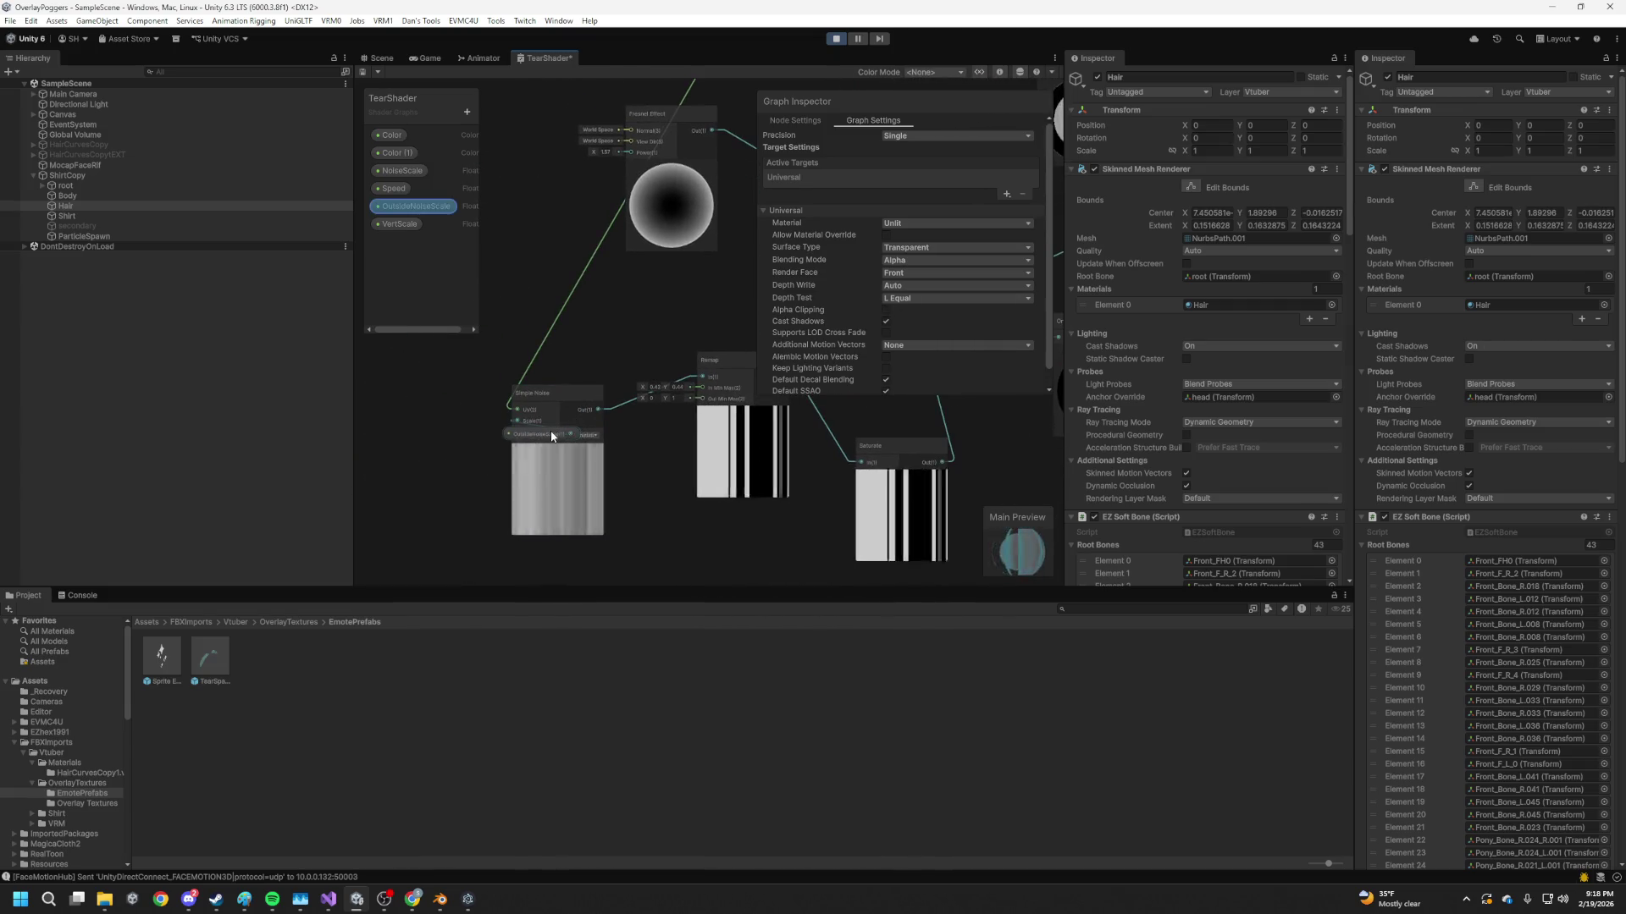
drag(551, 435, 426, 390)
key(ctrl+s)
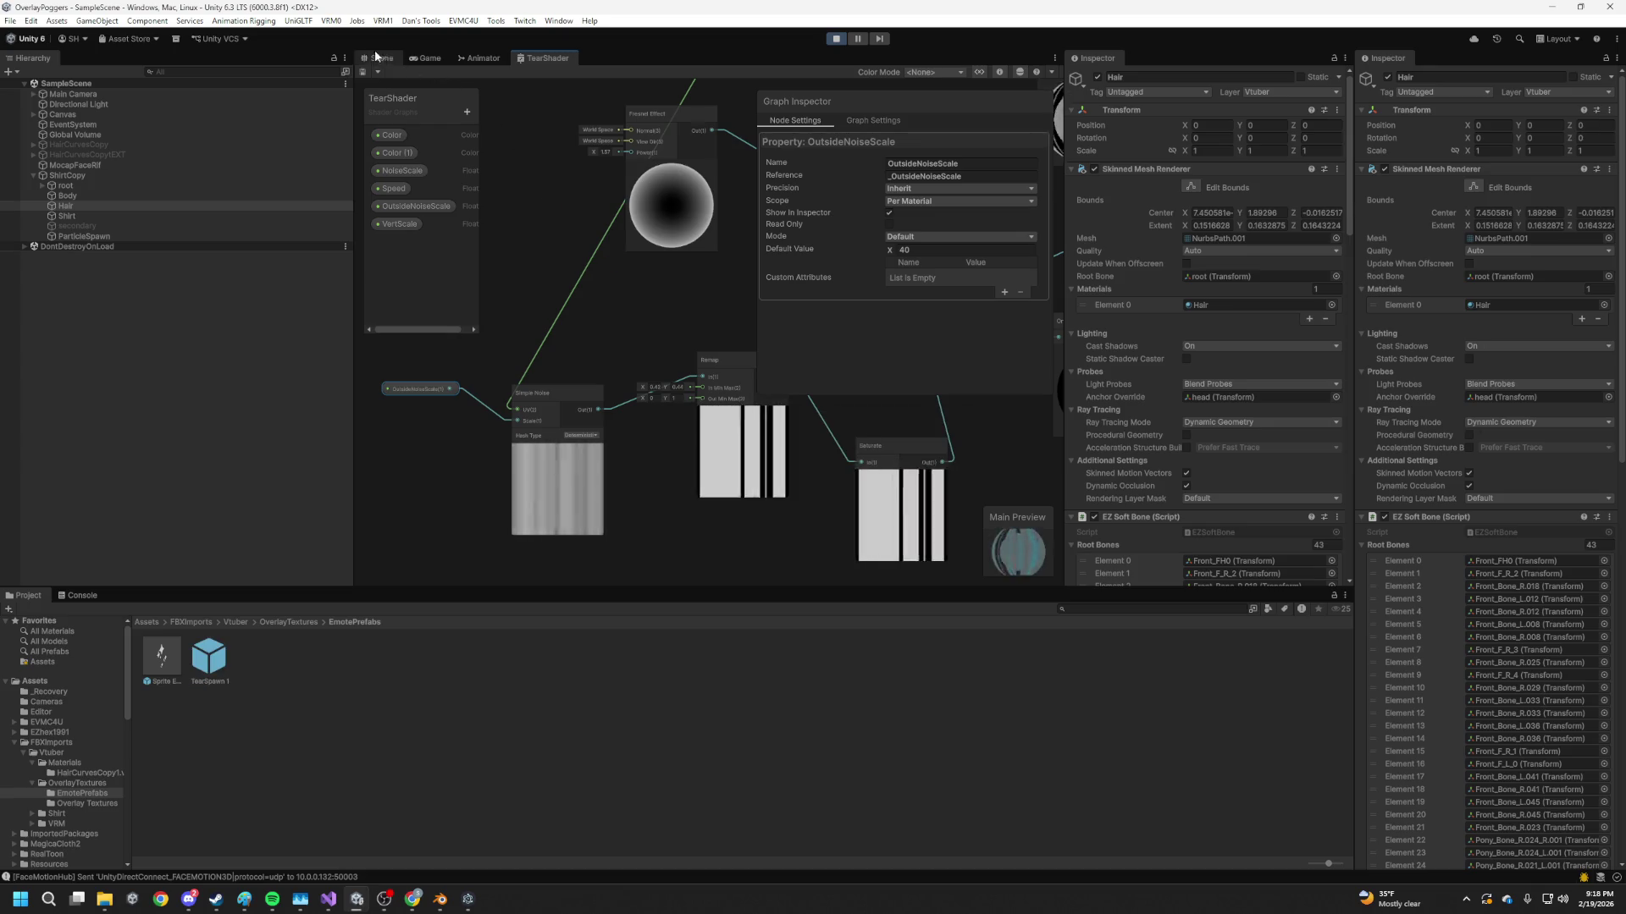
click(374, 59)
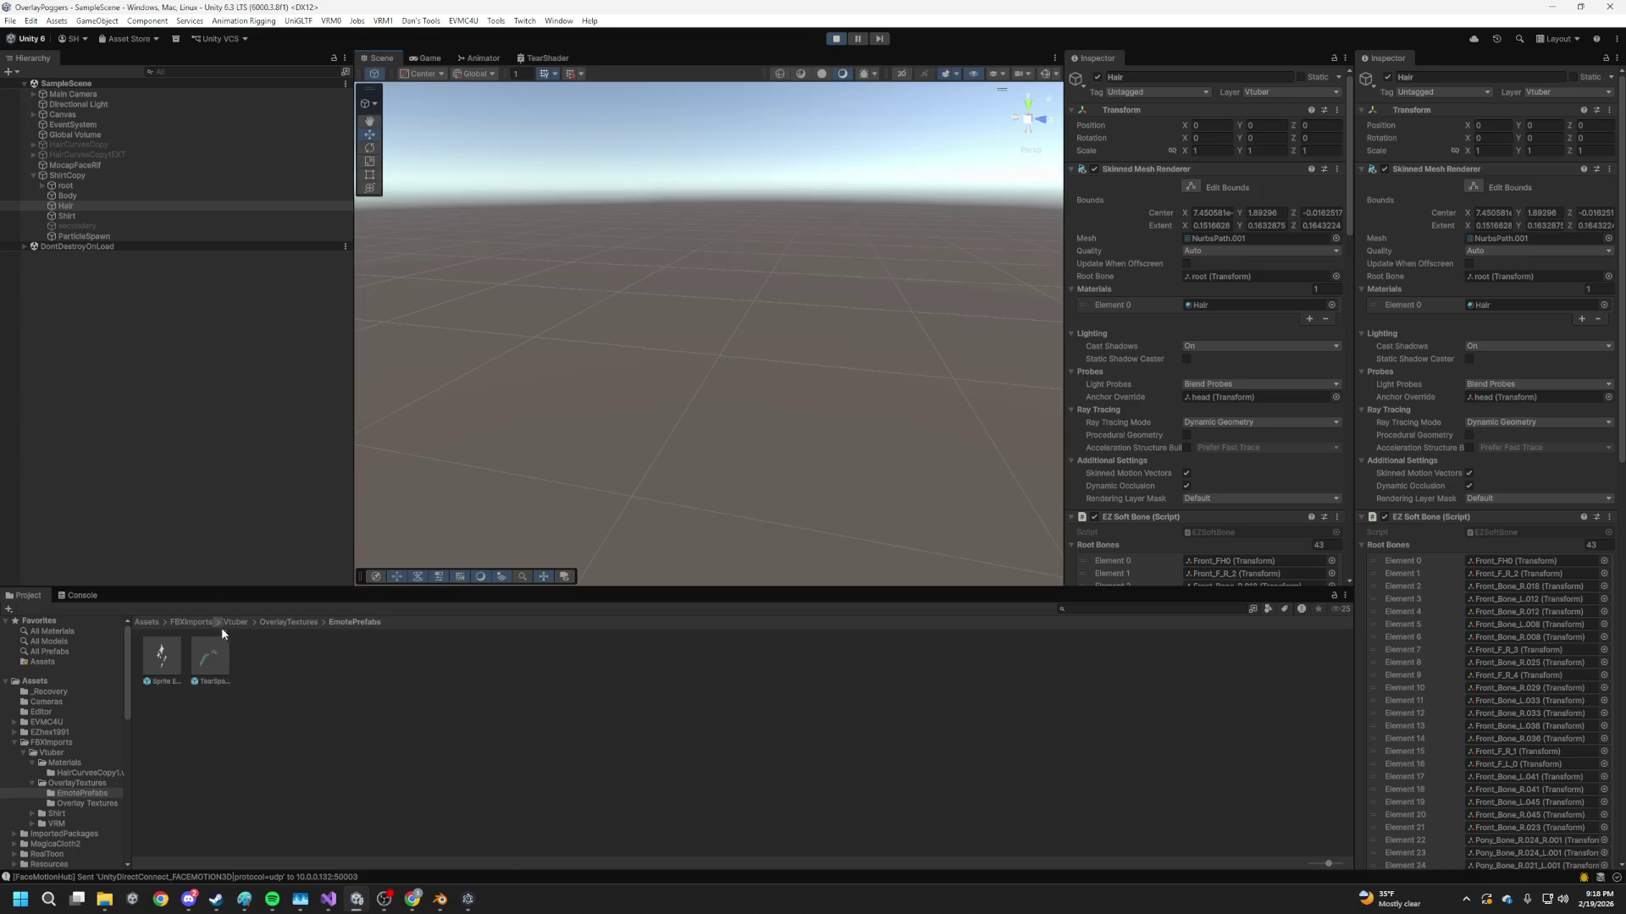
Spawn a tear, orbit to it, inspect the TearSpawn prefab and select the clone's JedCopy (1) spike
click(677, 224)
mouse_move(678, 224)
mouse_down()
mouse_move(536, 300)
mouse_move(581, 349)
mouse_move(763, 305)
mouse_up()
click(210, 658)
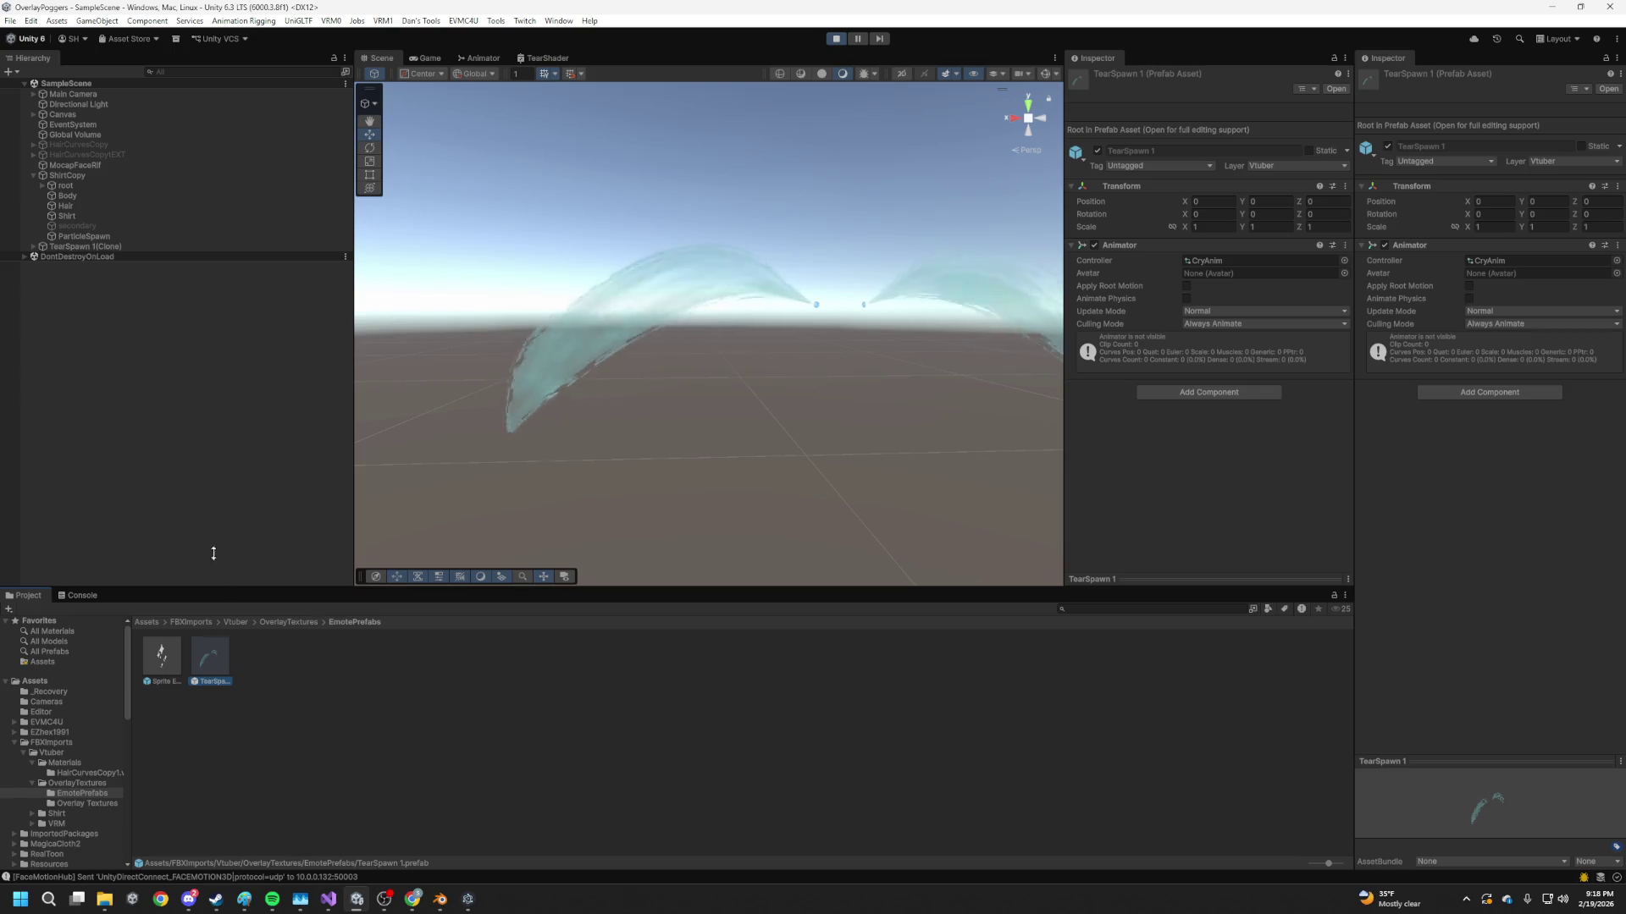
click(42, 247)
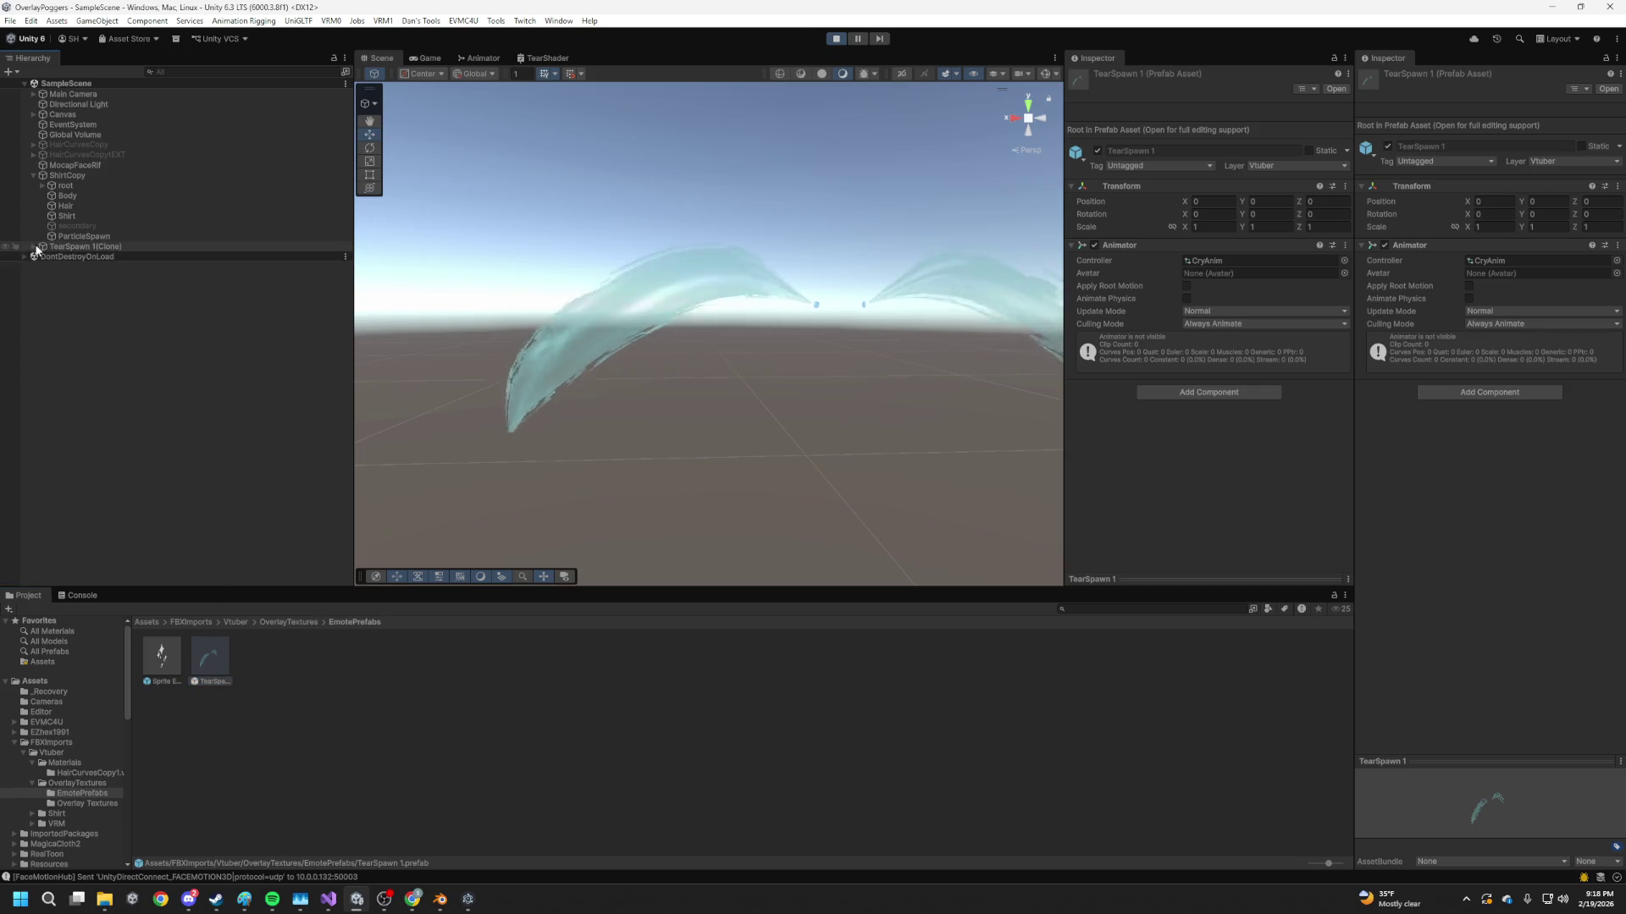
click(119, 276)
Keep JedCopy (1)'s tear Speed at 0.91 and lower VertScale to 0.78 and below, then deselect
scroll(1165, 472, down, 1)
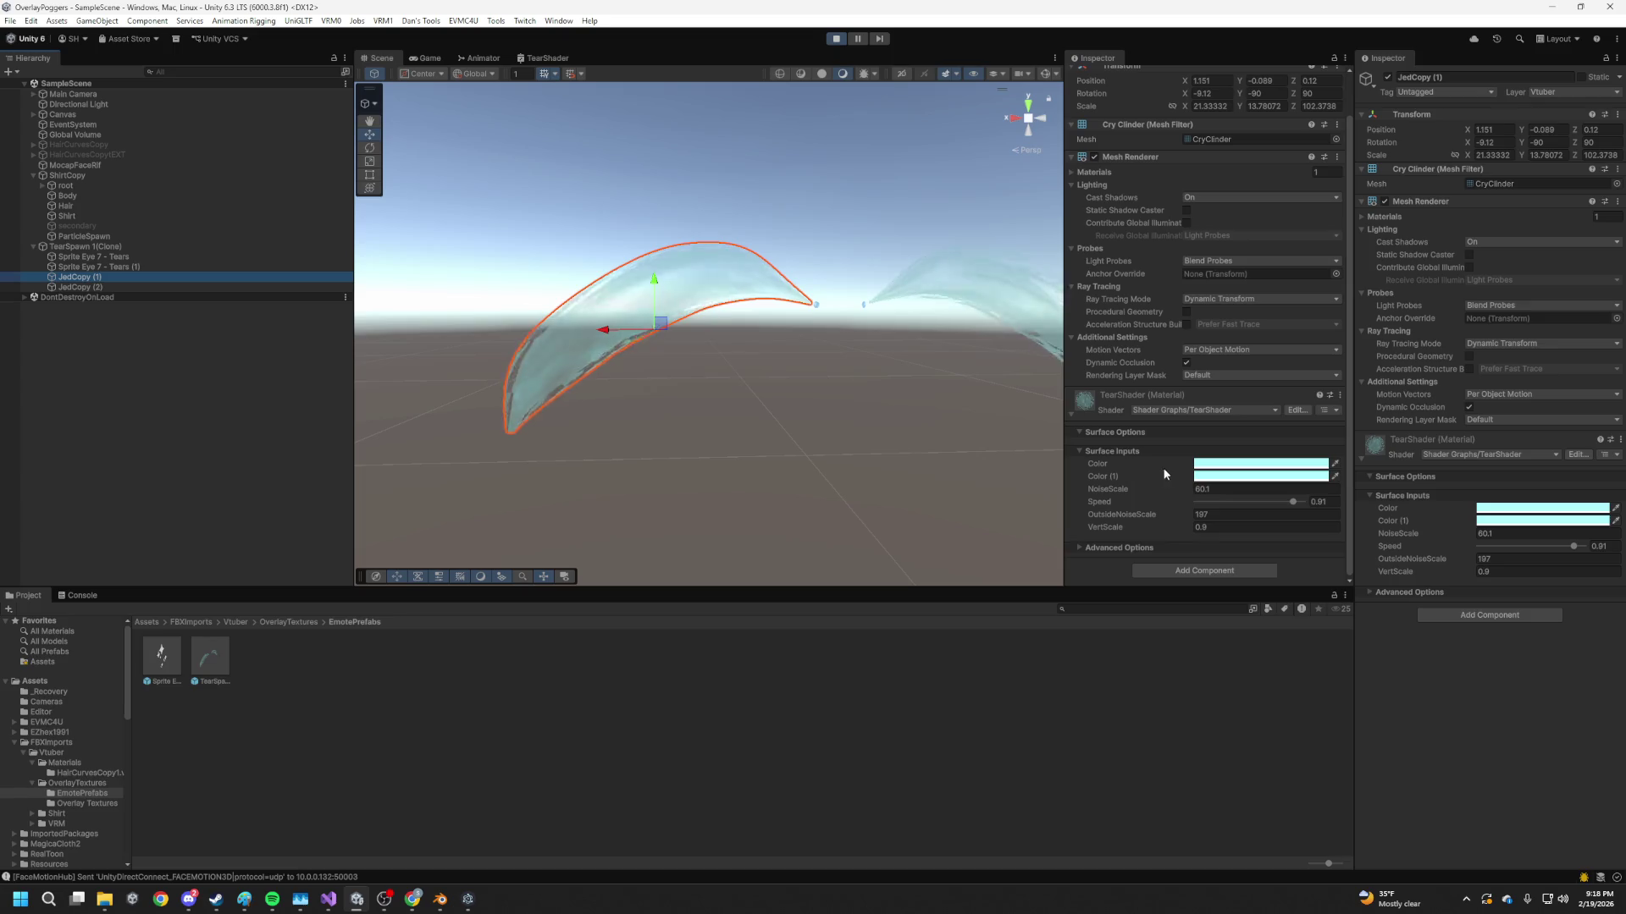
drag(1292, 502, 1260, 501)
key(ctrl+z)
click(1191, 527)
text(1.3)
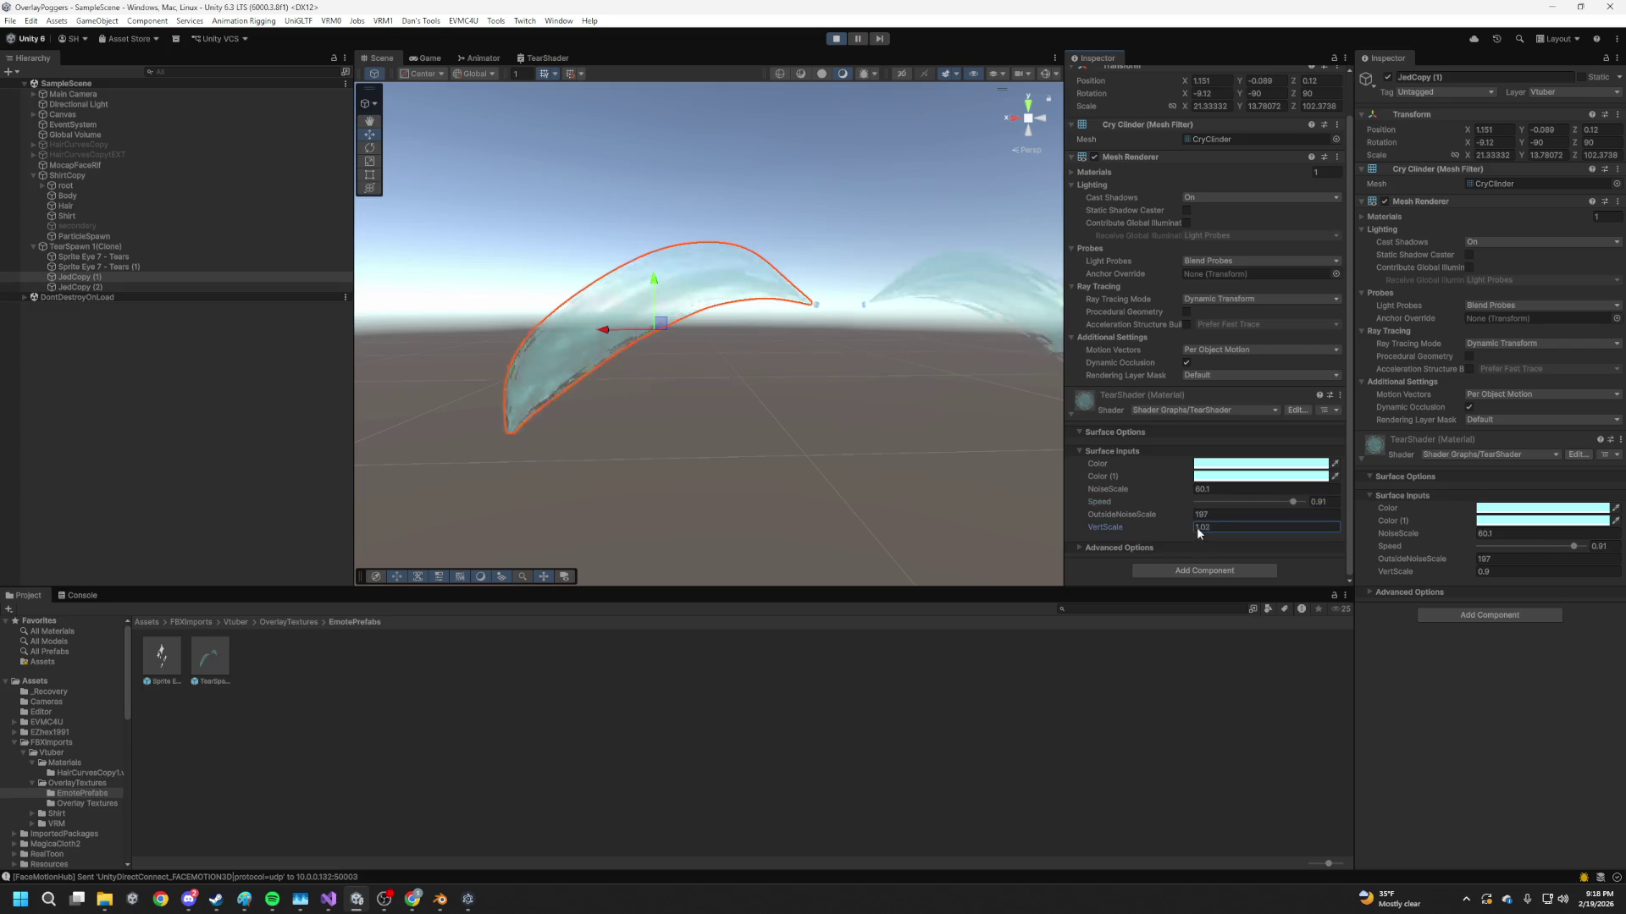
key(BackSpace)
key(BackSpace)
key(BackSpace)
text(0.78)
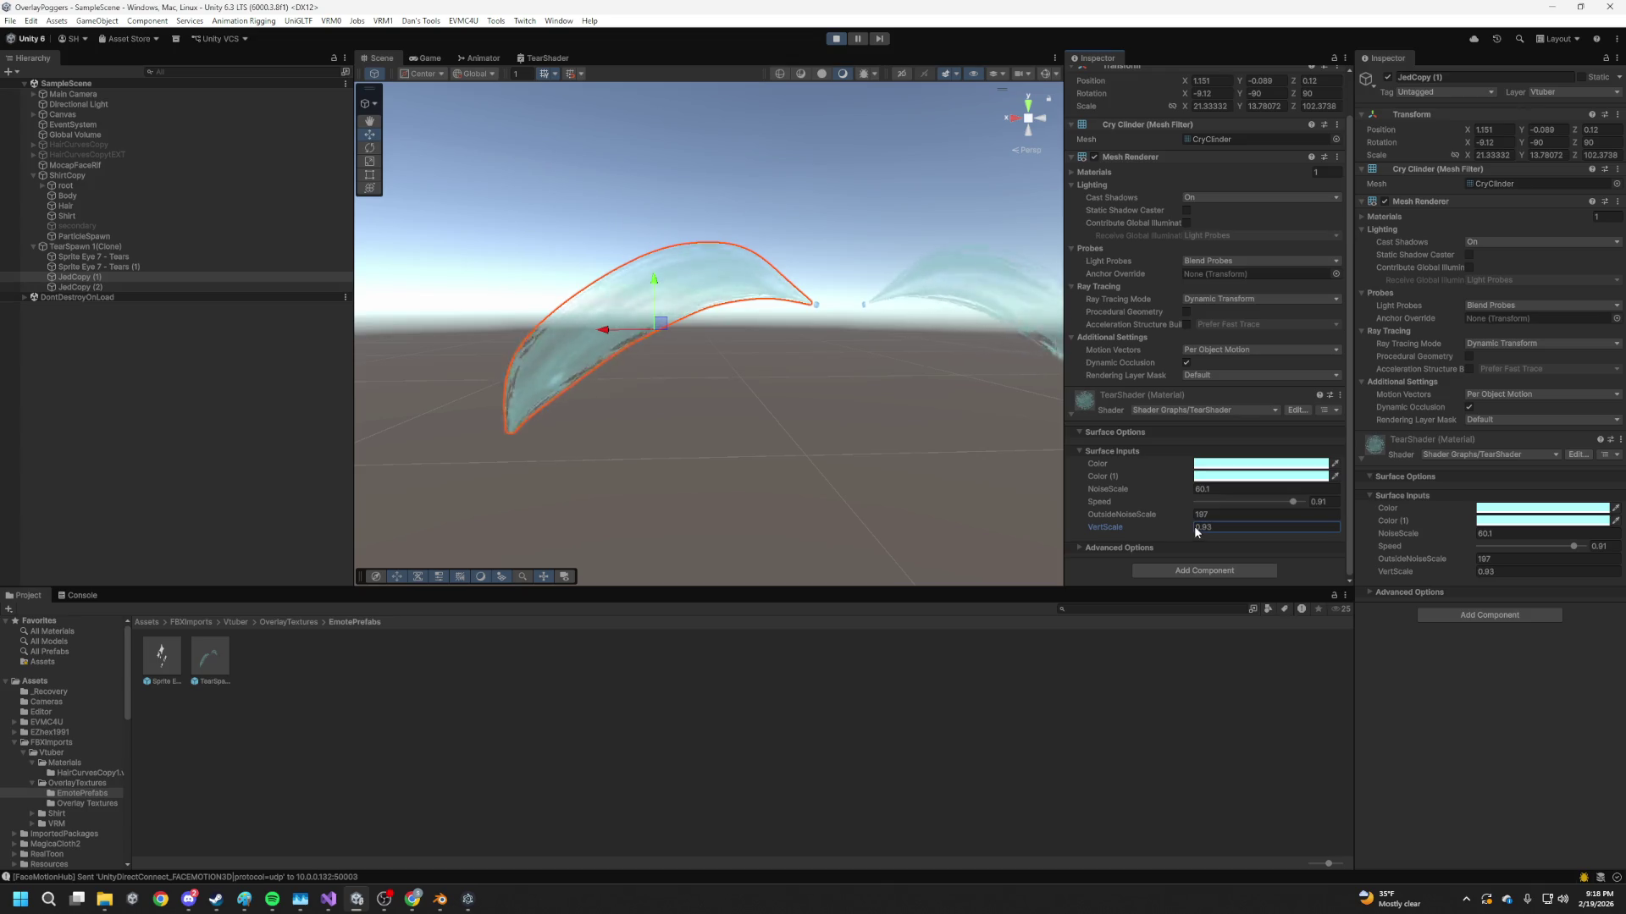
mouse_move(1192, 531)
mouse_down()
mouse_move(1174, 531)
mouse_move(1212, 528)
mouse_move(1178, 515)
mouse_move(1256, 514)
mouse_move(1012, 515)
mouse_up()
click(708, 374)
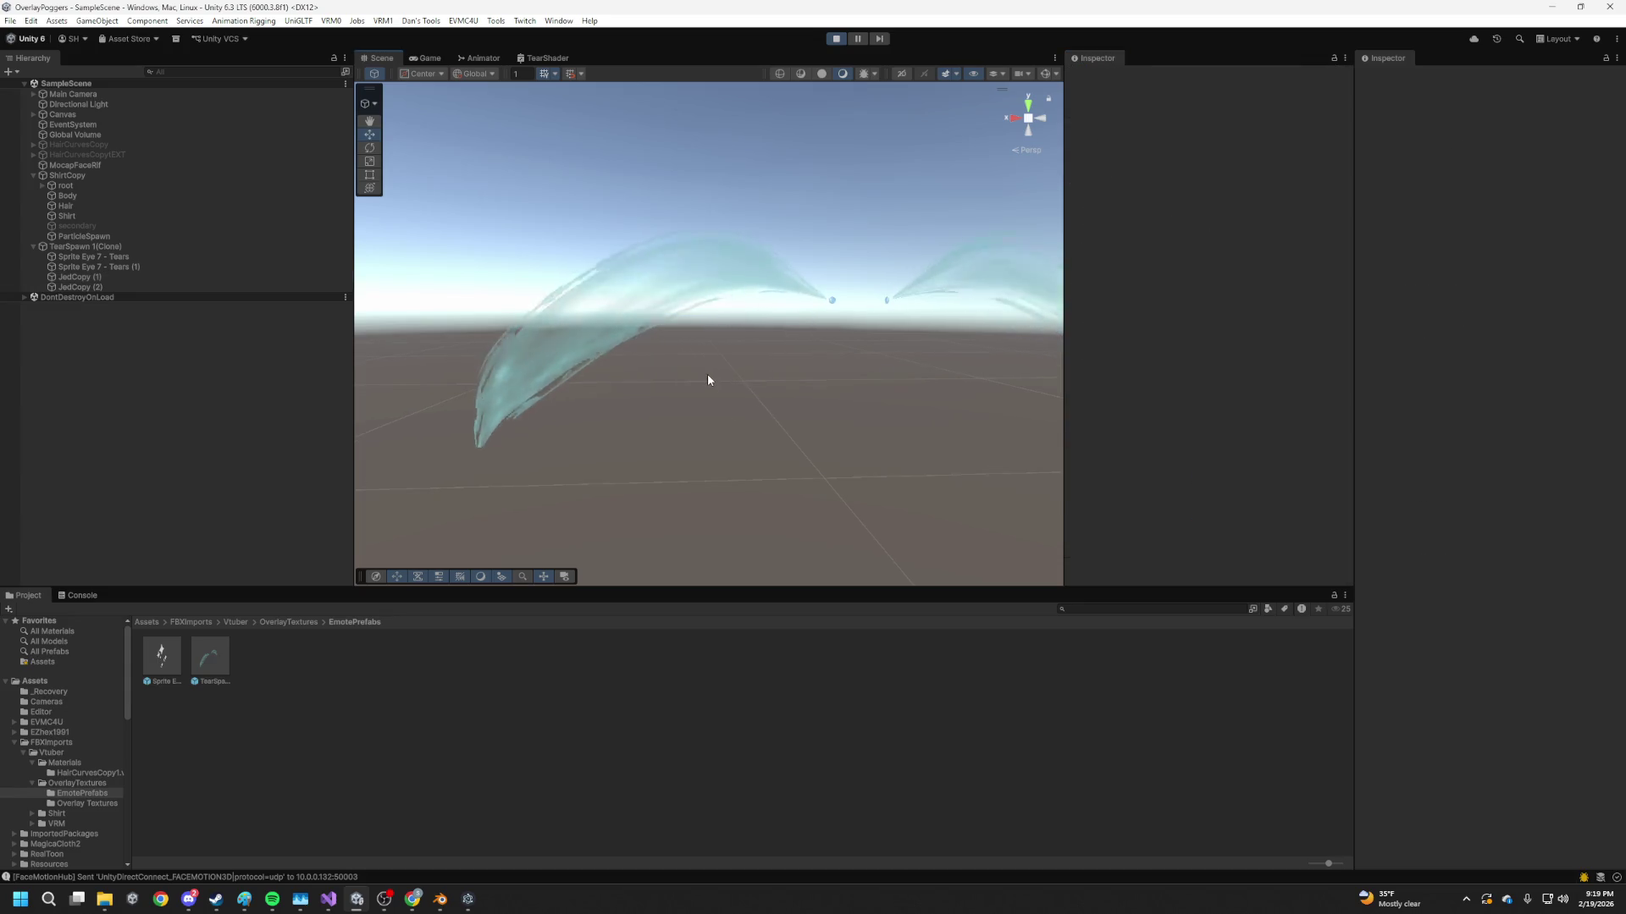
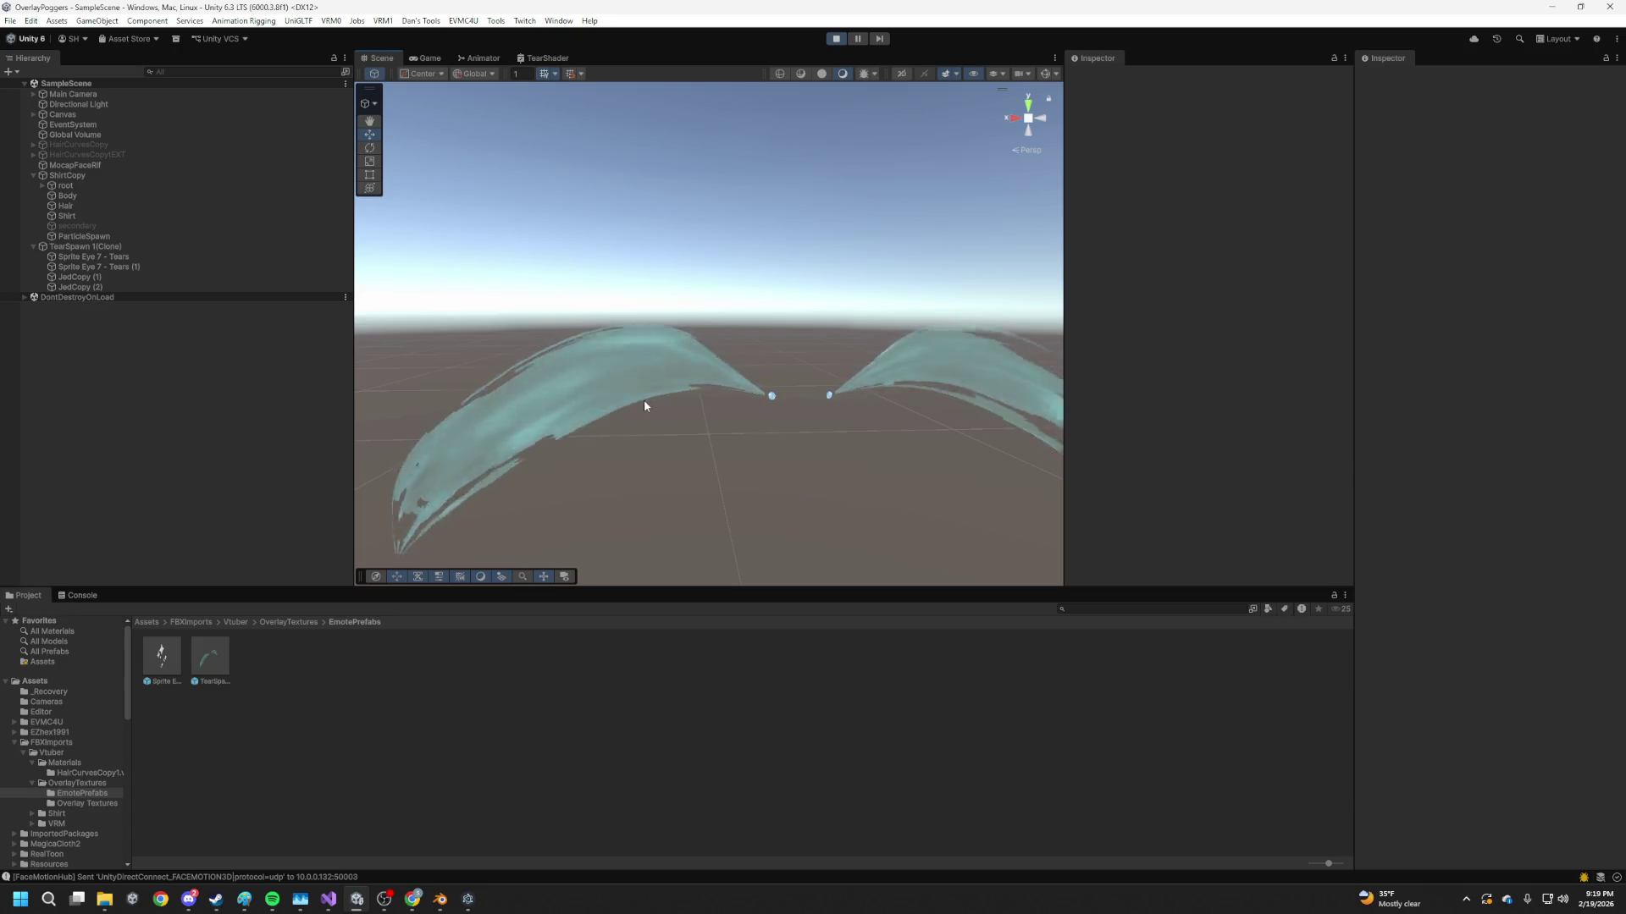
Switch from Unity to Blender, where the curved CryCilinder tear mesh is open
key(alt+Tab)
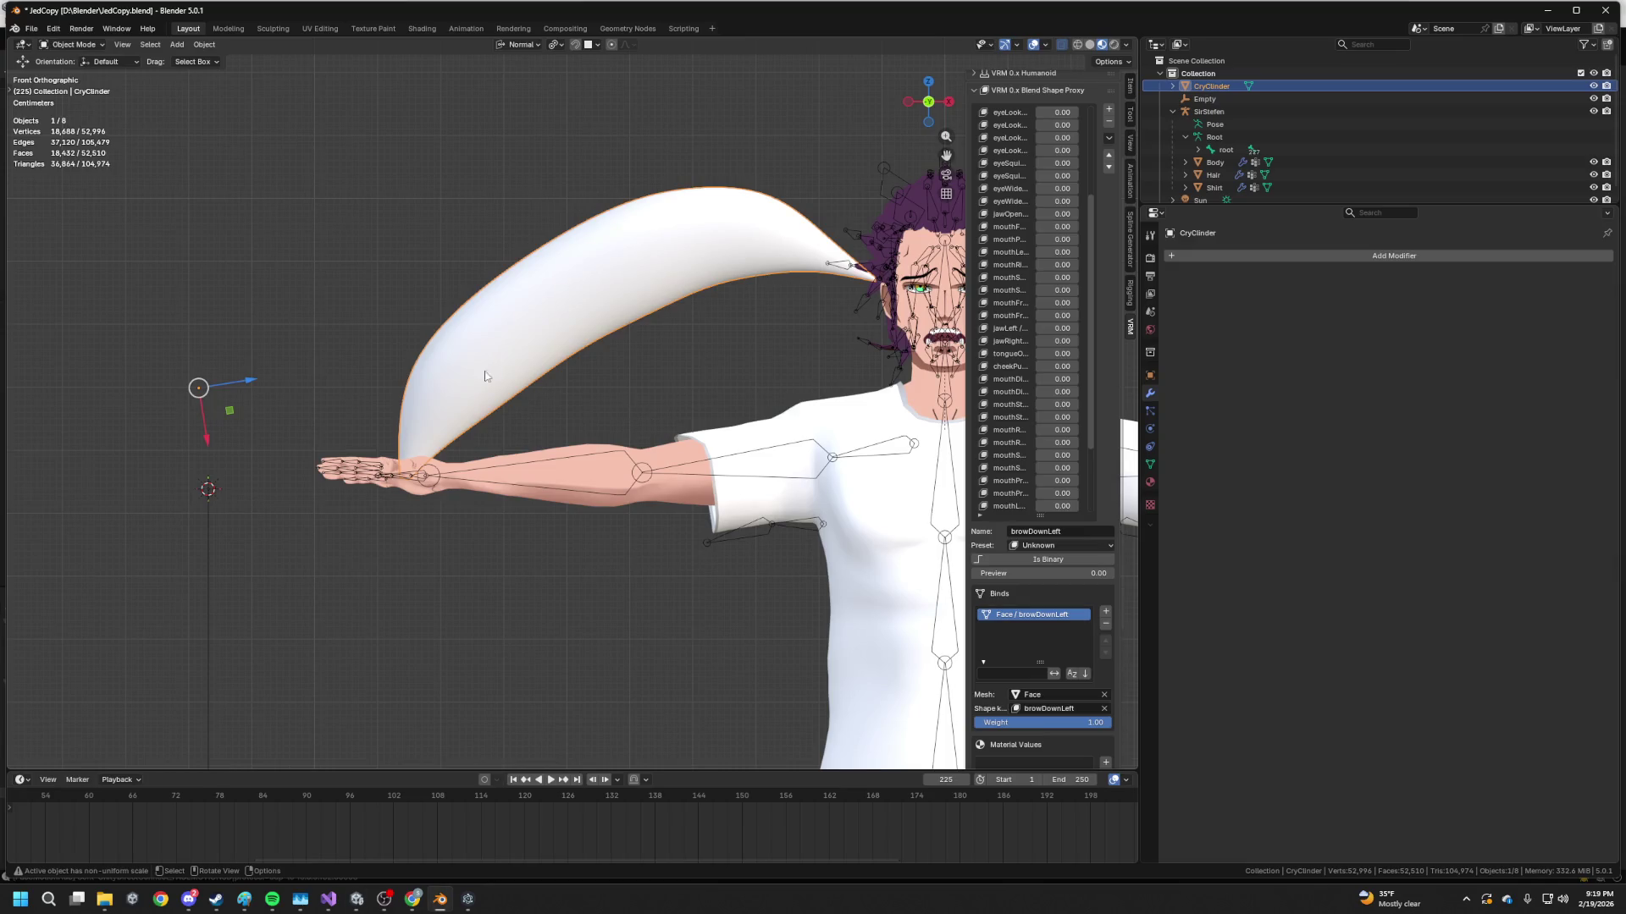
Save JedCopy.blend and give the tear cylinder a level-3 Subdivision modifier
key(Tab)
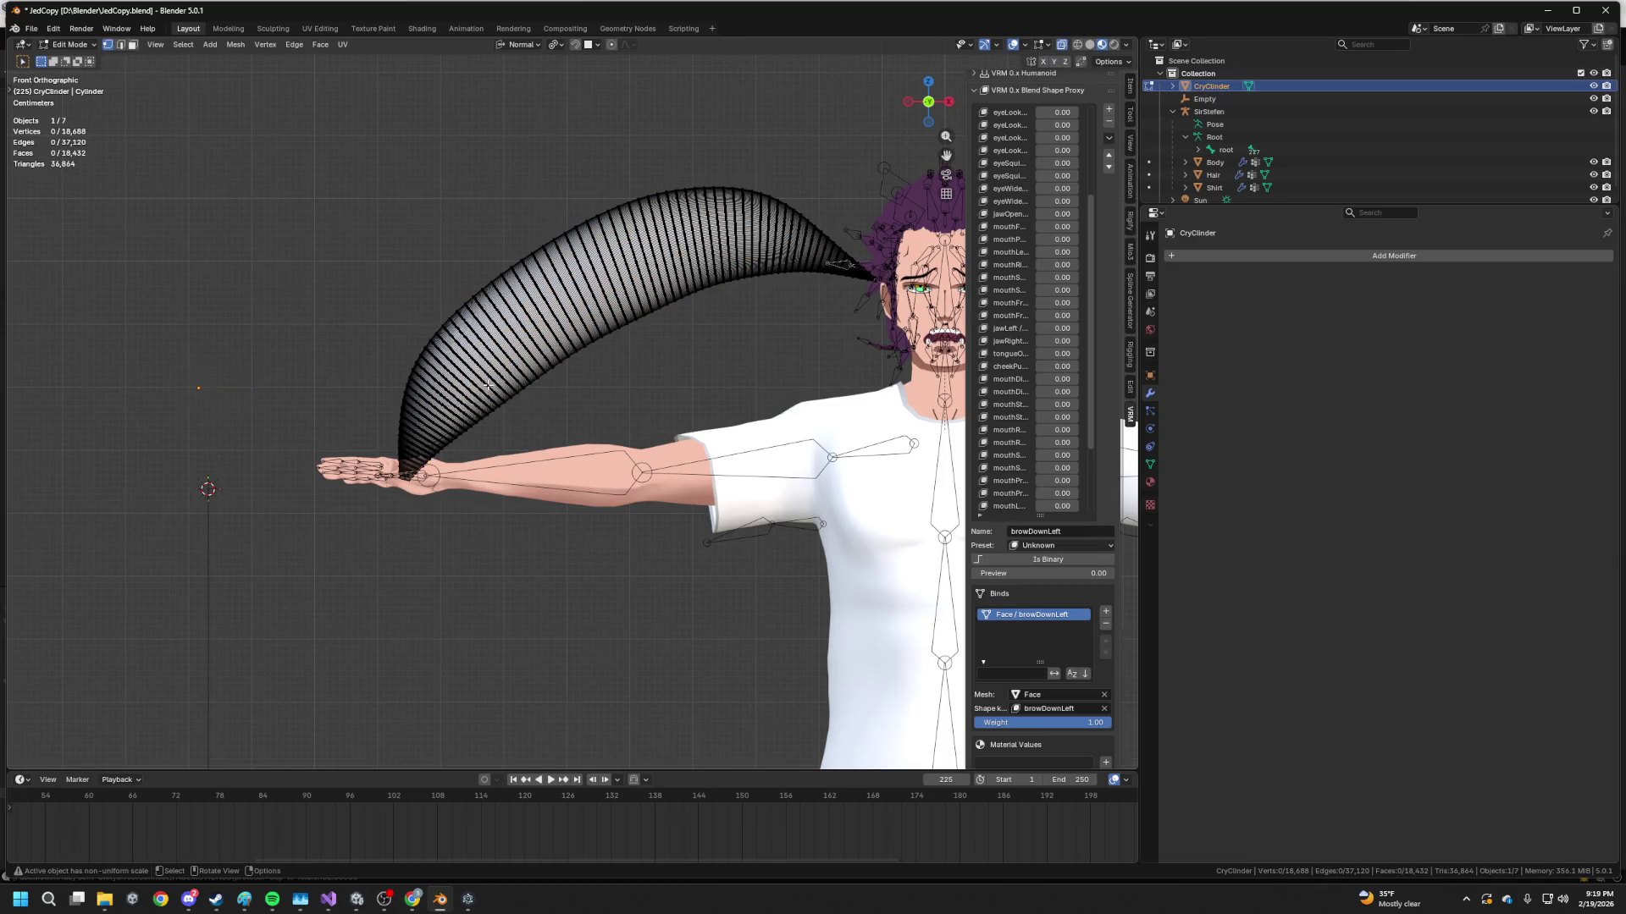
key(Tab)
key(ctrl+s)
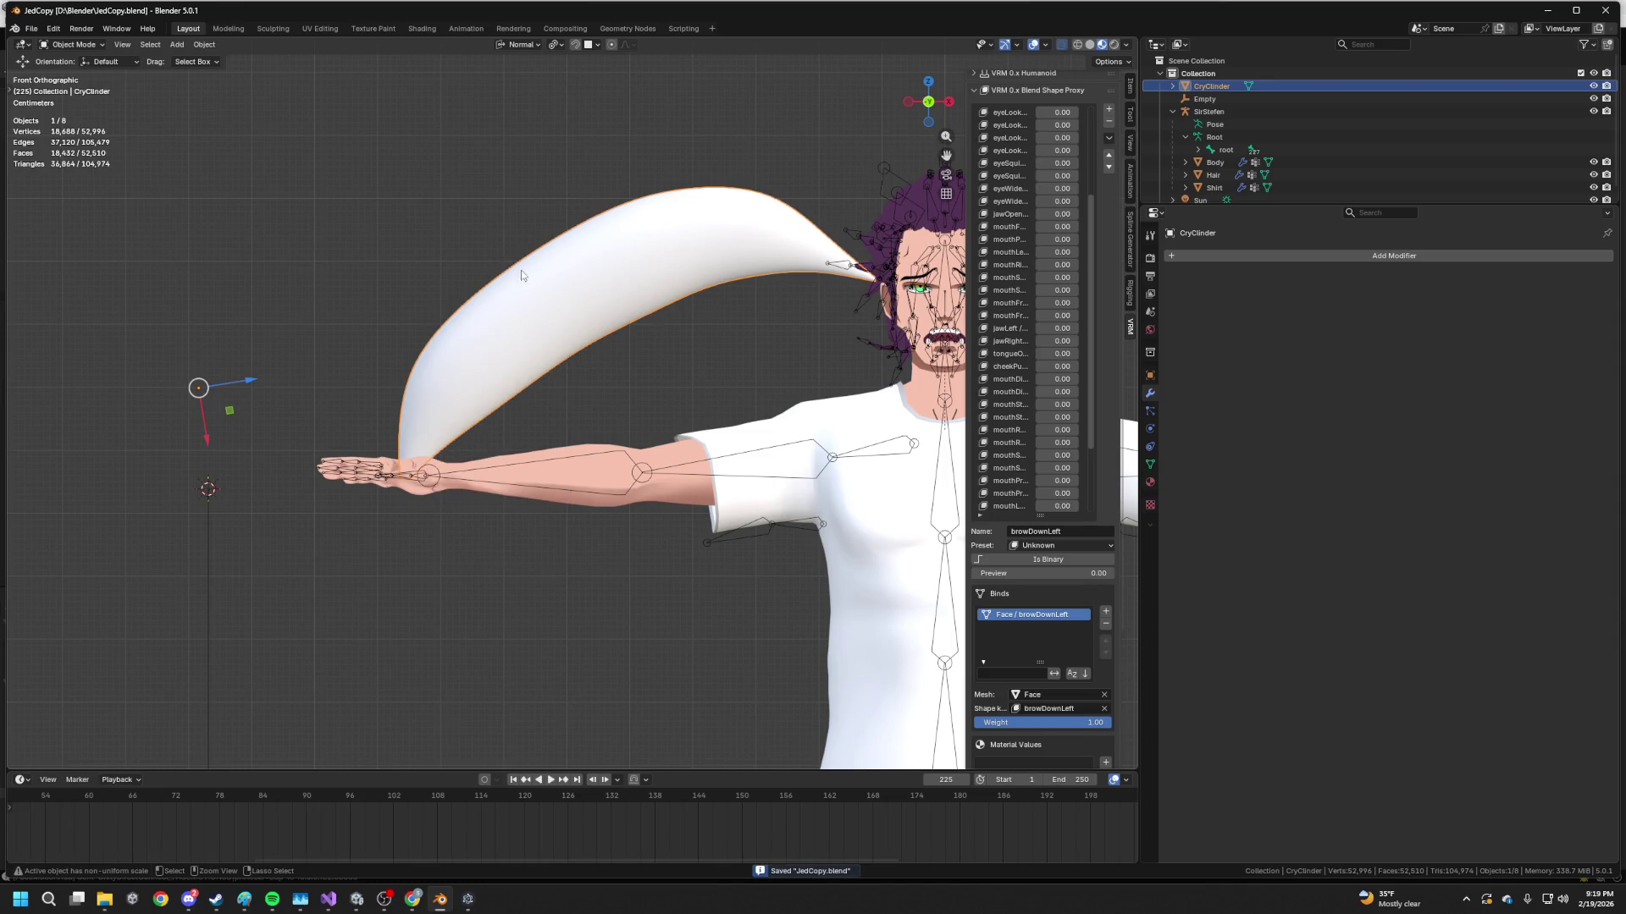
key(Tab)
key(Tab)
key(ctrl+3)
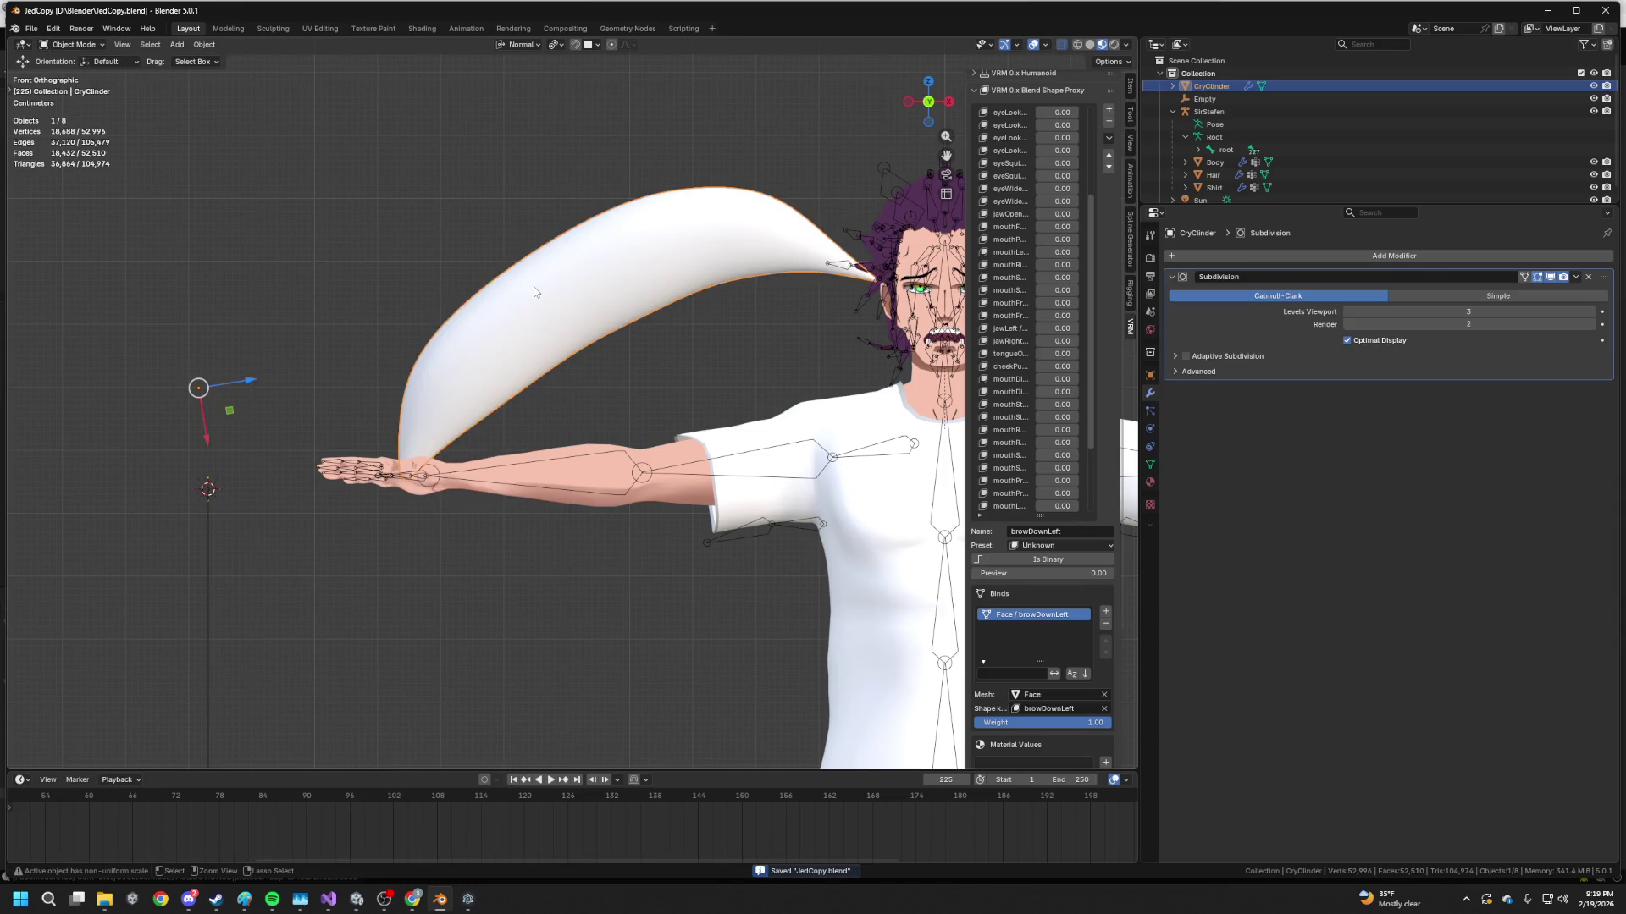
key(Tab)
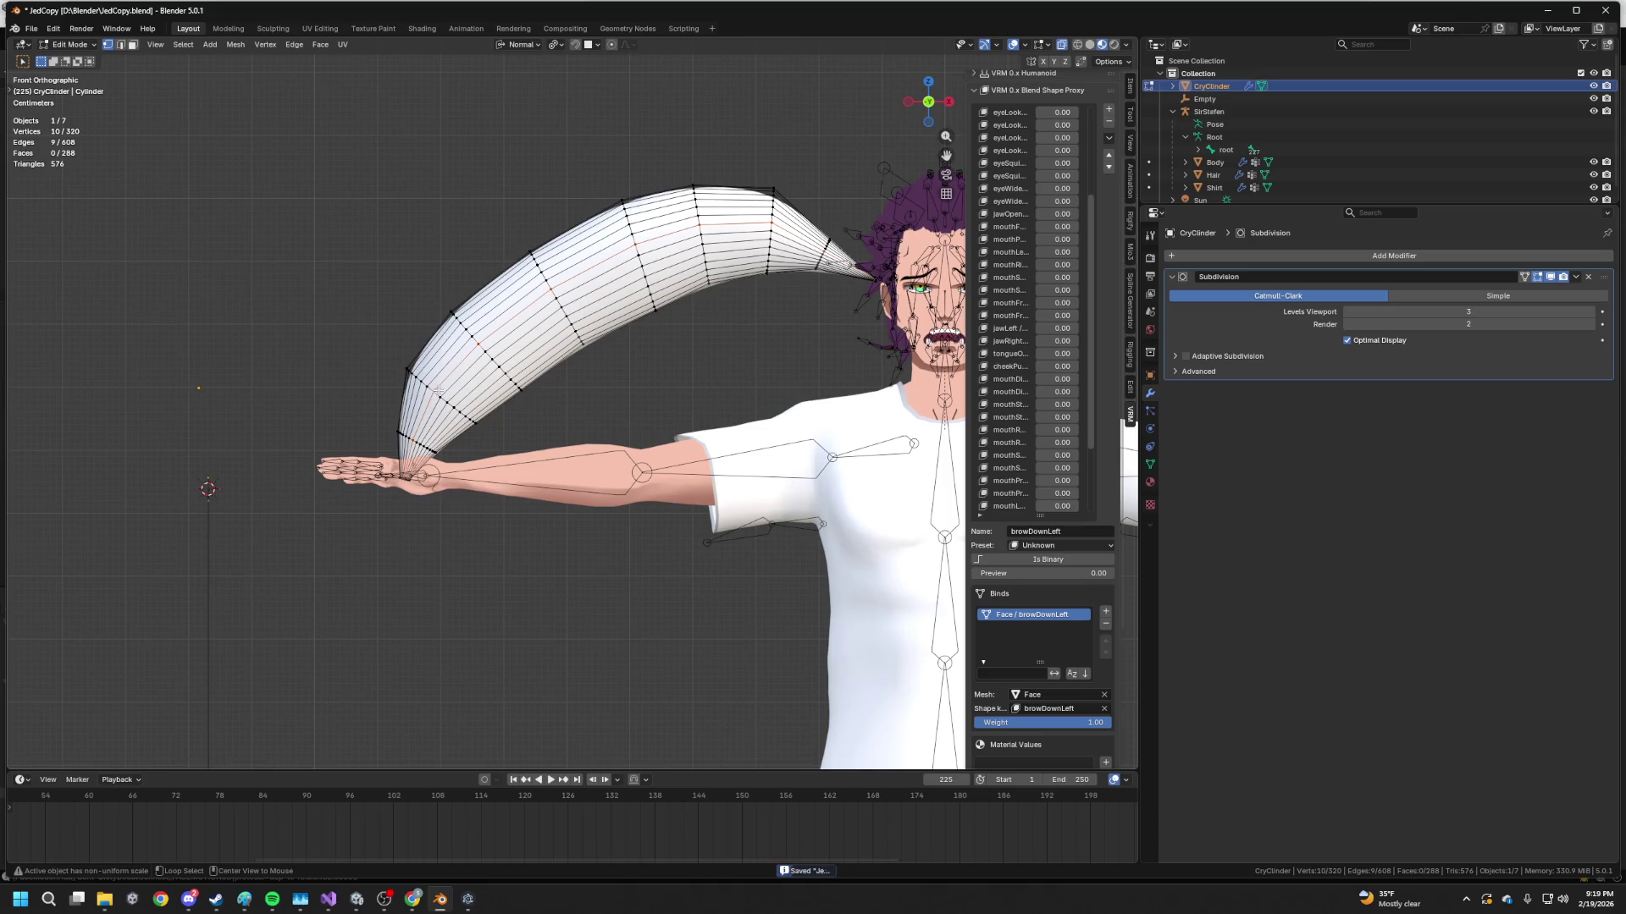
Select the cylinder's end loops and scale the tip up 75.5× into a wide fan
key(s)
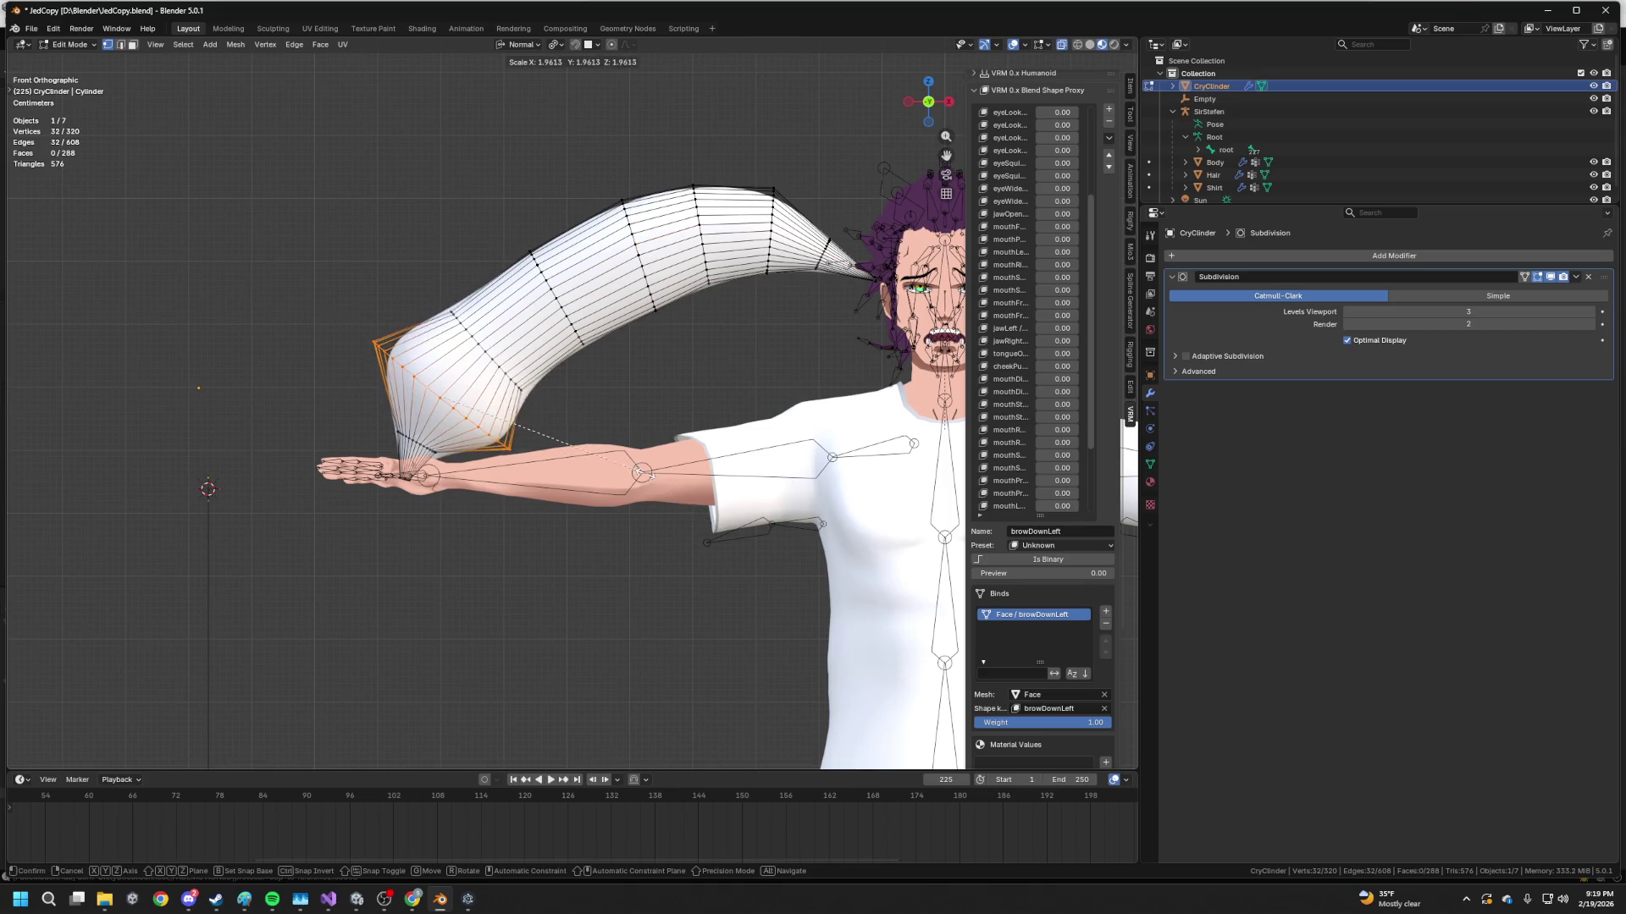
click(419, 442)
alt+click(419, 443)
key(ctrl+KP_Add)
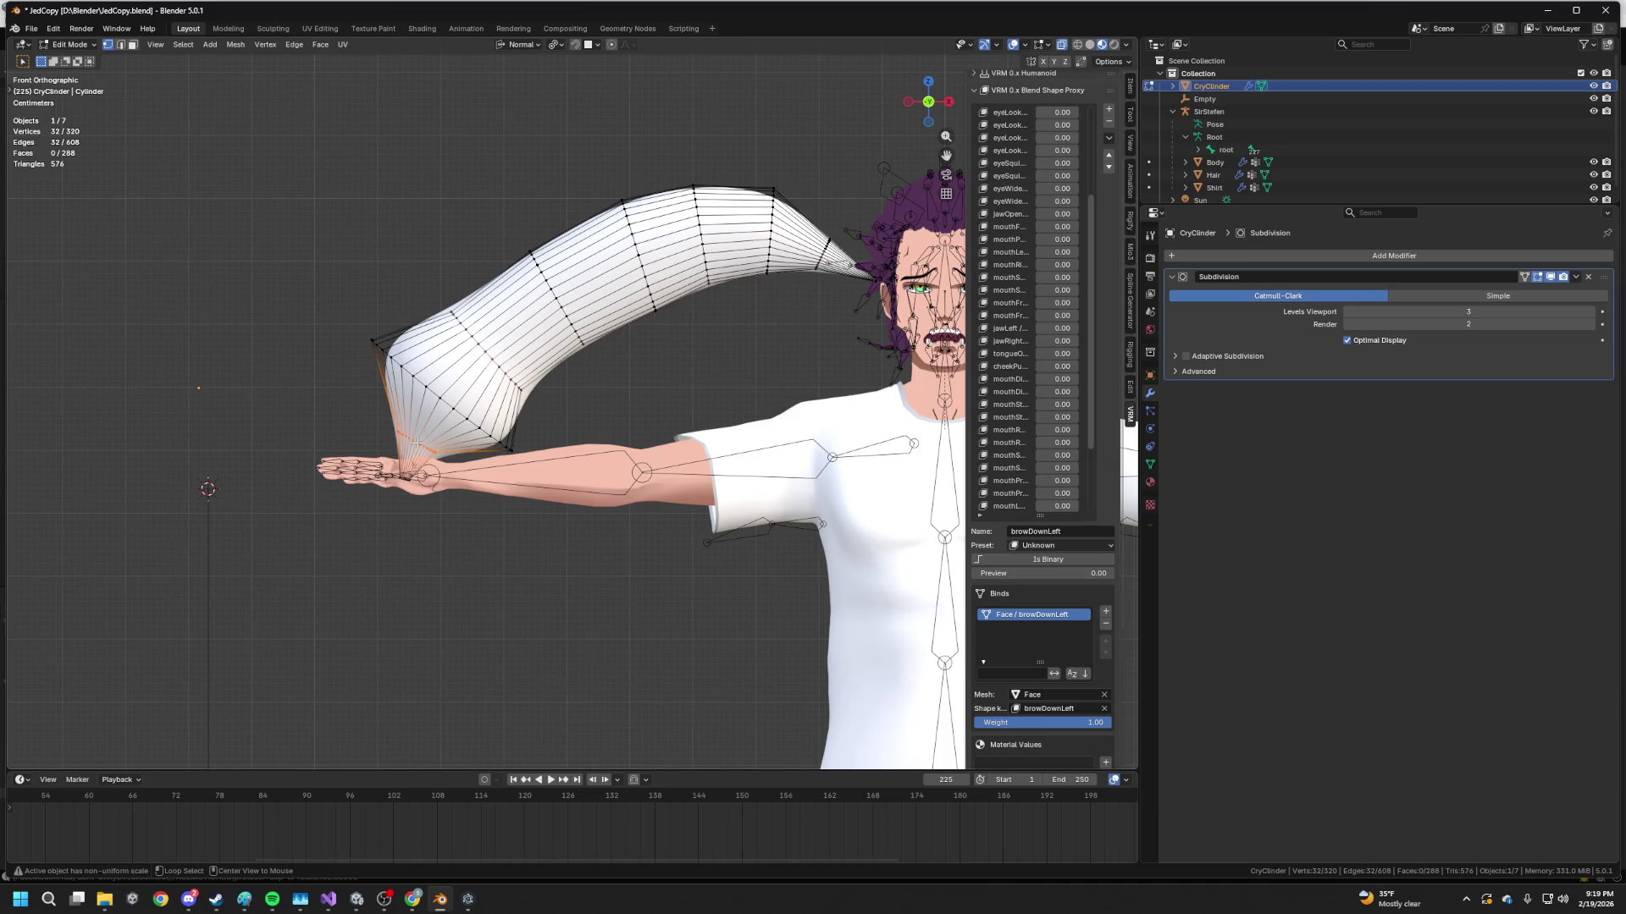
key(s)
click(686, 556)
alt+click(405, 479)
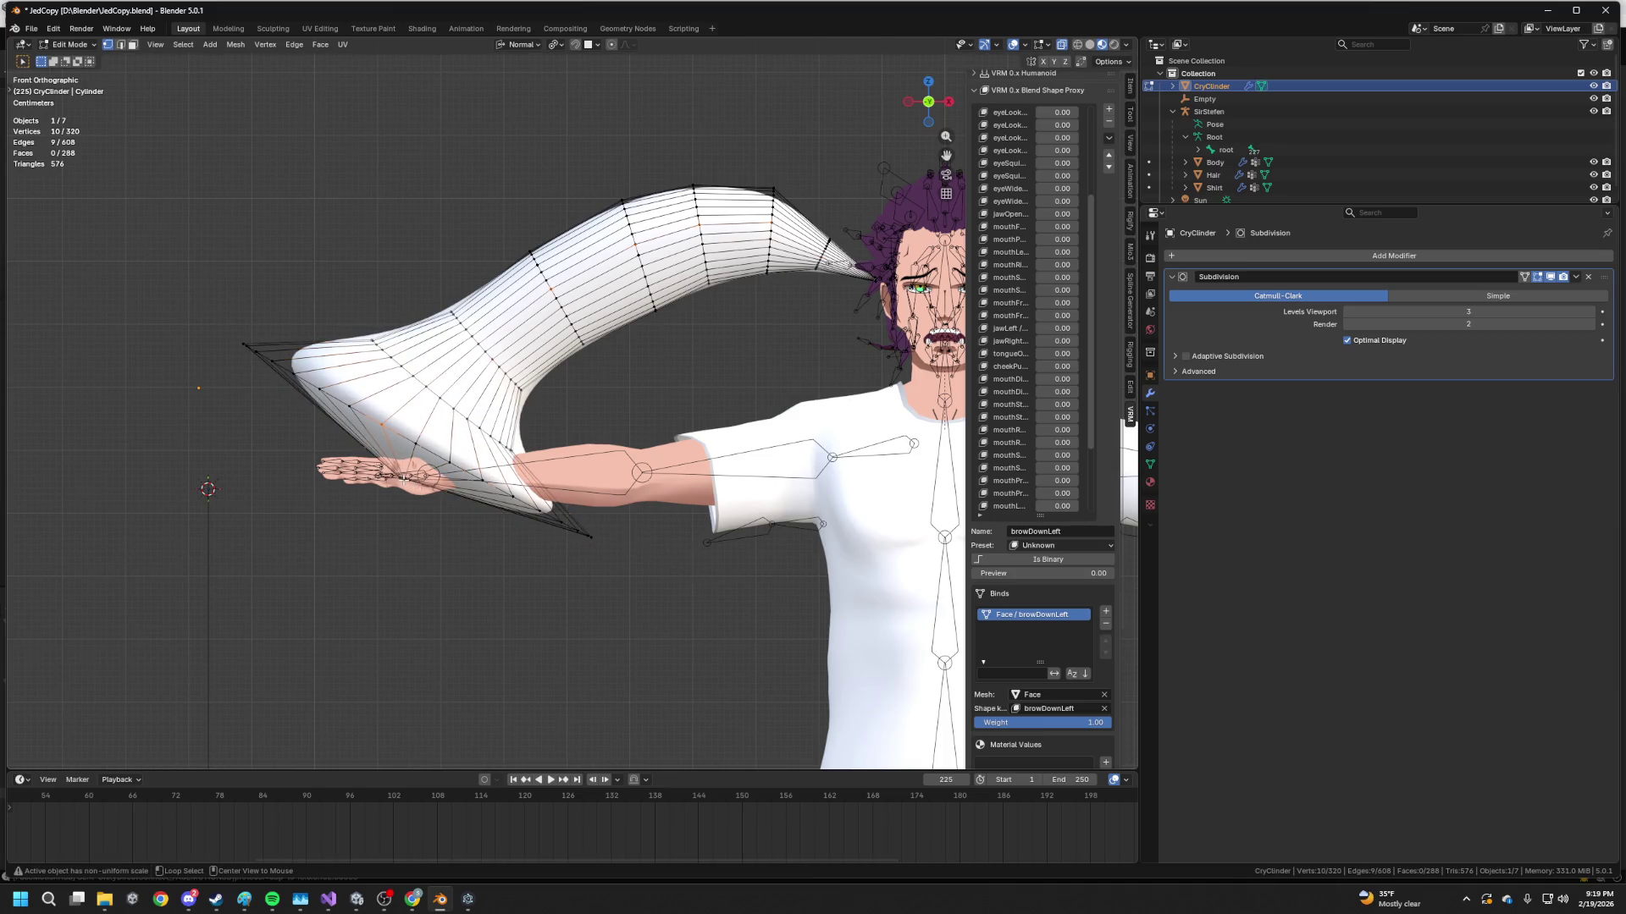
key(ctrl+KP_Add)
key(s)
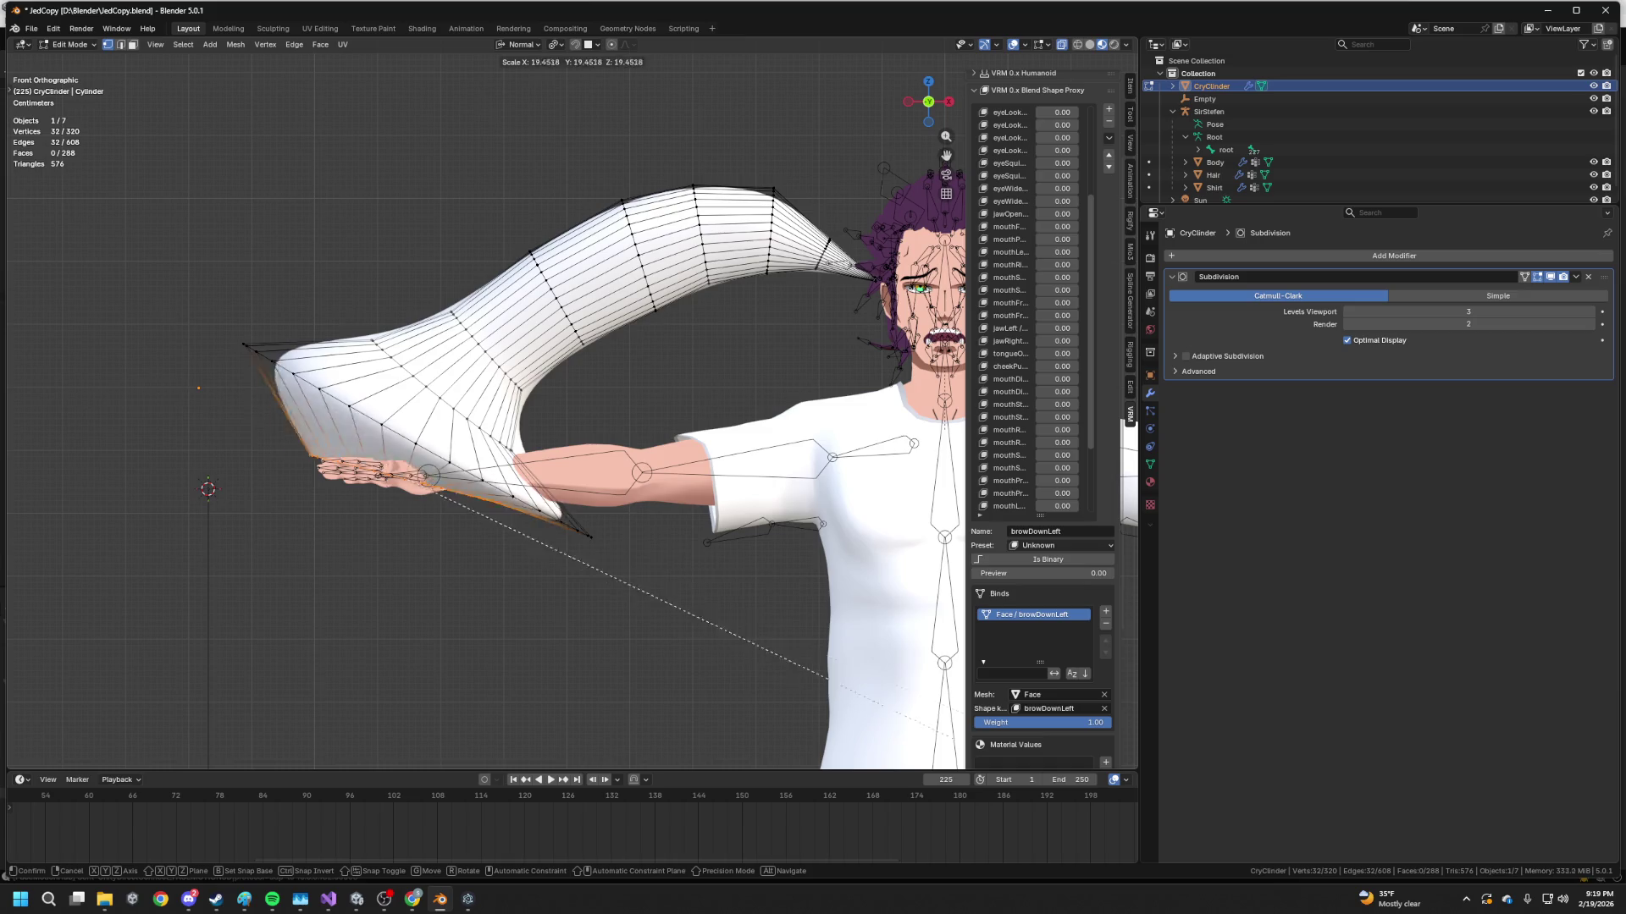
key(Return)
scroll(609, 393, down, 3)
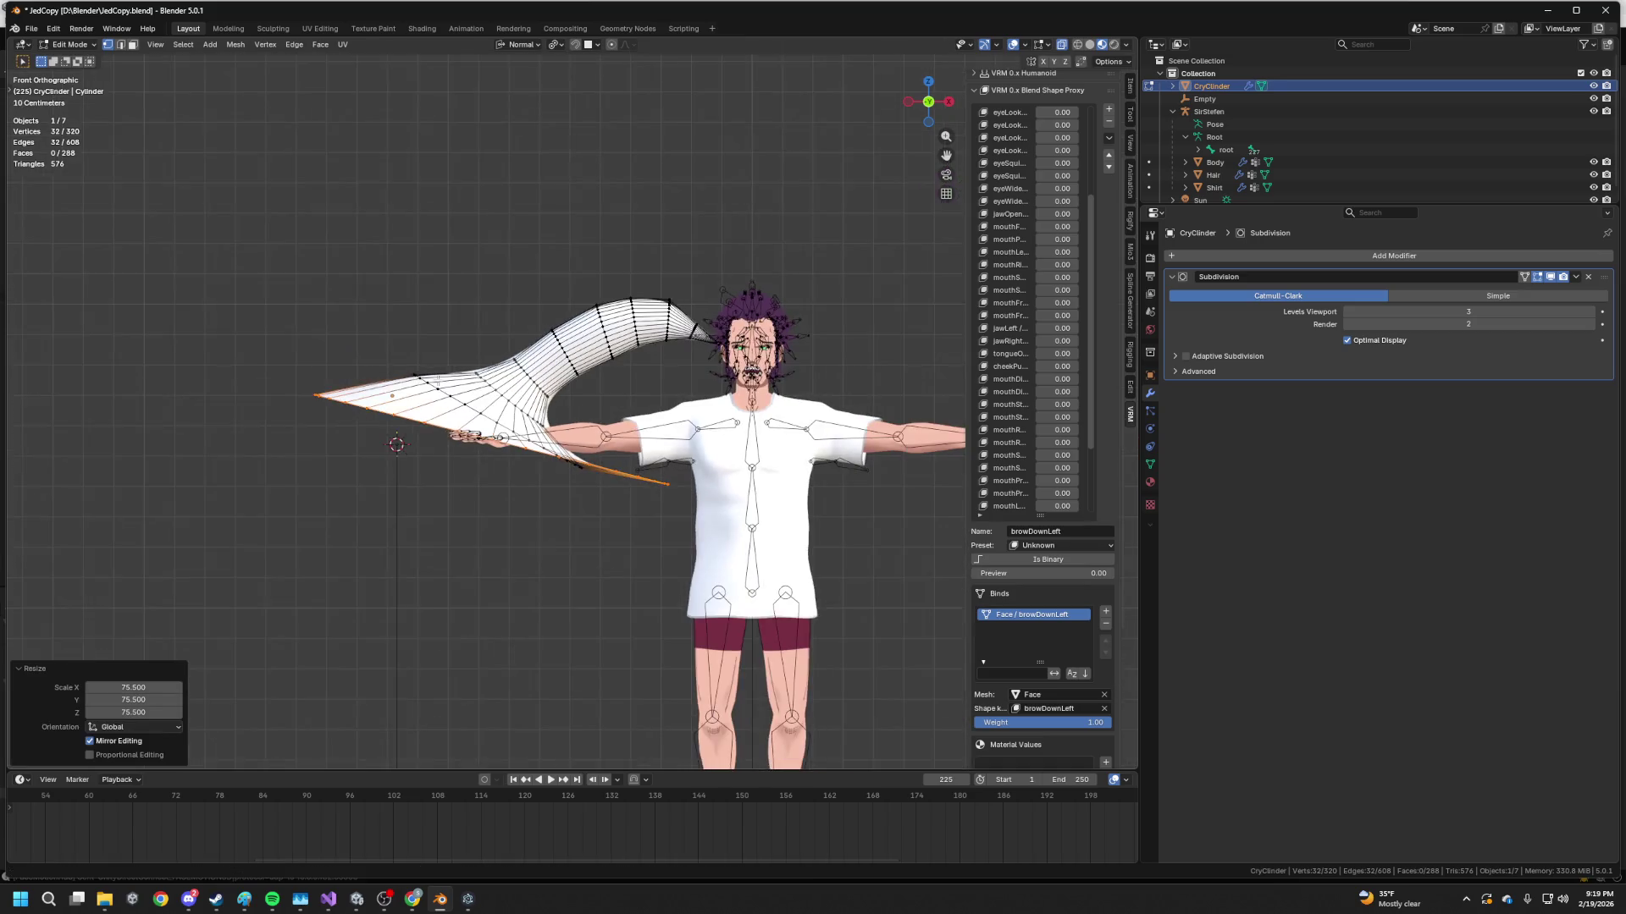
Move and rotate an edge 19.7°, then scale a fan loop and slide it 0.373
key(g)
key(Return)
key(r)
click(691, 618)
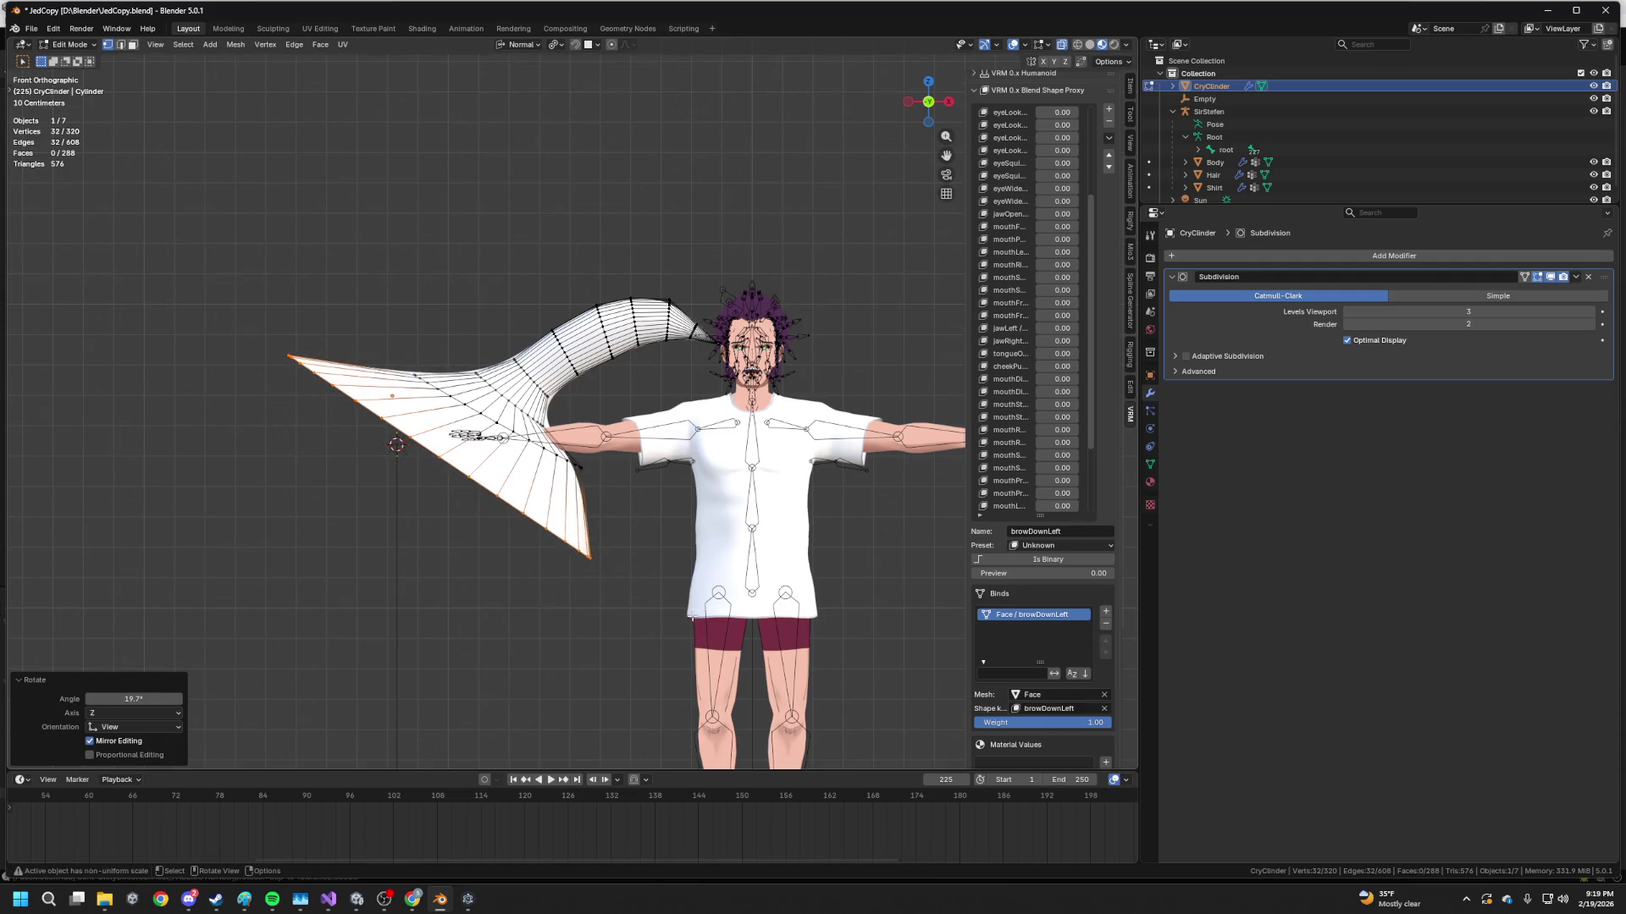
alt+click(507, 394)
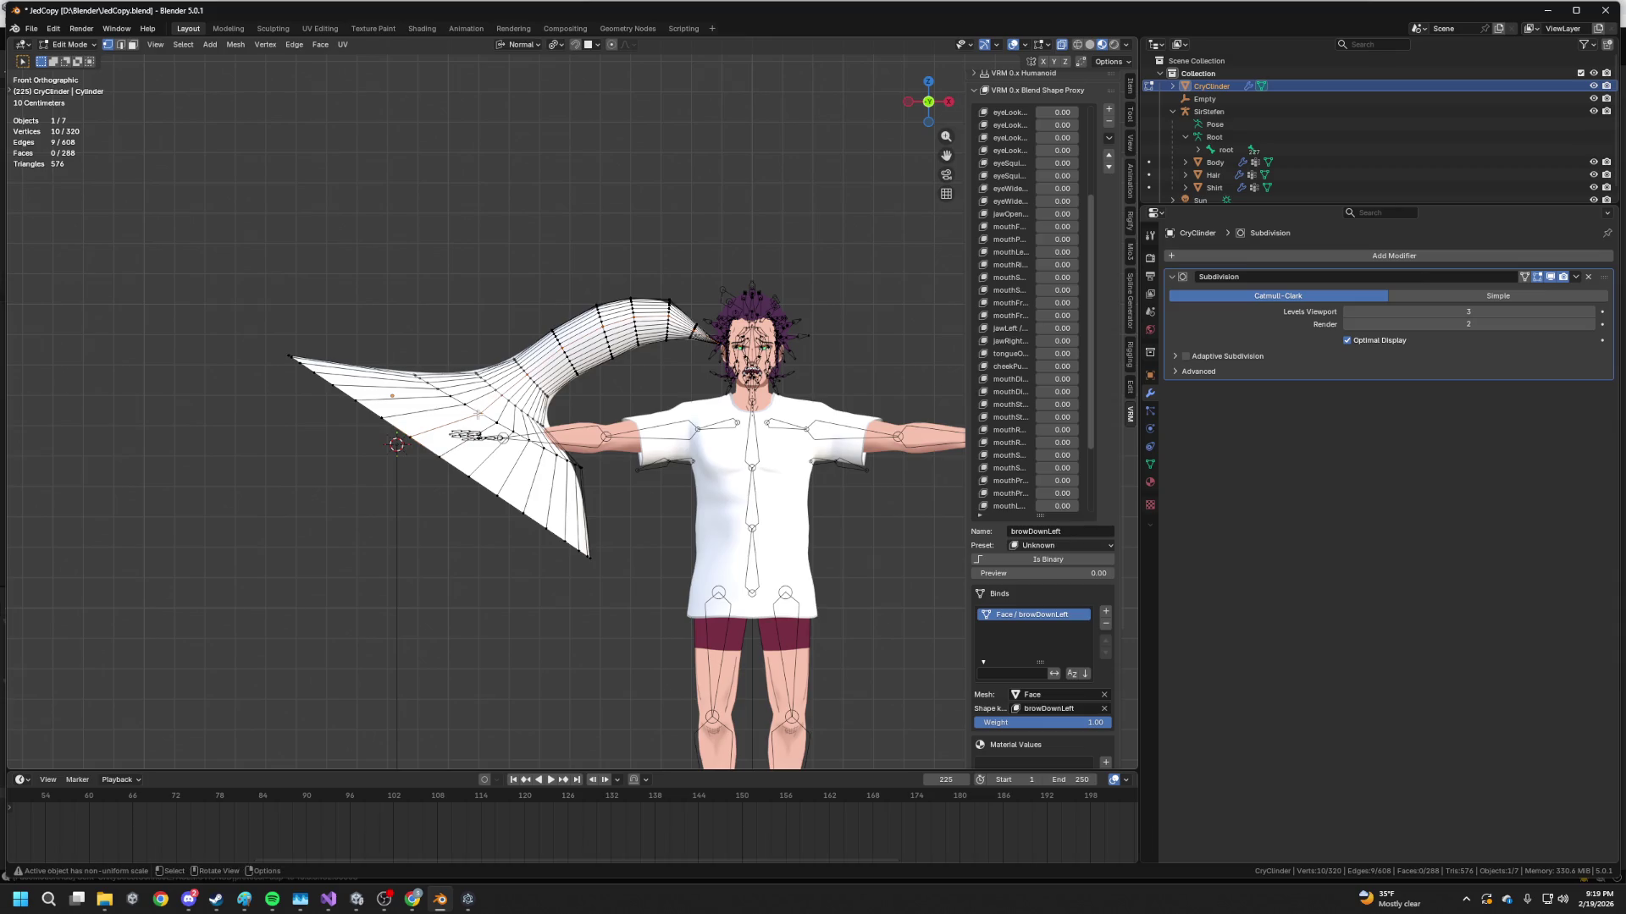
alt+click(508, 389)
key(s)
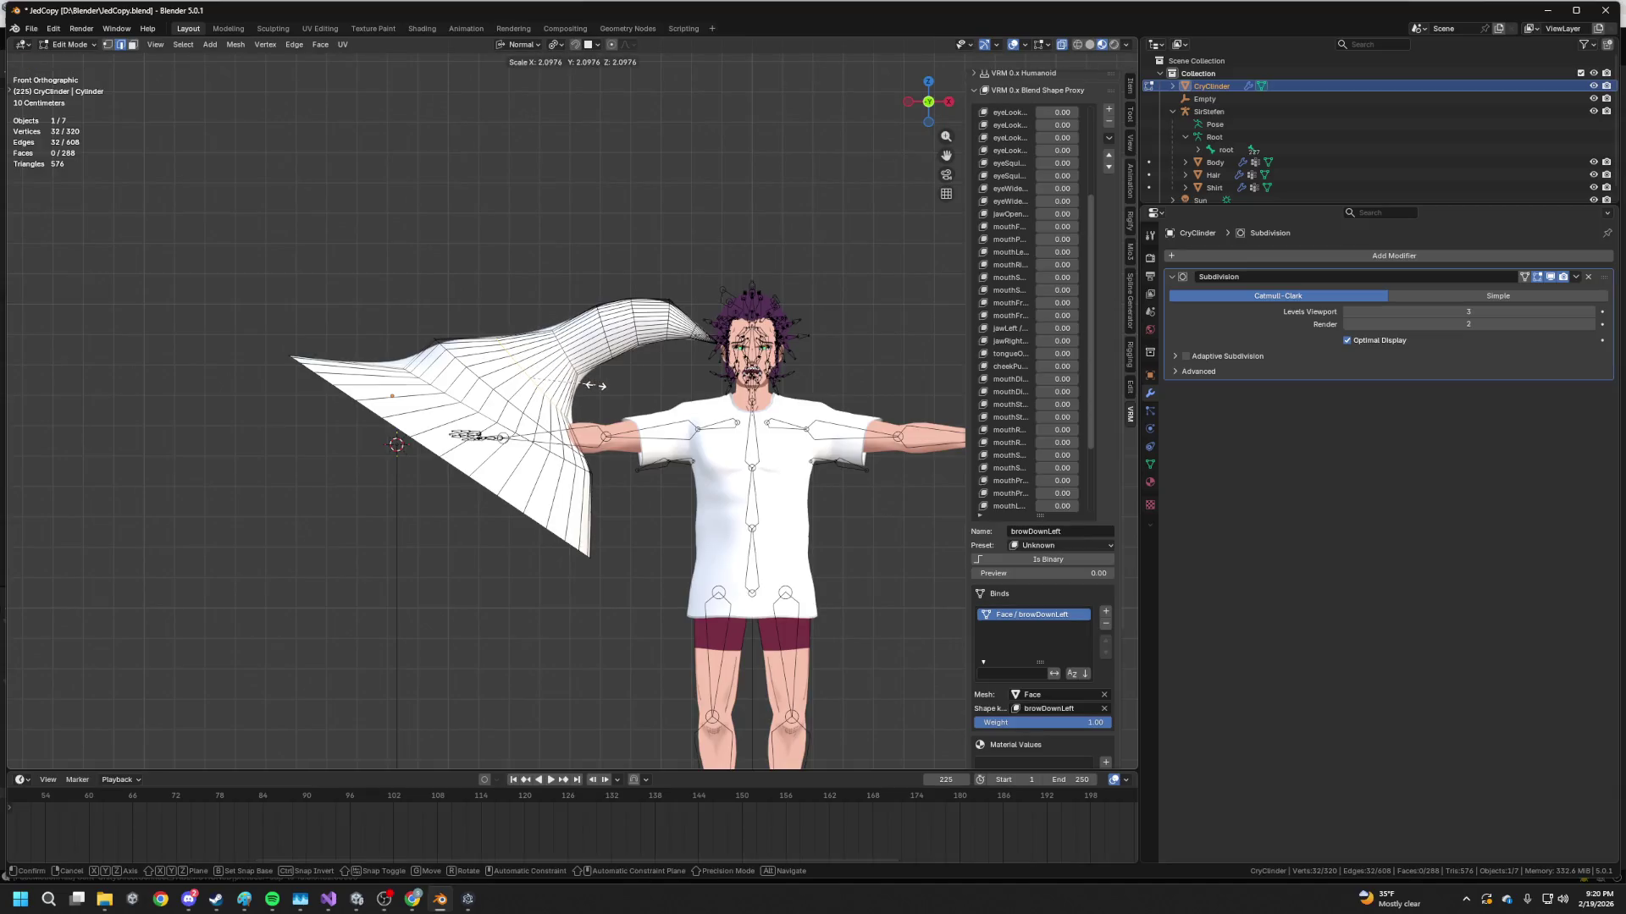
click(603, 371)
key(g)
key(g)
click(618, 366)
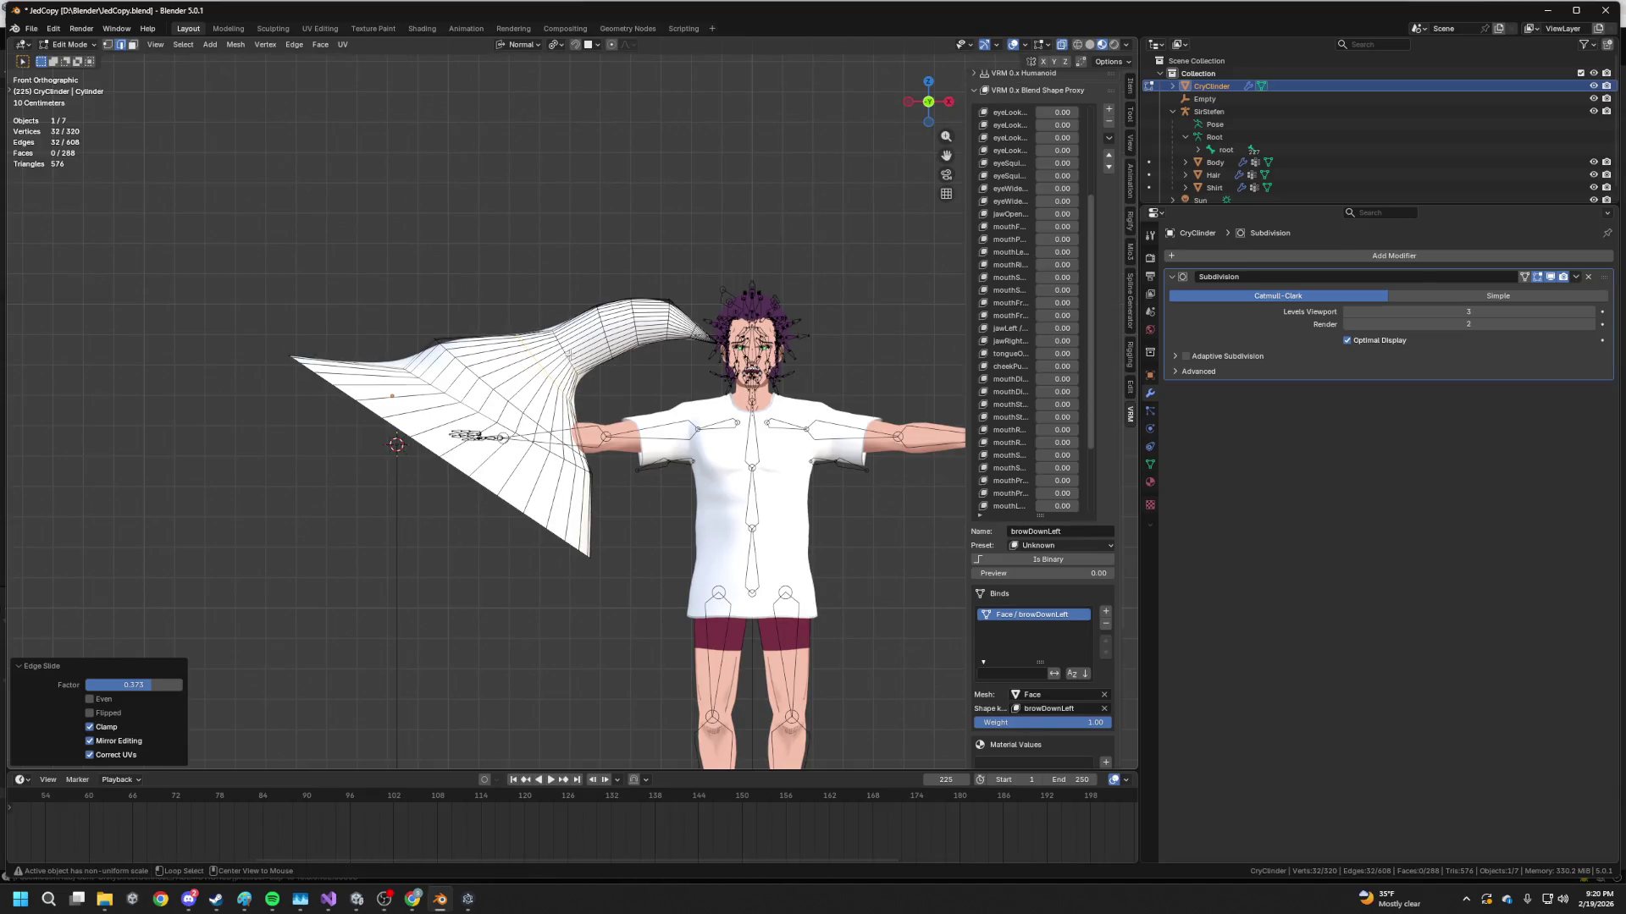
Scale and slide another fan loop, then slide a single edge near the tip
alt+click(593, 351)
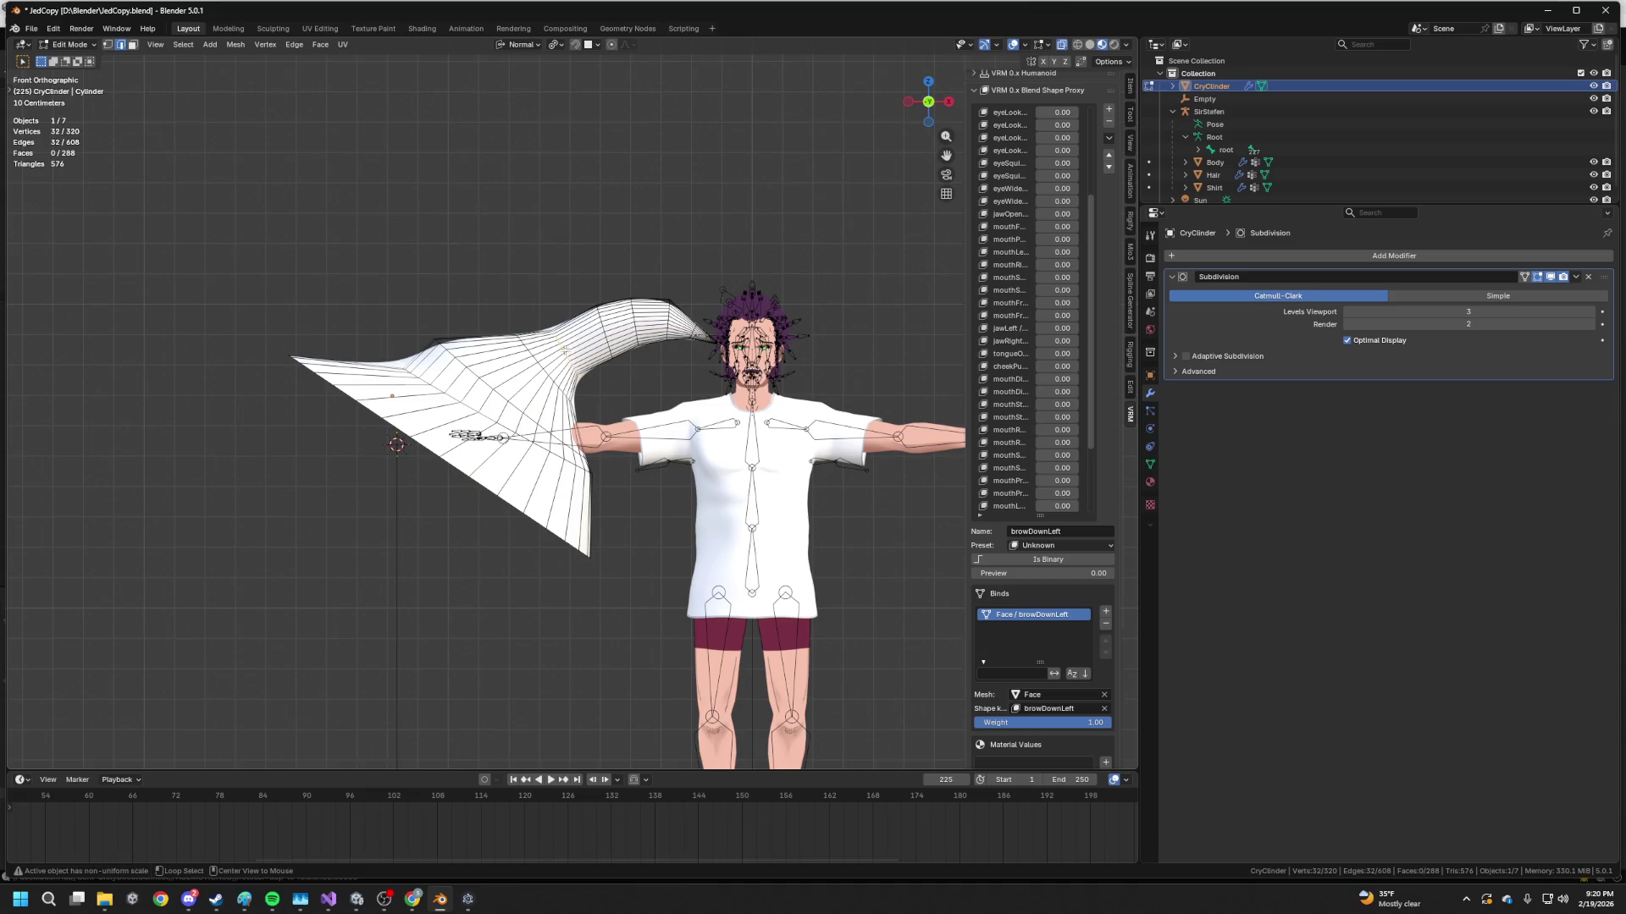
key(s)
click(578, 348)
key(g)
key(g)
click(599, 339)
click(602, 329)
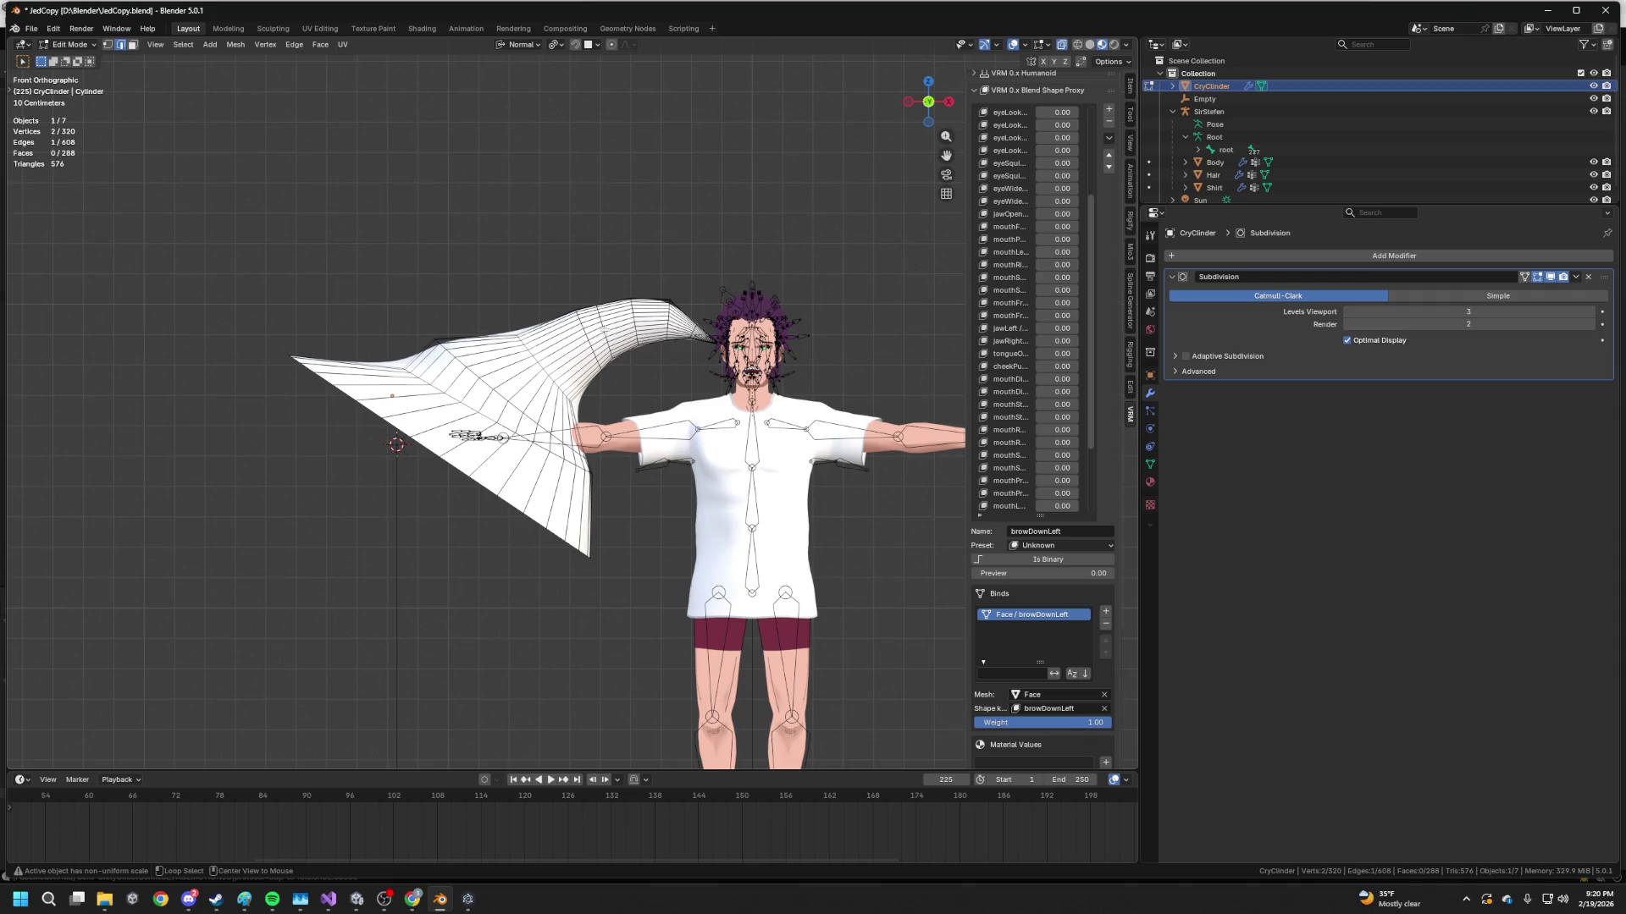
key(g)
key(g)
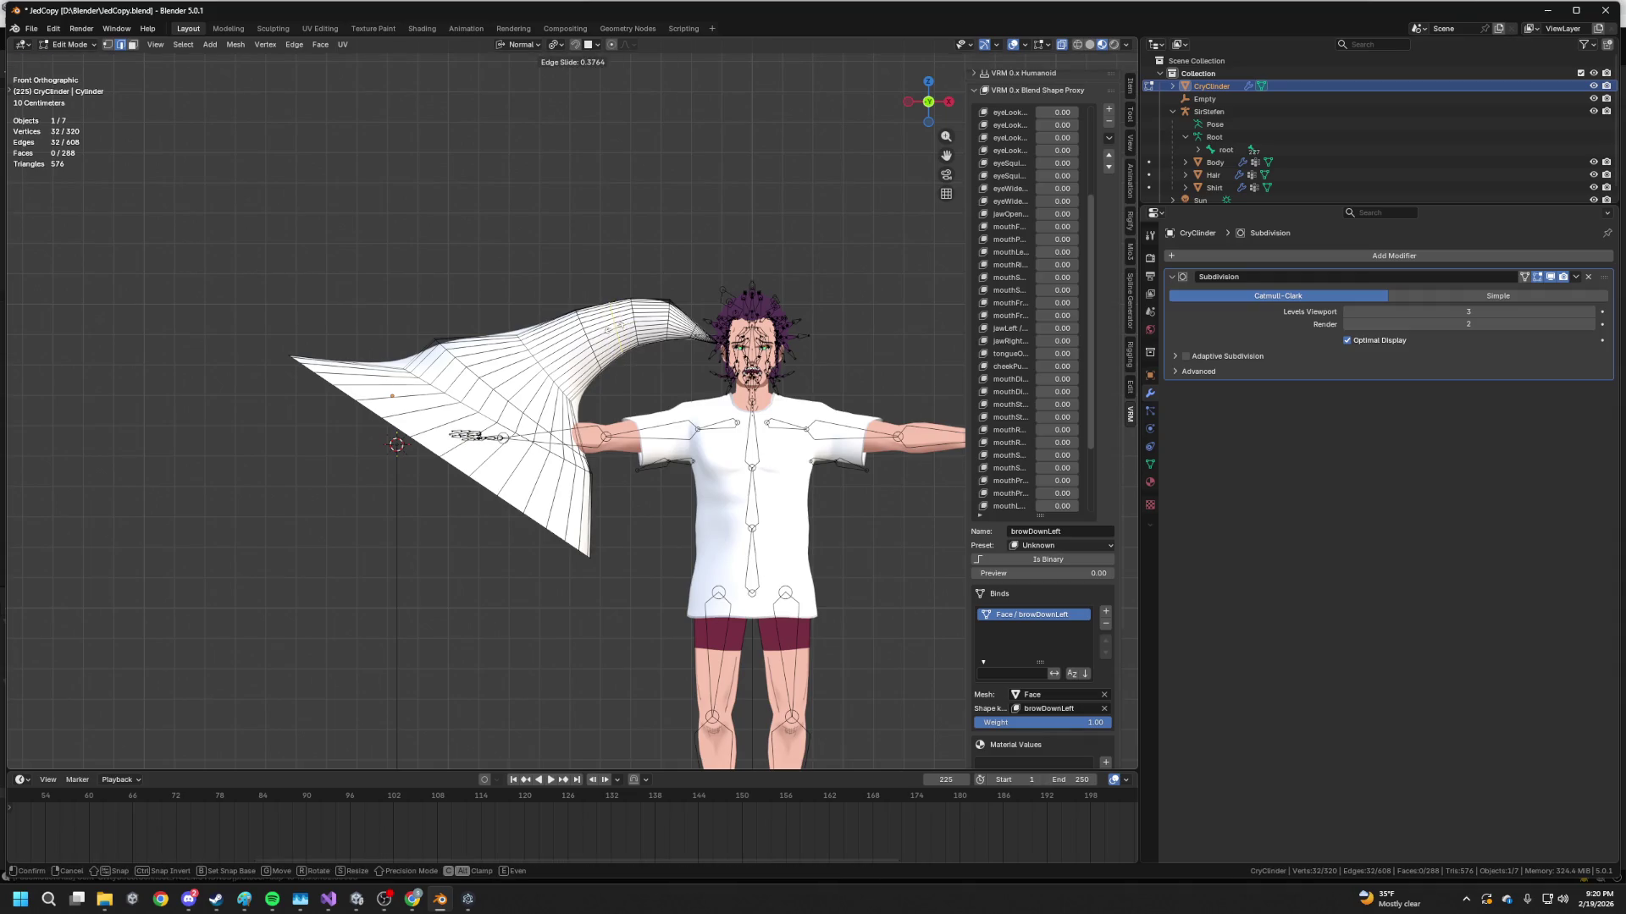
click(613, 332)
Rotate and scale another fan loop to about 1.11, then box-select the fan-end faces
alt+click(558, 455)
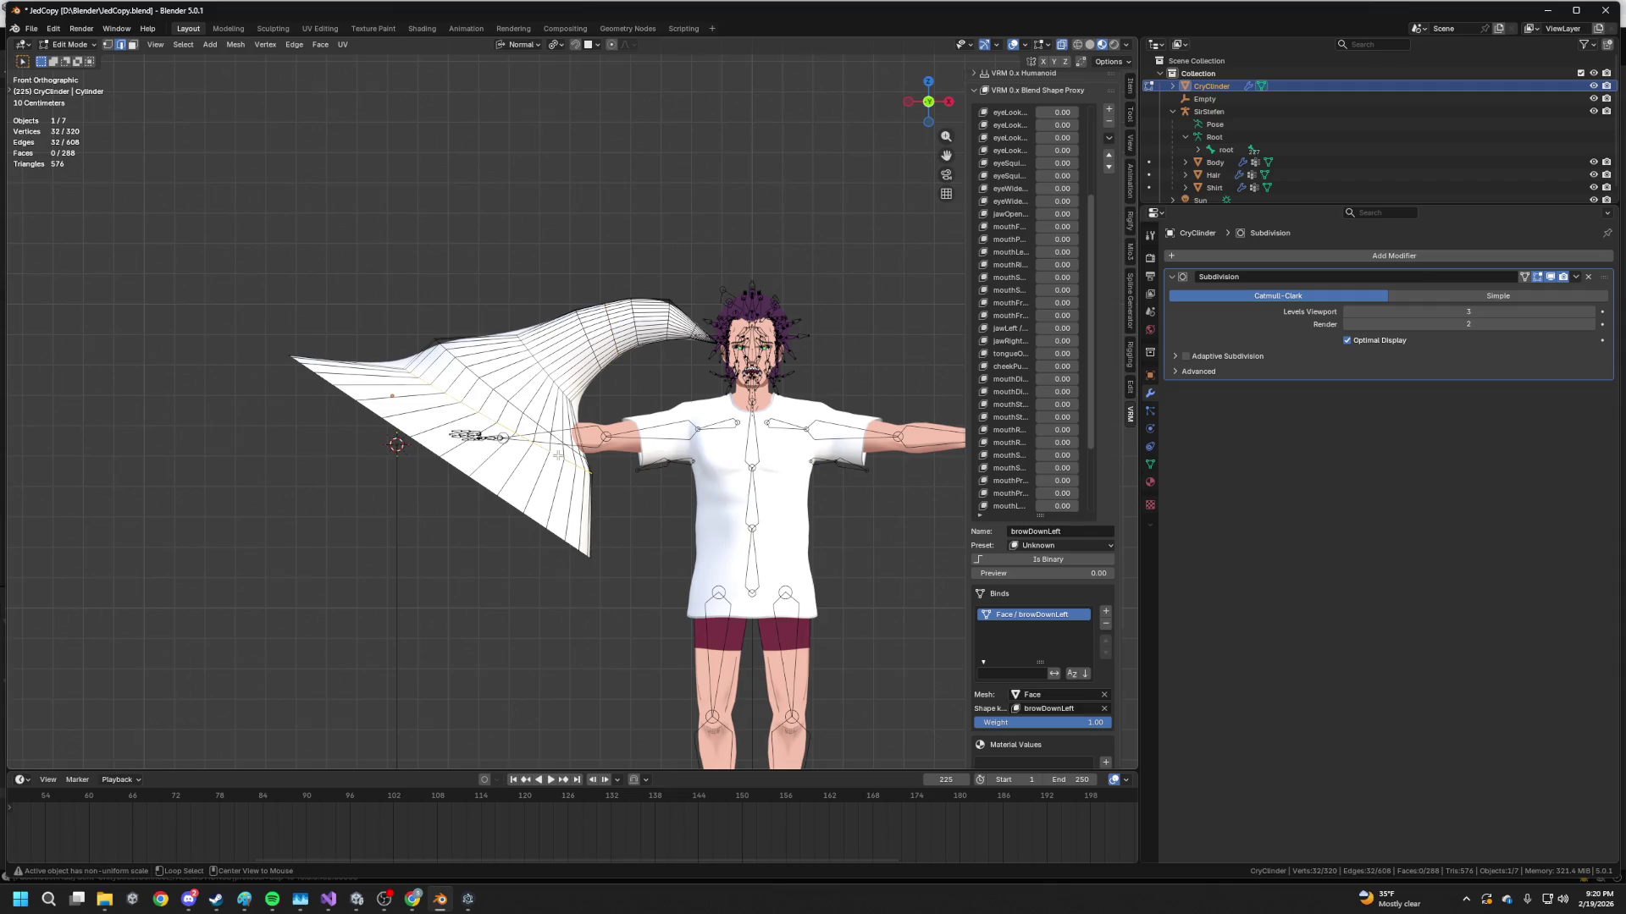
key(r)
click(593, 466)
key(g)
key(g)
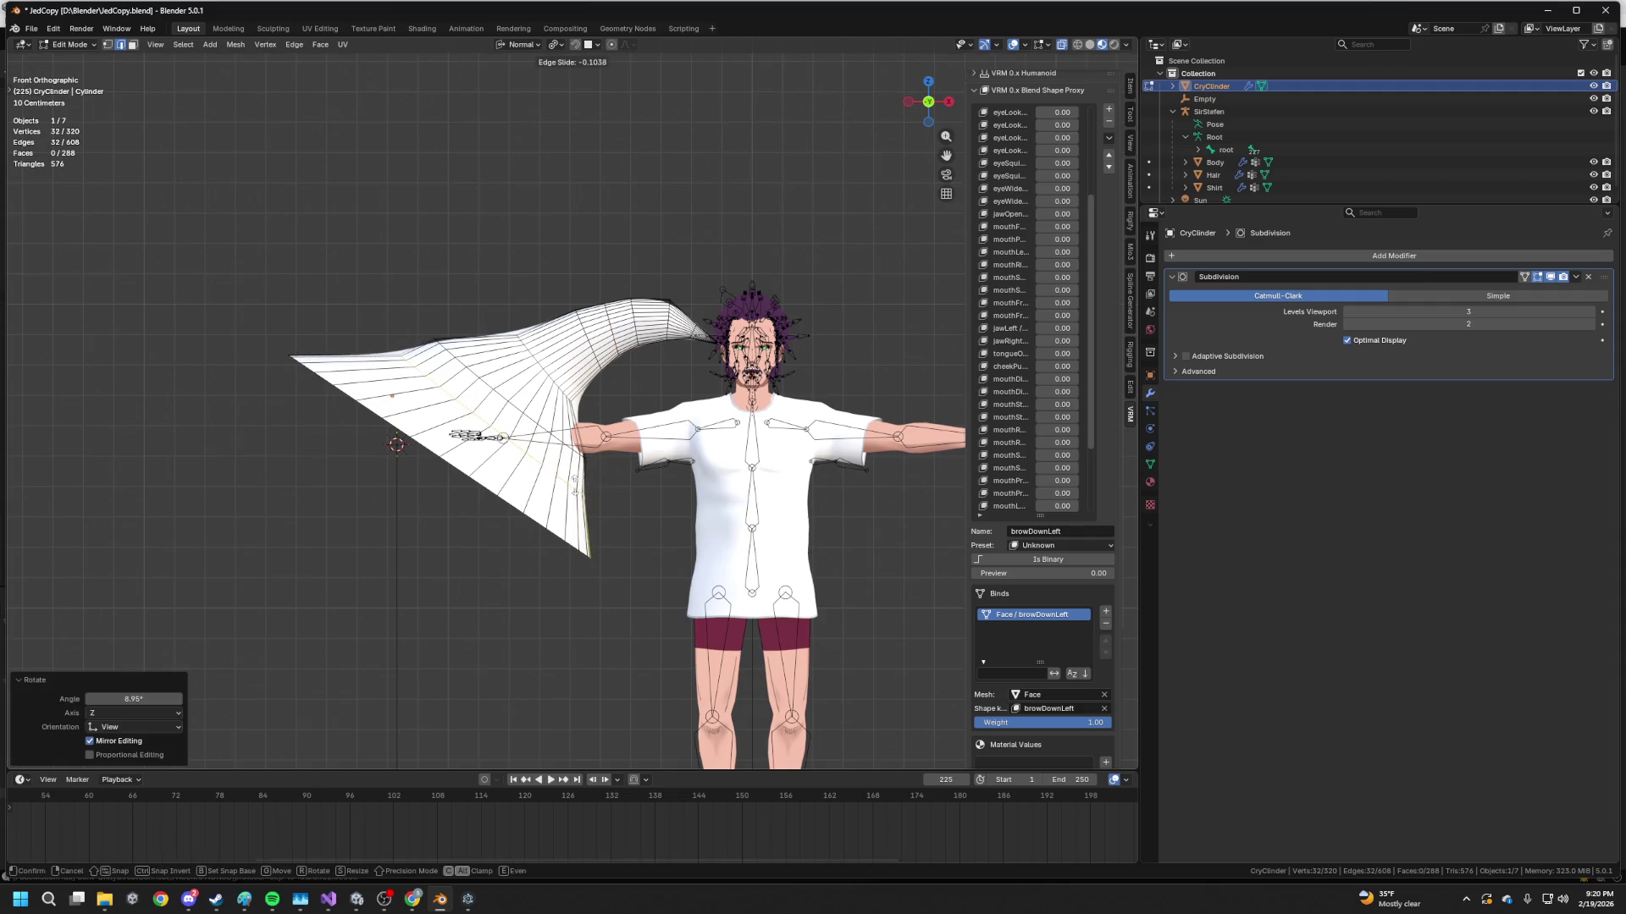
key(Escape)
key(s)
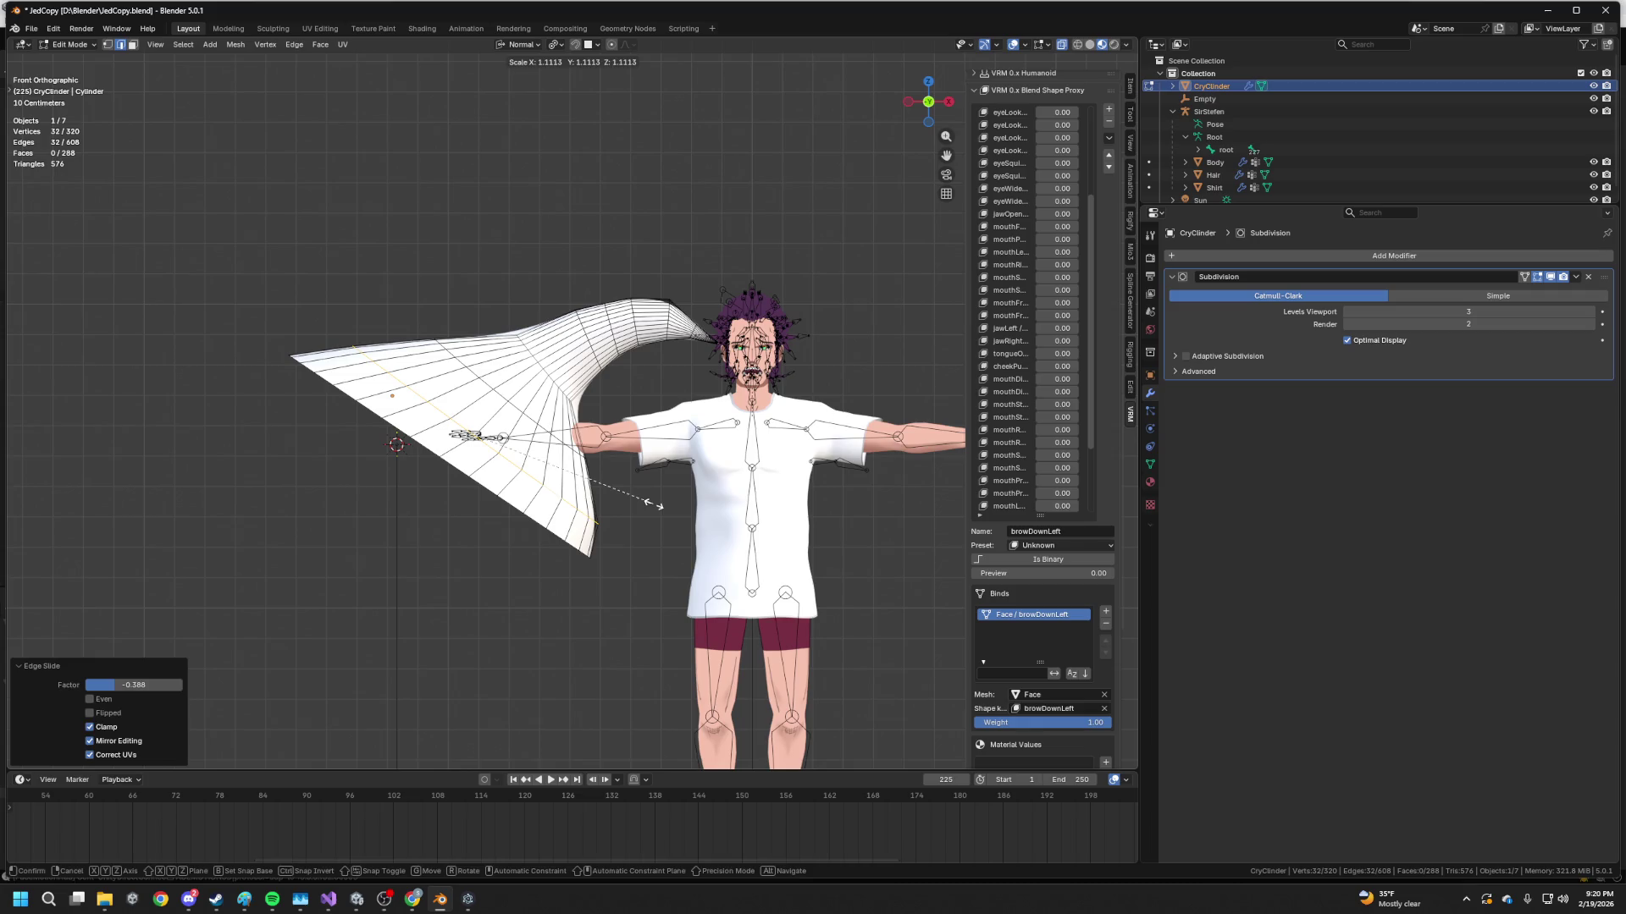
click(641, 492)
mouse_move(237, 329)
mouse_down()
mouse_move(617, 608)
mouse_move(563, 606)
mouse_up()
Select the fan's vertices and move the fanned end with proportional falloff
key(1)
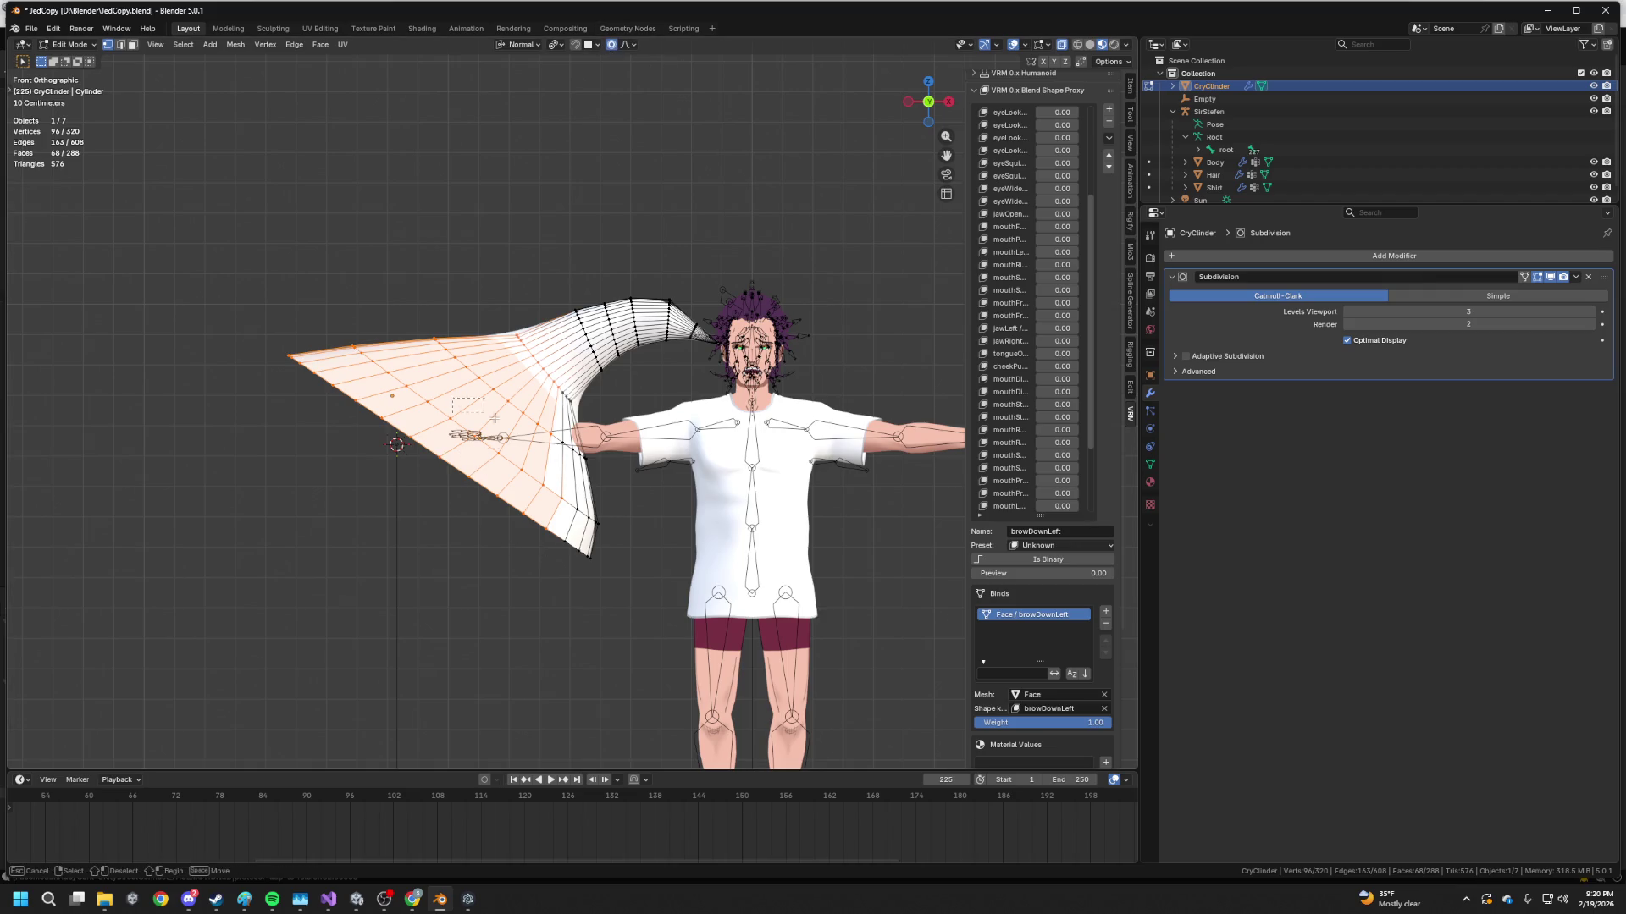
drag(471, 407, 574, 545)
key(r)
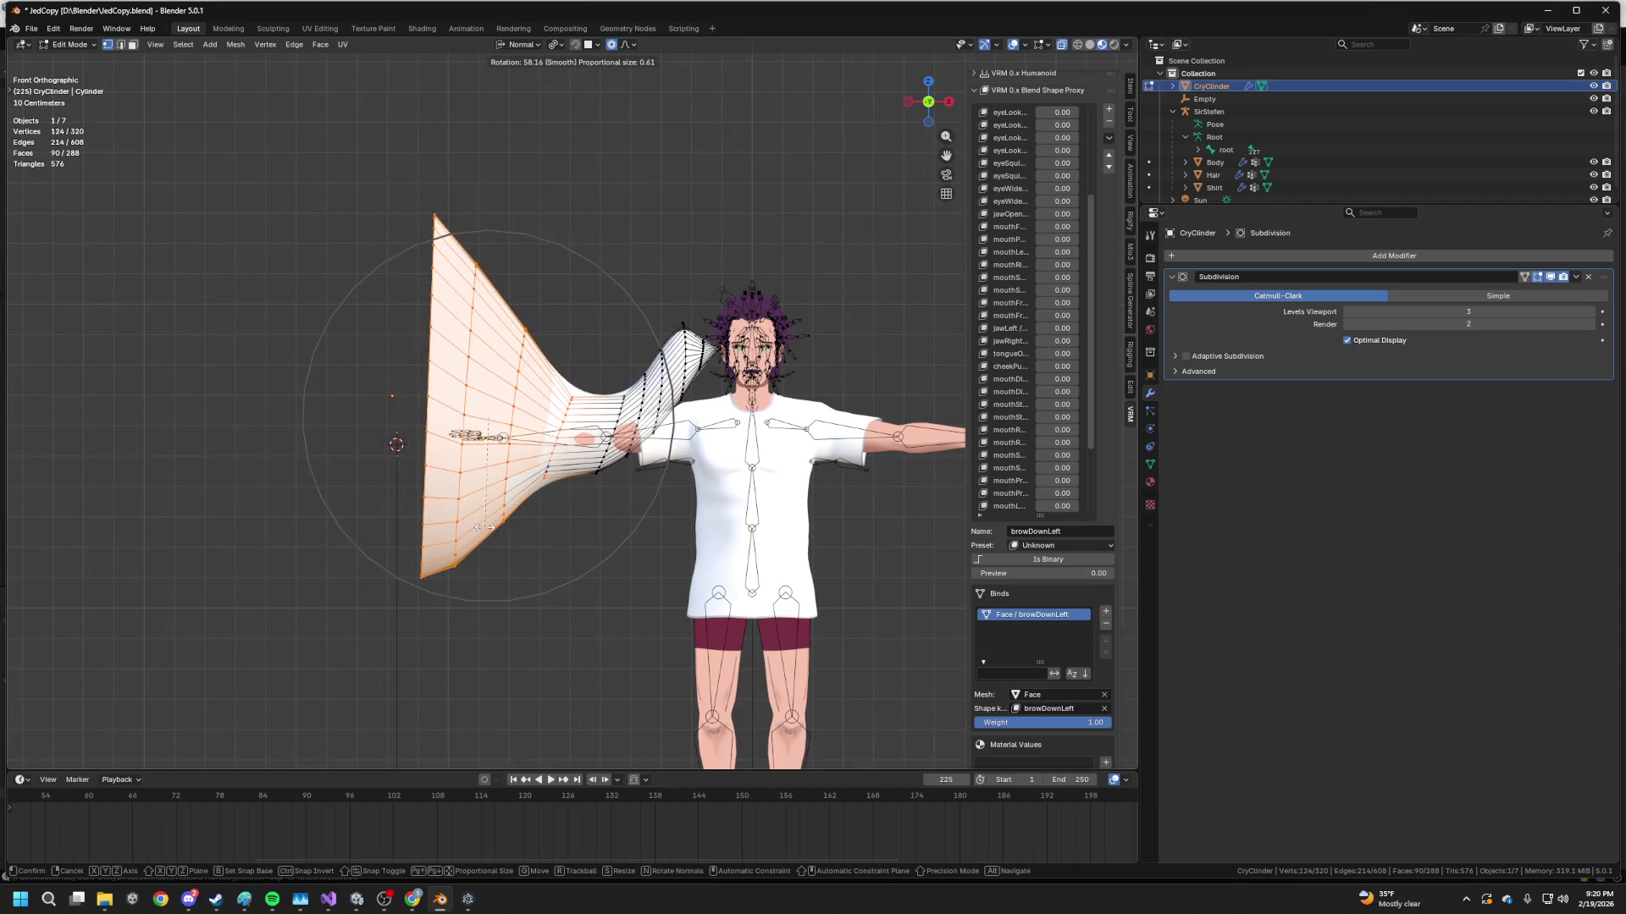
key(g)
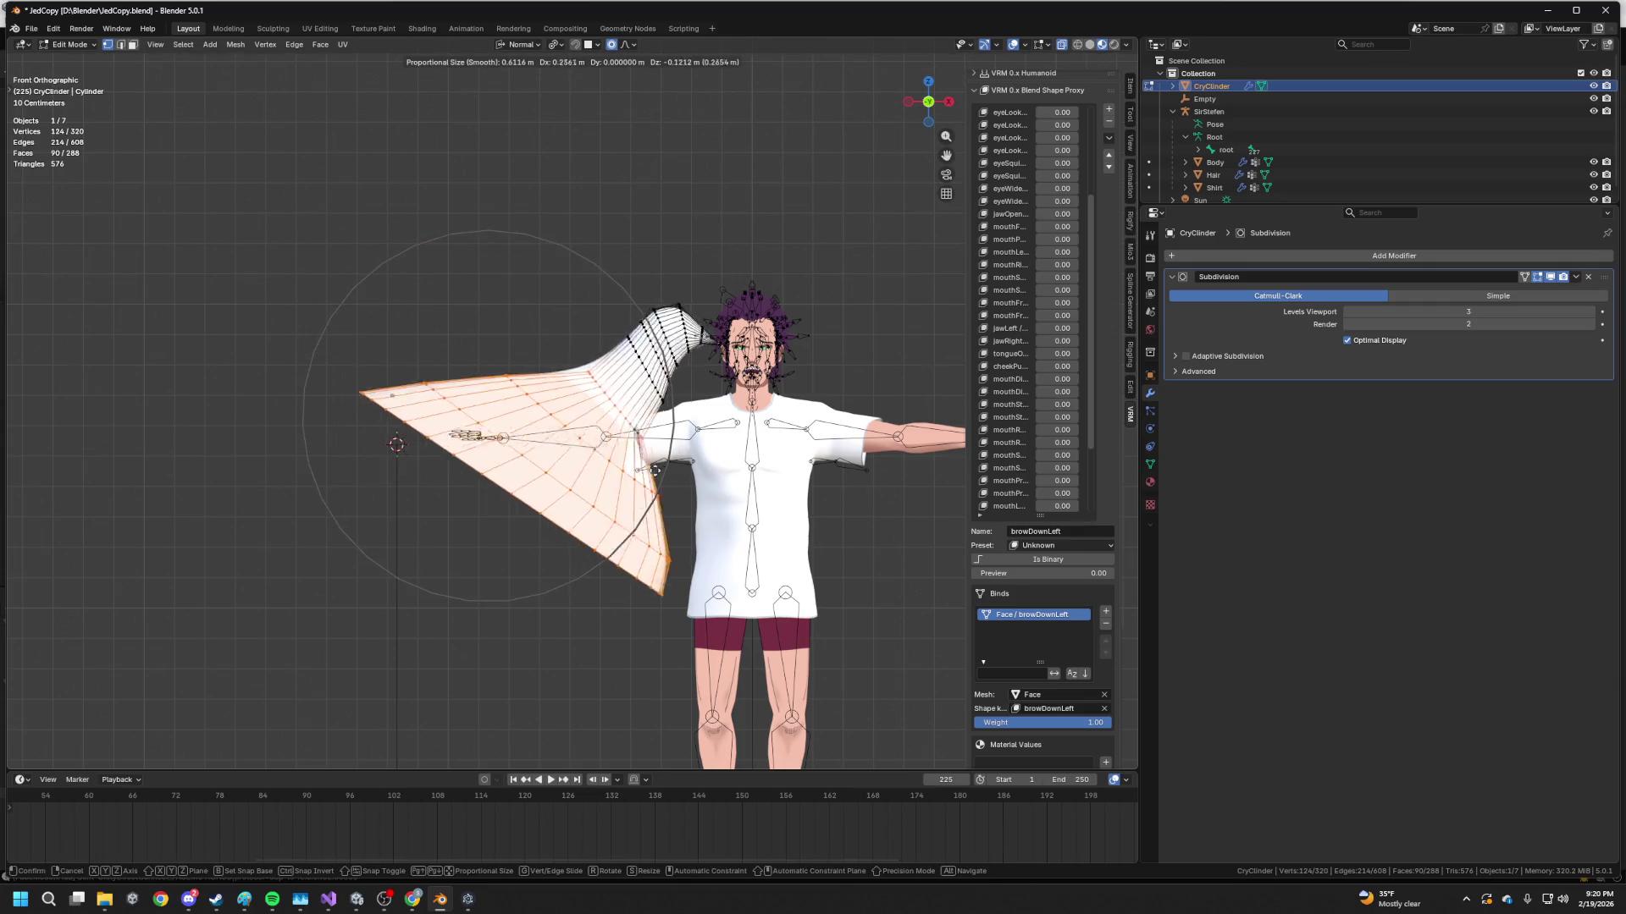
click(620, 418)
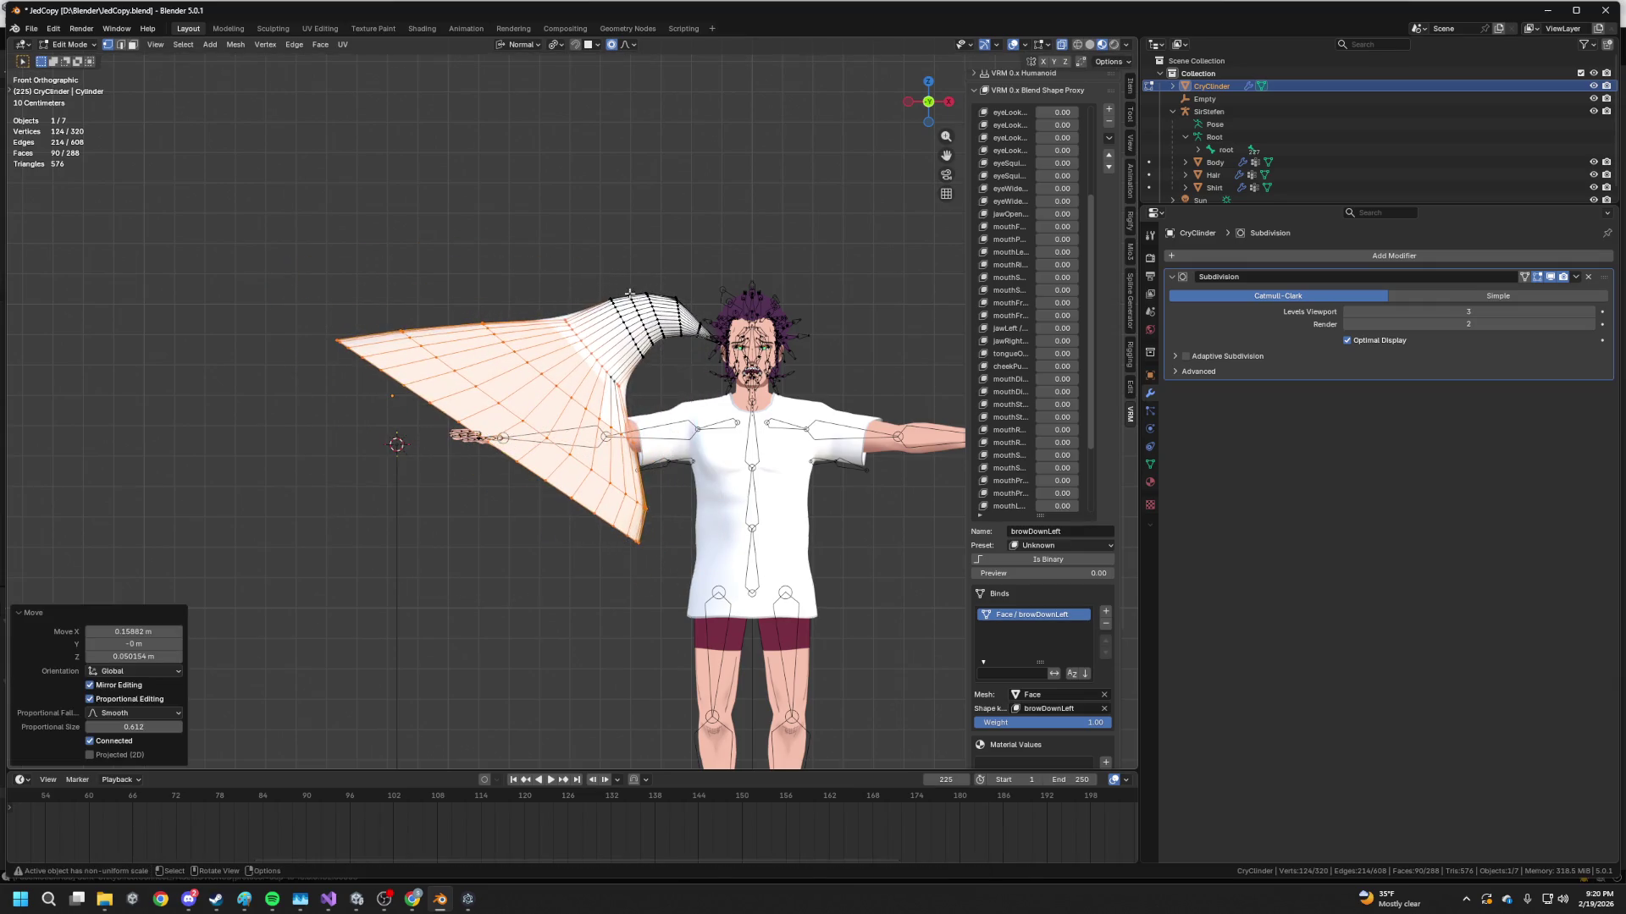
key(r)
key(s)
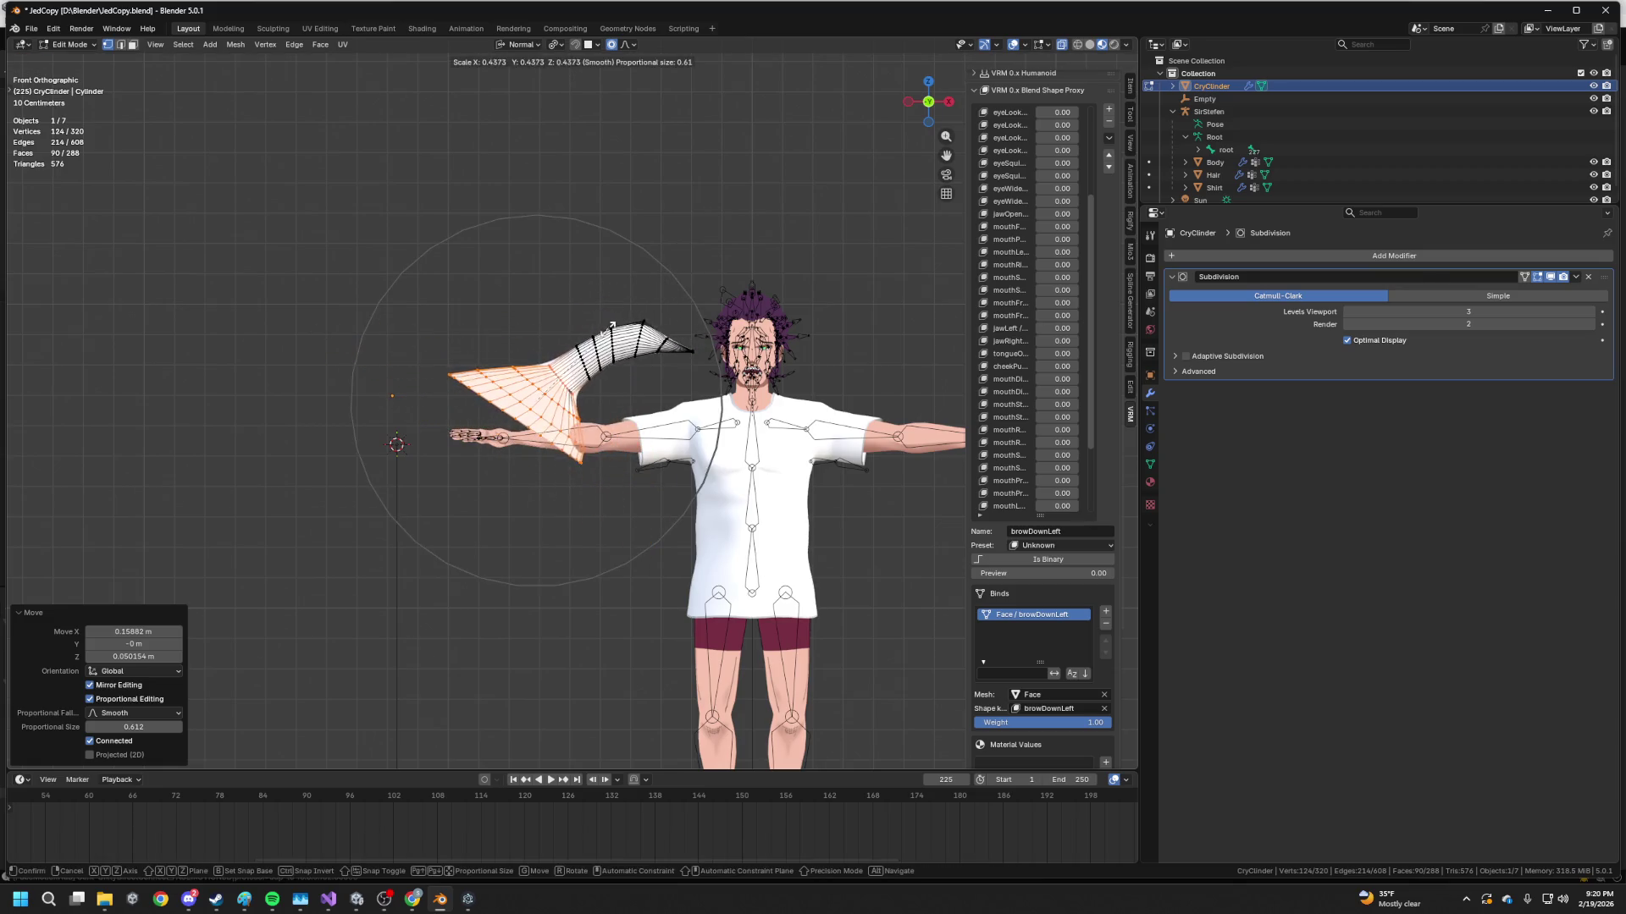
key(Escape)
key(s)
key(Escape)
Widen an edge loop near the head end by 1.458 with smooth falloff, then reselect the fan
alt+click(599, 348)
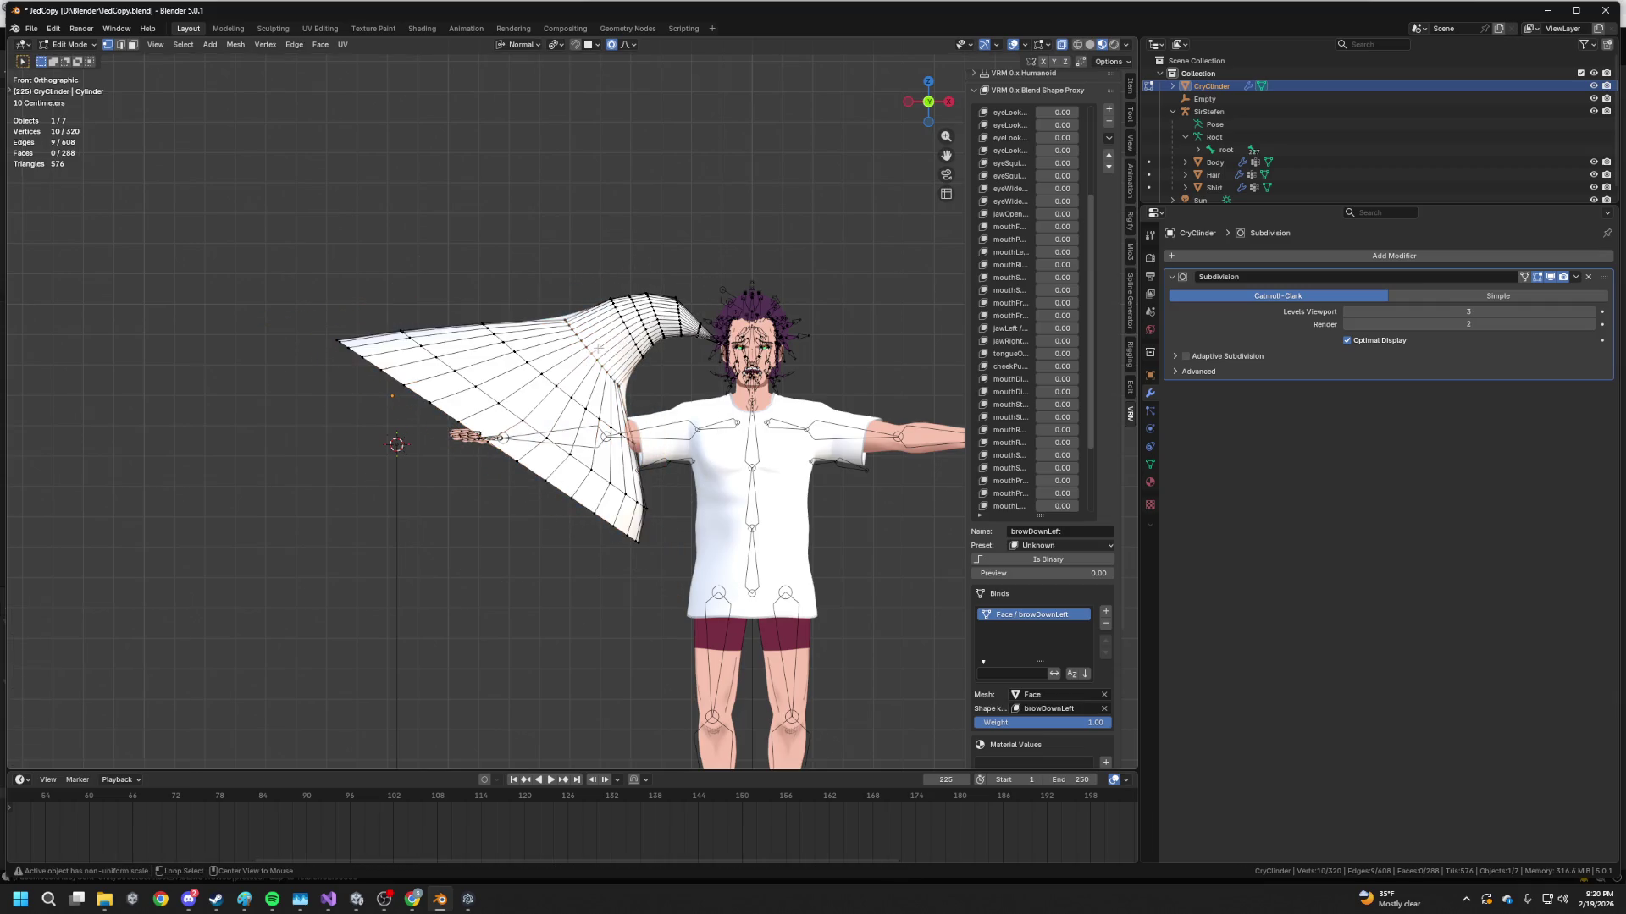
key(s)
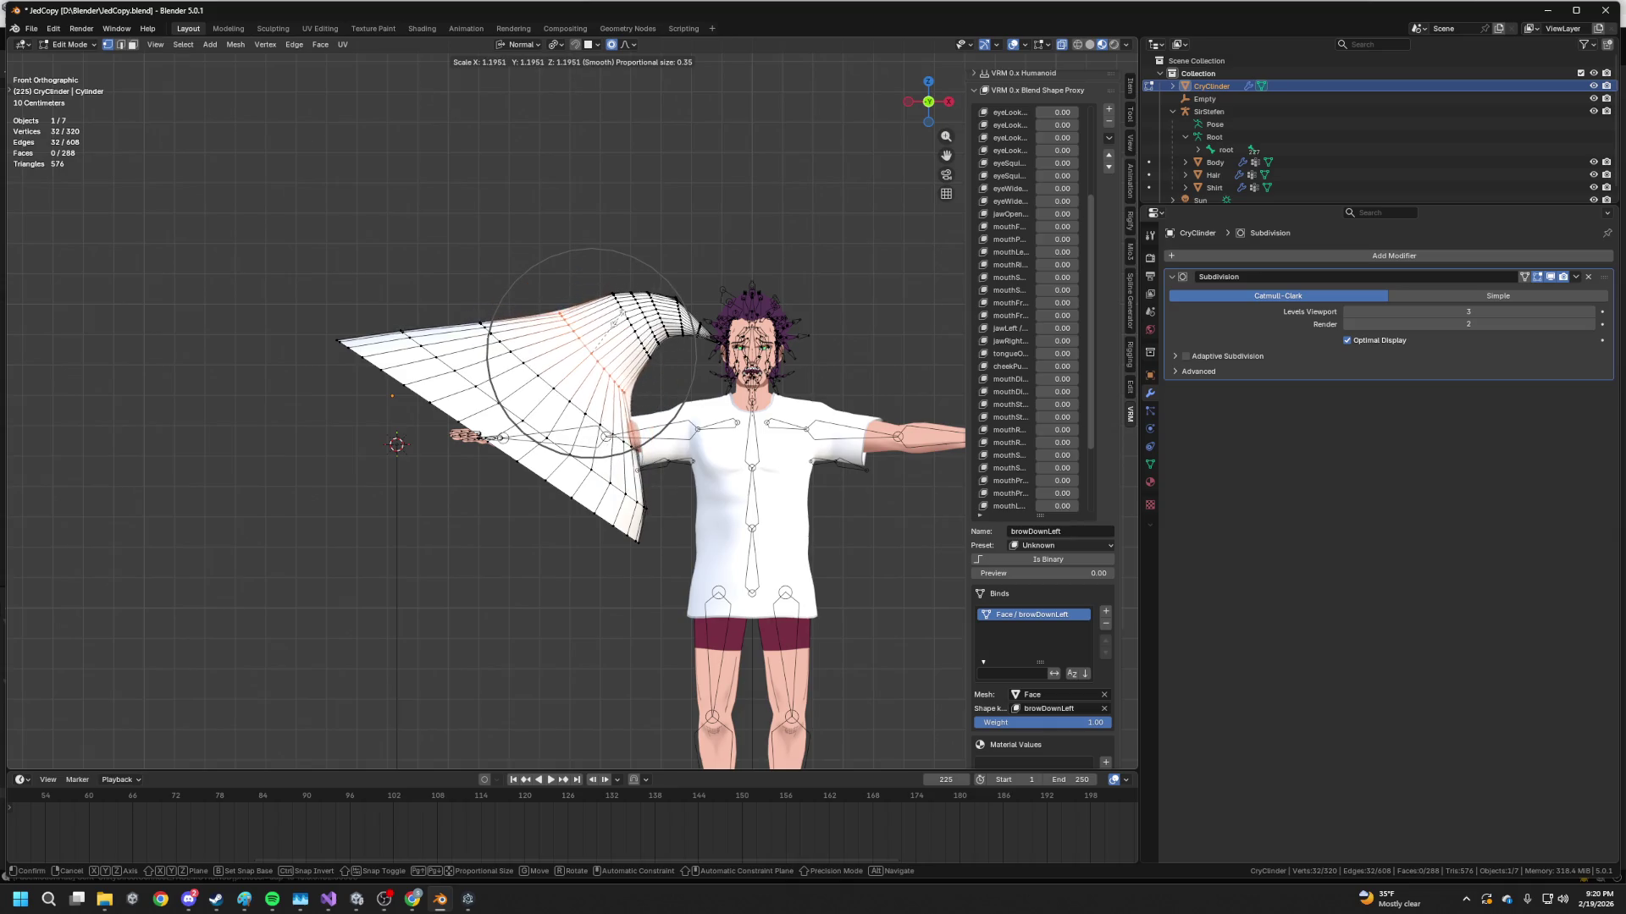
click(625, 345)
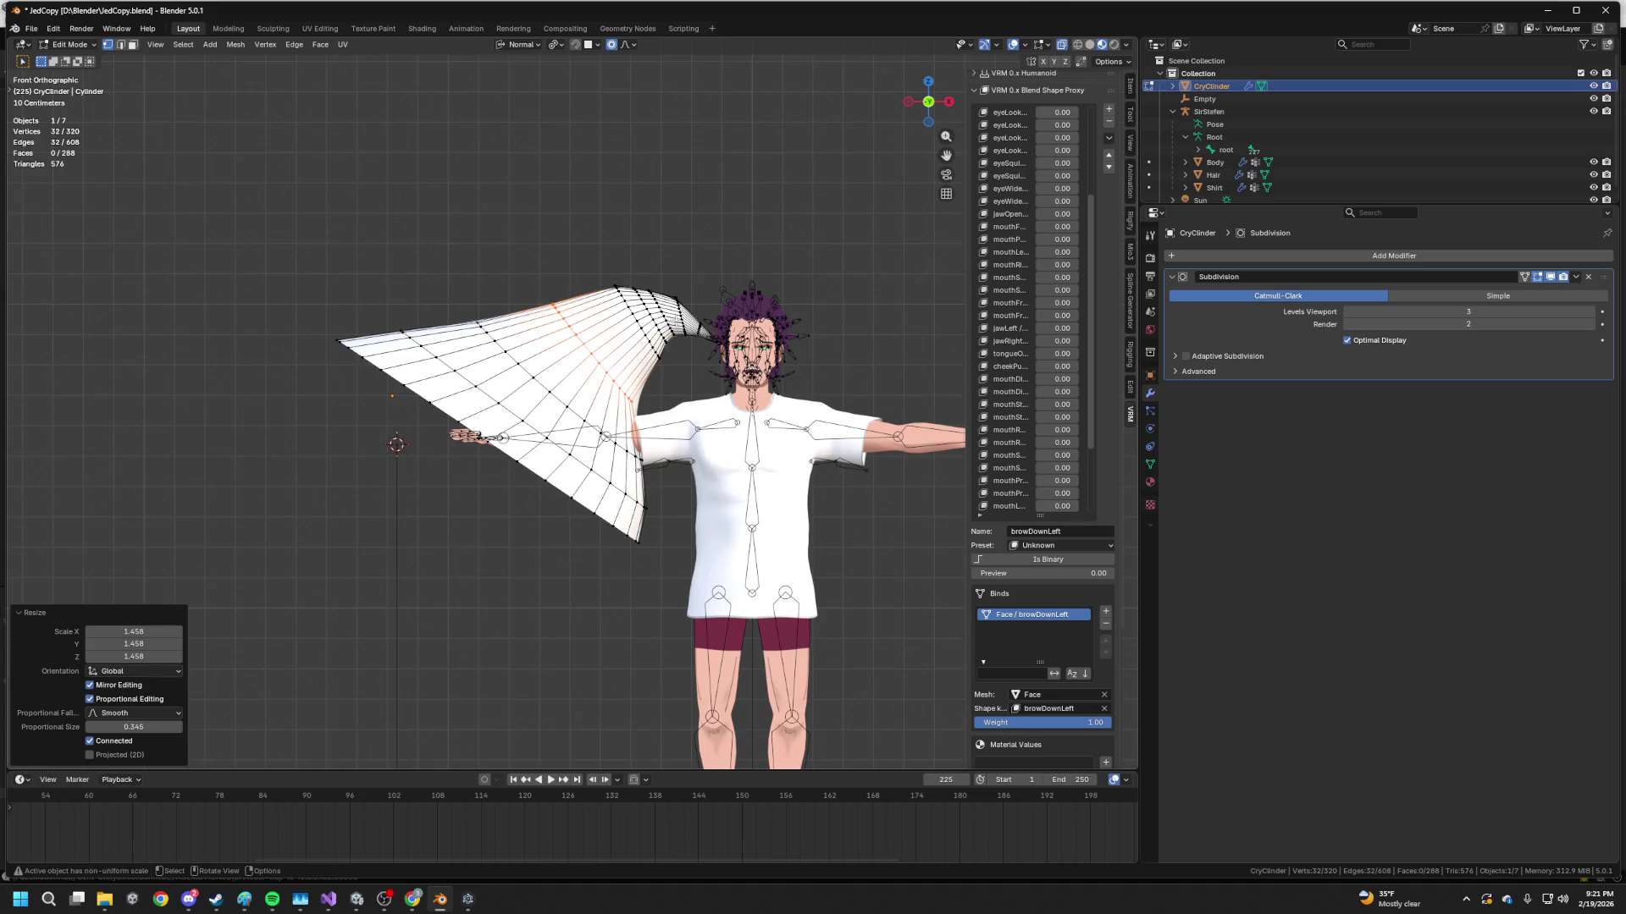
mouse_move(319, 332)
mouse_down()
mouse_move(718, 664)
mouse_move(671, 631)
mouse_up()
mouse_move(348, 300)
mouse_down()
mouse_move(563, 551)
mouse_move(642, 693)
mouse_up()
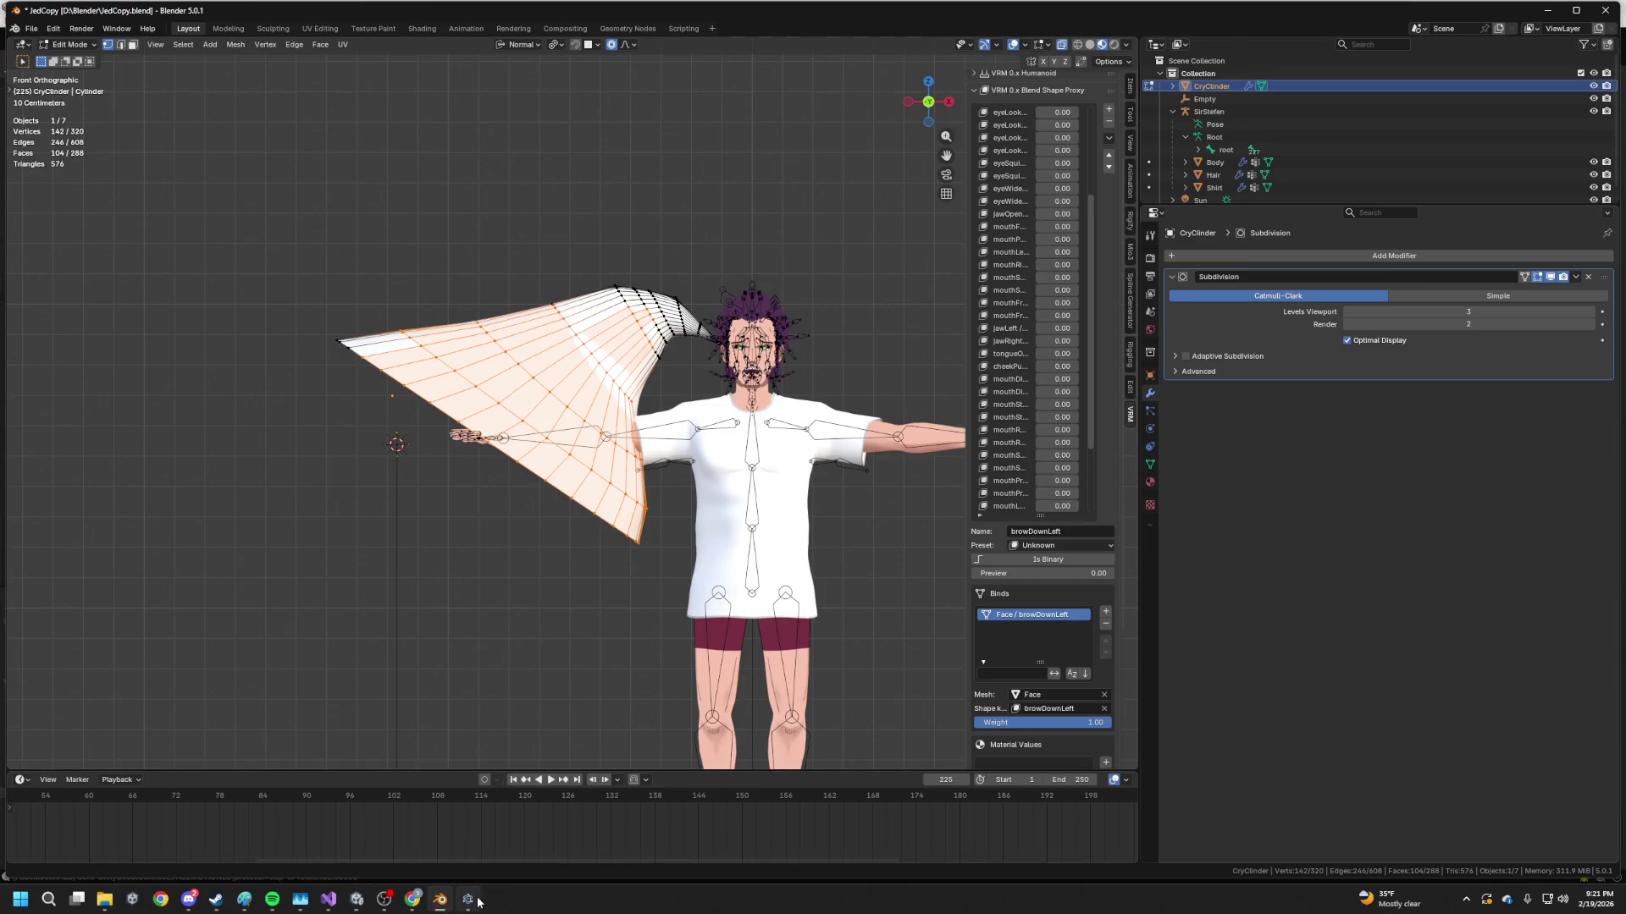
In Unity's TearShader graph, wire the UV output into a Split node
key(alt+Tab)
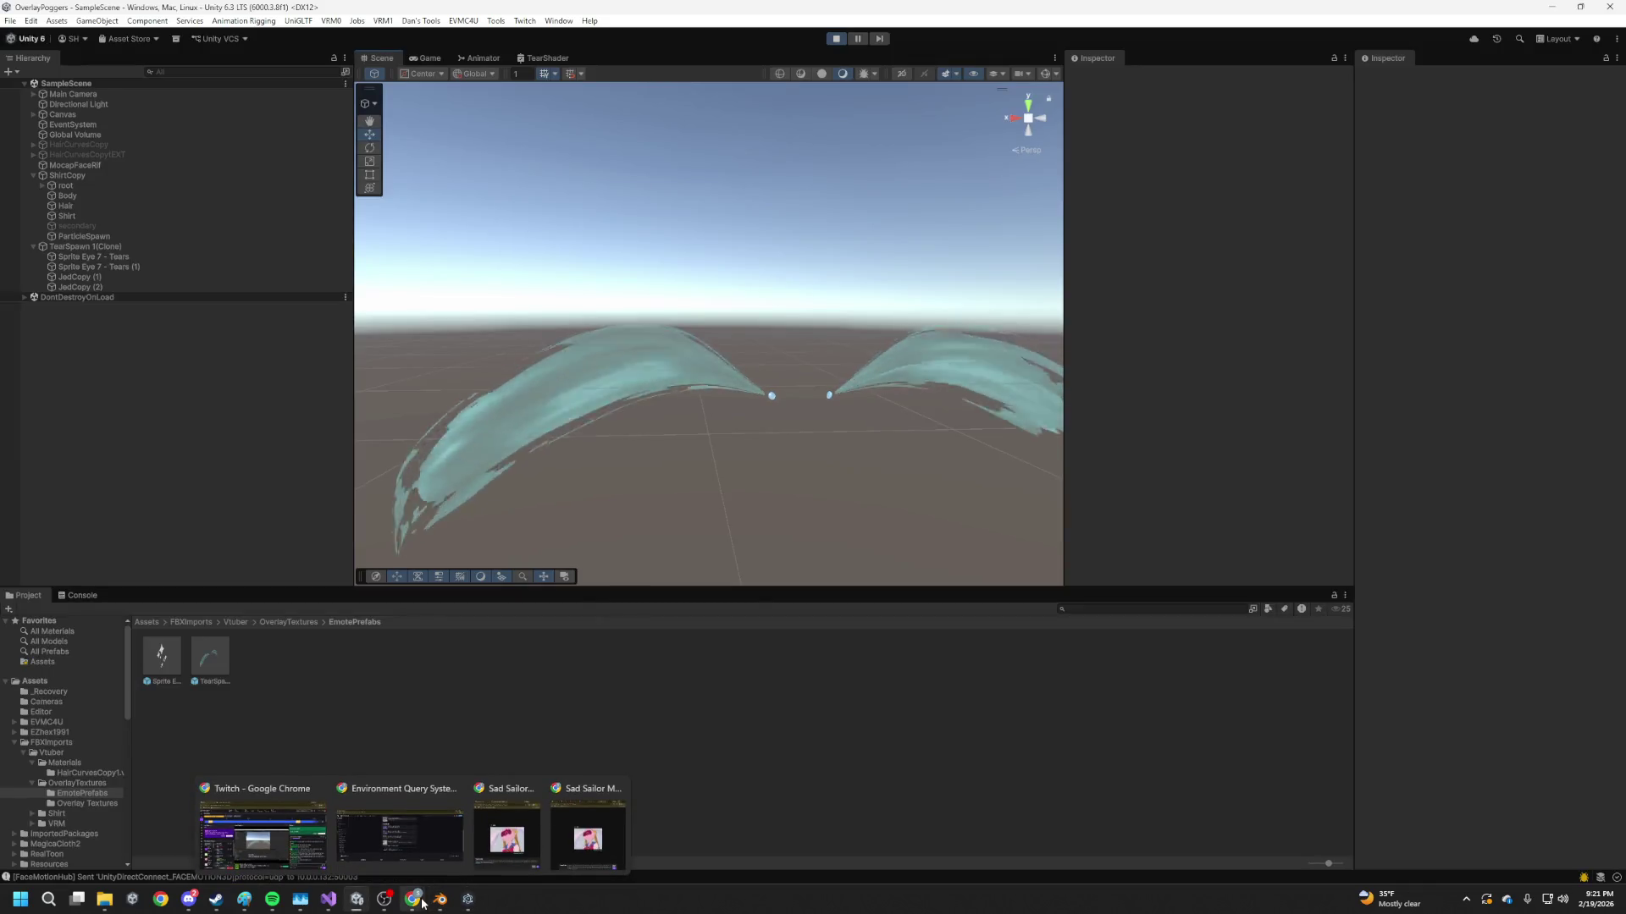
click(546, 58)
scroll(666, 398, down, 5)
right_click(647, 474)
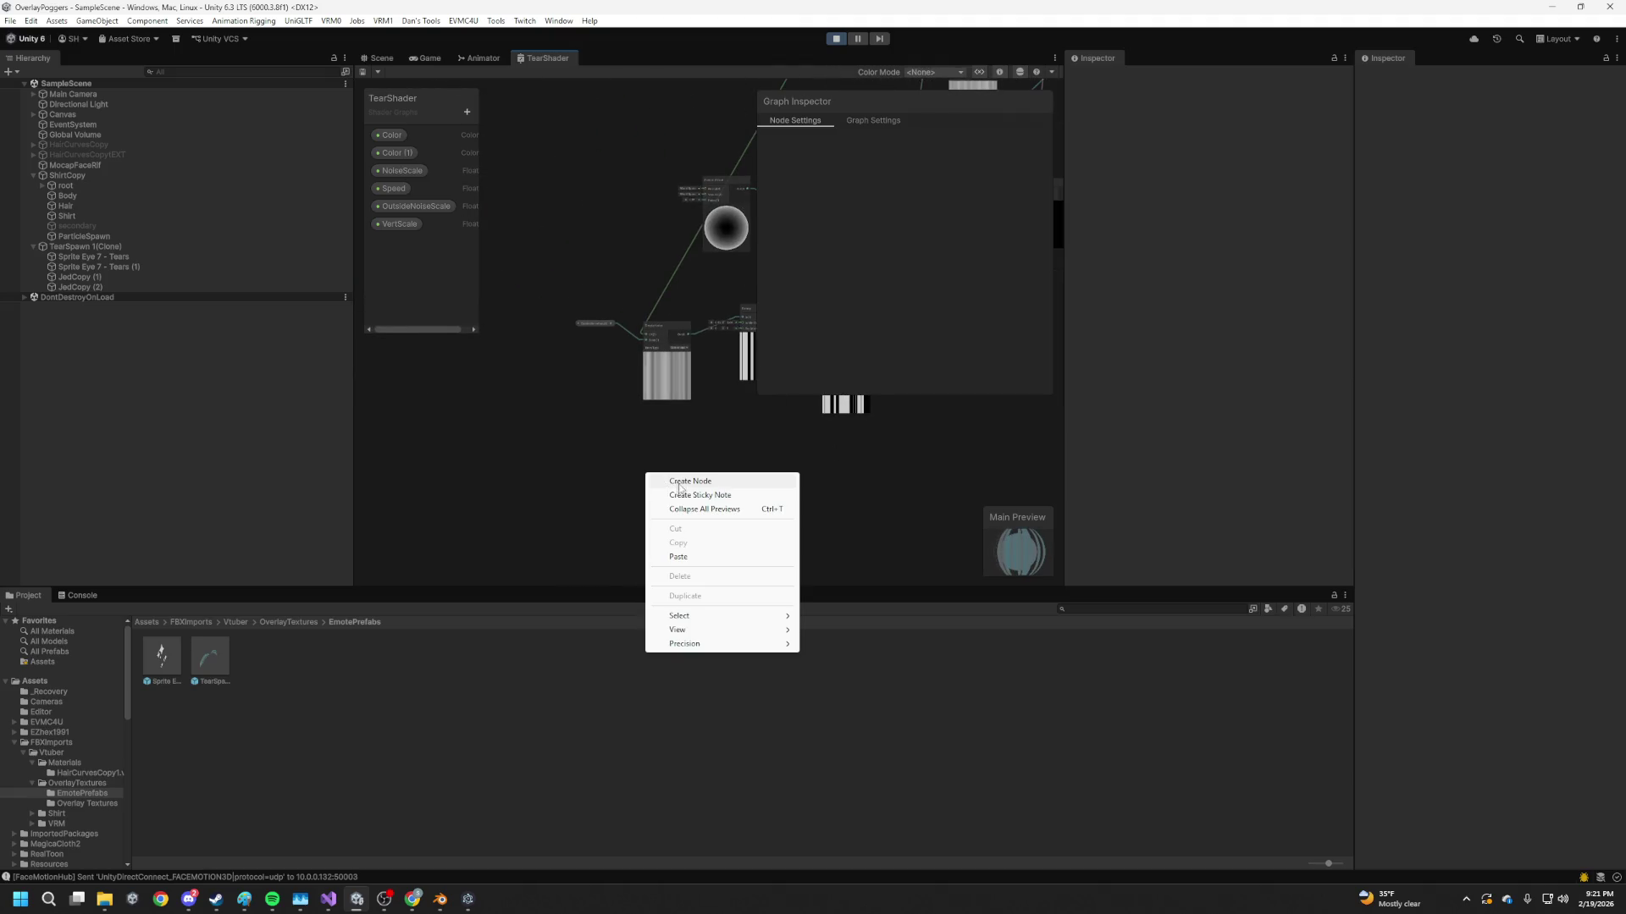
click(636, 269)
scroll(584, 471, up, 5)
drag(611, 403, 522, 440)
scroll(603, 343, up, 2)
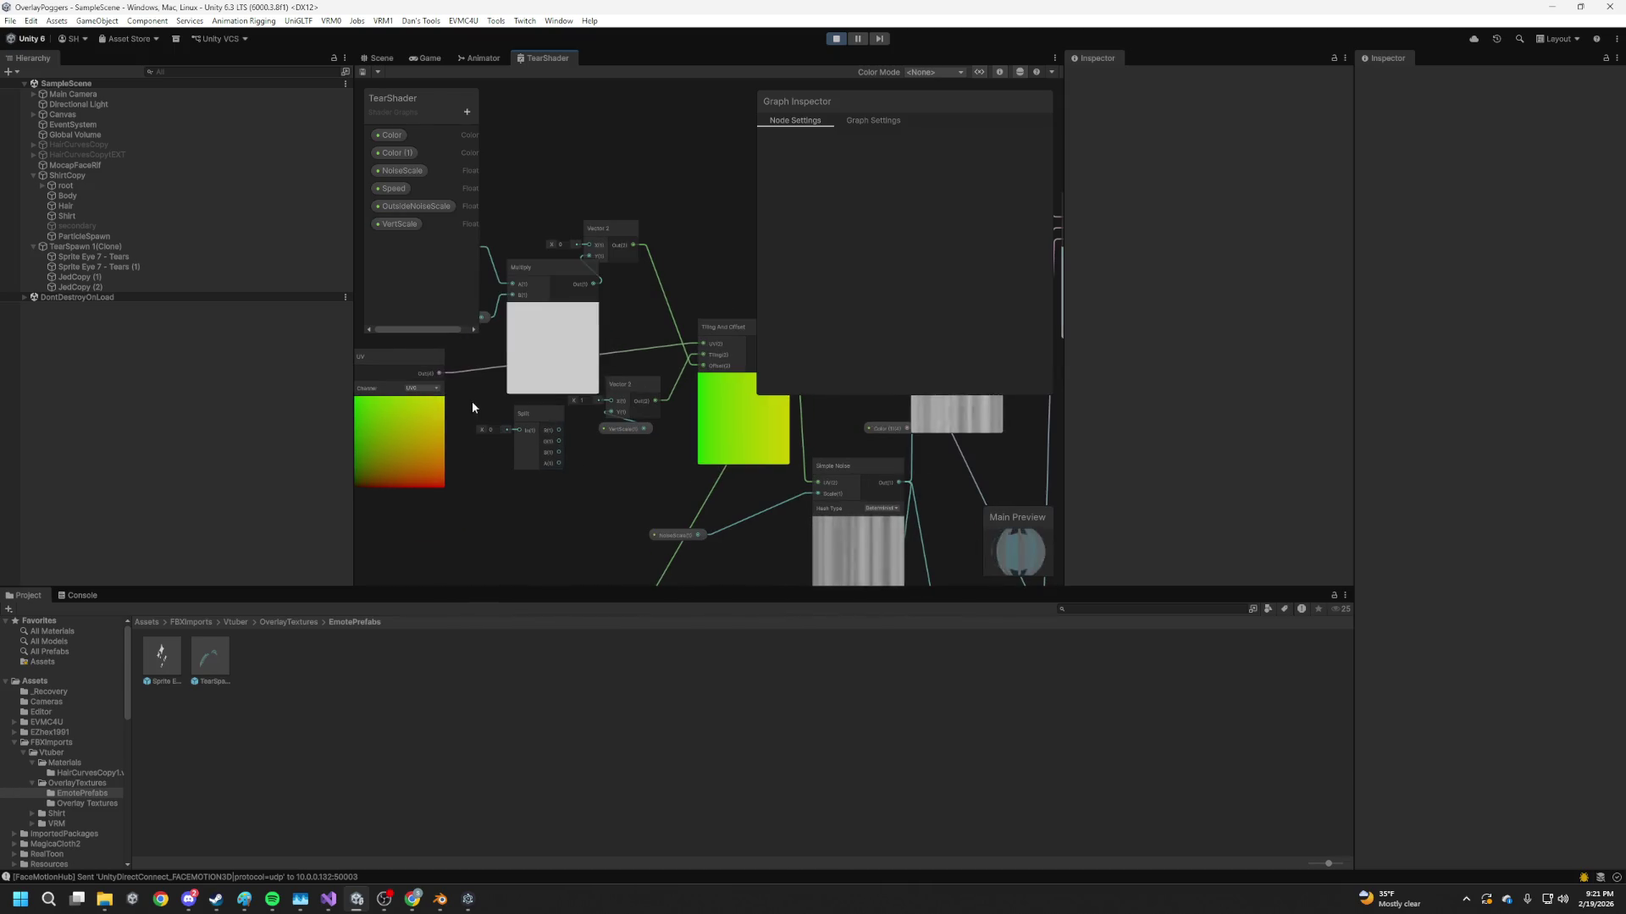
mouse_move(440, 373)
mouse_down()
mouse_move(518, 429)
mouse_move(453, 539)
mouse_up()
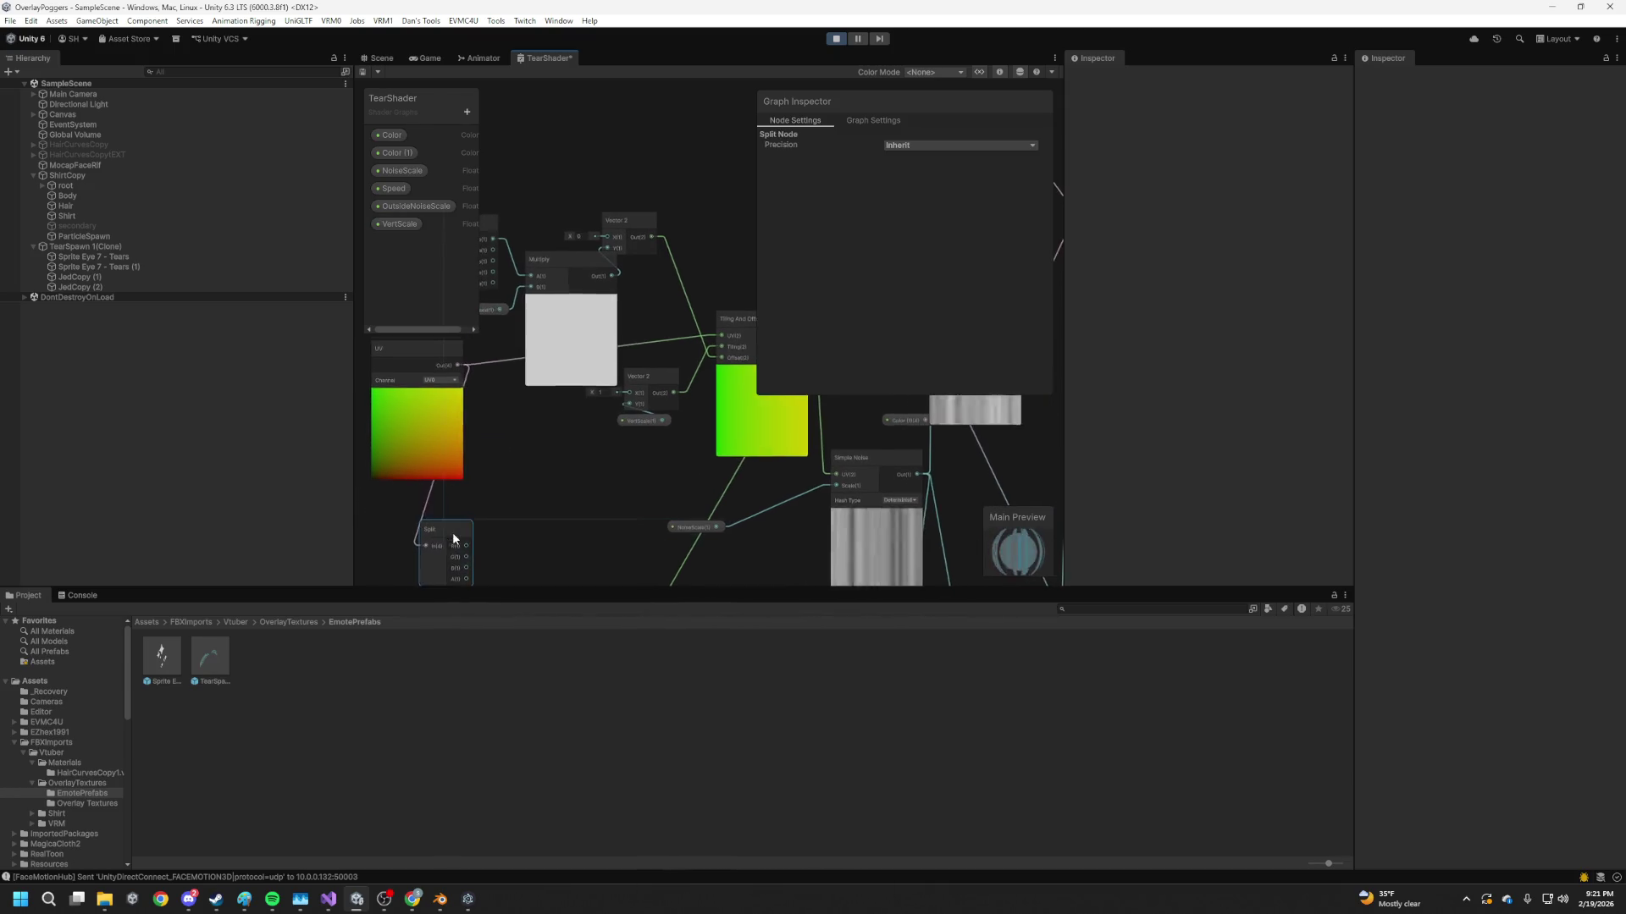
scroll(455, 539, up, 2)
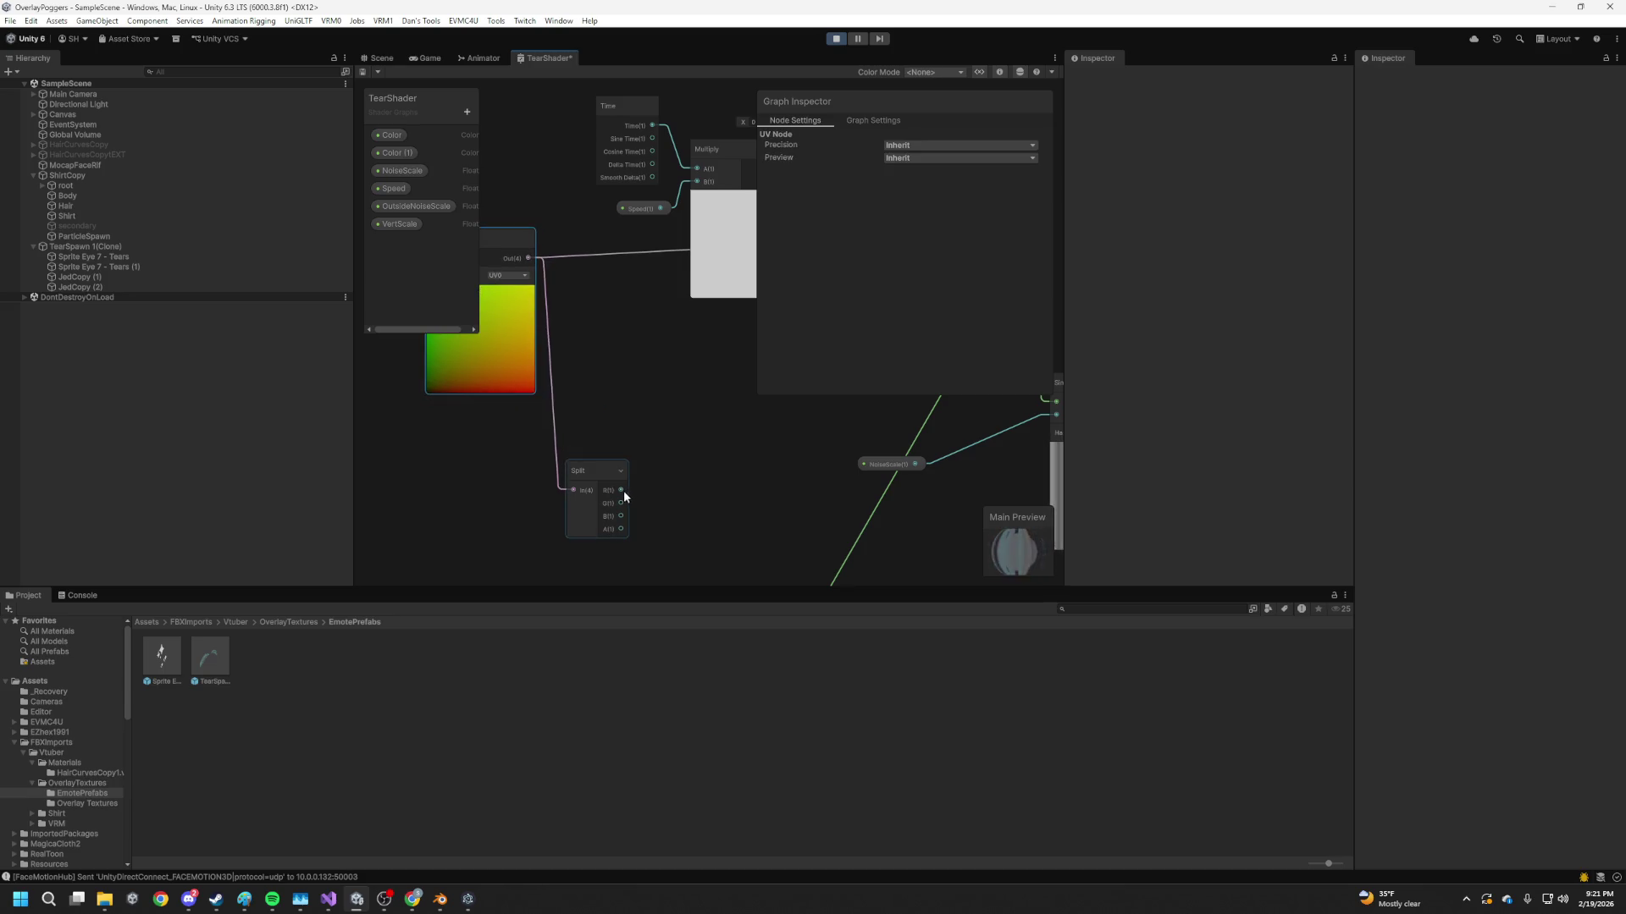
Add a Preview node feeding a Step node with edge 0.37, placed beside Preview
key(space)
text(preview)
key(Return)
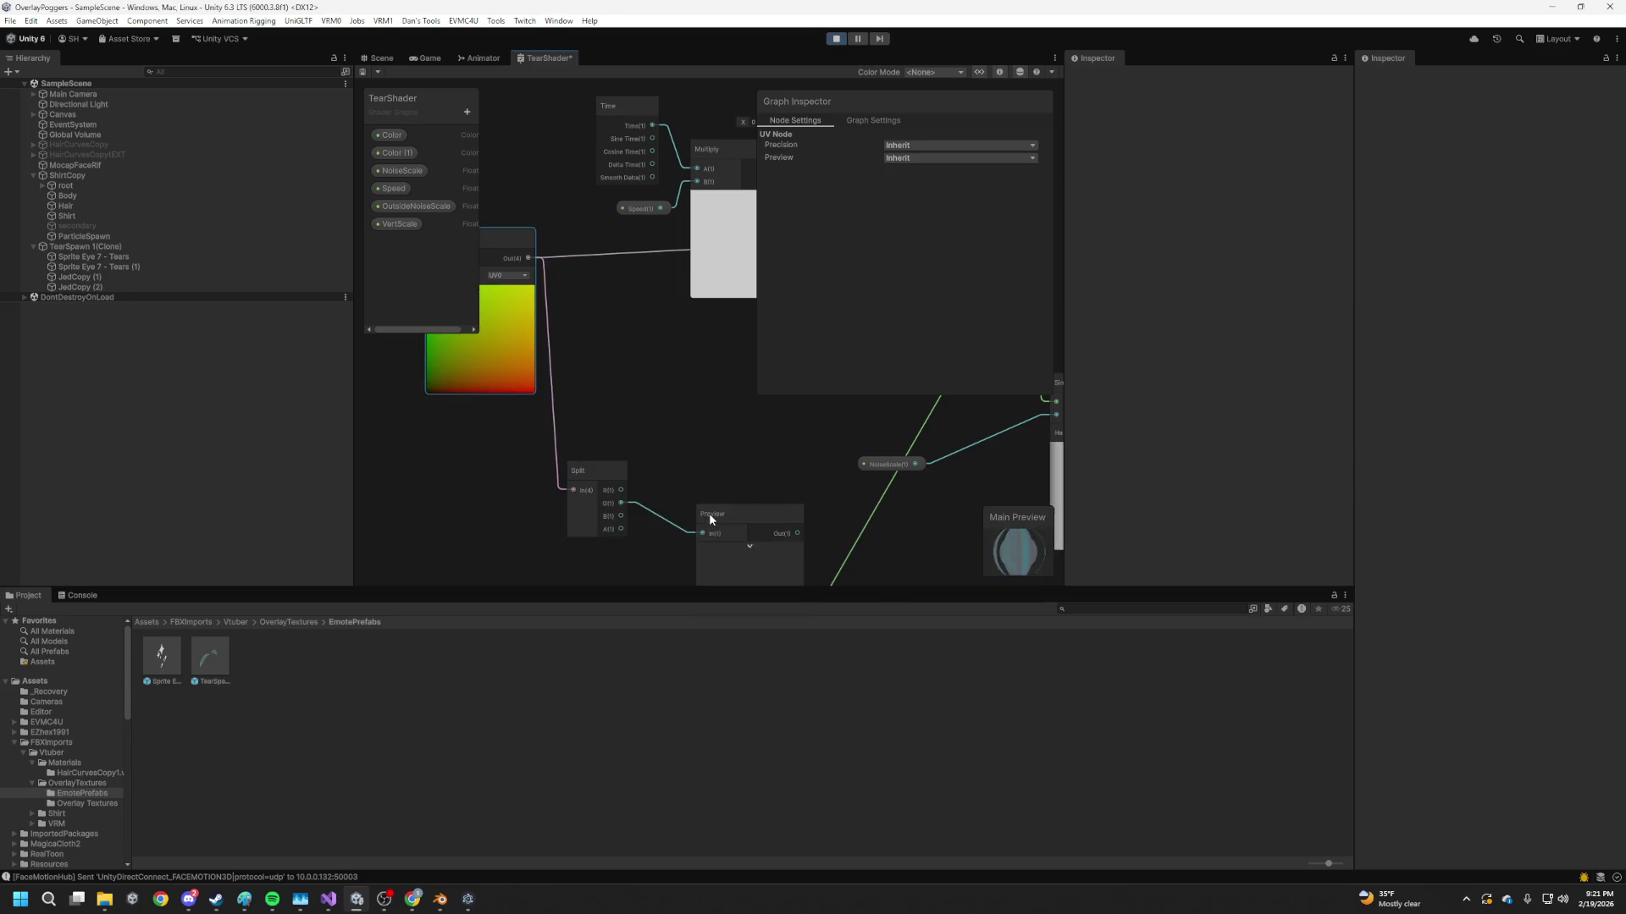
mouse_move(784, 475)
mouse_down()
mouse_move(674, 308)
mouse_move(630, 363)
mouse_up()
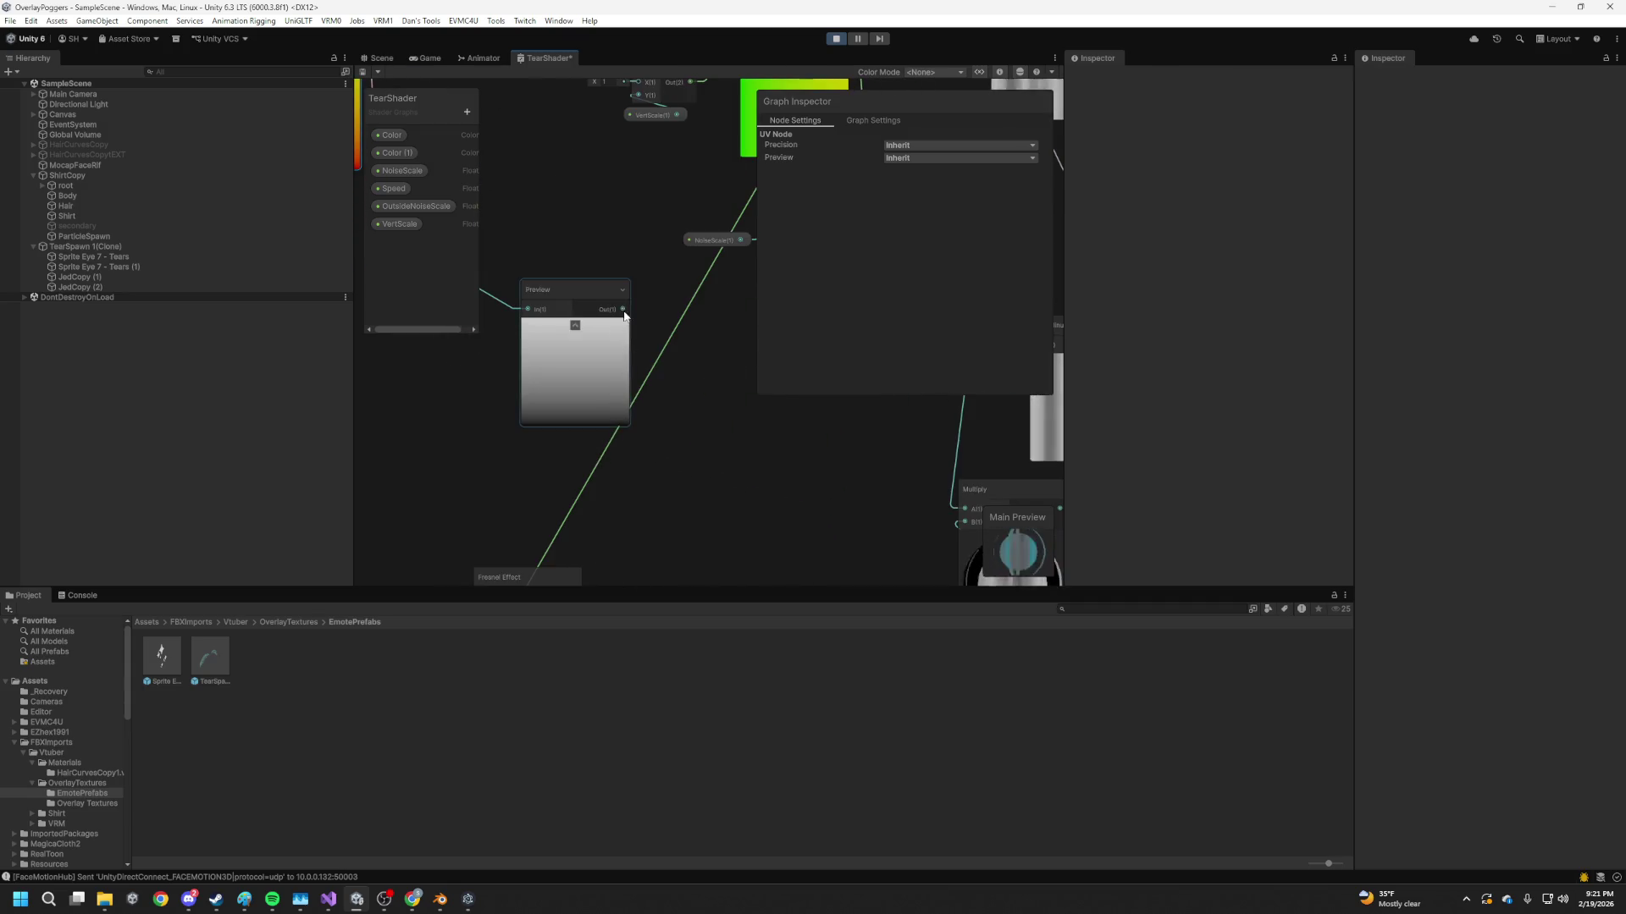
key(space)
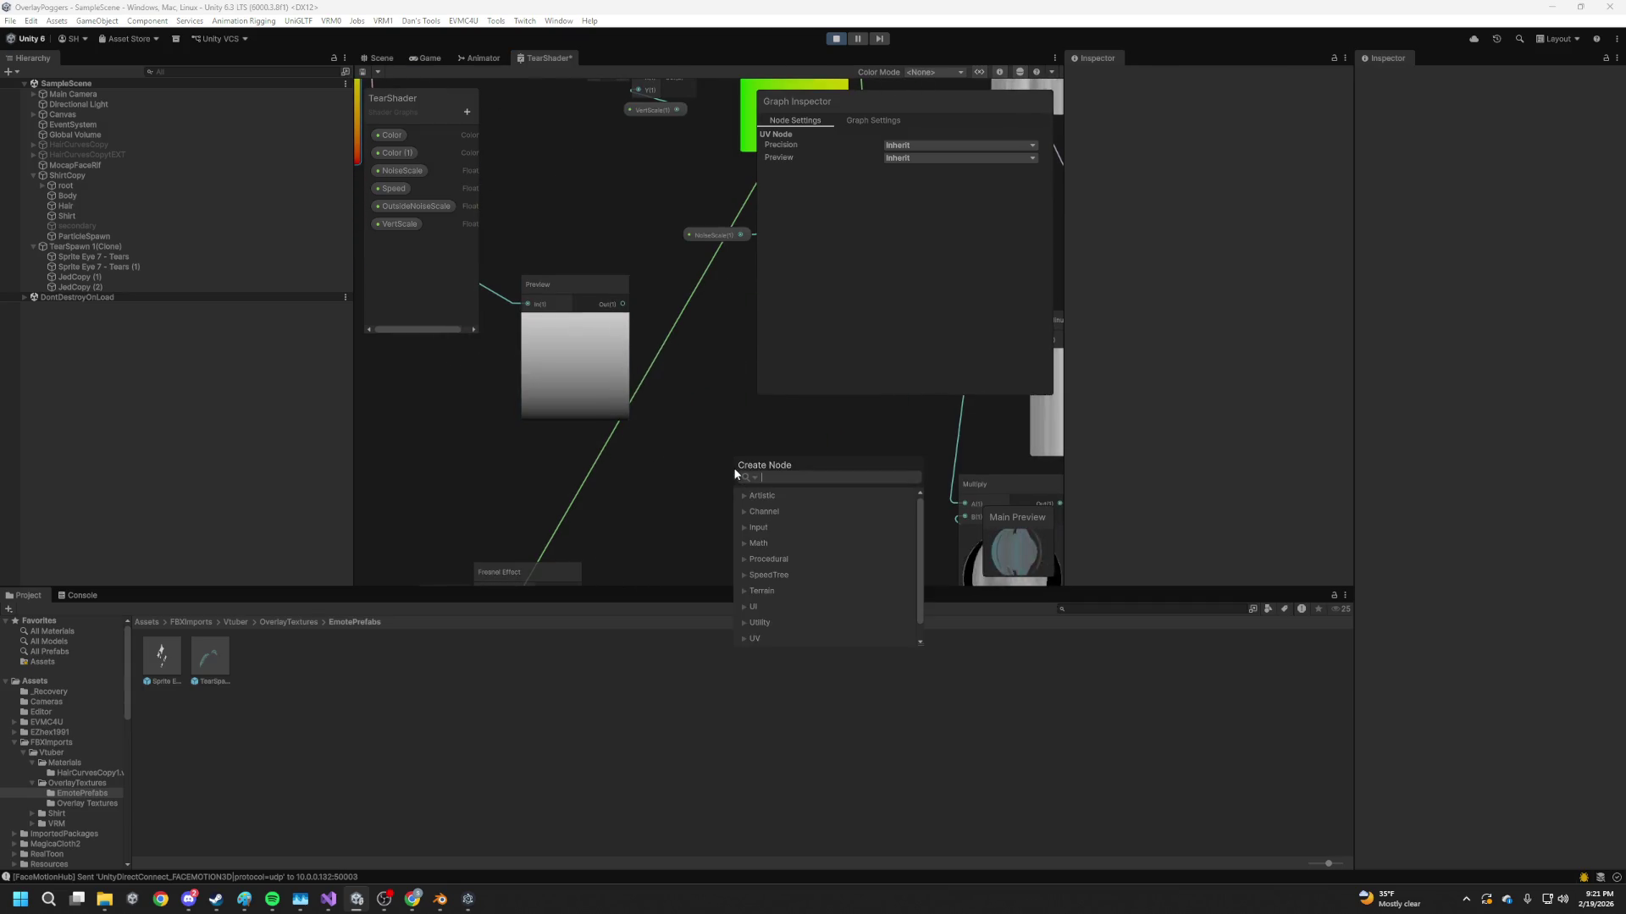
text(step)
key(Return)
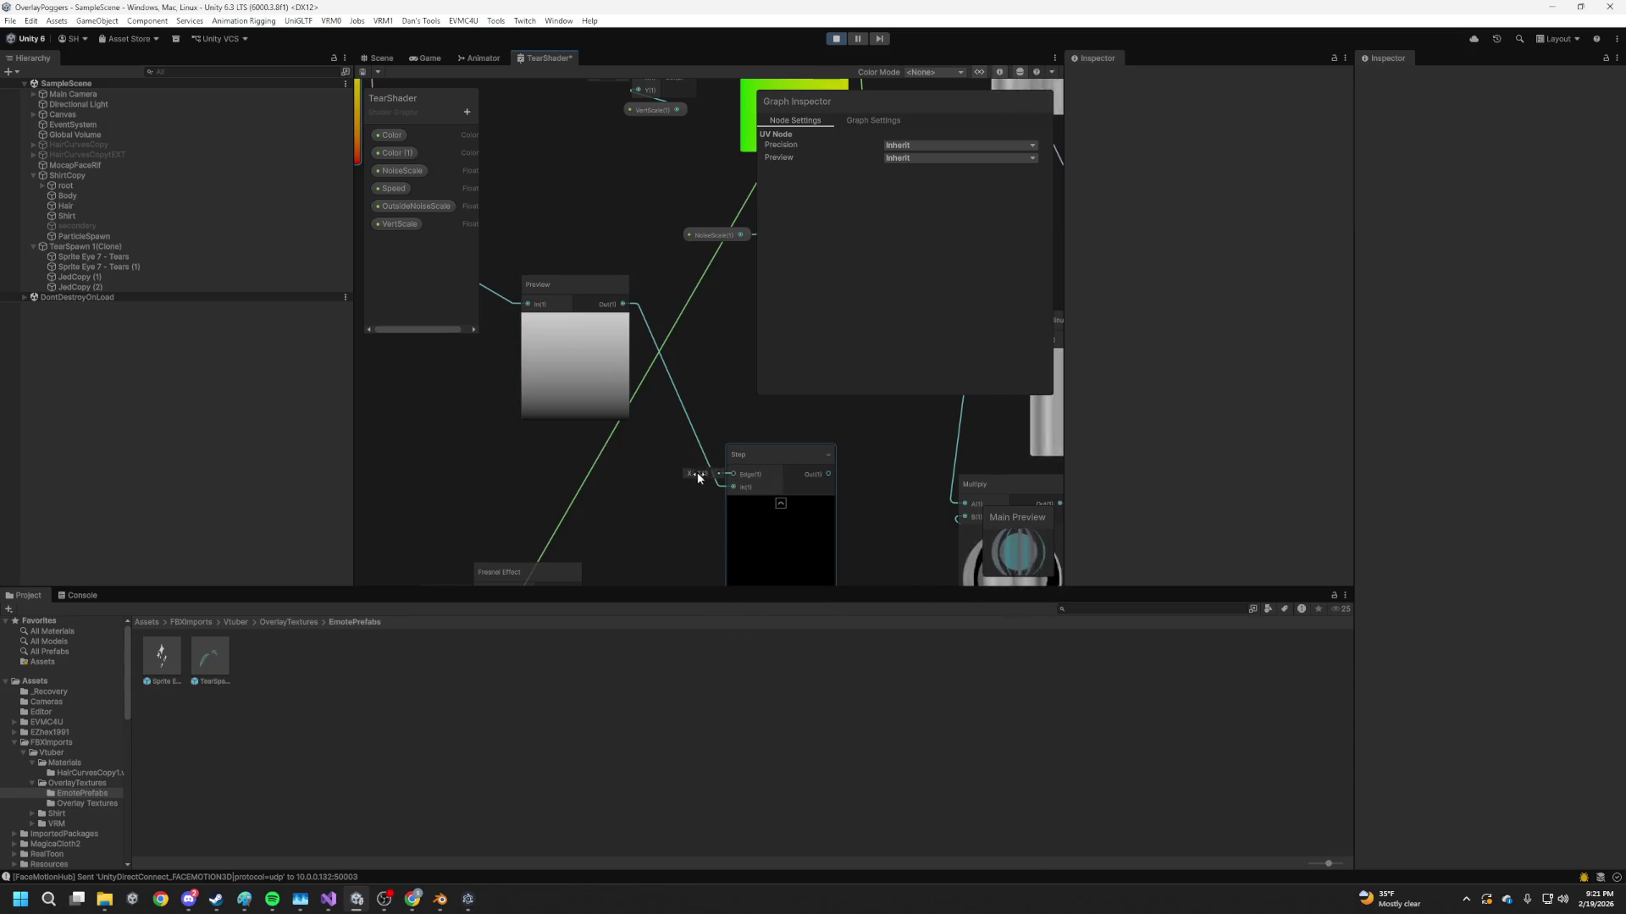
mouse_move(688, 474)
mouse_down()
mouse_move(664, 475)
mouse_move(629, 323)
mouse_move(639, 384)
mouse_move(581, 279)
mouse_move(560, 283)
mouse_up()
scroll(664, 476, down, 1)
scroll(638, 383, down, 2)
mouse_move(715, 322)
mouse_down()
mouse_move(620, 332)
mouse_move(610, 276)
mouse_move(635, 273)
mouse_move(641, 234)
mouse_move(566, 203)
mouse_up()
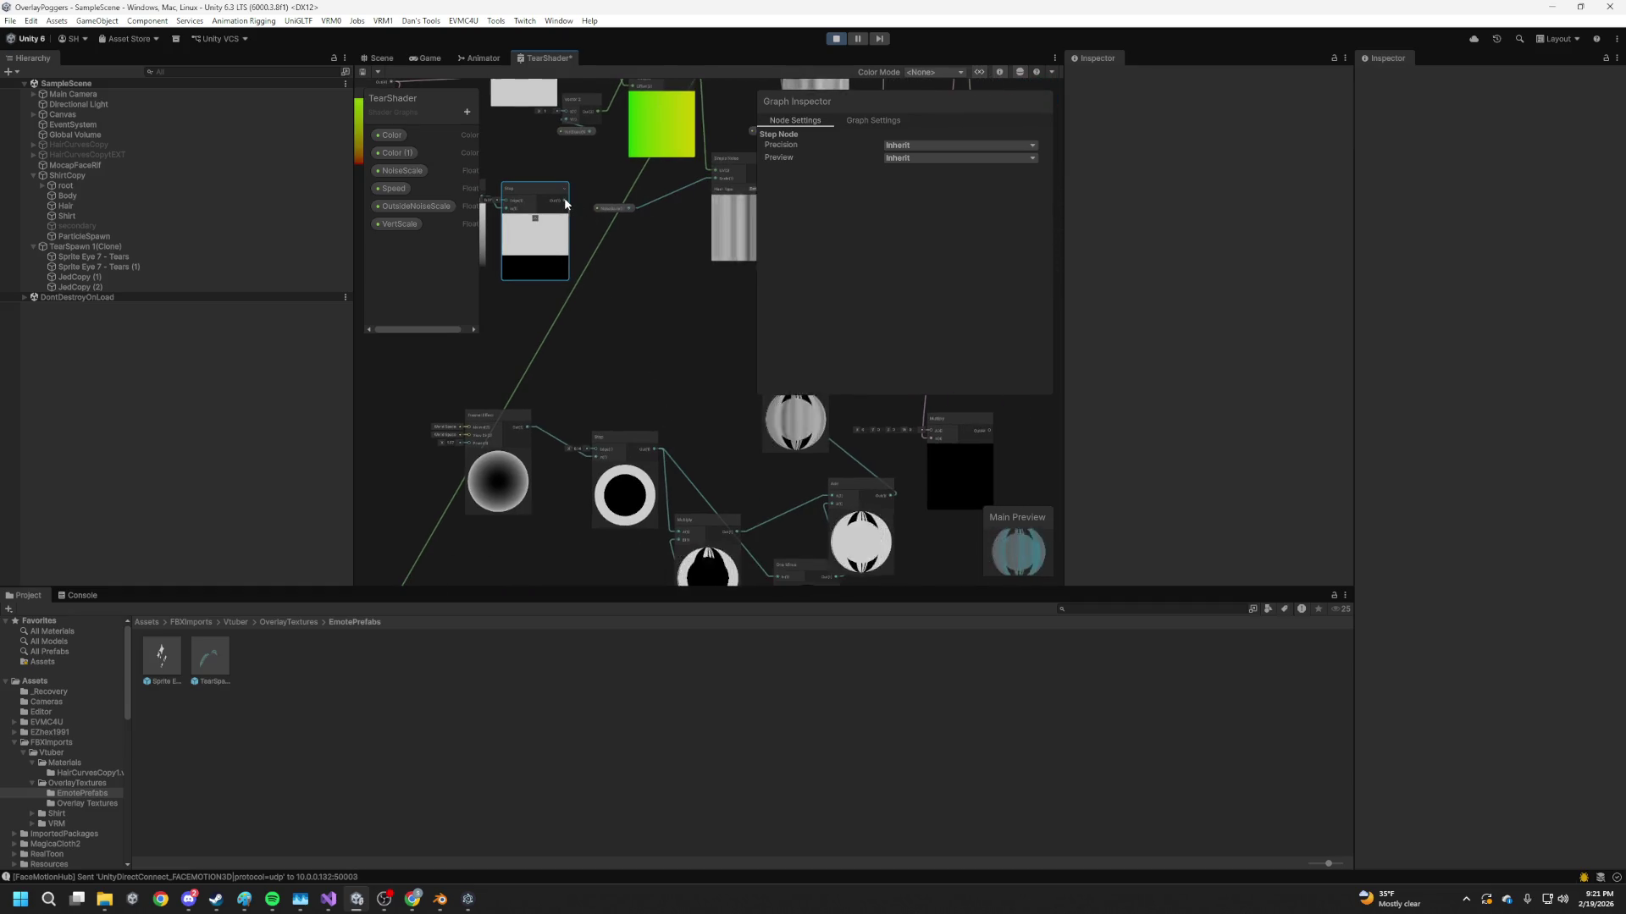
right_click(635, 341)
click(652, 349)
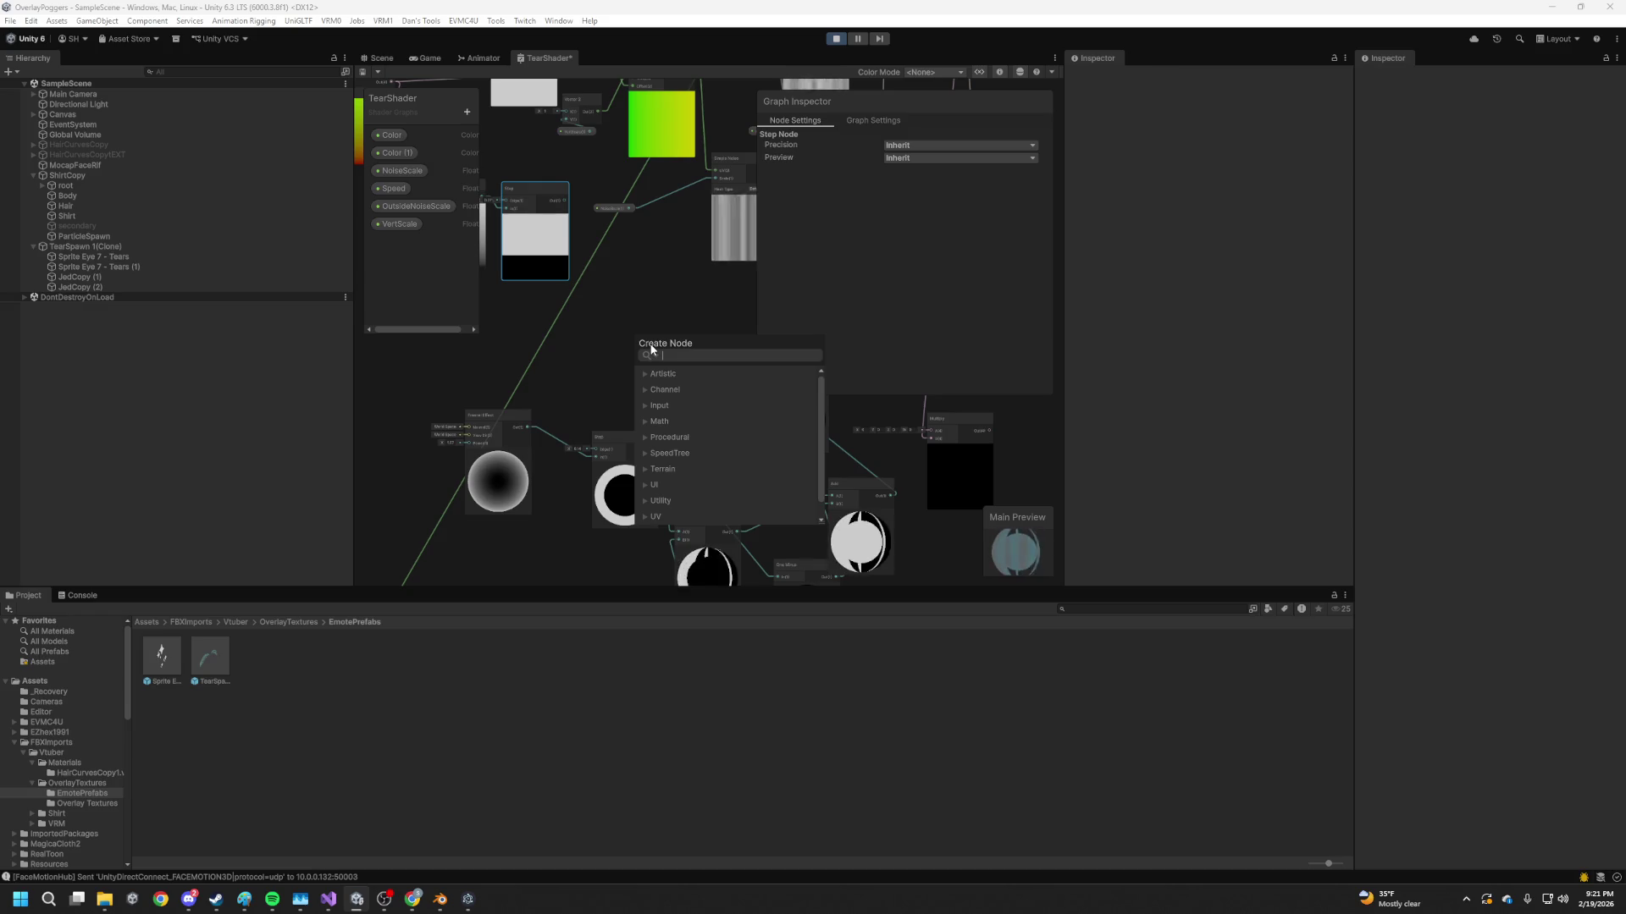
Search the node menu for 'noise', then close it without adding a node
right_click(583, 361)
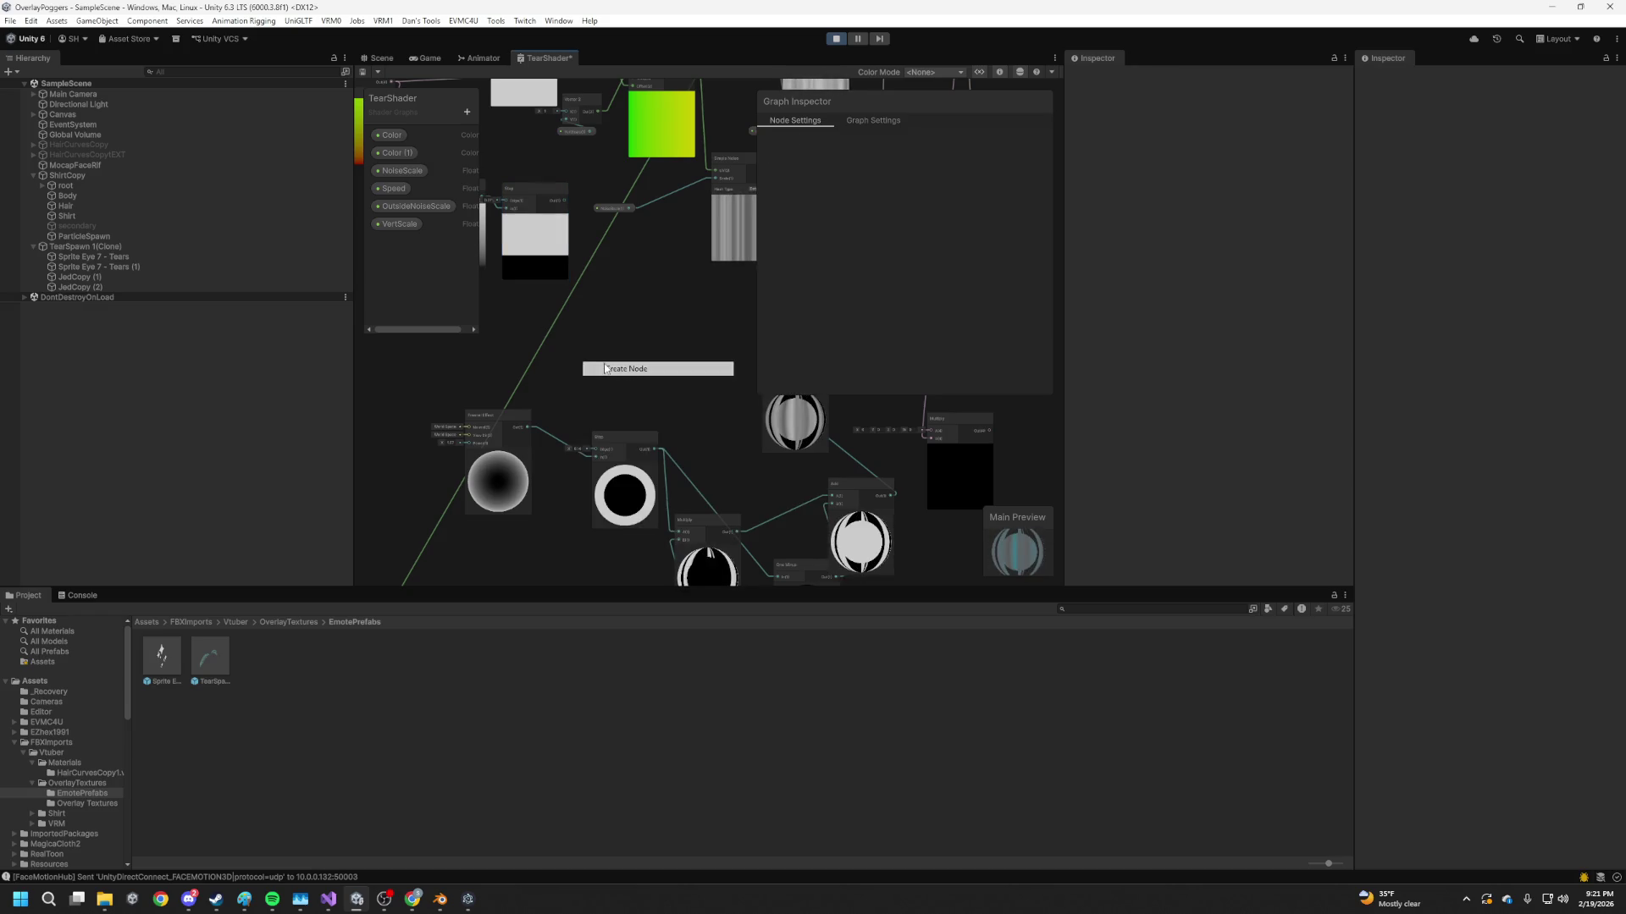
click(607, 369)
text(noise)
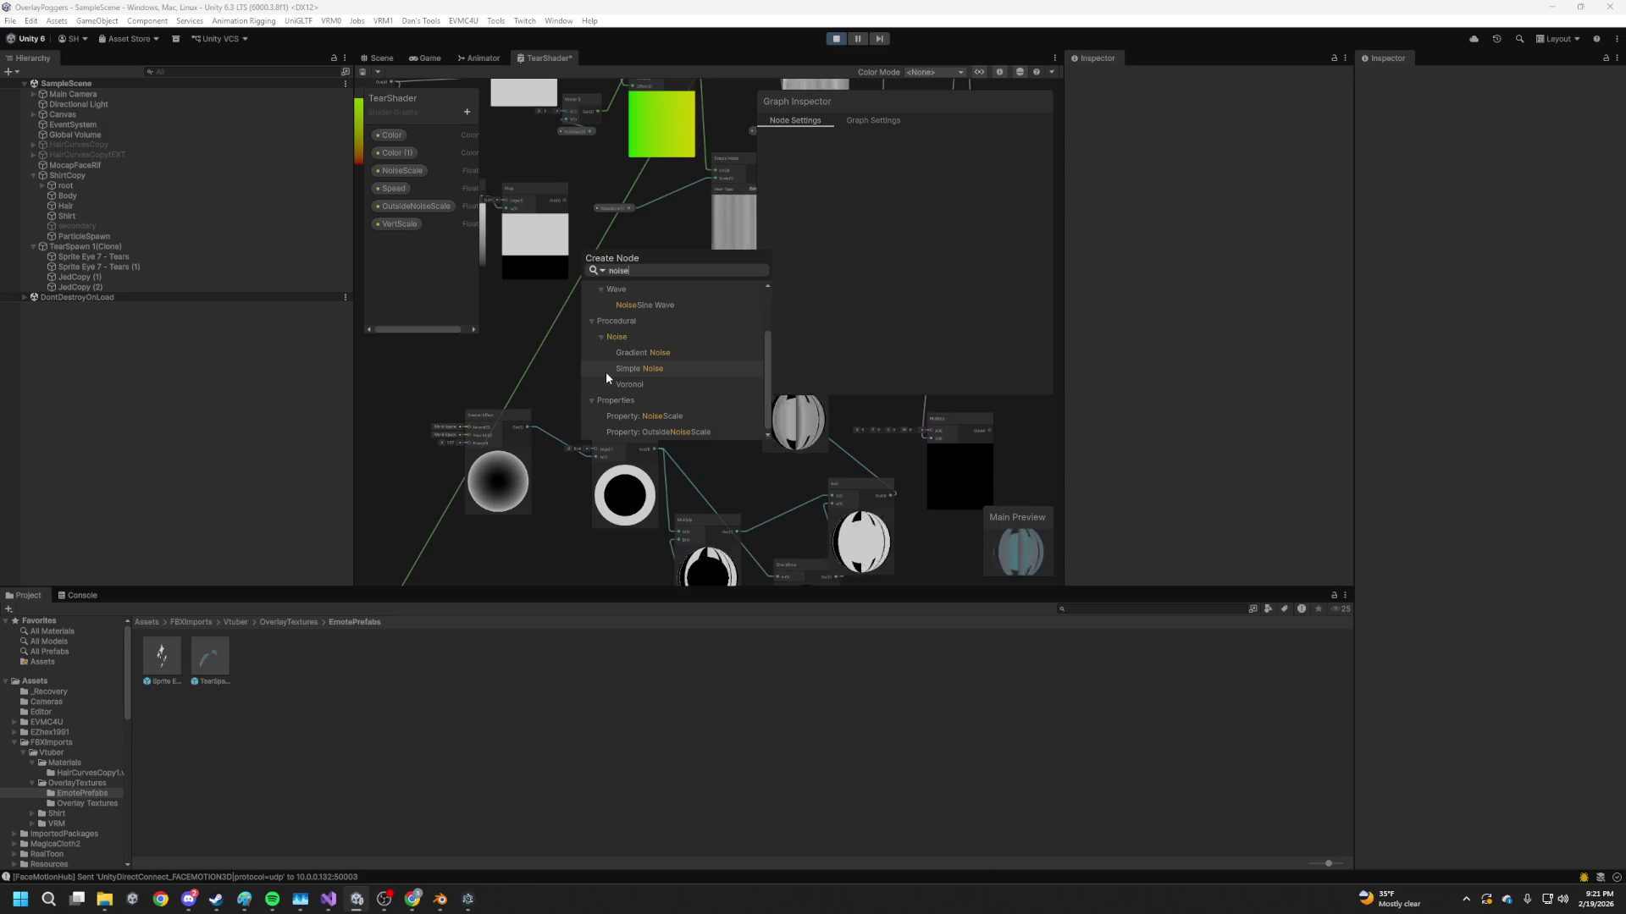
key(Up)
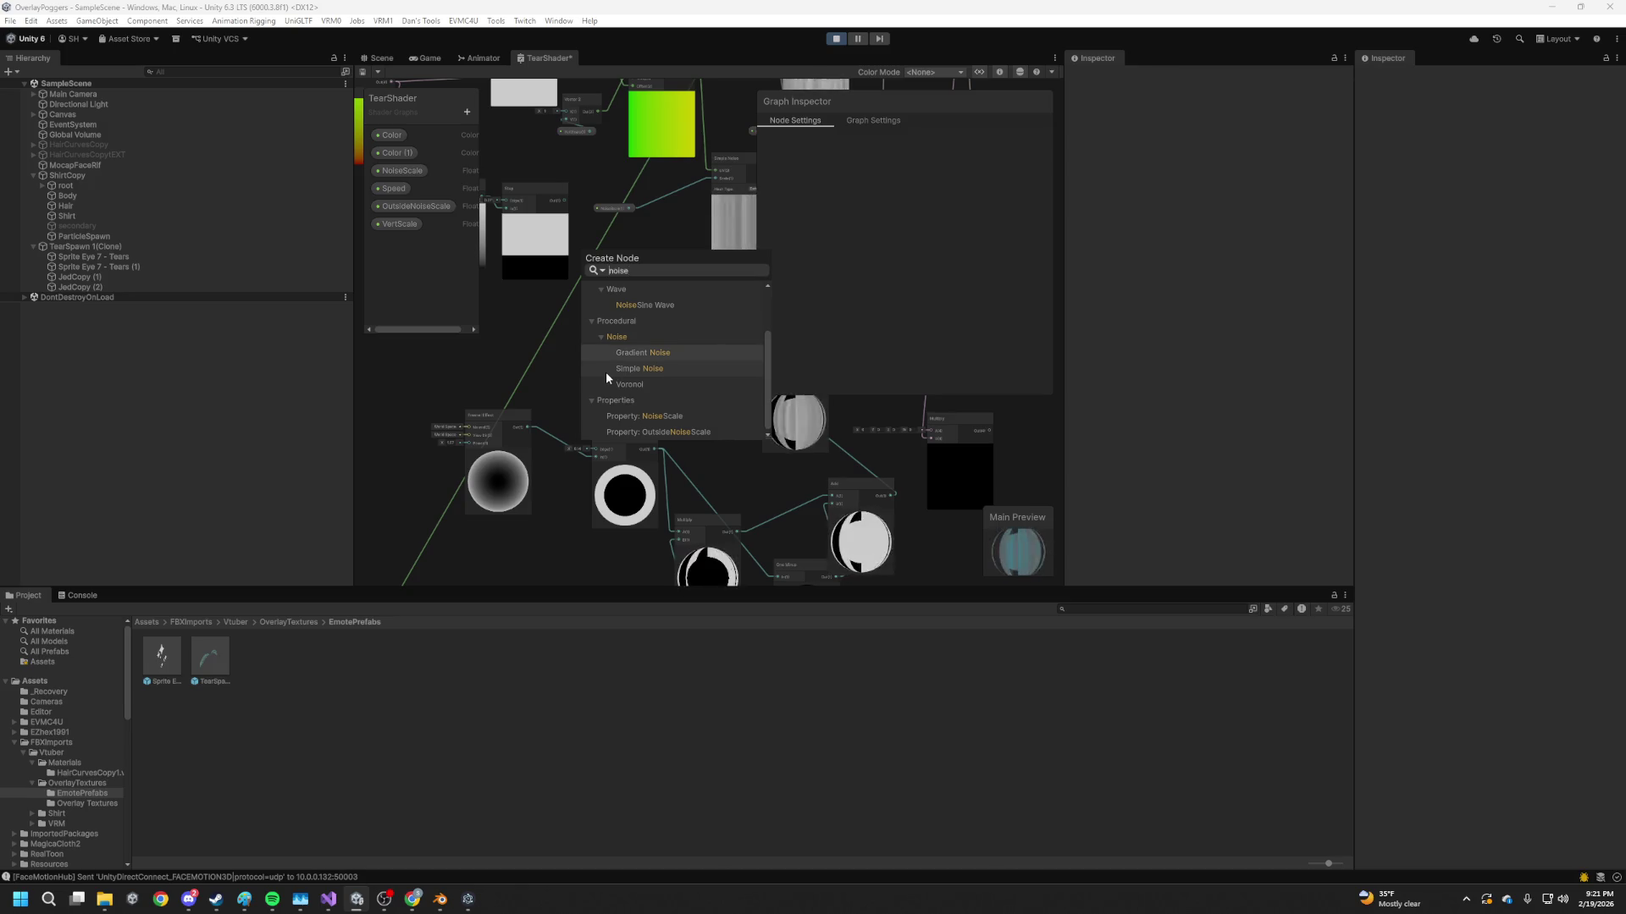
click(519, 423)
scroll(629, 461, down, 2)
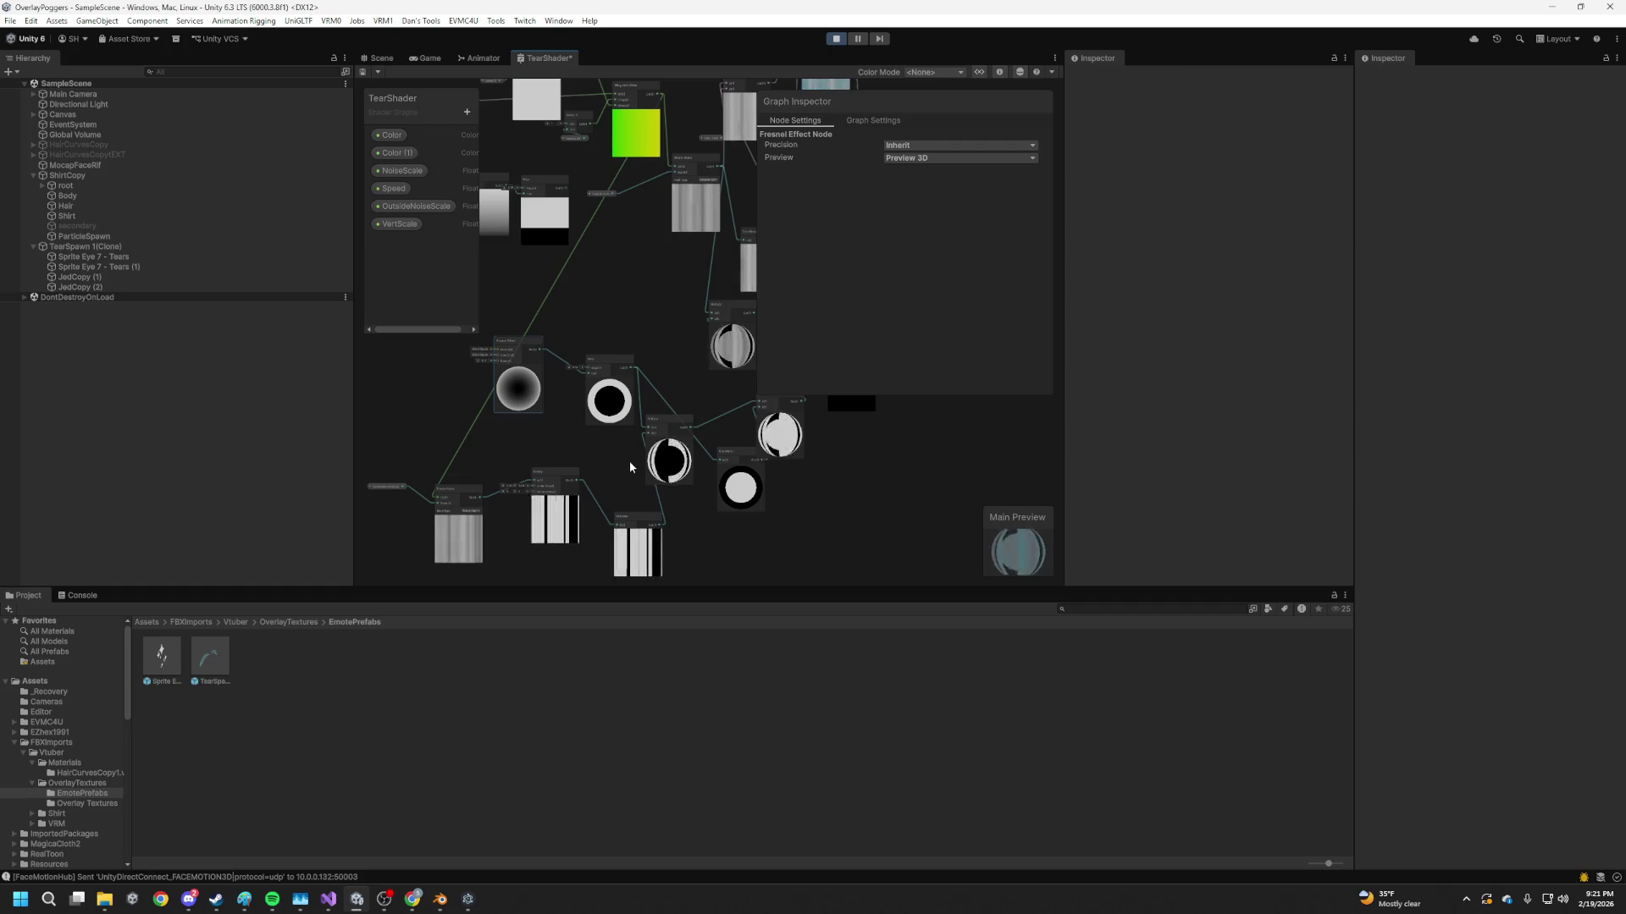
drag(544, 301, 530, 389)
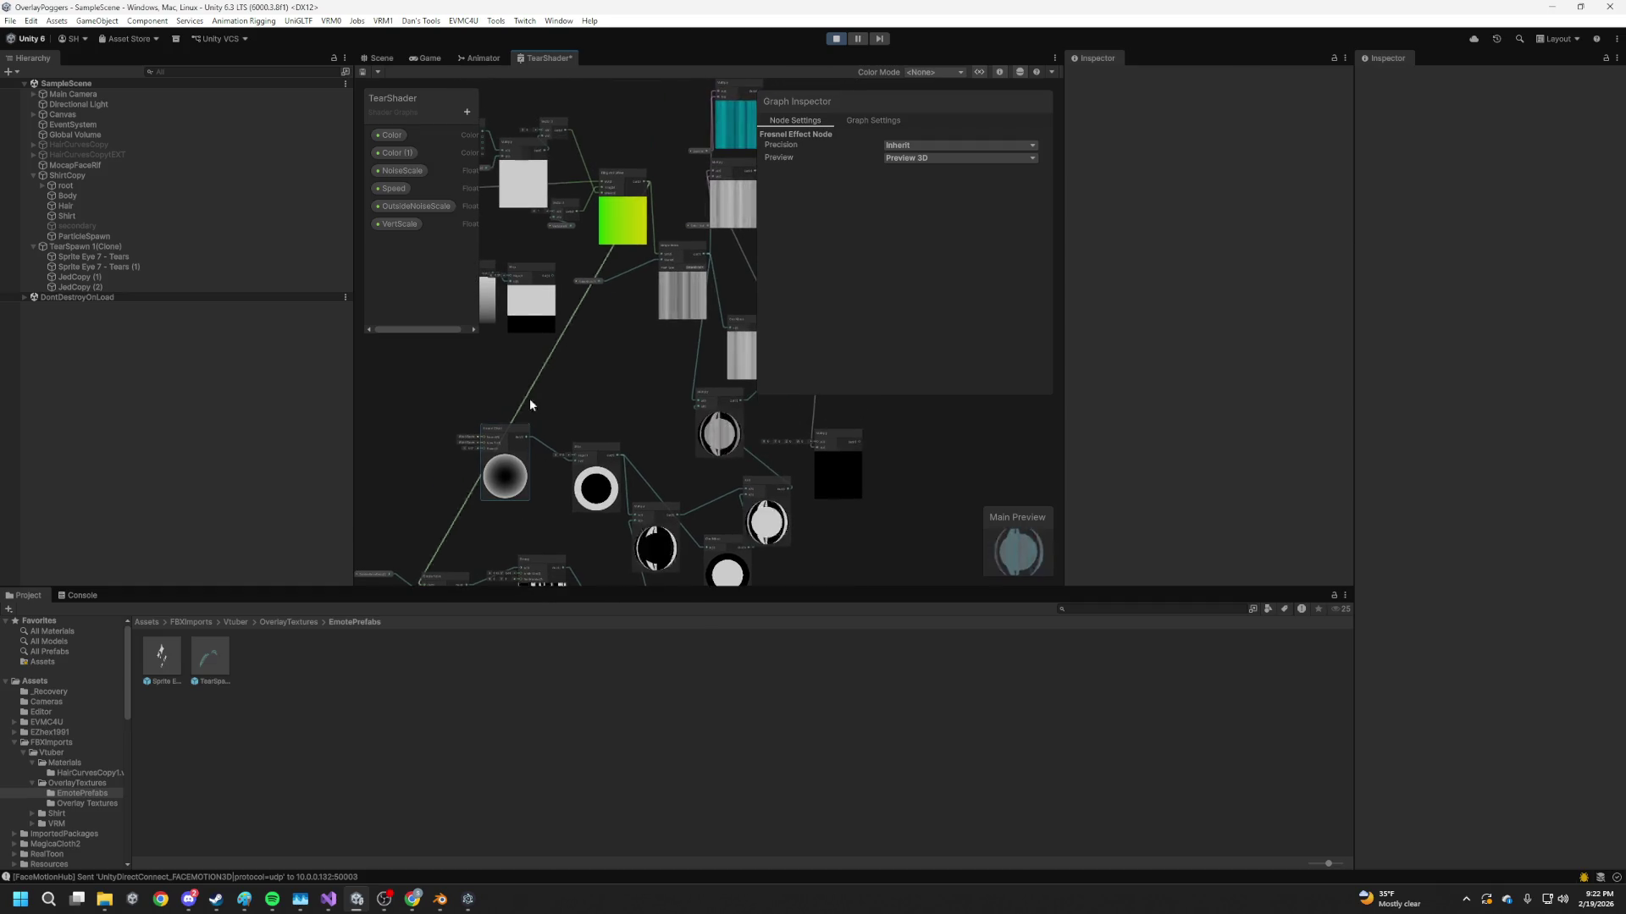
Add a Simple Noise node to the TearShader graph from the 'noise' search
right_click(596, 371)
click(617, 380)
text(noise)
key(Up)
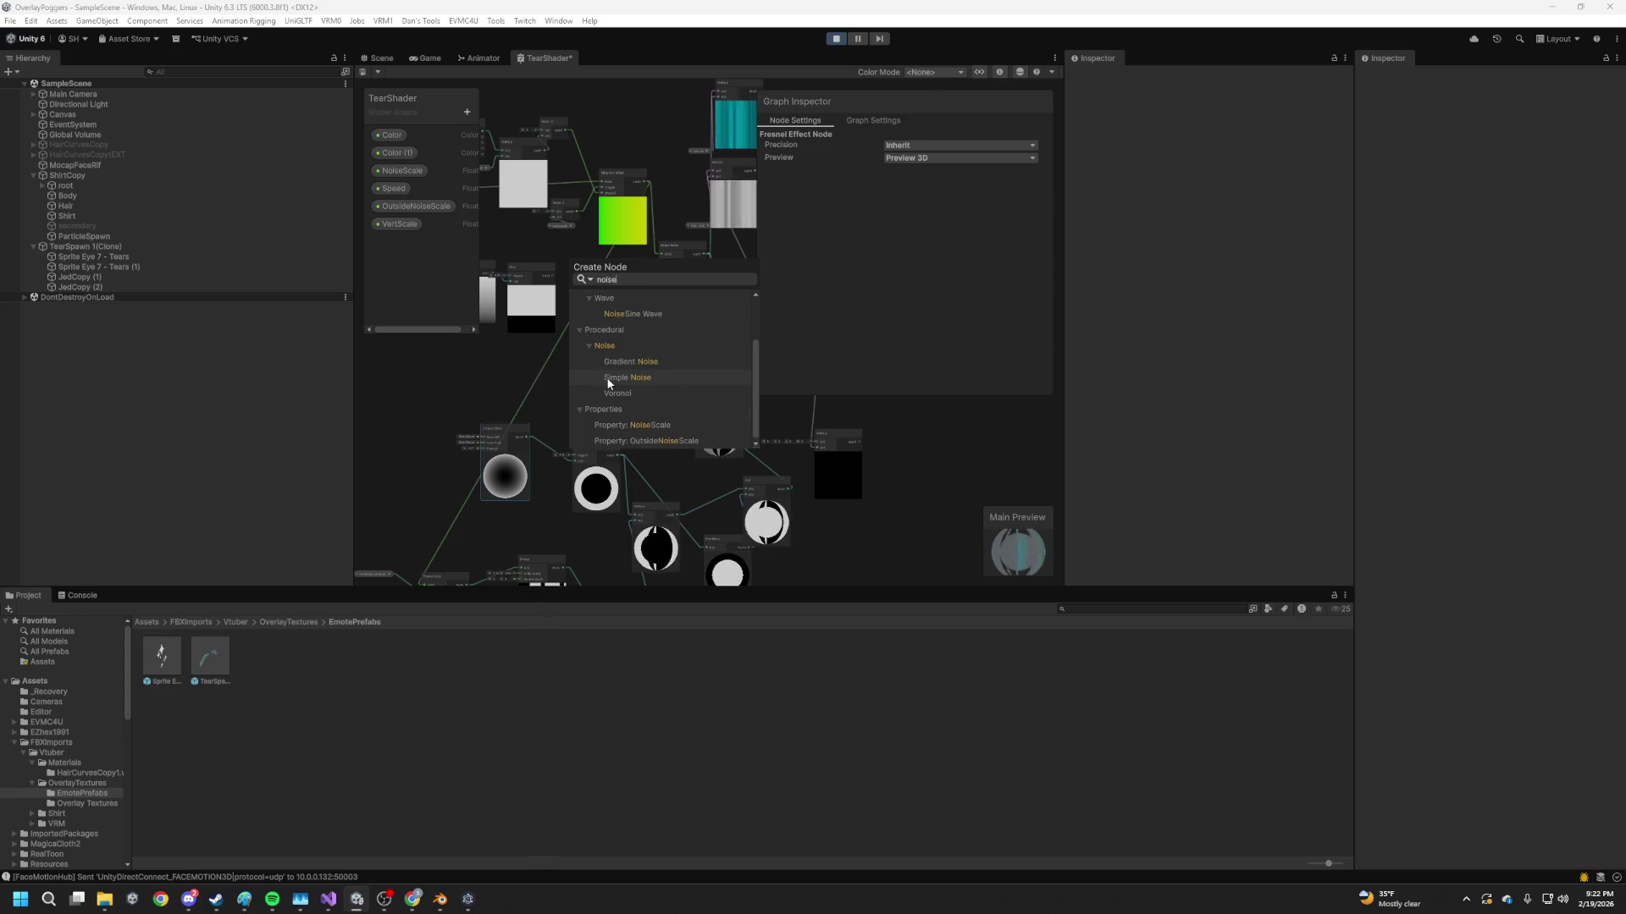
click(608, 379)
scroll(593, 381, up, 5)
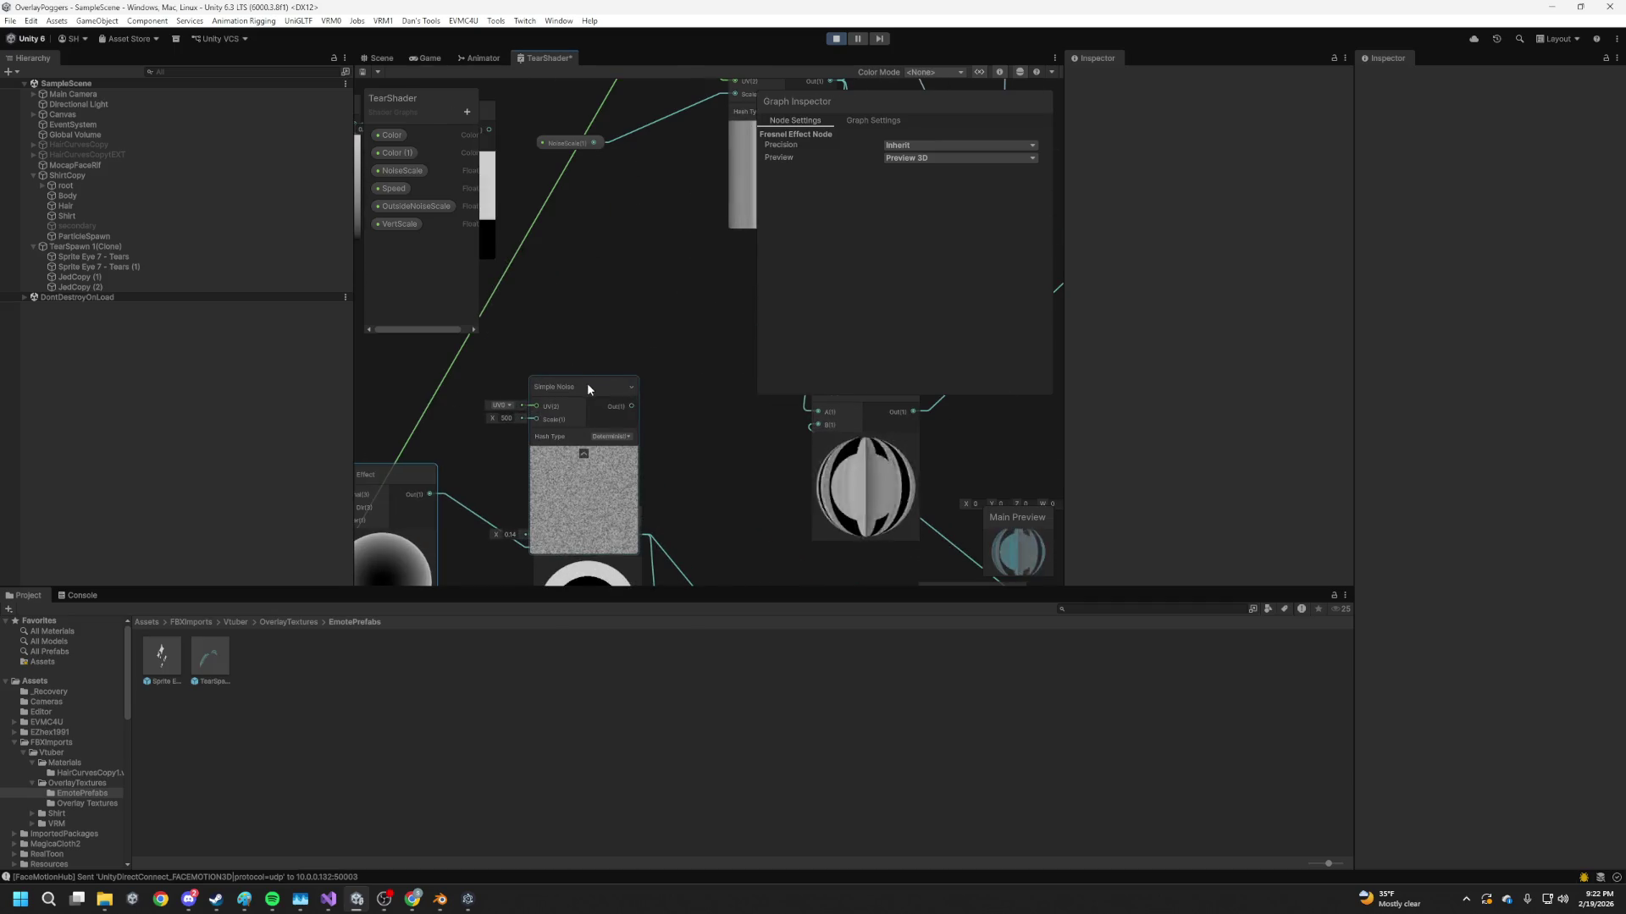
drag(650, 287, 653, 315)
Add a Multiply node from the noise output and lower the noise Scale from 500 to 77.3
text(mu)
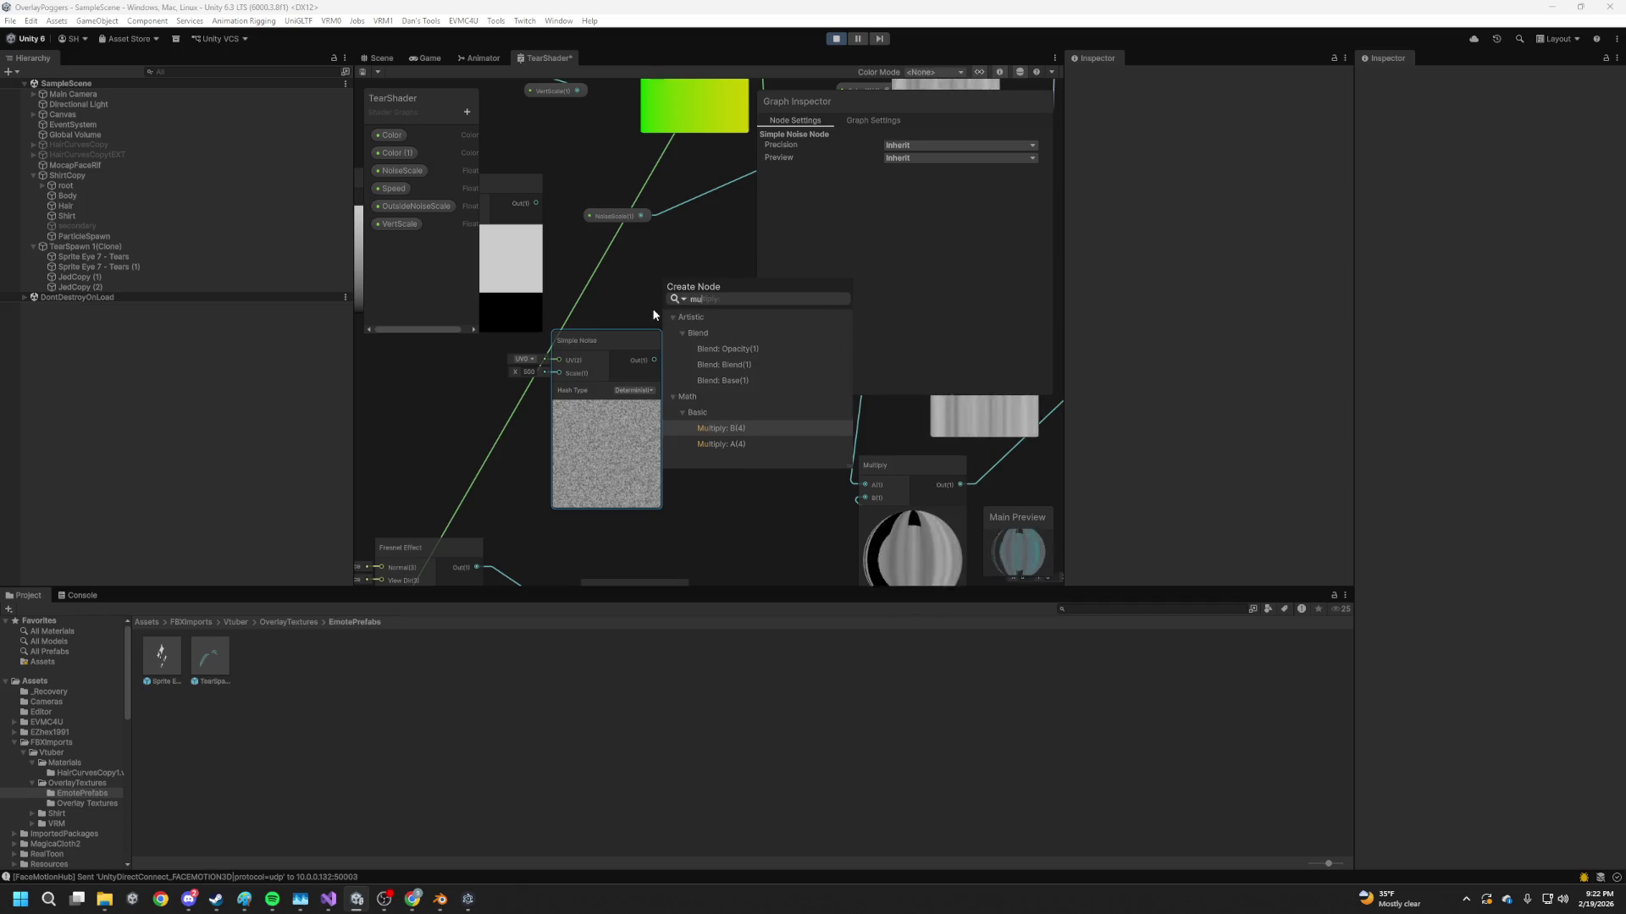
key(Down)
key(Return)
mouse_move(641, 359)
mouse_down()
mouse_move(617, 371)
mouse_move(661, 323)
mouse_up()
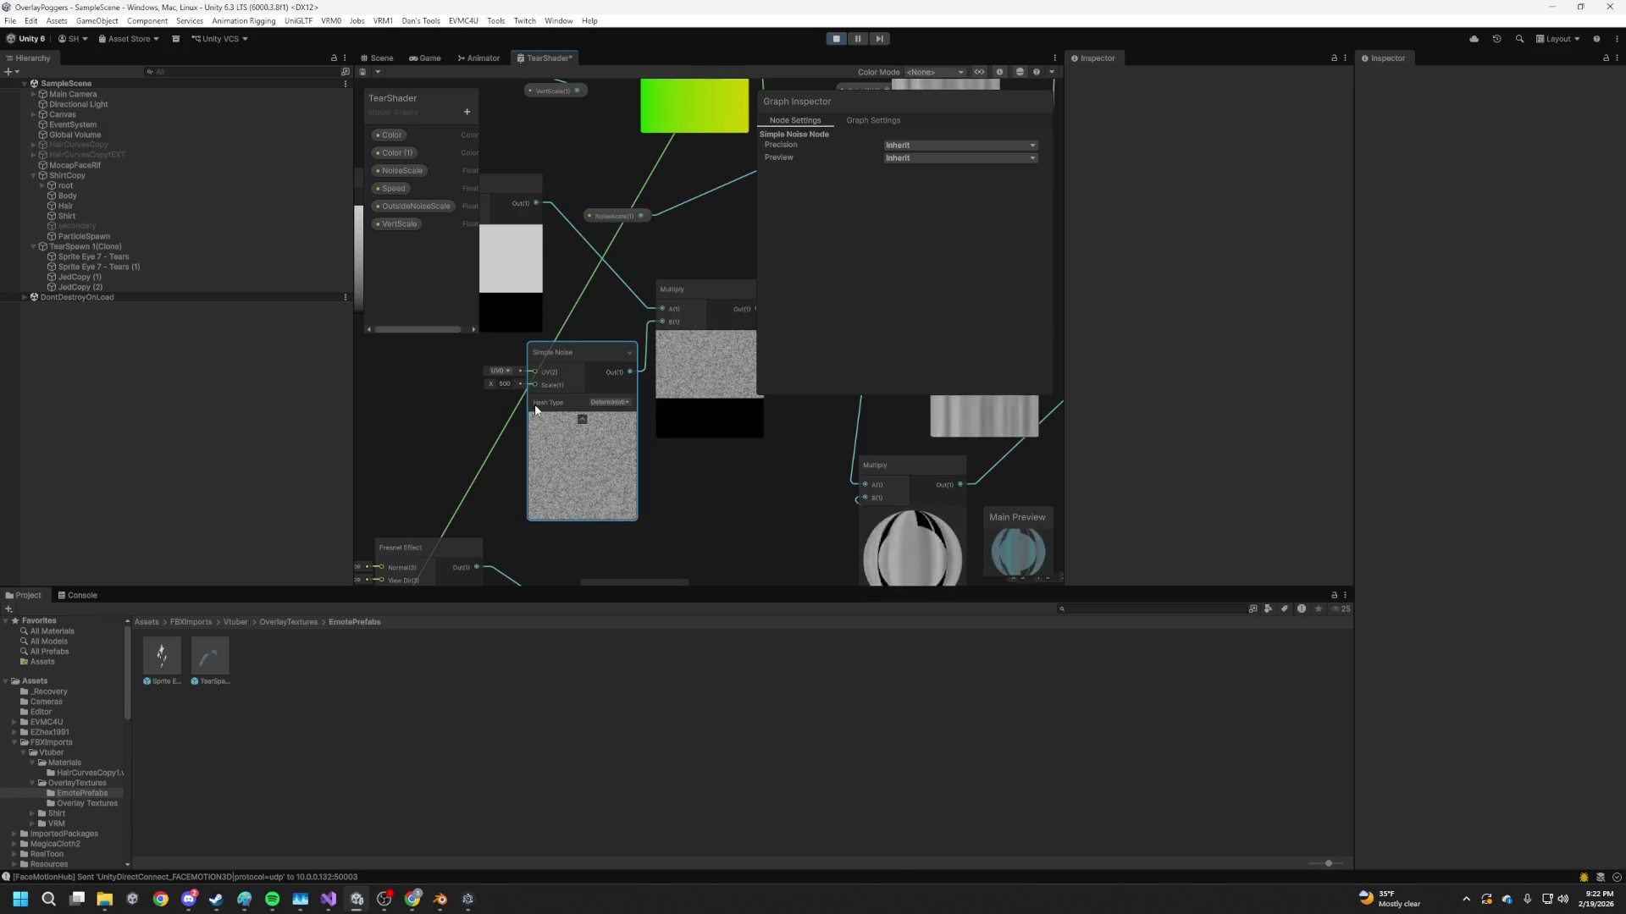
mouse_move(493, 385)
mouse_down()
mouse_move(145, 427)
mouse_move(170, 431)
mouse_up()
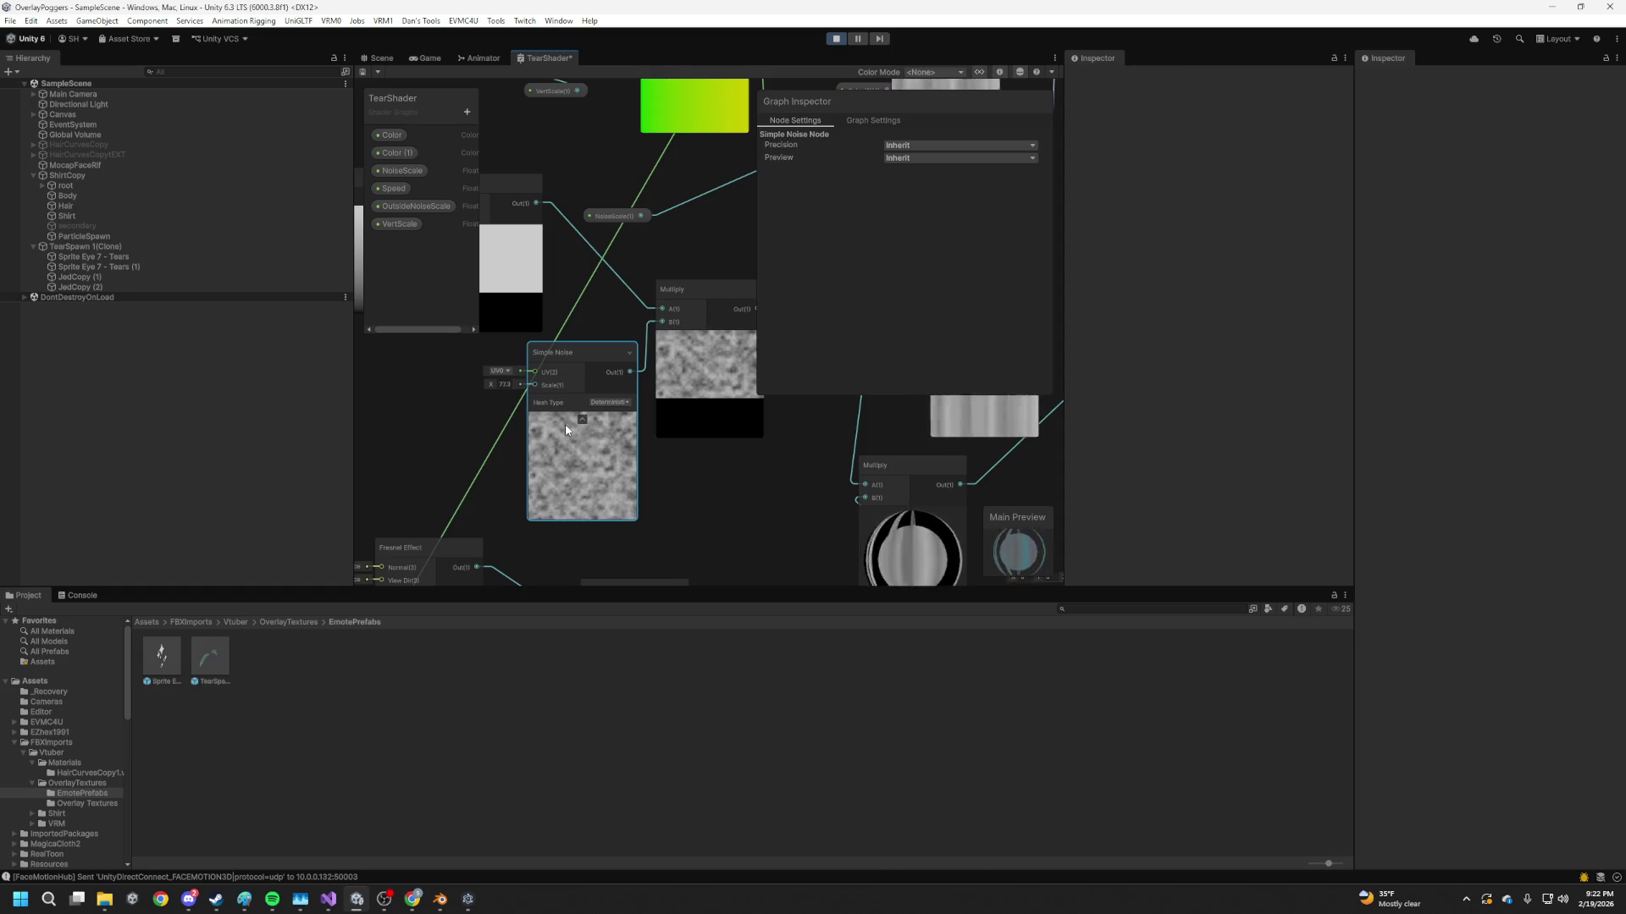
Delete the trial Multiply and Simple Noise nodes from the graph
click(703, 420)
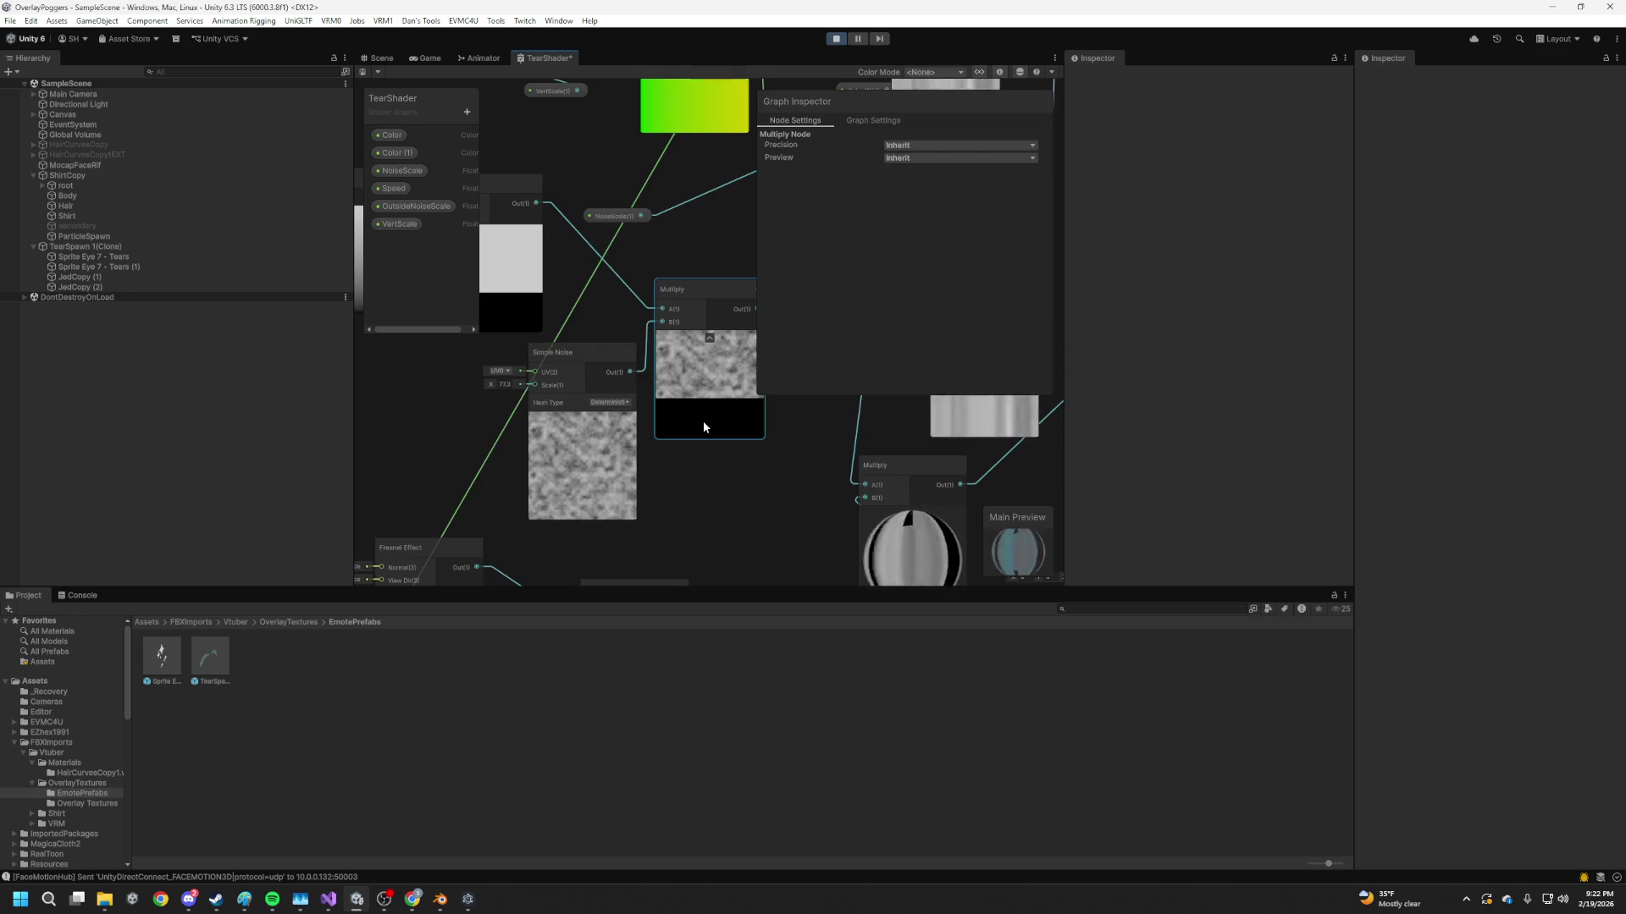
key(Delete)
click(608, 479)
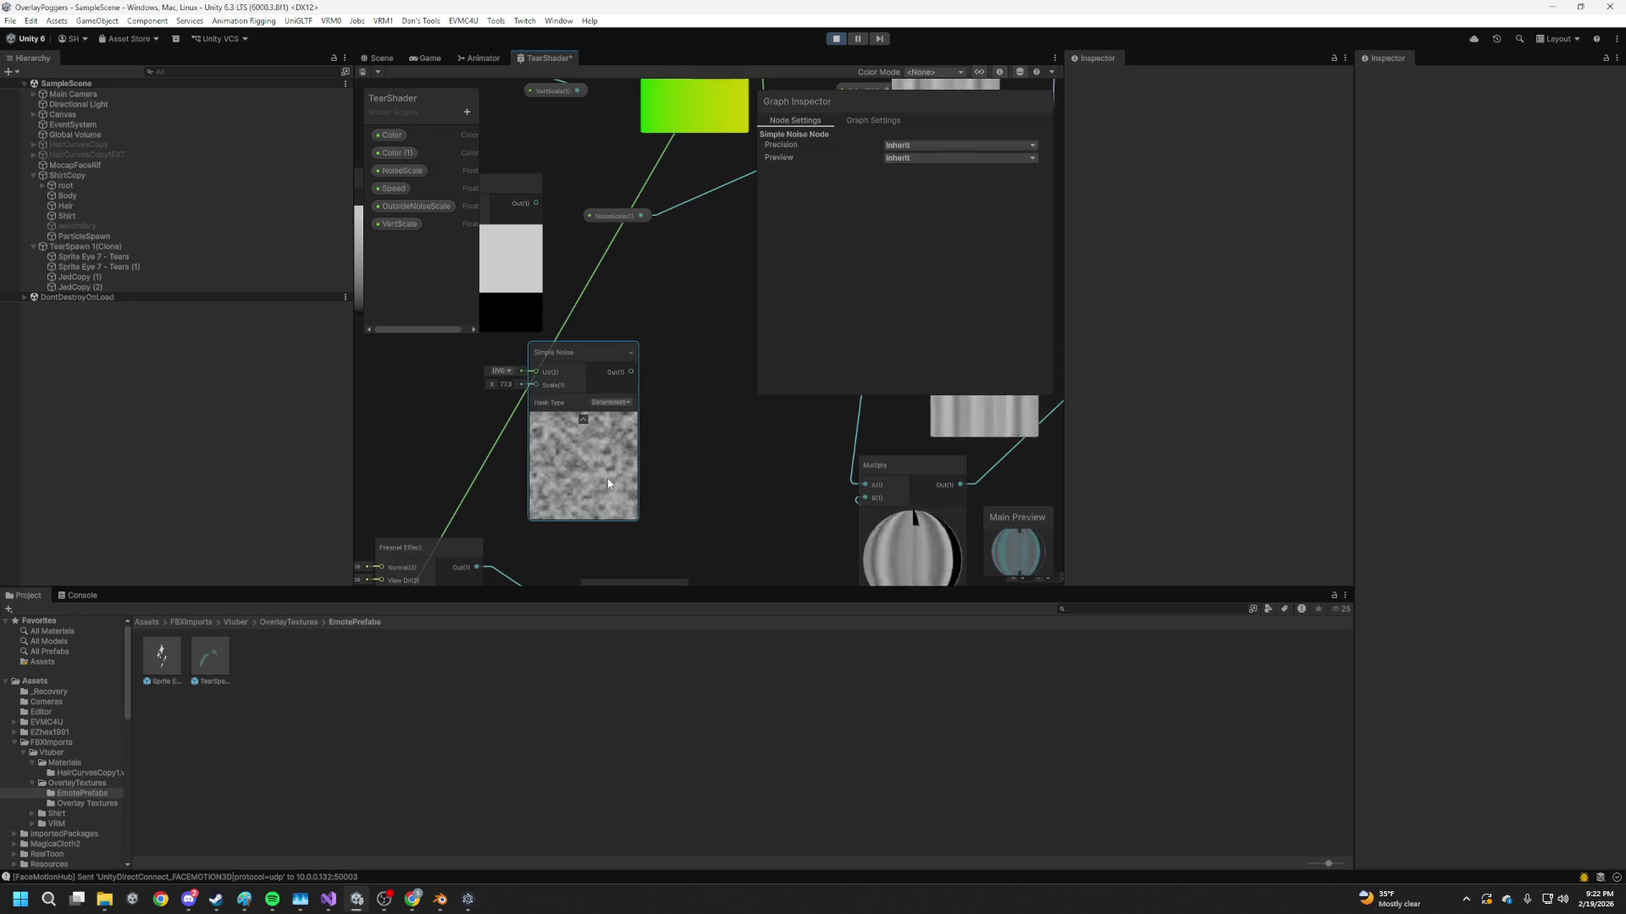
key(Delete)
click(511, 302)
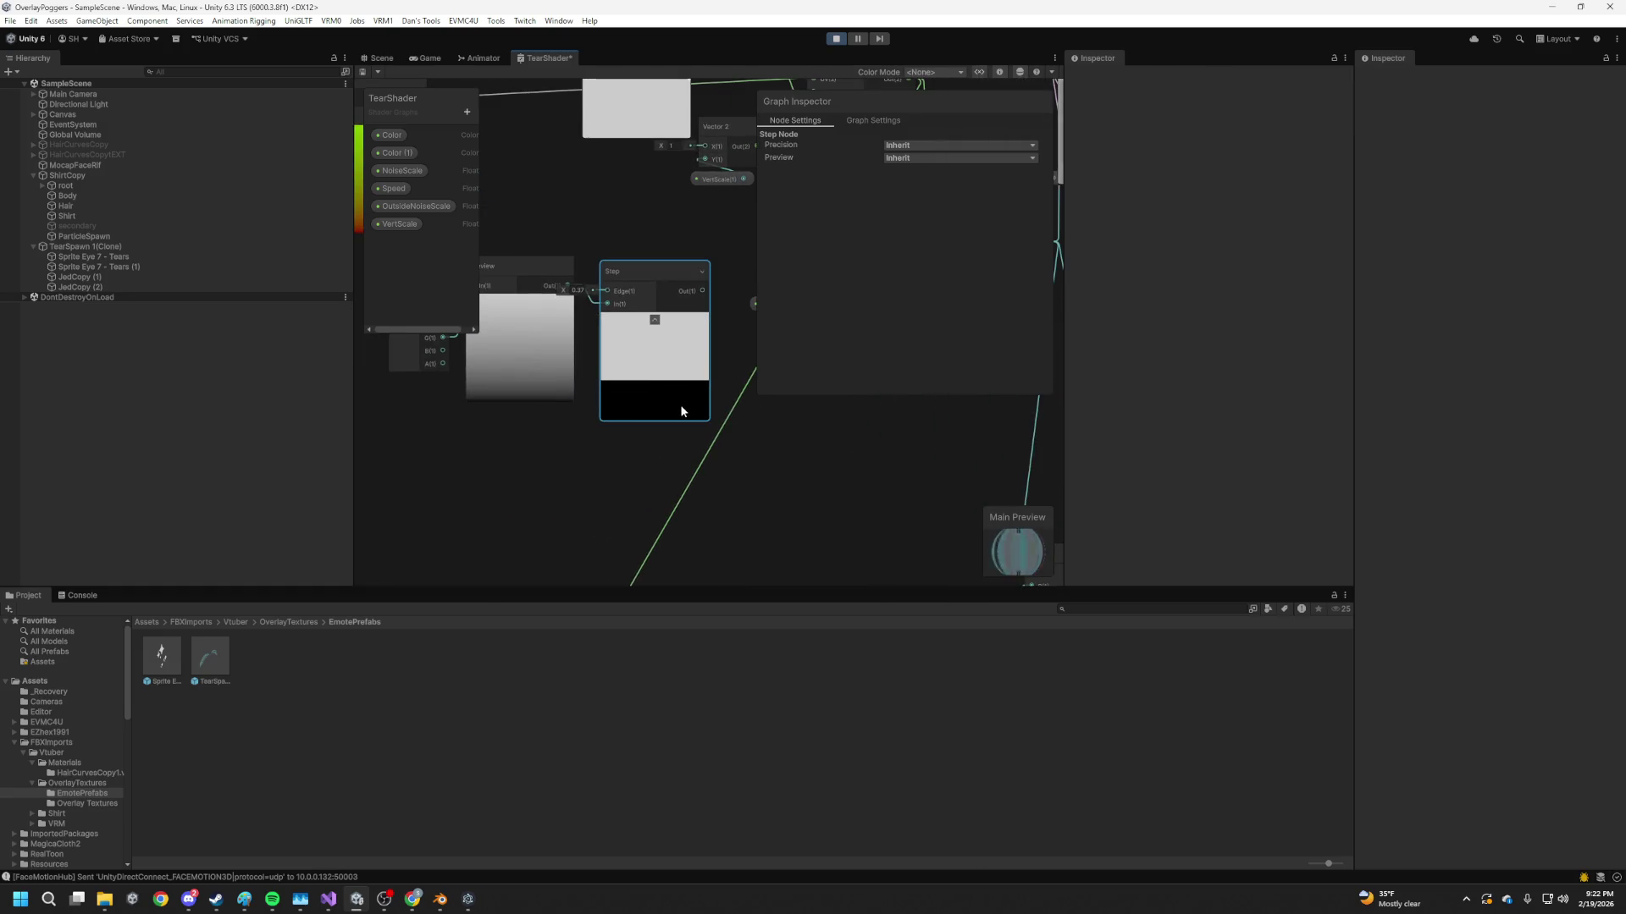
Replace the Step node with a Remap node fed by Preview, setting In Min Max X to 0
key(Delete)
click(606, 296)
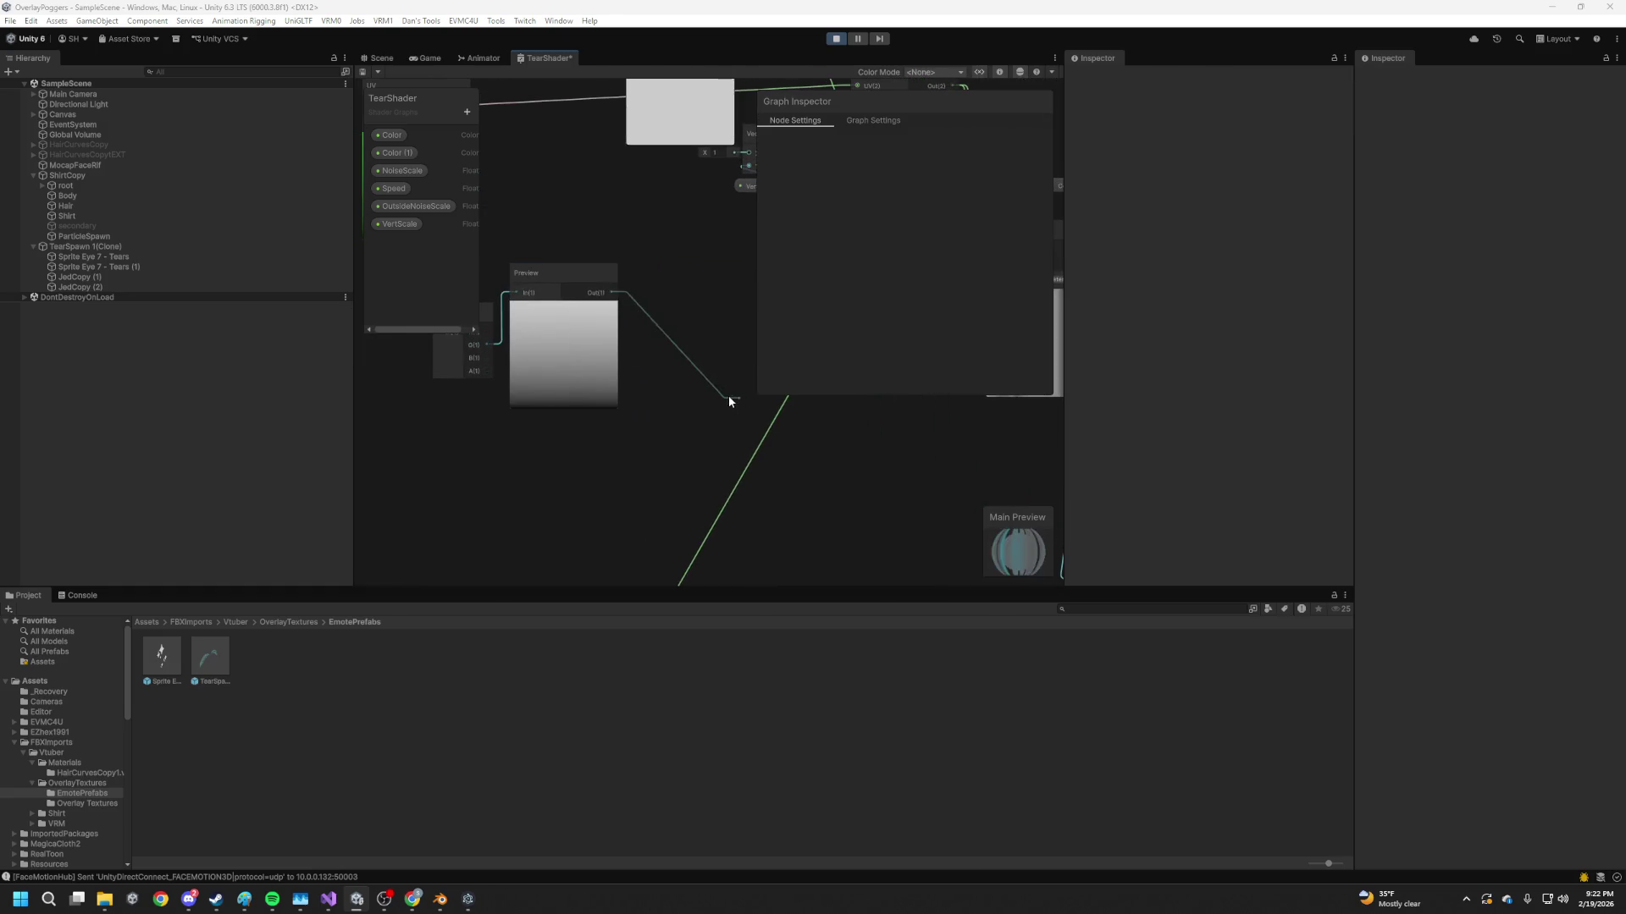
drag(729, 400, 729, 399)
text(rema)
key(Down)
key(Down)
key(Return)
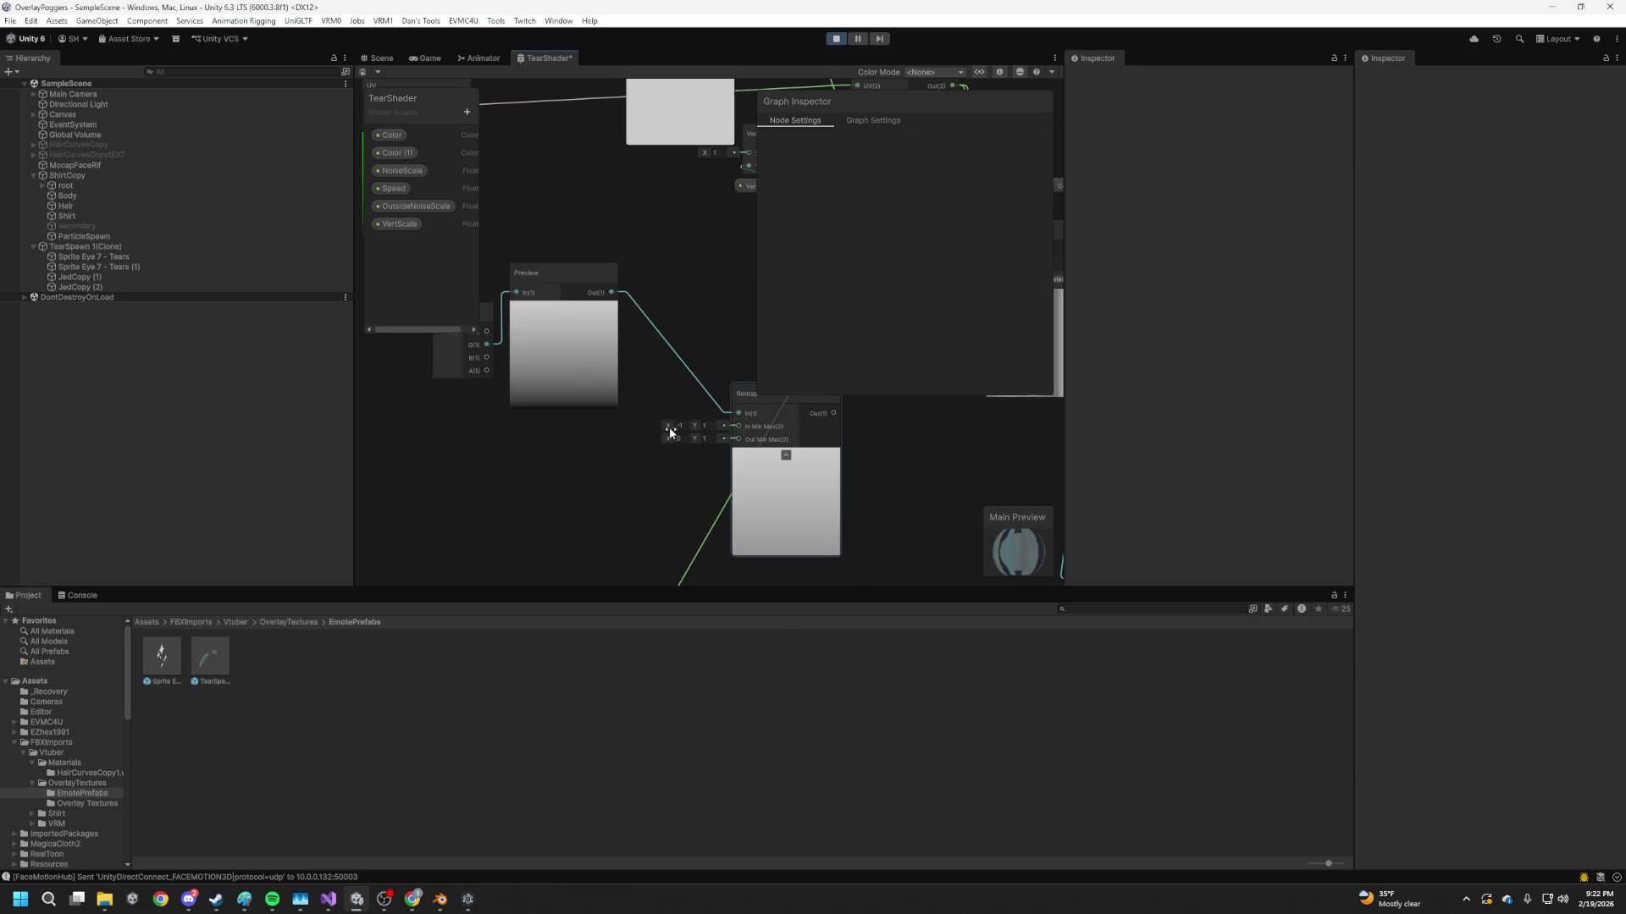
text(0)
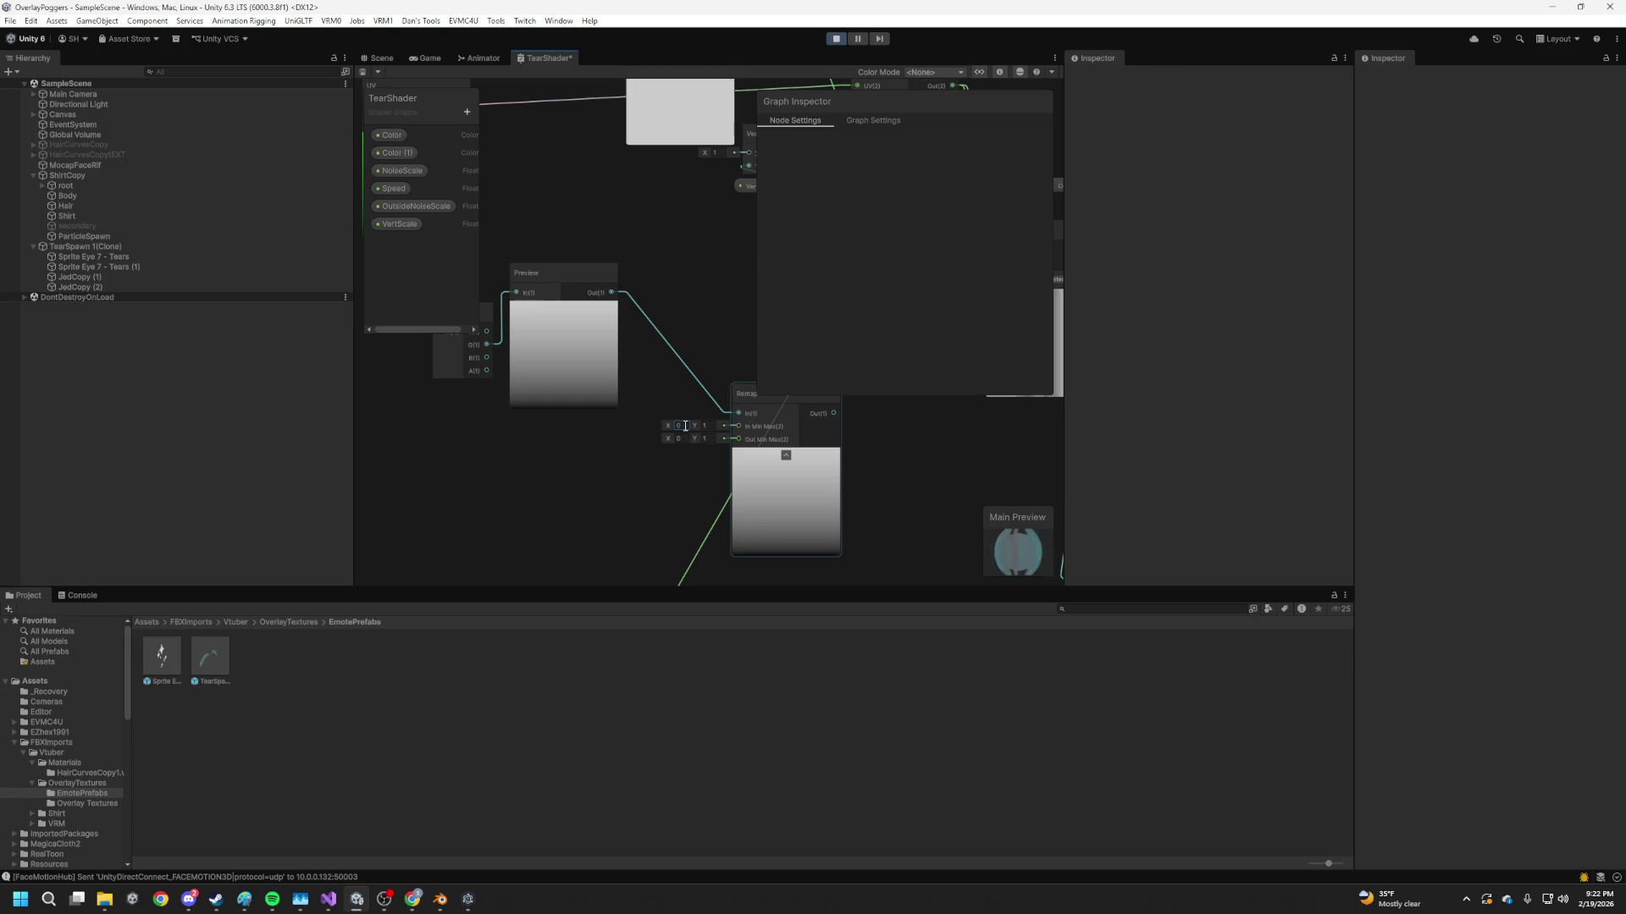
drag(677, 423, 679, 429)
Add a Multiply node wired from the left Multiply's output, save the shader, and view the Scene
scroll(677, 432, down, 6)
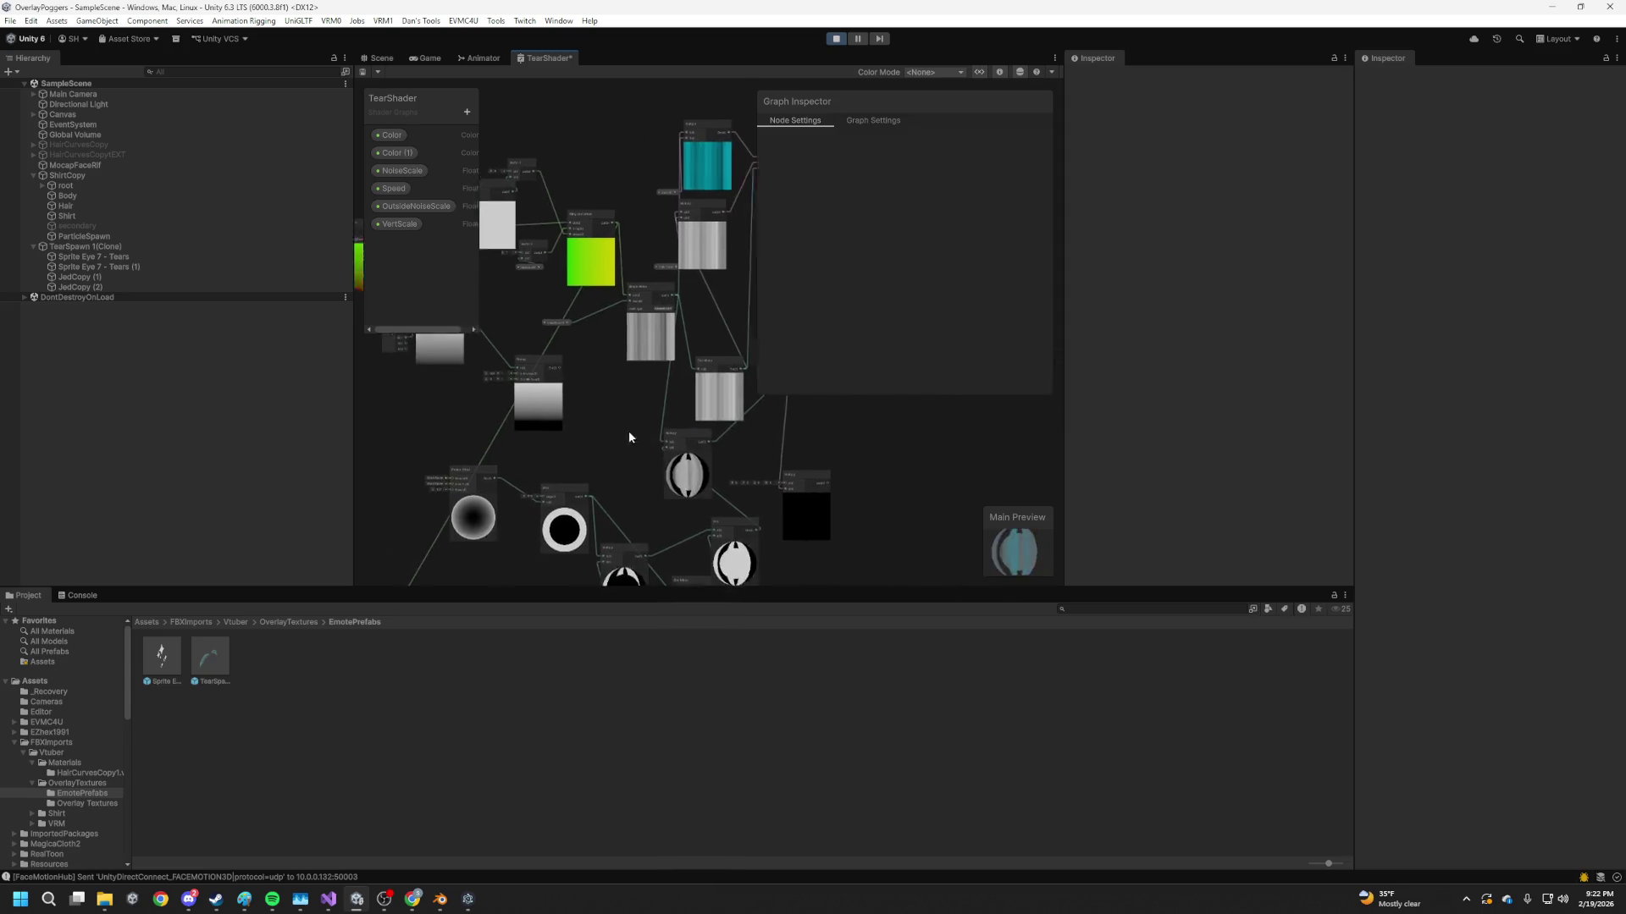
drag(465, 347, 317, 349)
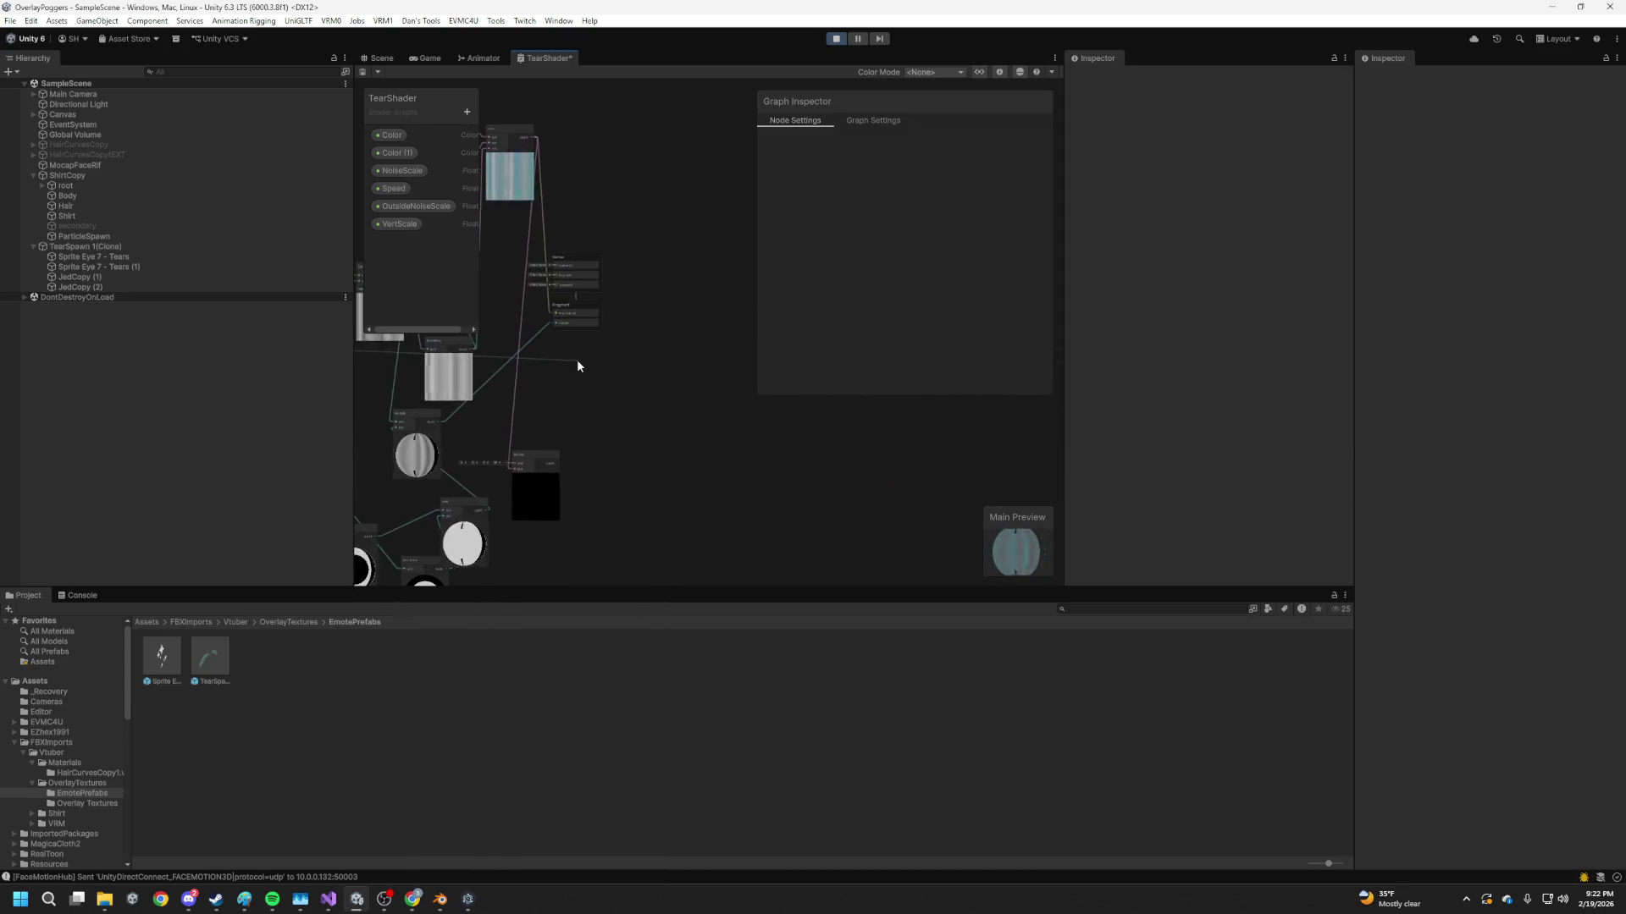
key(space)
text(mul)
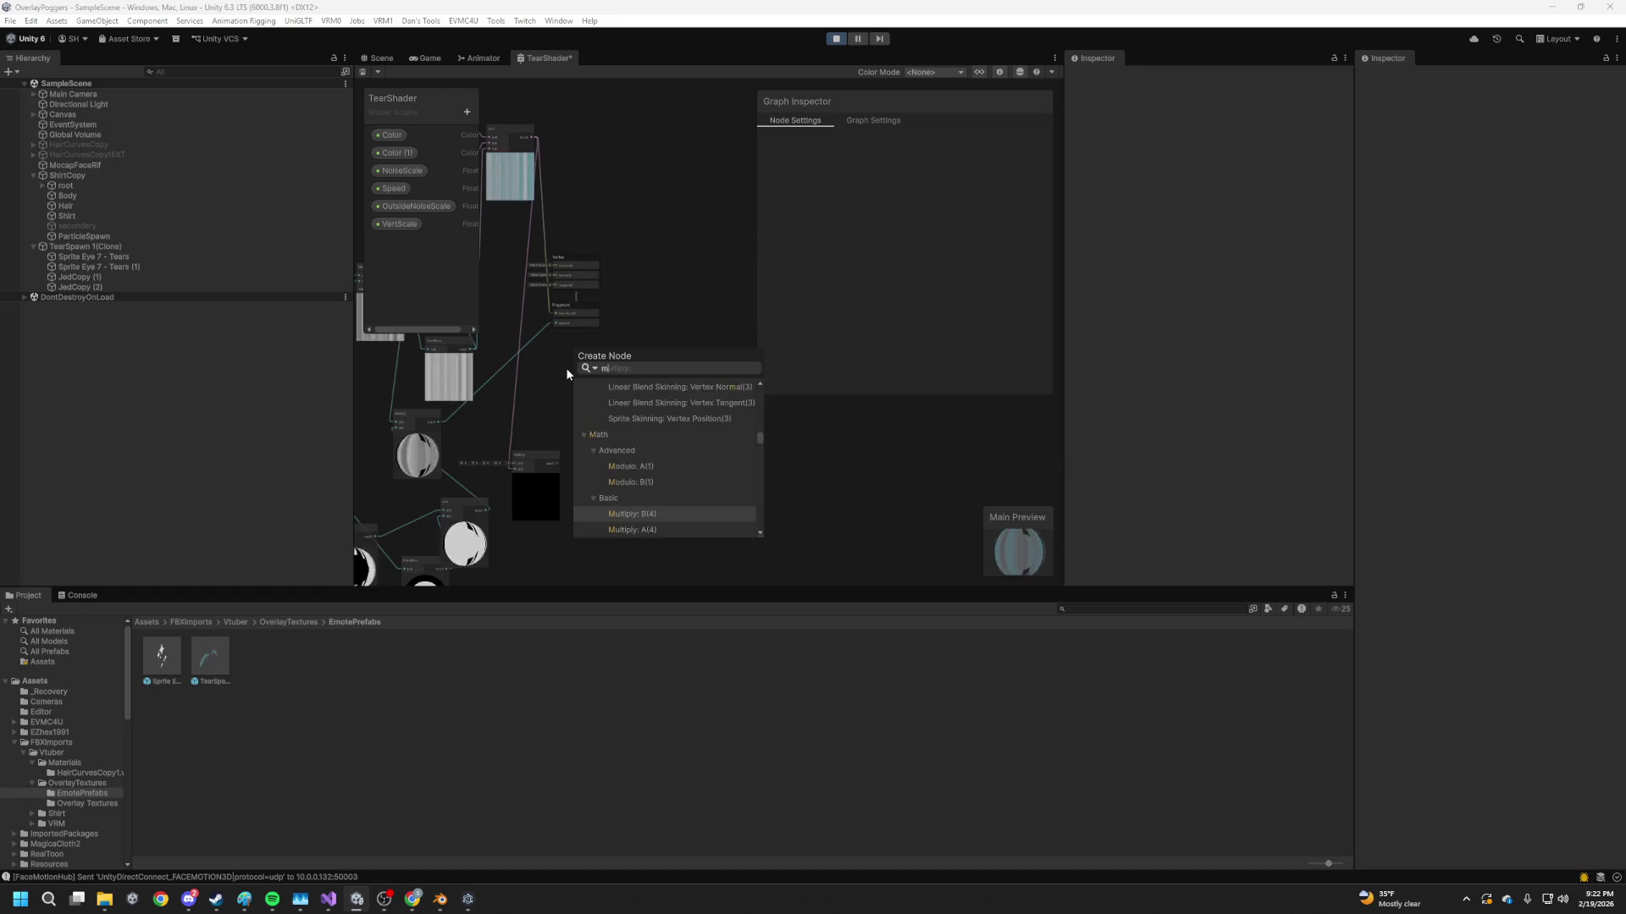
key(Return)
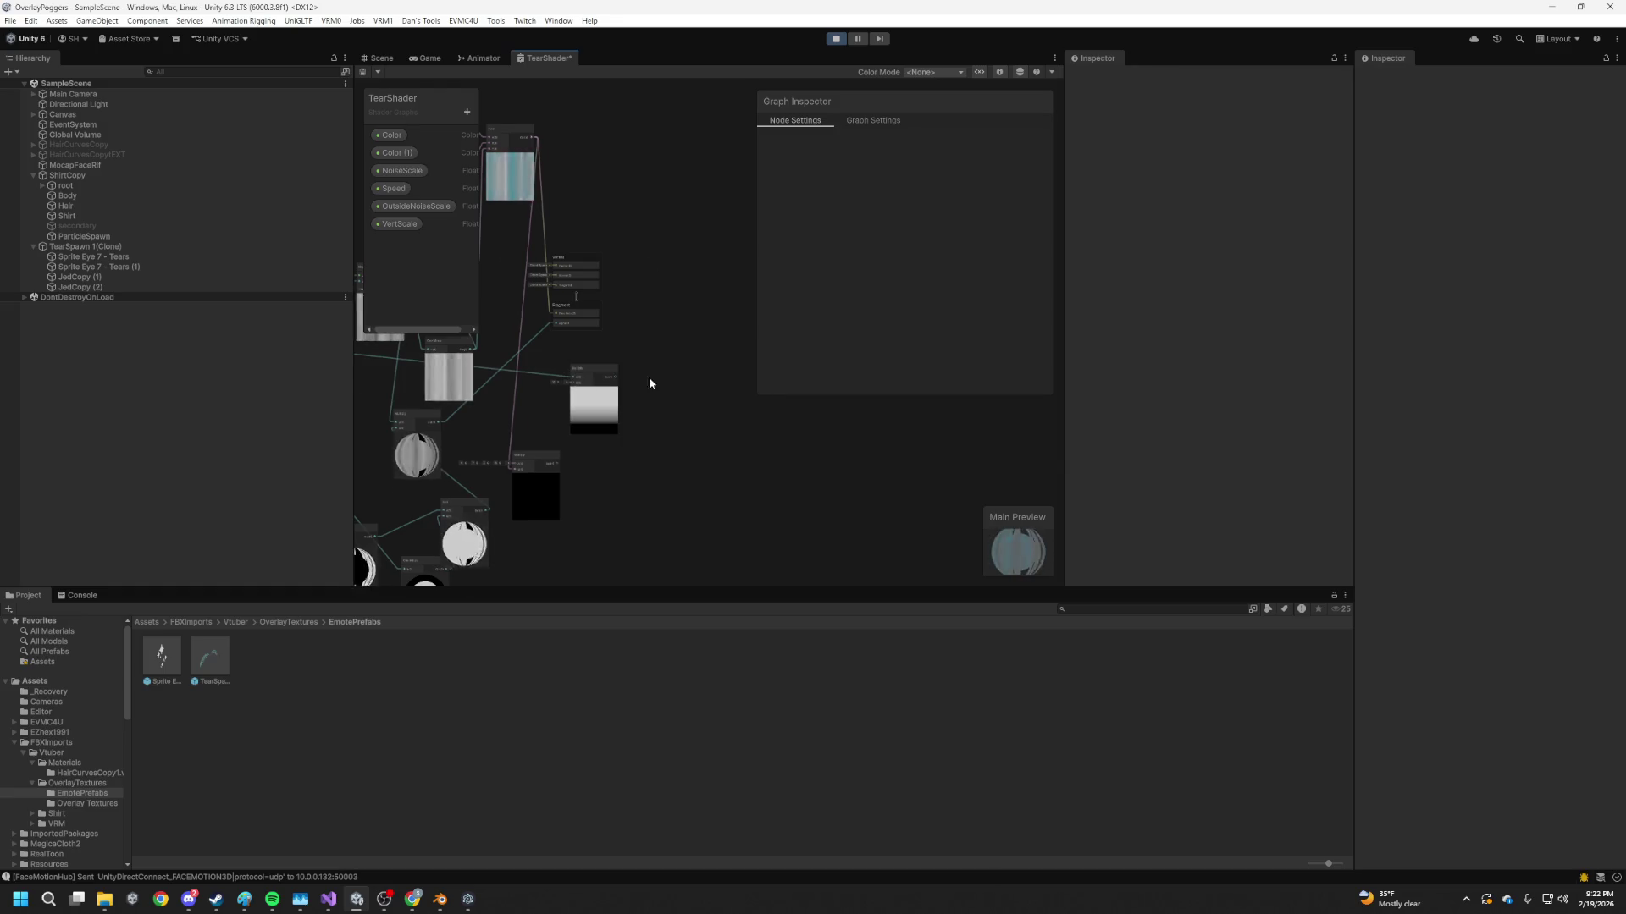
drag(482, 361, 567, 408)
scroll(566, 408, up, 3)
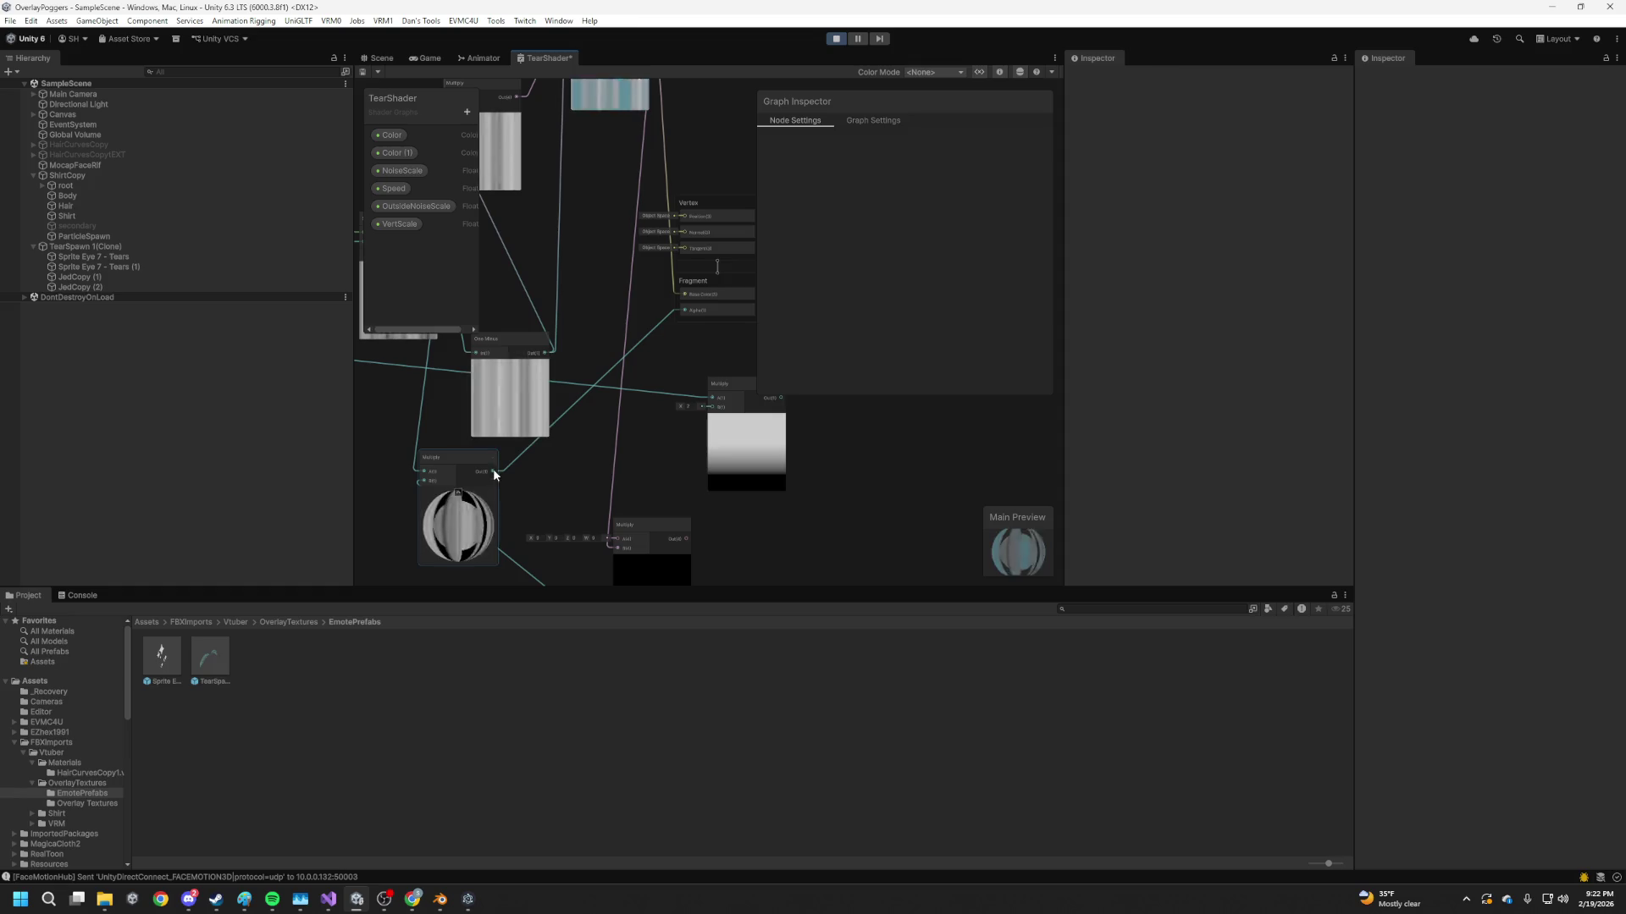
drag(709, 412, 683, 311)
key(ctrl+s)
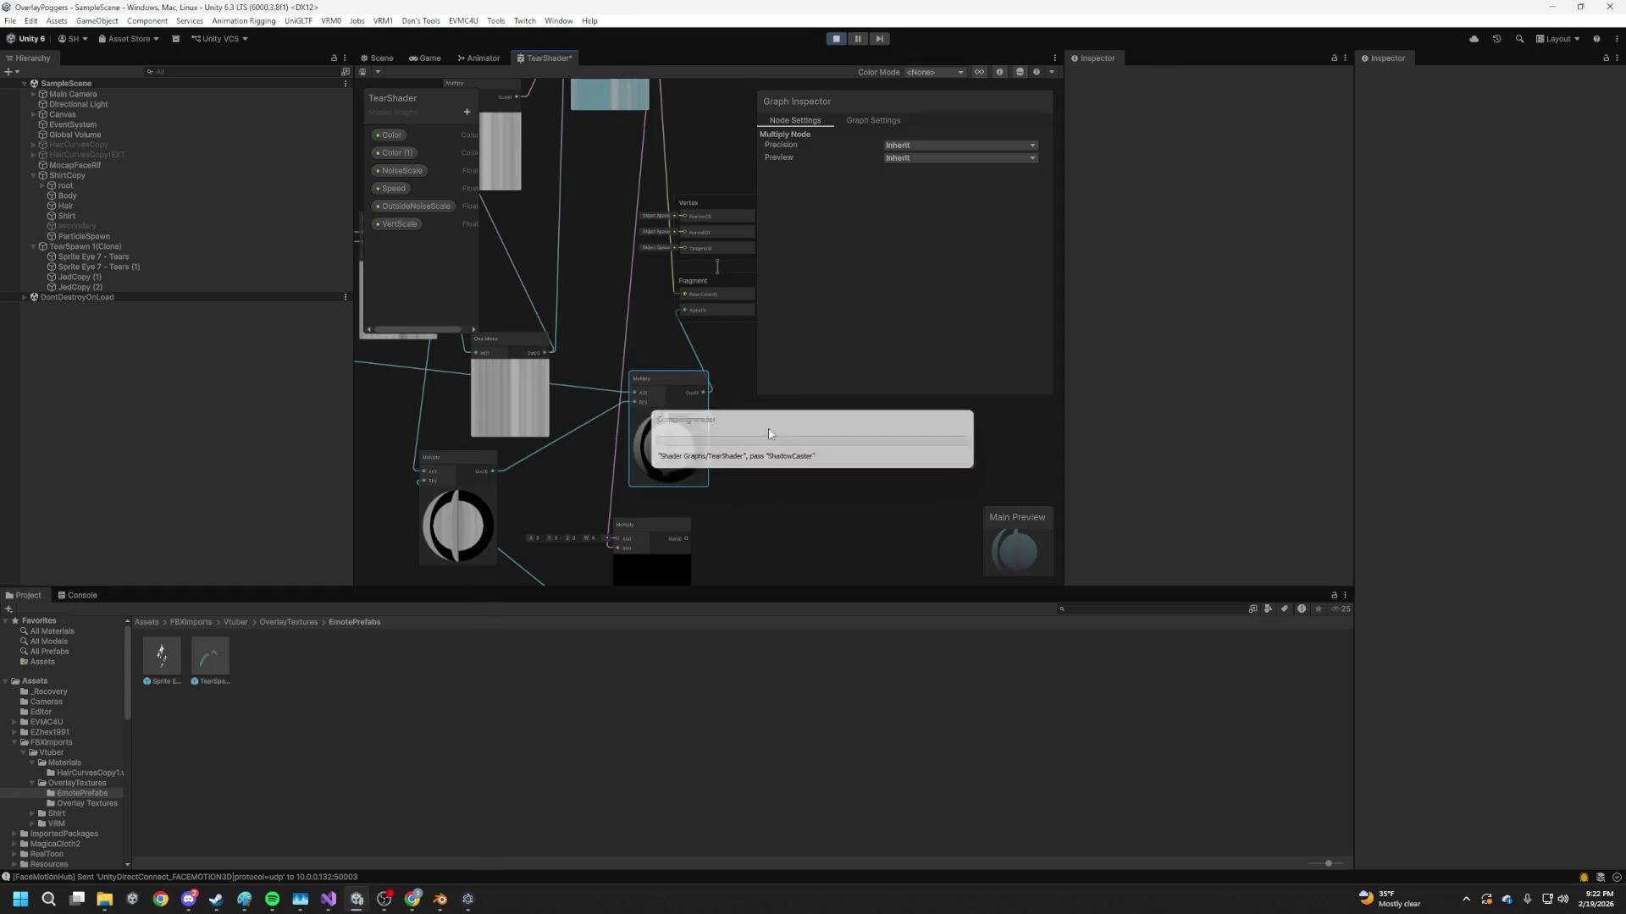
key(ctrl+1)
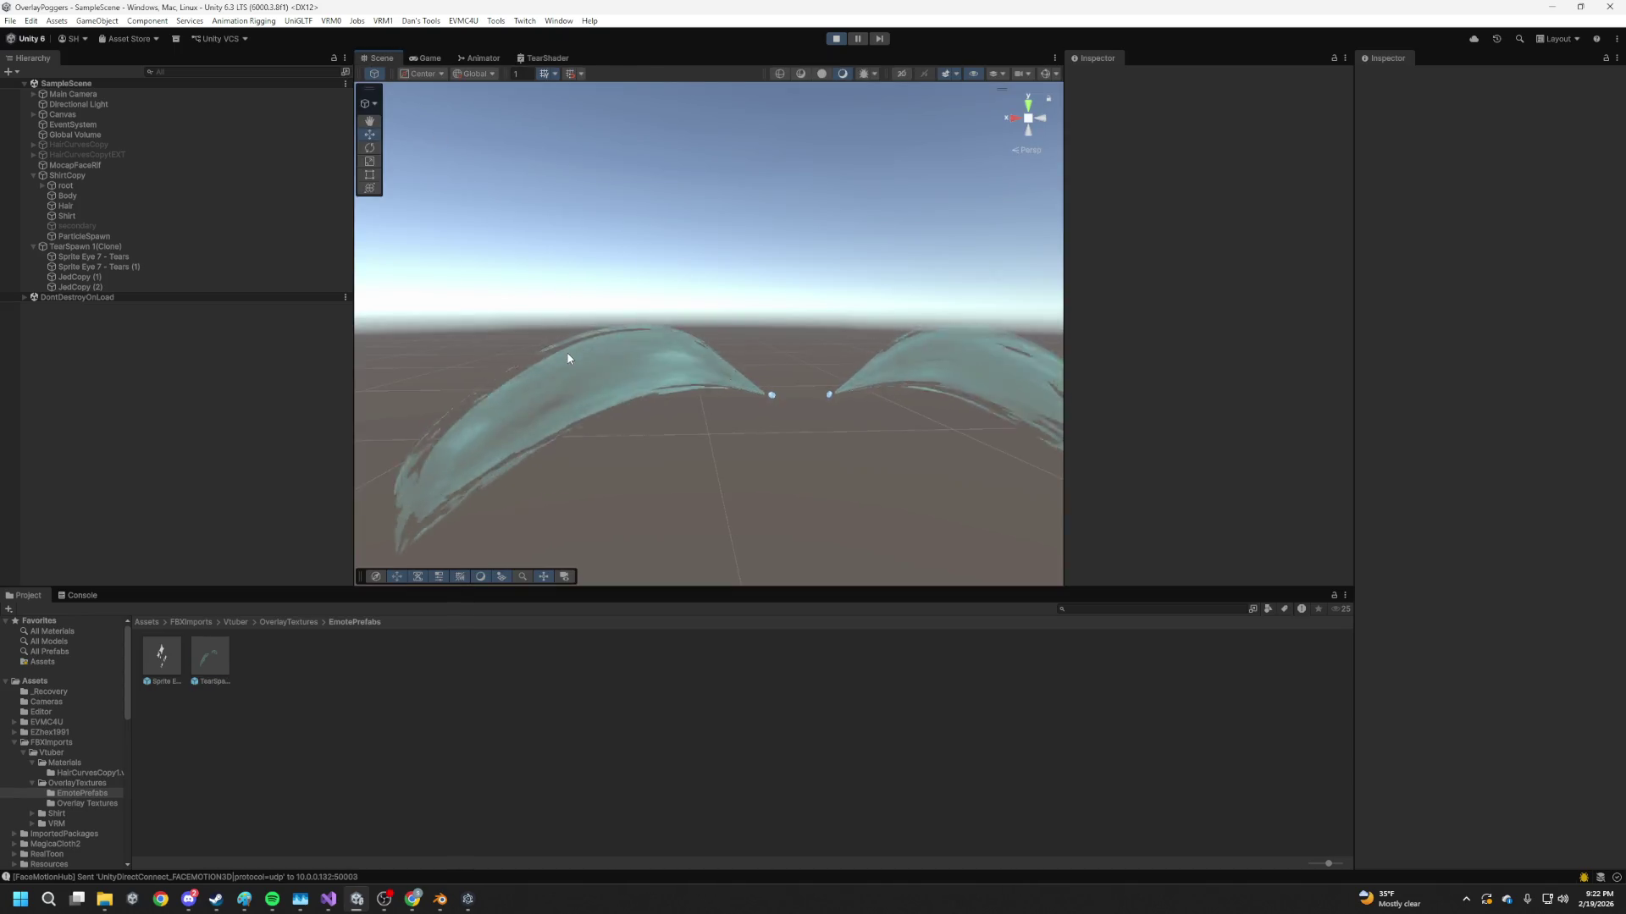
Return from Blender to Unity and reopen the TearShader graph
key(alt+Tab)
key(alt+Tab)
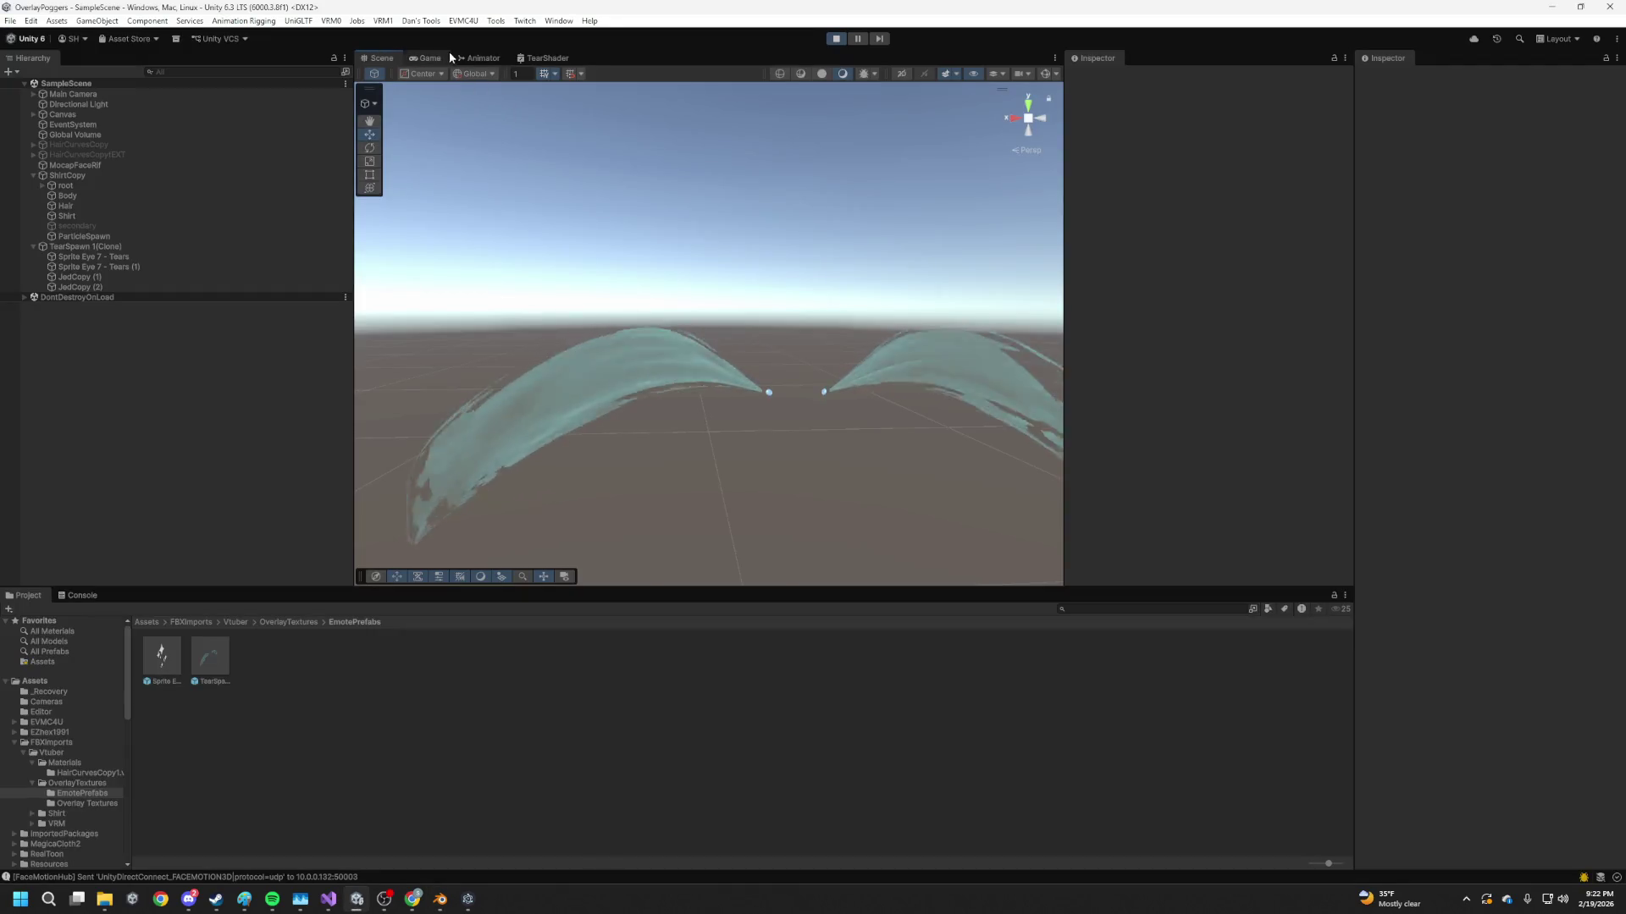
click(436, 58)
click(478, 58)
click(543, 57)
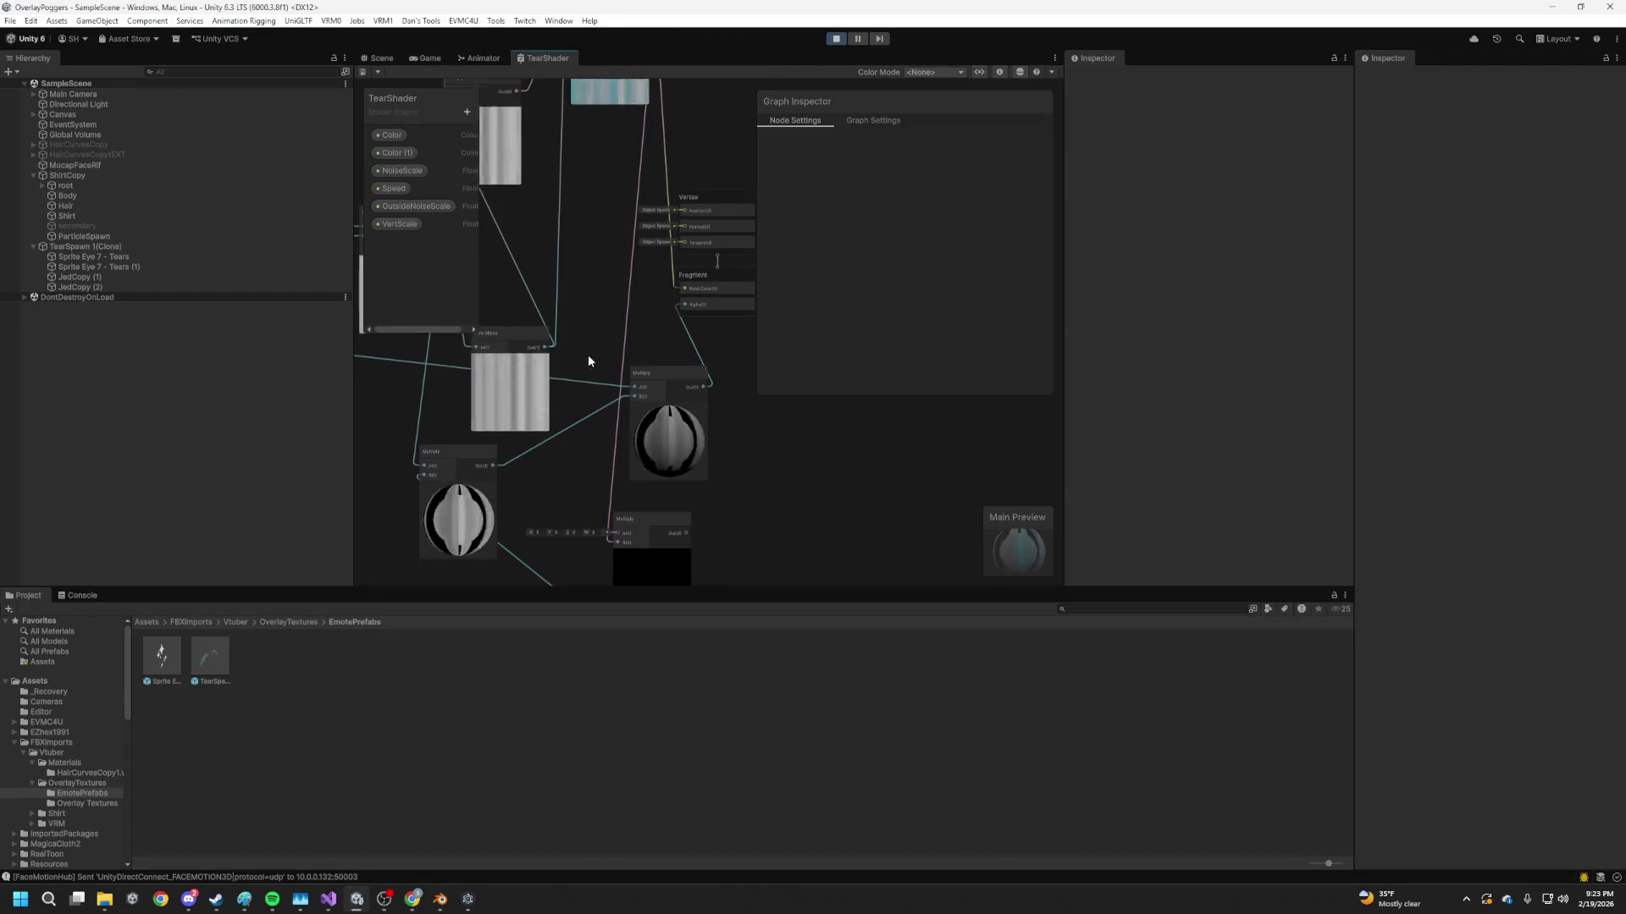
scroll(627, 303, down, 3)
scroll(660, 370, up, 2)
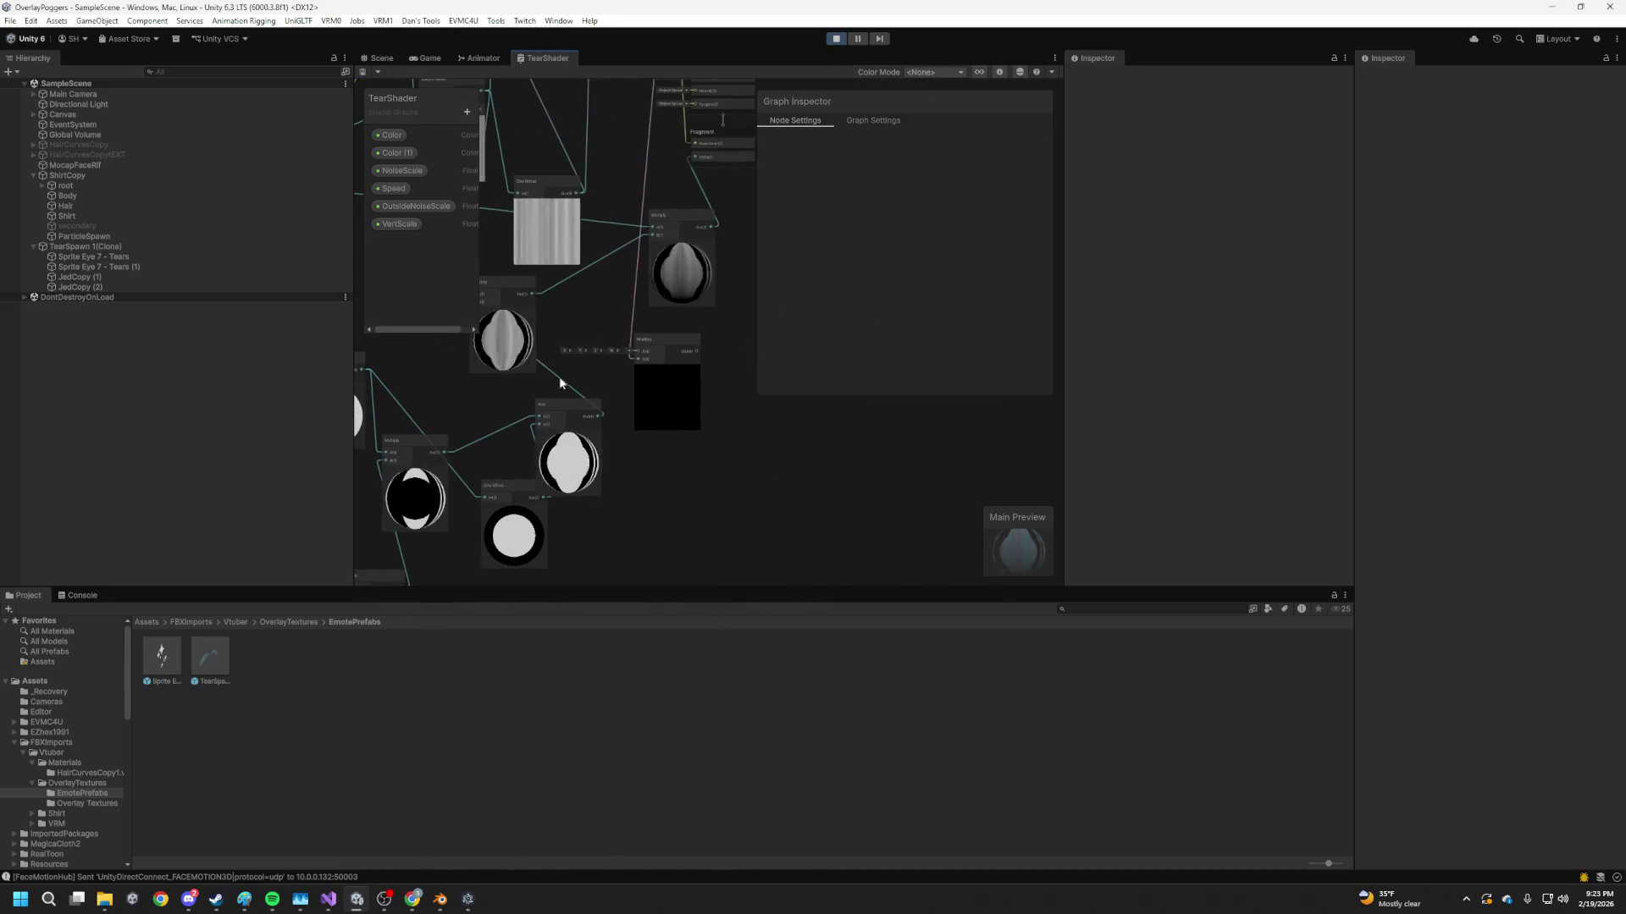
scroll(654, 413, up, 2)
scroll(627, 404, down, 2)
Reposition the right Multiply node, save the shader graph, and check the tears in the Scene
drag(626, 404, 785, 436)
mouse_move(479, 418)
mouse_down()
mouse_move(489, 398)
mouse_move(824, 405)
mouse_move(494, 457)
mouse_move(575, 449)
mouse_move(559, 445)
mouse_up()
mouse_move(745, 461)
mouse_down()
mouse_move(678, 449)
mouse_move(718, 435)
mouse_up()
drag(421, 401, 480, 407)
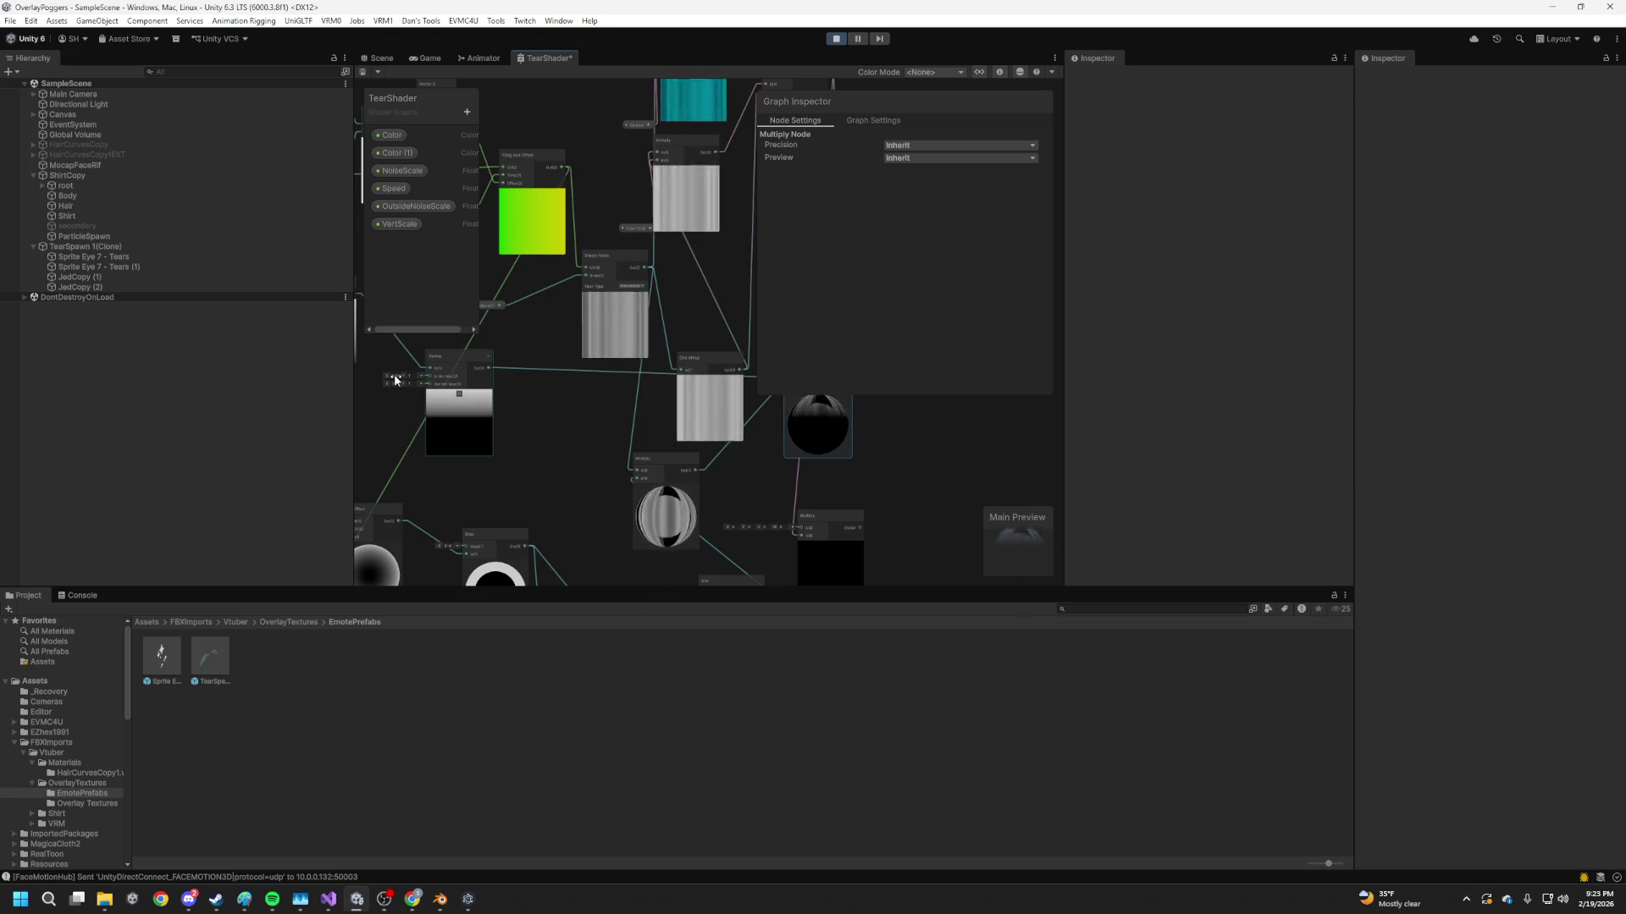
key(ctrl+s)
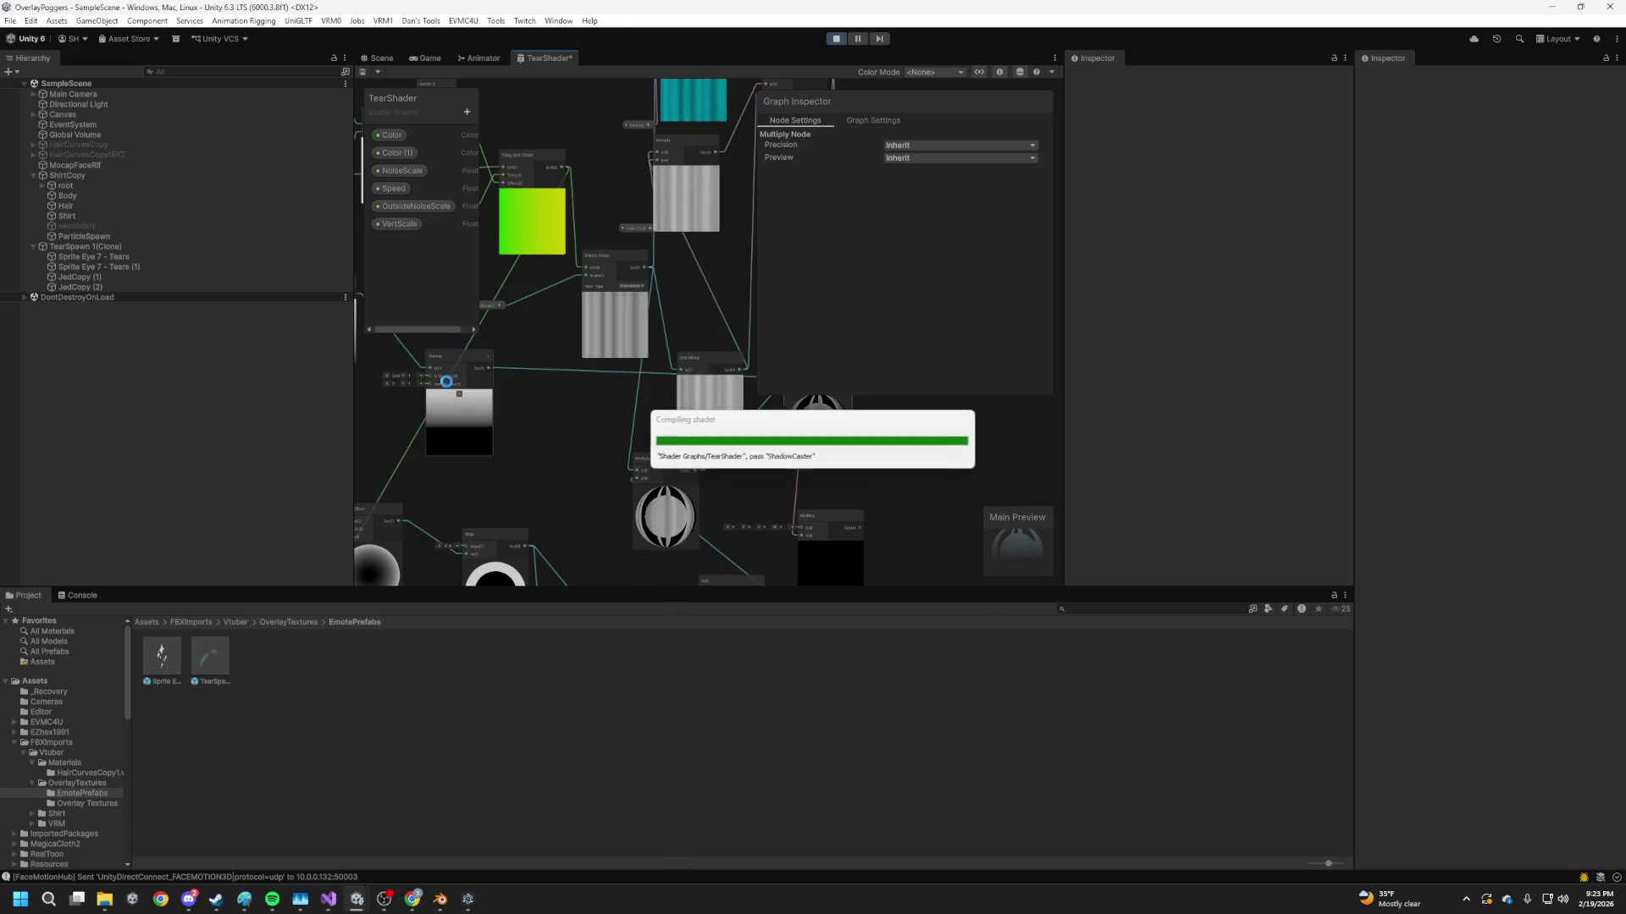
click(382, 58)
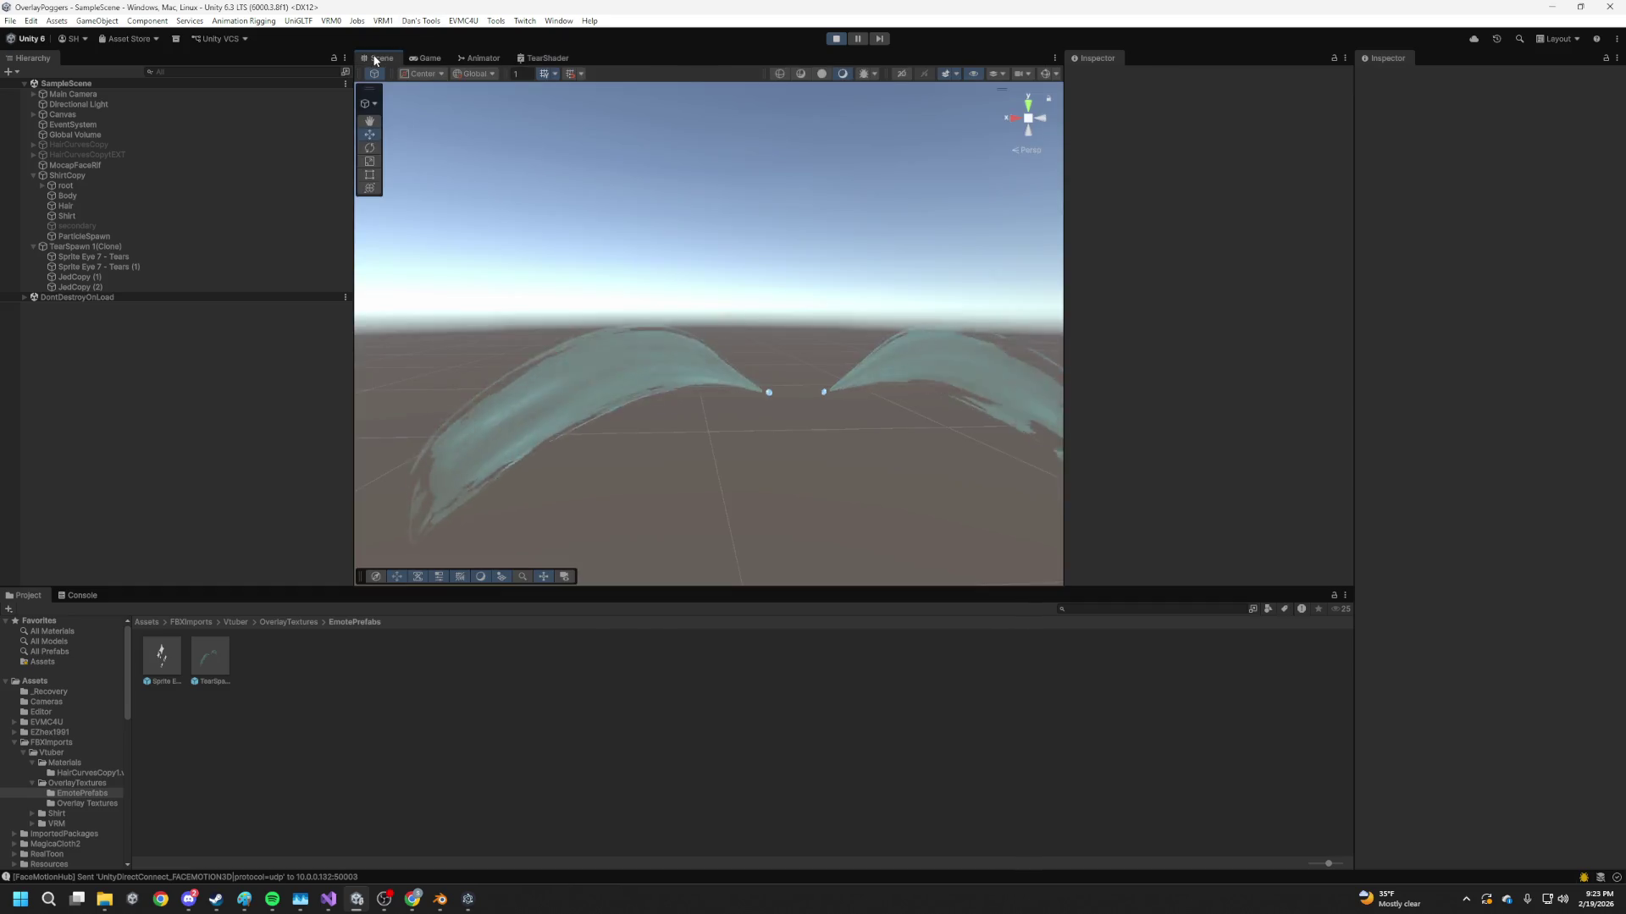
Lower the TearShader Remap node's In Min Max to 0.42–1 and save the graph
mouse_move(756, 272)
mouse_down()
mouse_move(657, 385)
mouse_move(672, 439)
mouse_move(618, 316)
mouse_up()
click(432, 56)
click(474, 57)
click(538, 57)
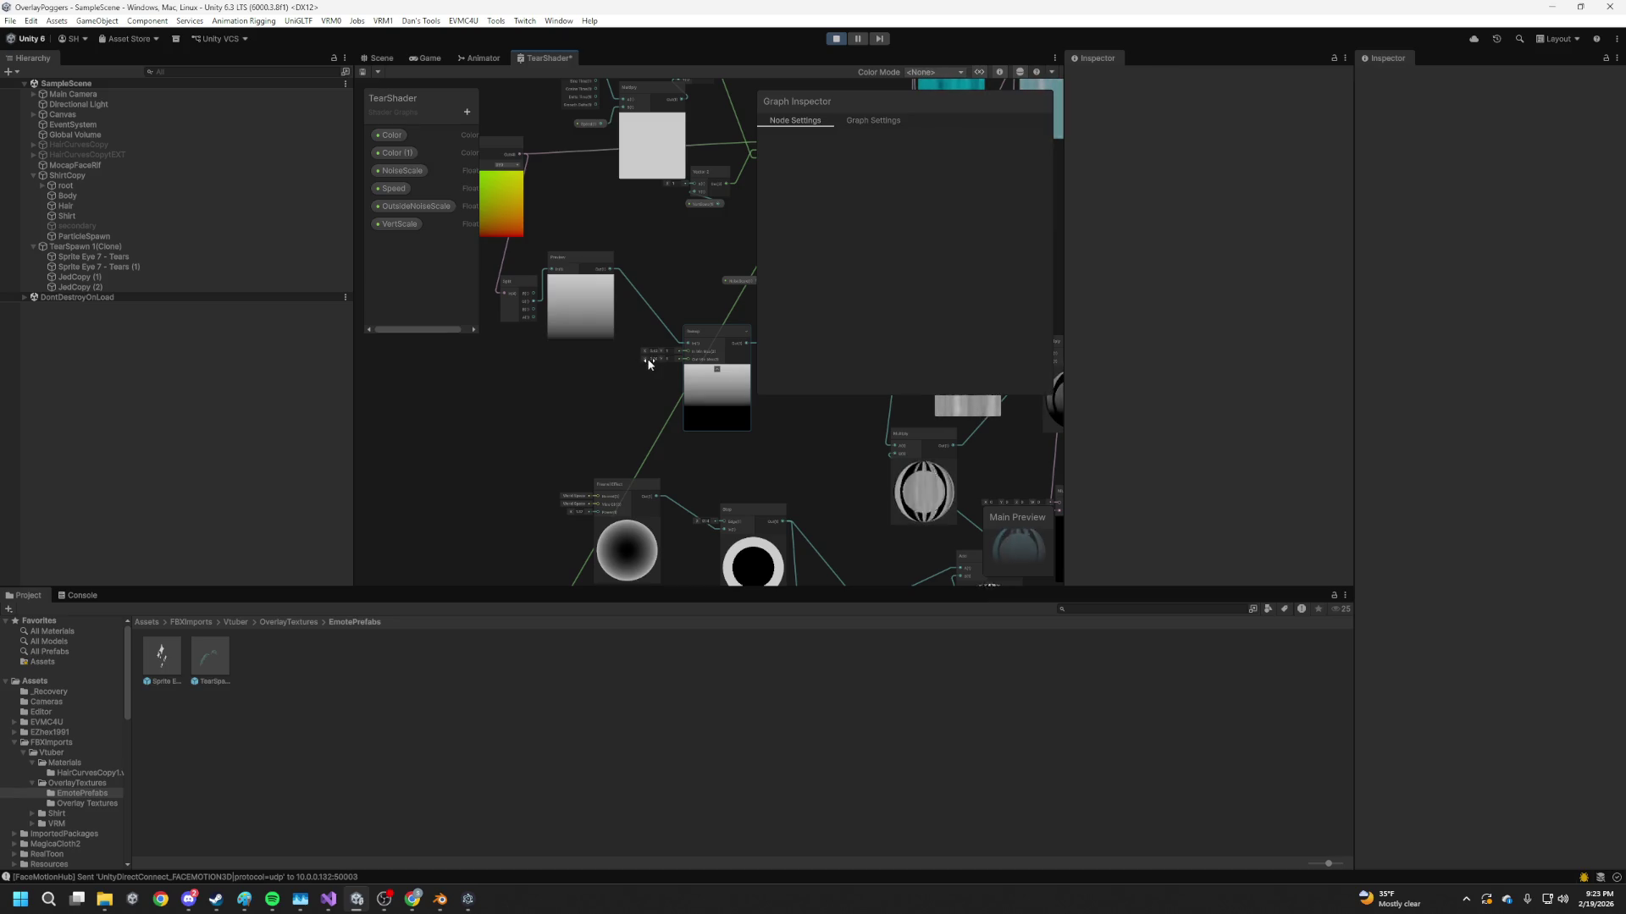
drag(645, 364, 634, 363)
key(ctrl+s)
Check the fainter tears in the Scene and Game views, then return to TearShader
key(ctrl+1)
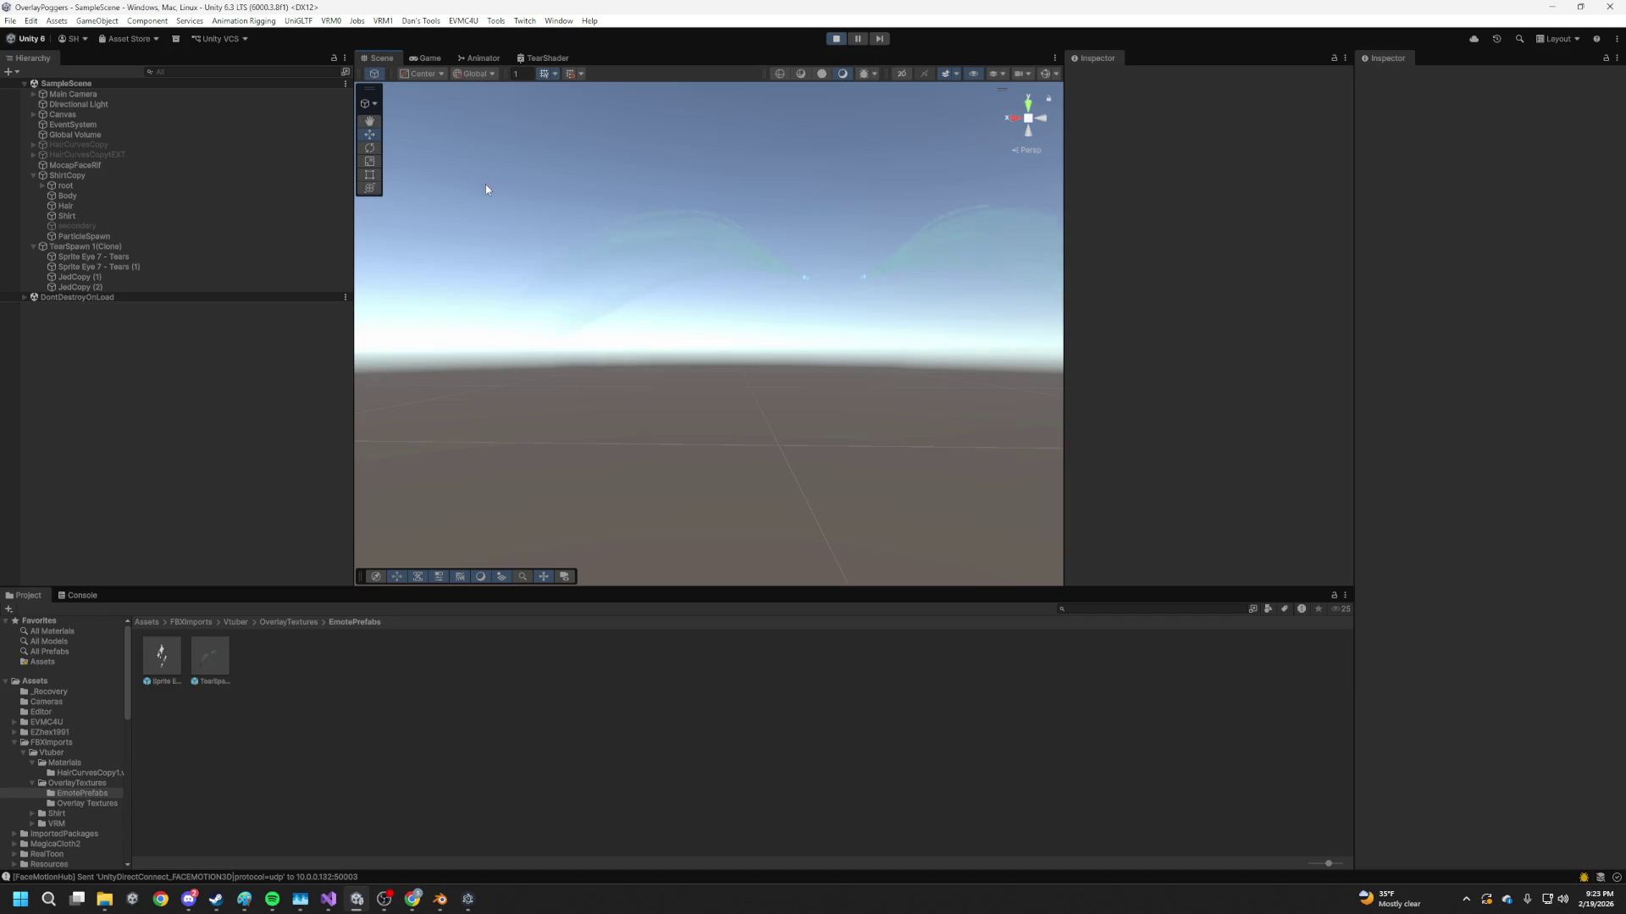
key(q)
drag(780, 430, 682, 449)
key(w)
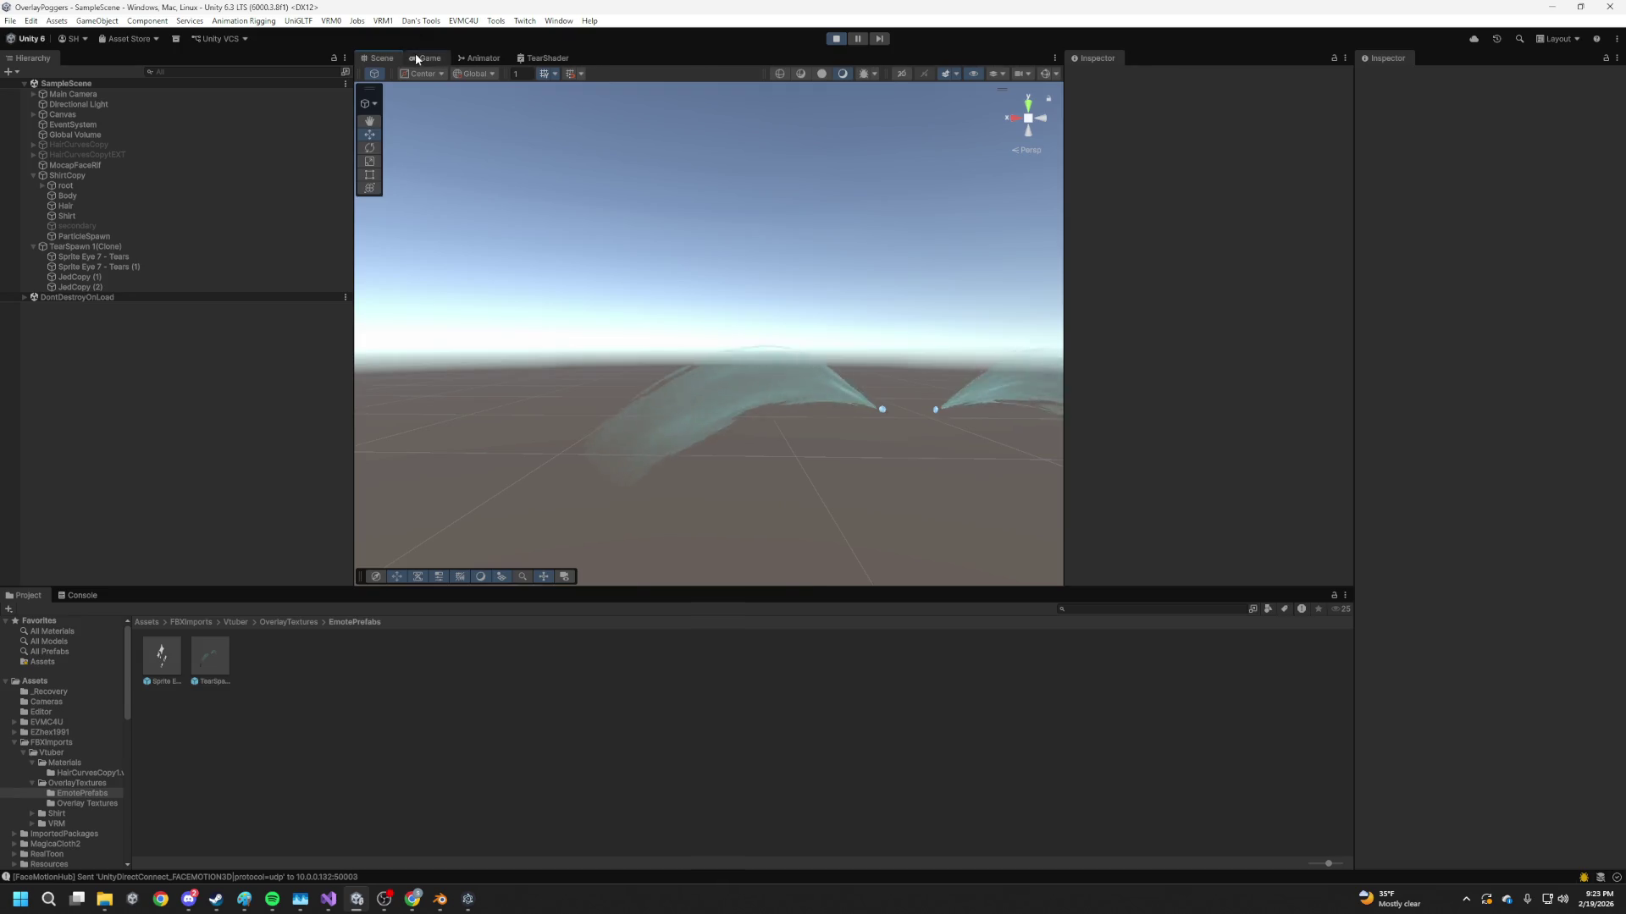
click(423, 57)
click(483, 58)
click(559, 58)
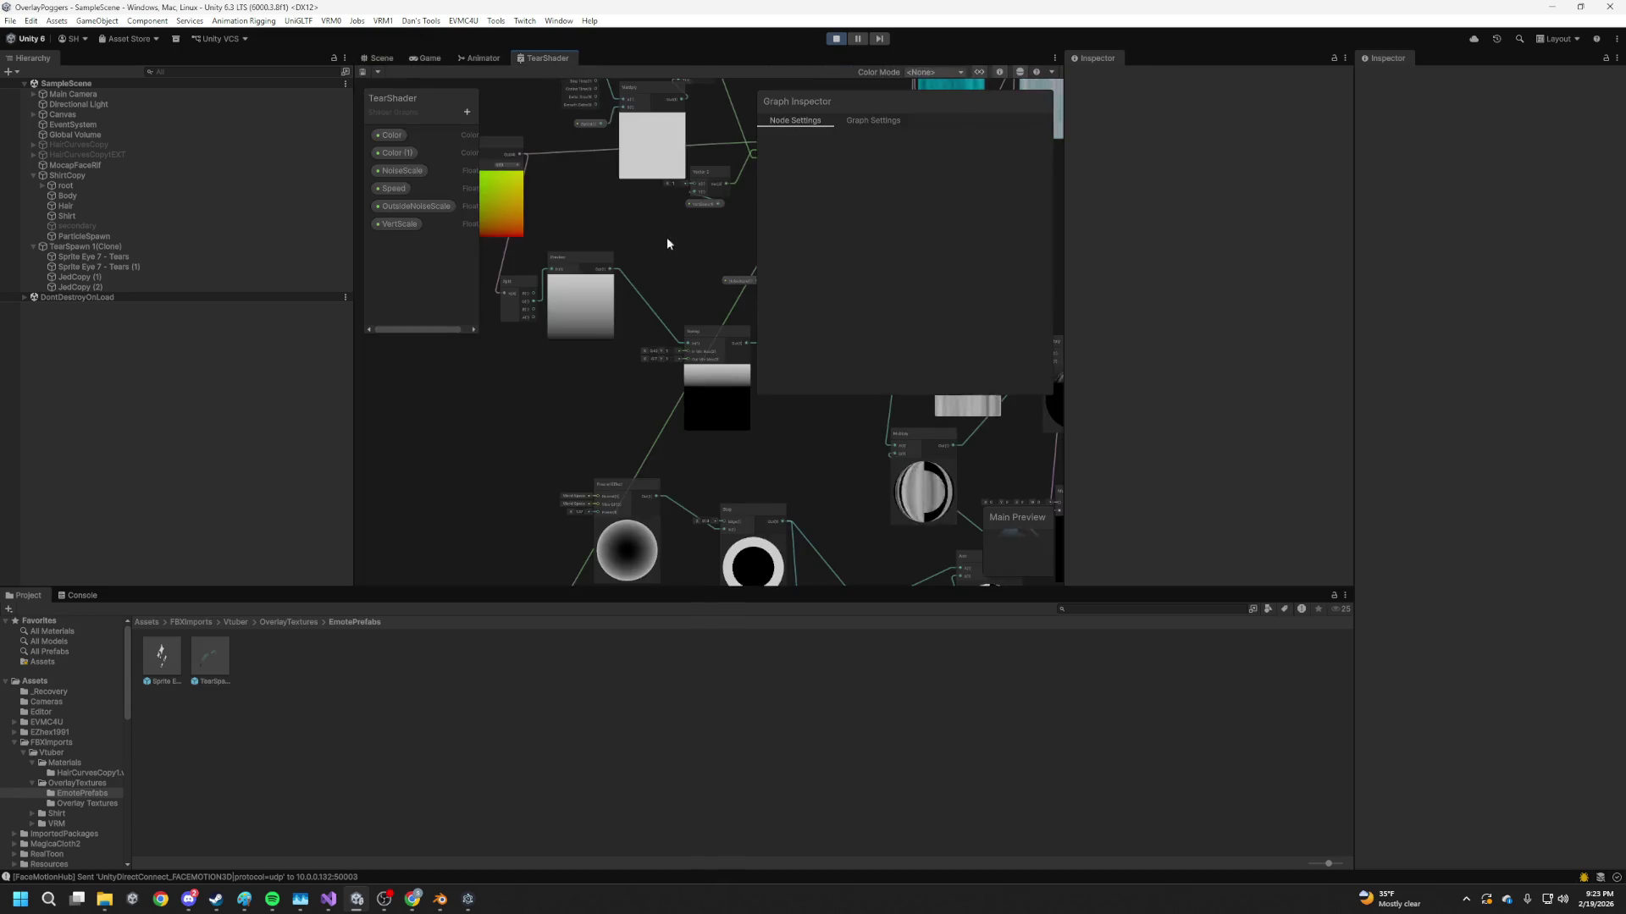
scroll(579, 329, up, 5)
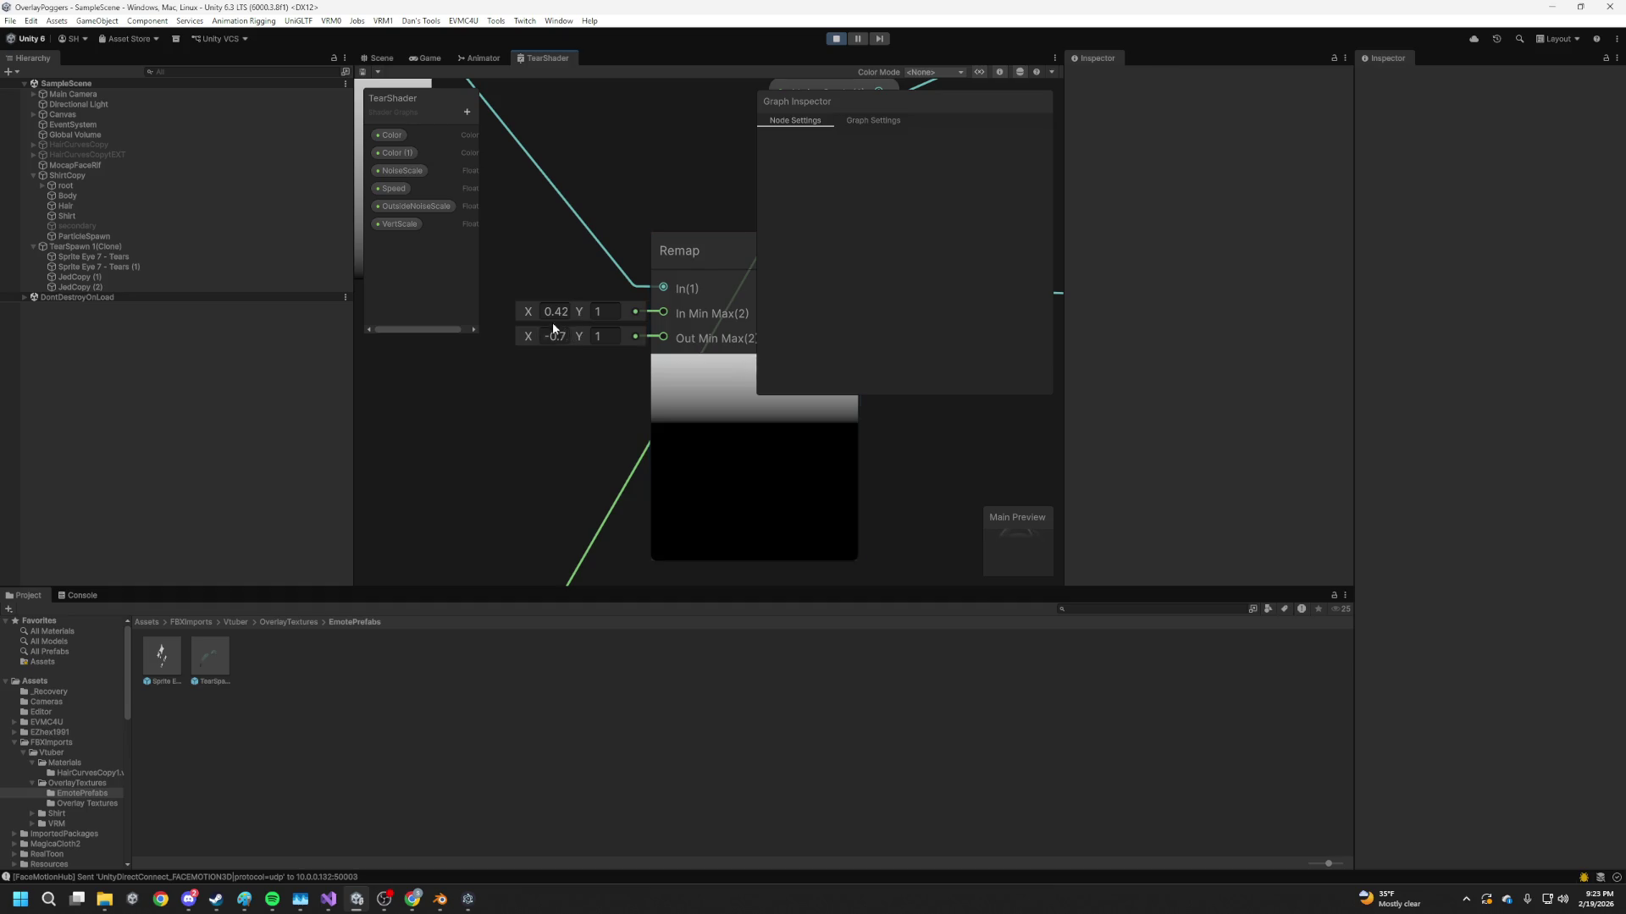
Adjust the Remap In Min Max X and Y values, save, and view the tears
drag(530, 312, 581, 313)
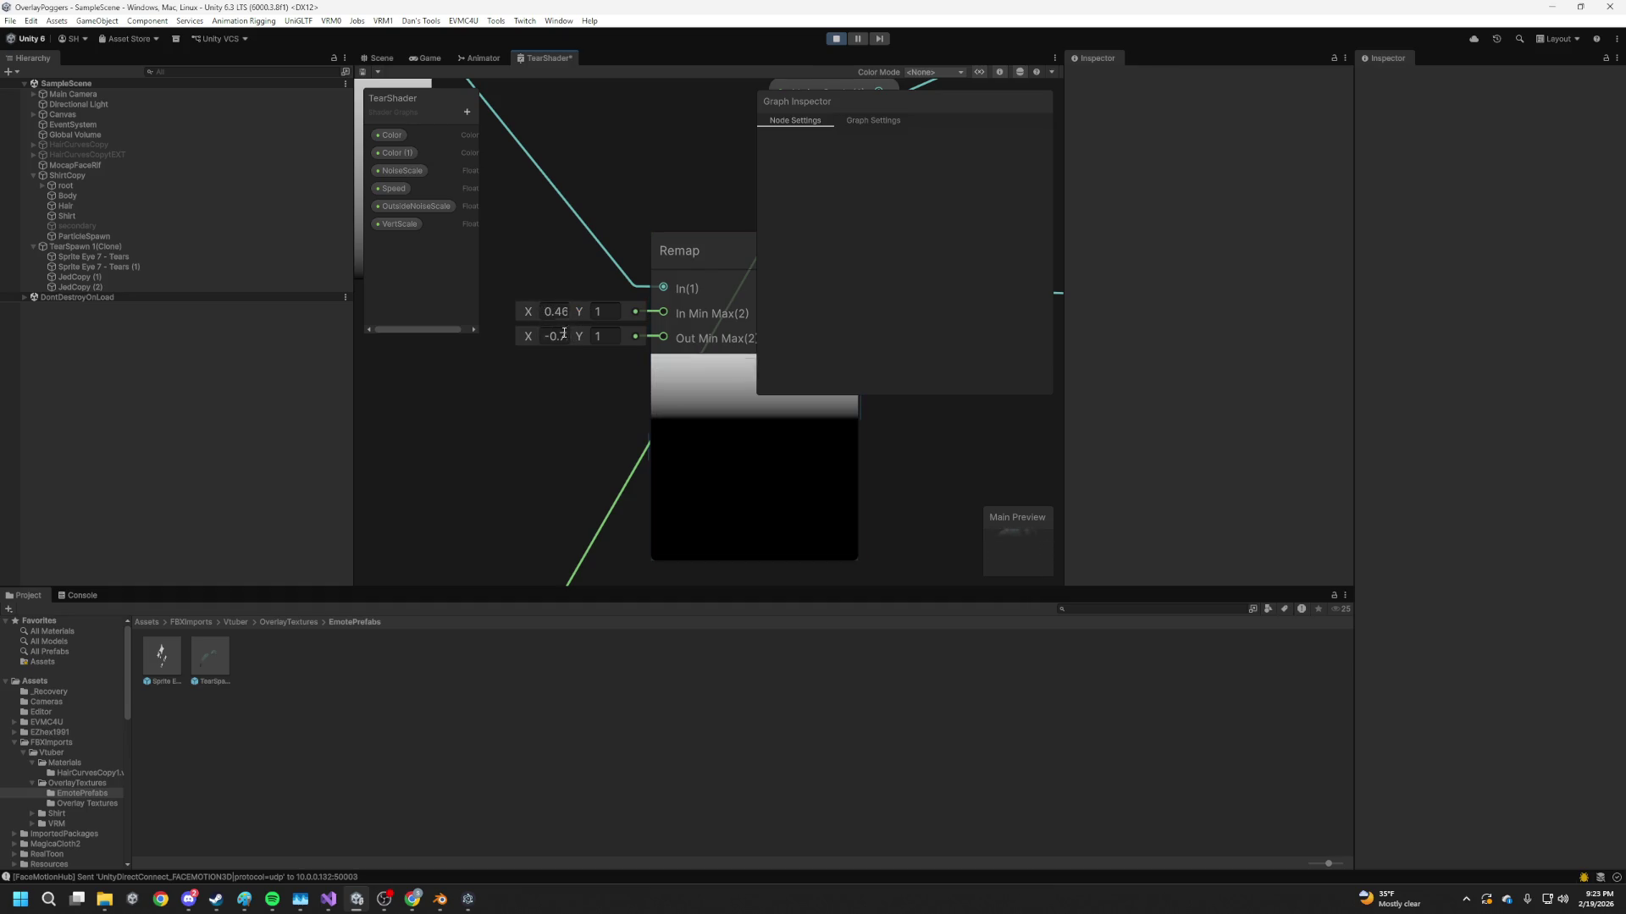
text(0)
drag(579, 312, 575, 317)
text(0.55)
click(568, 322)
key(ctrl+s)
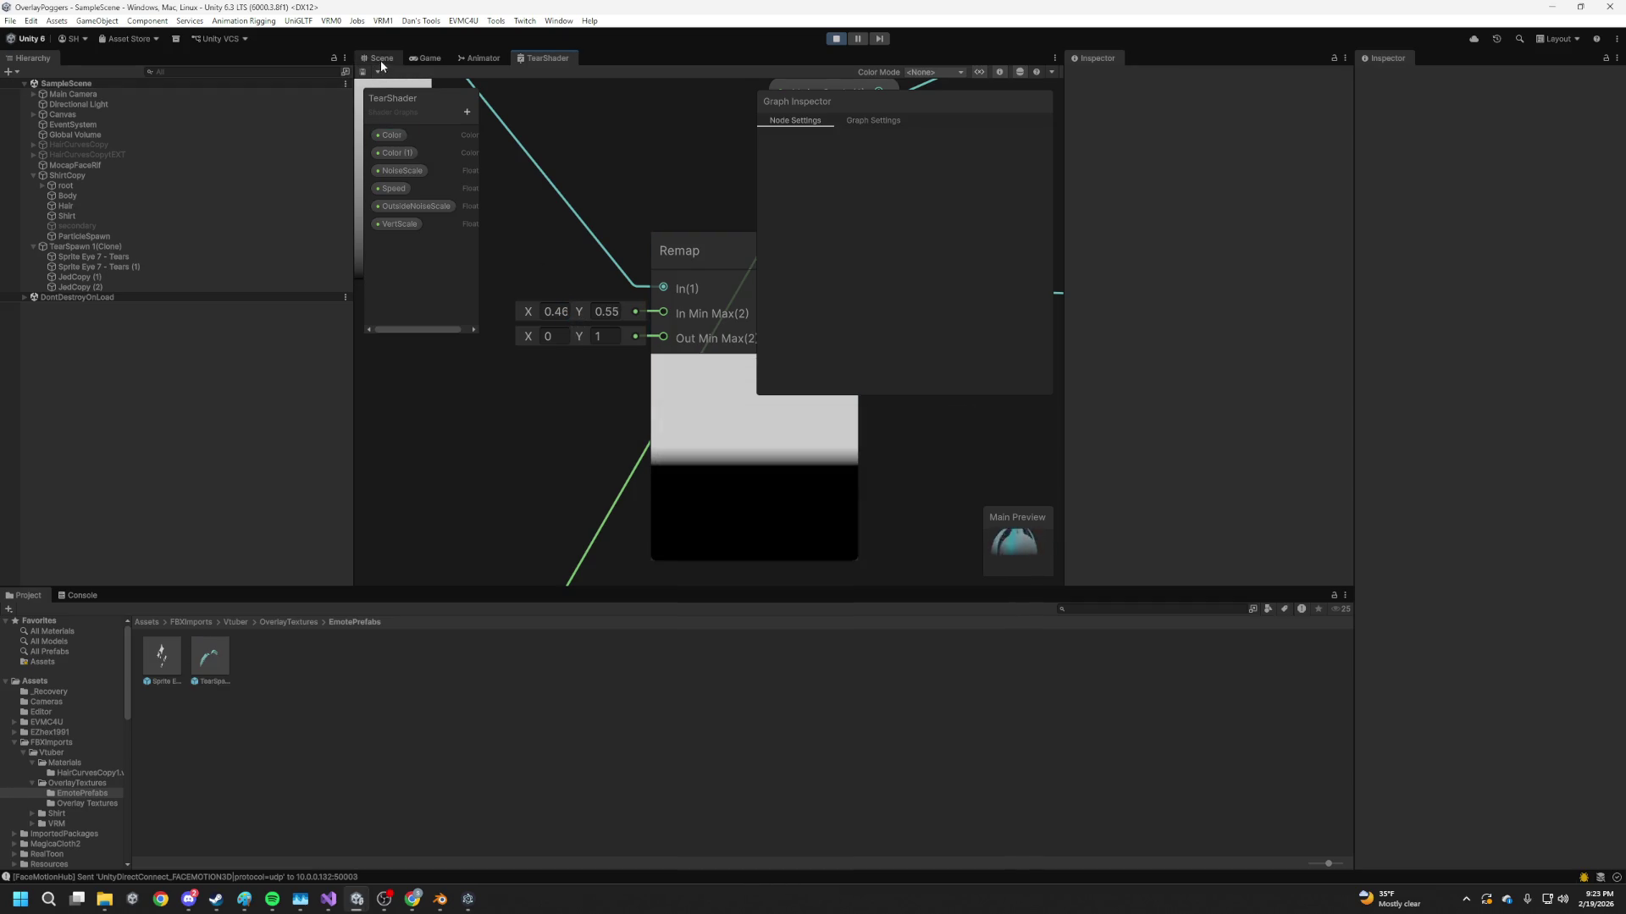
click(381, 59)
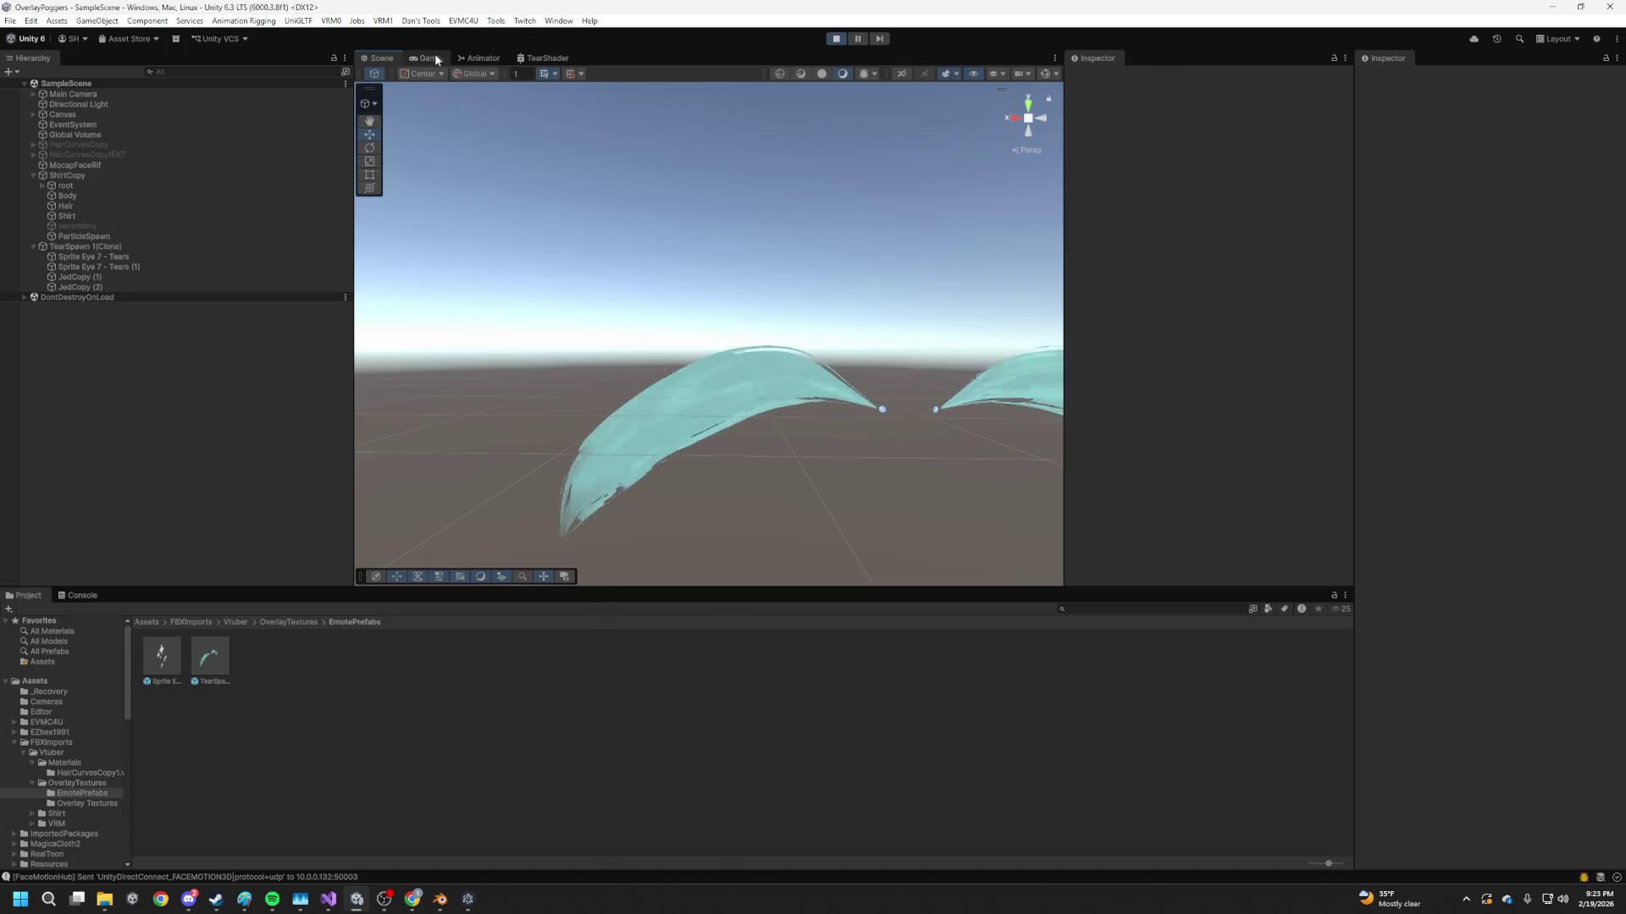
Set Remap In Min Max Y to 0.91, lower it slightly, and save
click(480, 57)
click(542, 58)
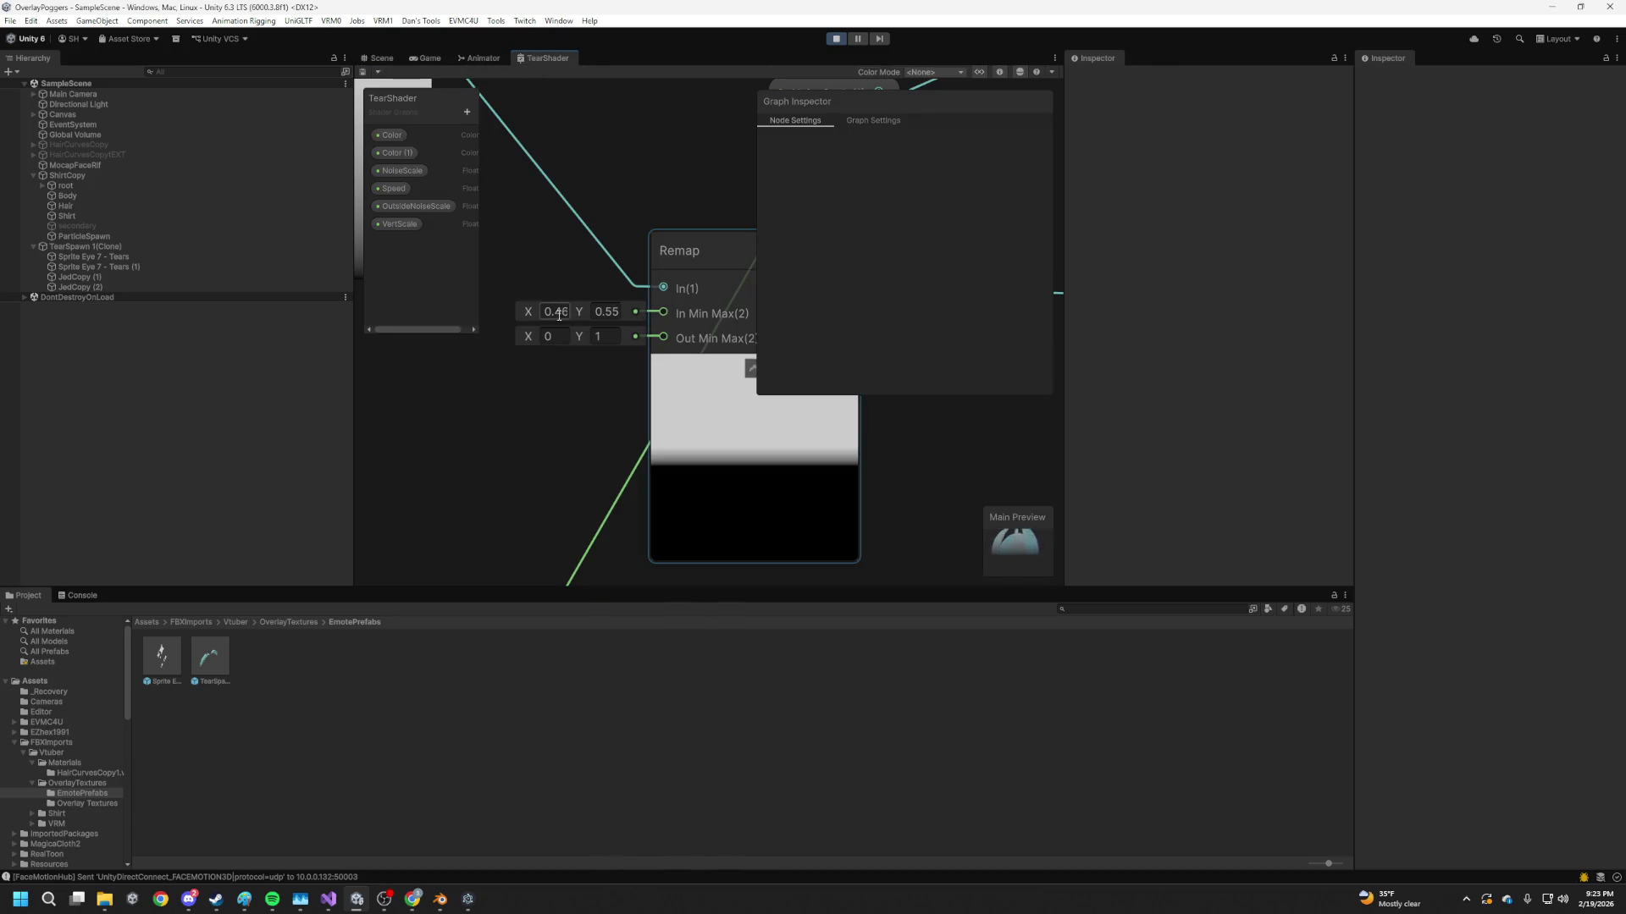
text(0.91)
key(Return)
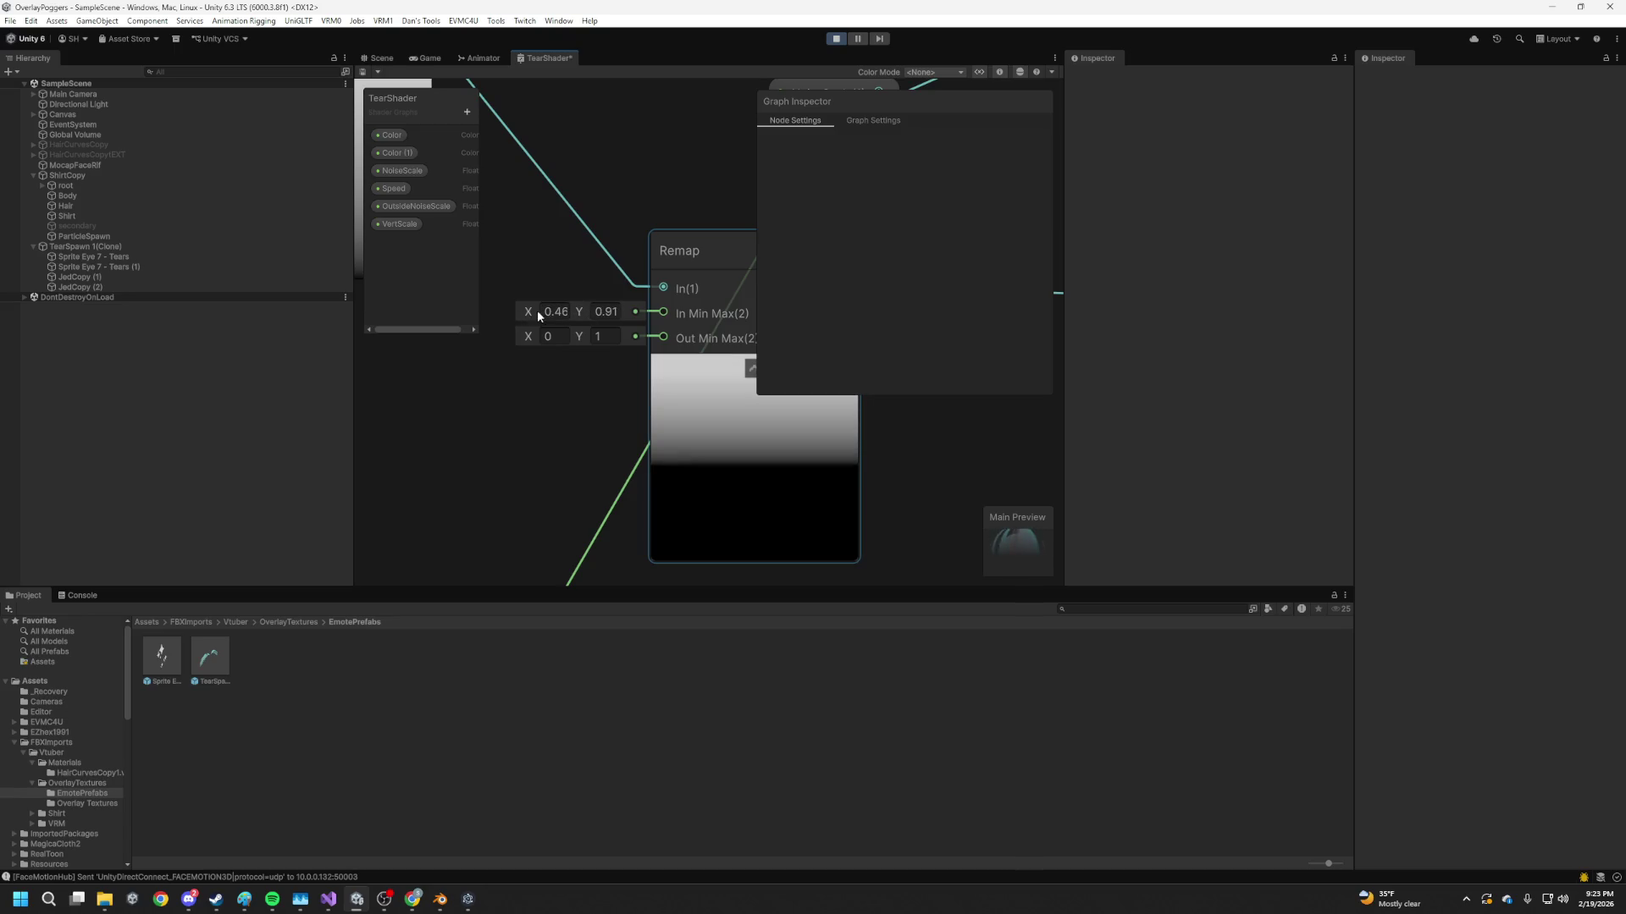
drag(578, 313, 535, 313)
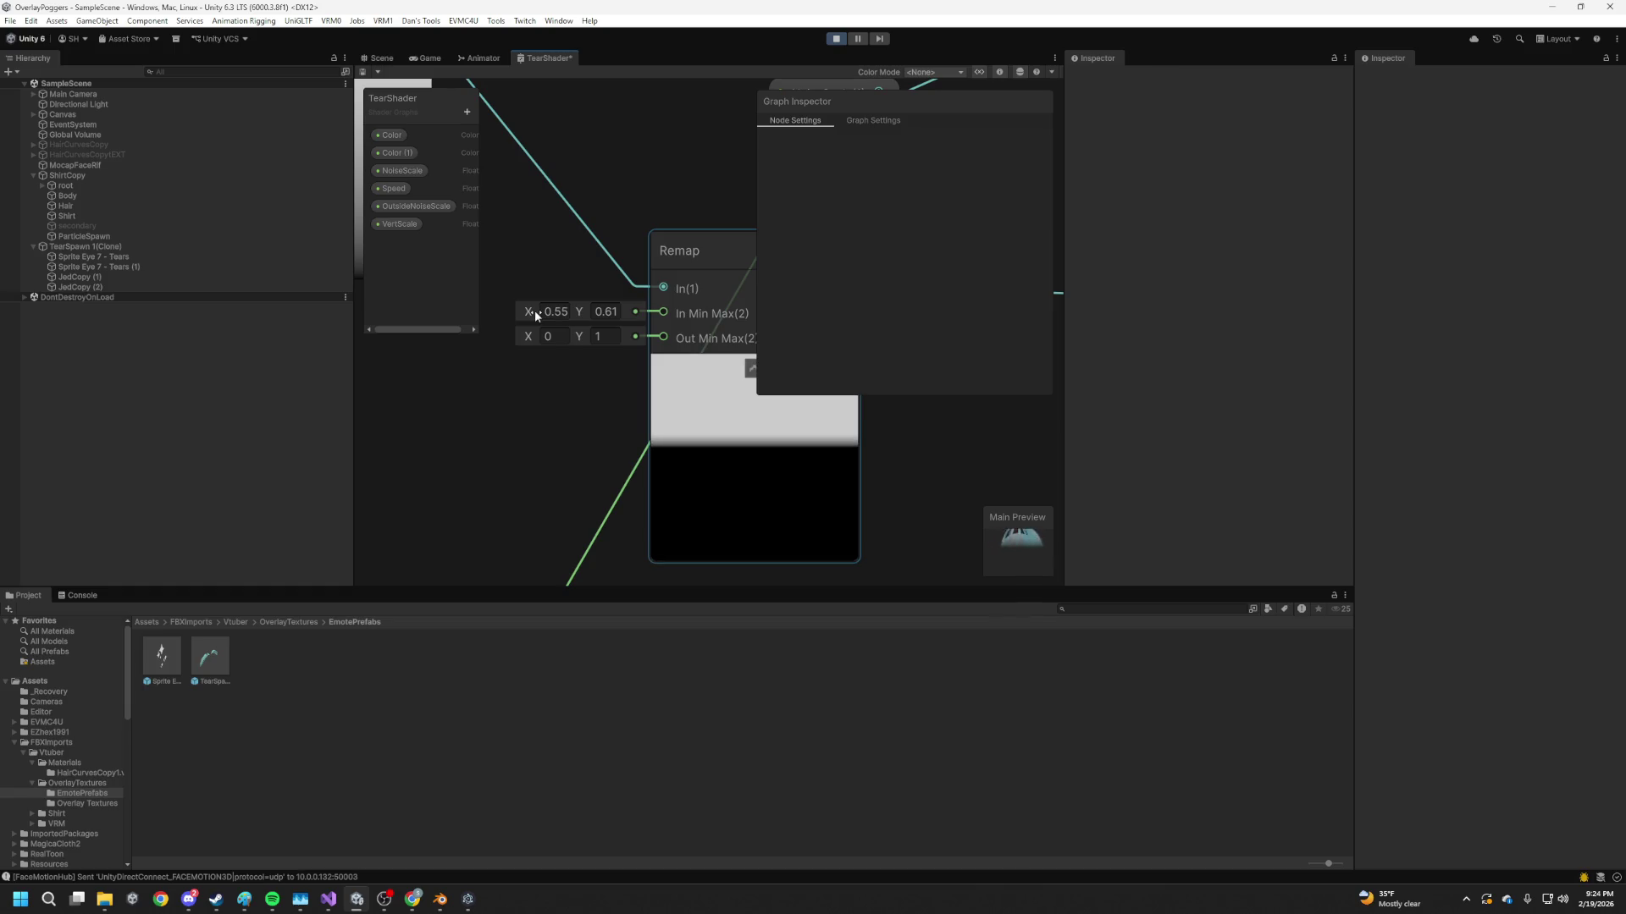
key(ctrl+s)
After checking the Scene, set the Remap Out Min Max range to 0–1.81
click(383, 59)
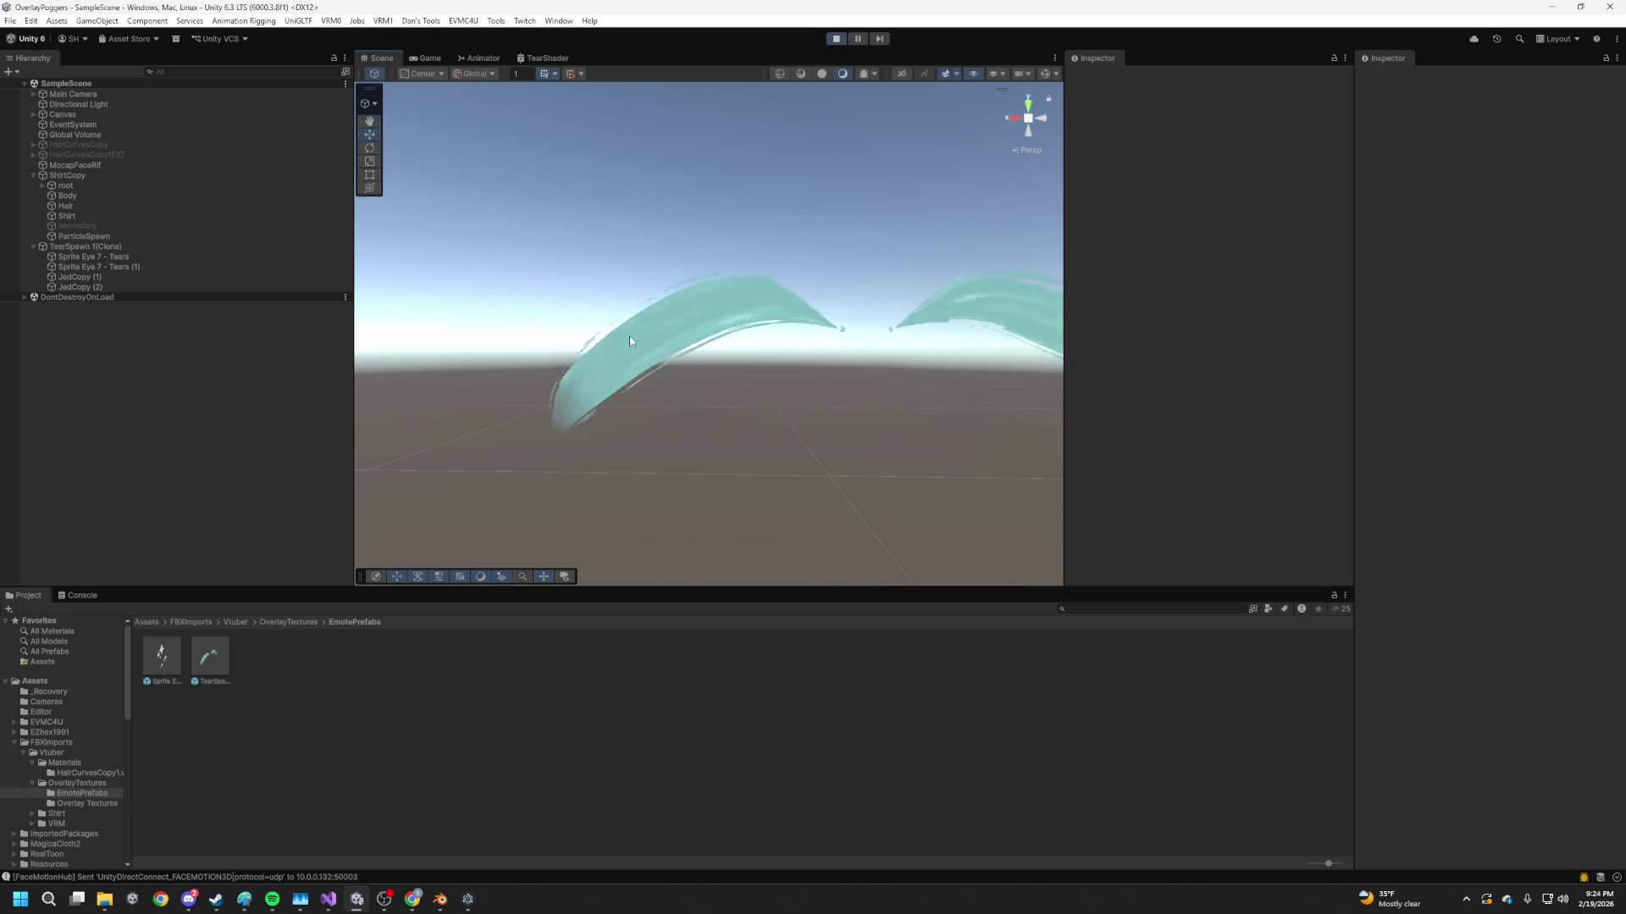
click(543, 58)
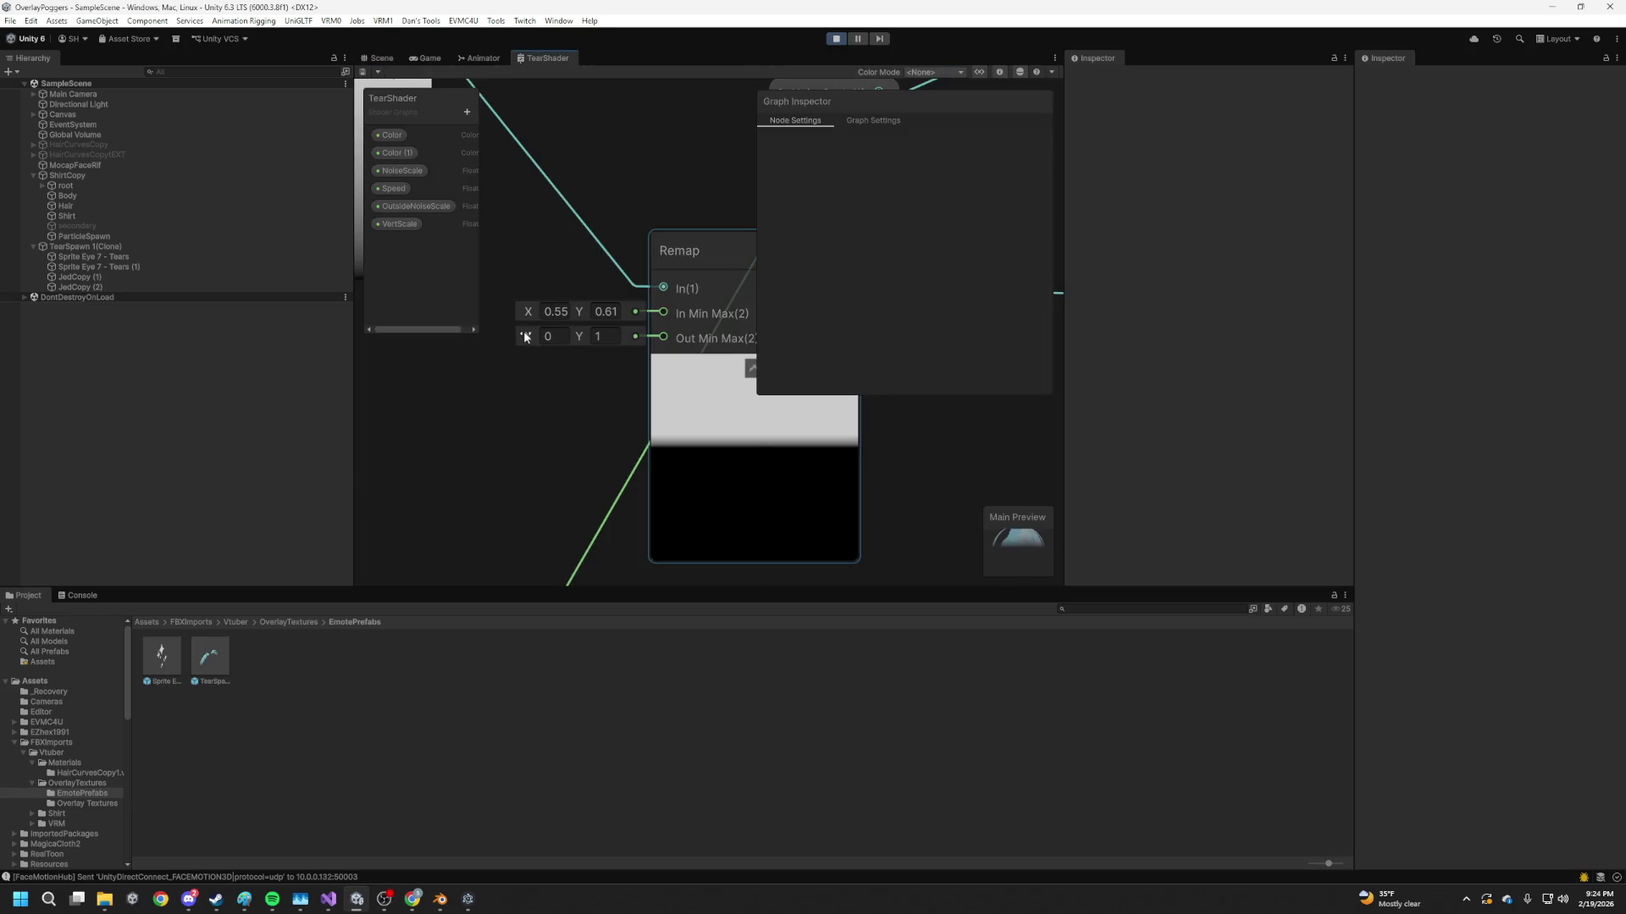
drag(505, 335, 533, 337)
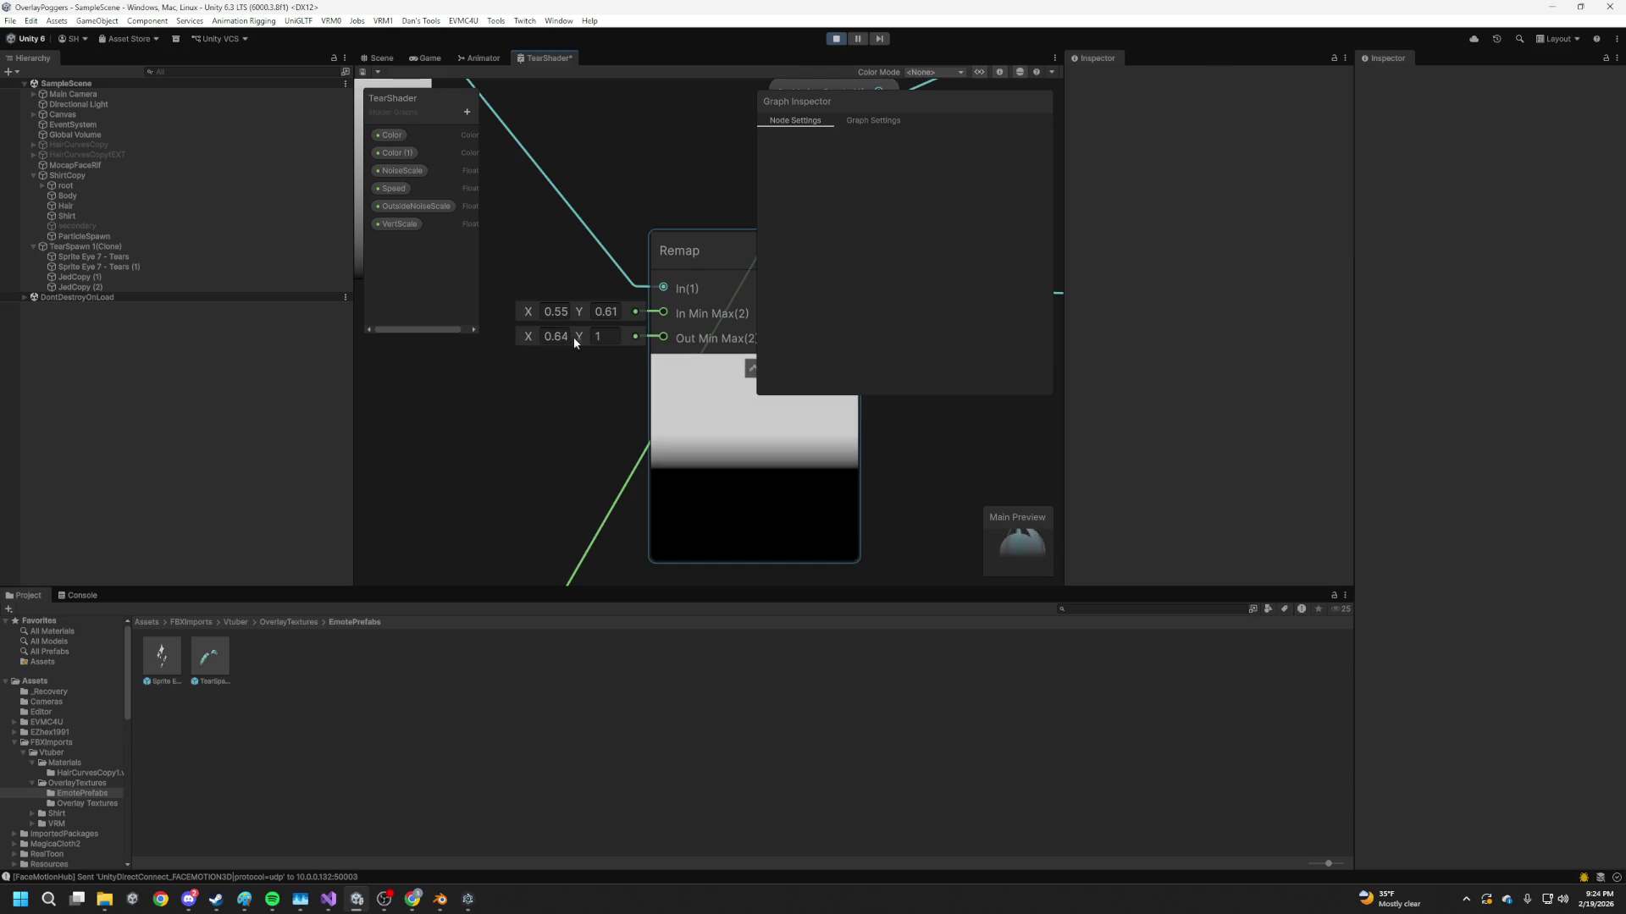
click(579, 337)
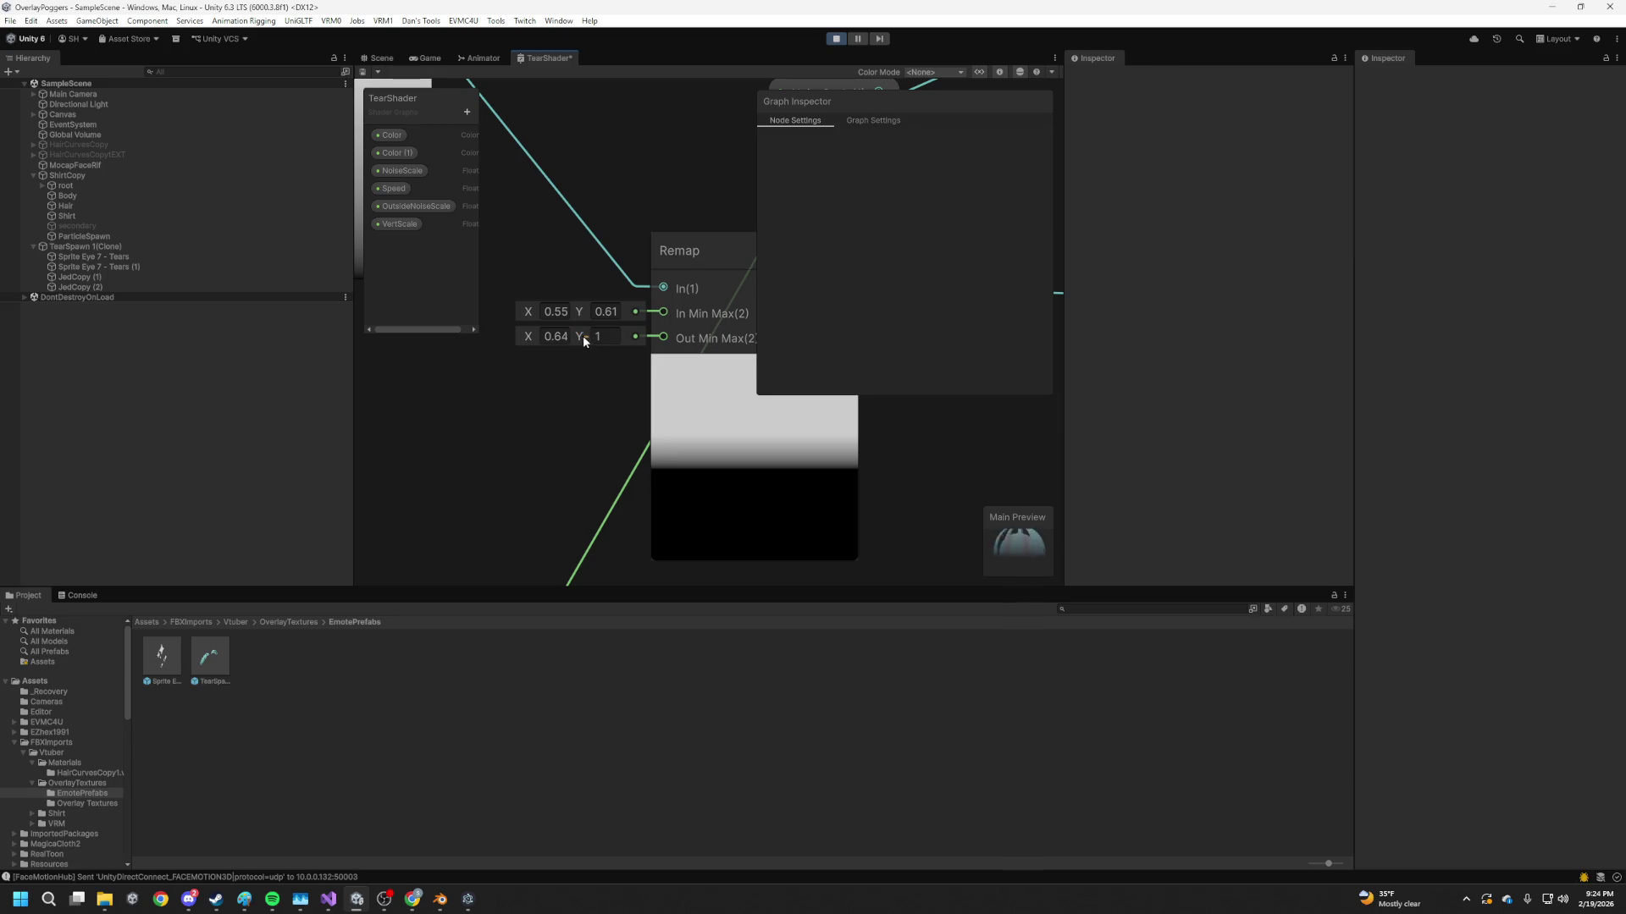
mouse_move(582, 333)
mouse_down()
mouse_move(603, 335)
mouse_move(591, 308)
mouse_move(513, 343)
mouse_up()
Save the graph, orbit the Scene around the tear arches, and raise Vector 2 Y
click(364, 71)
click(378, 58)
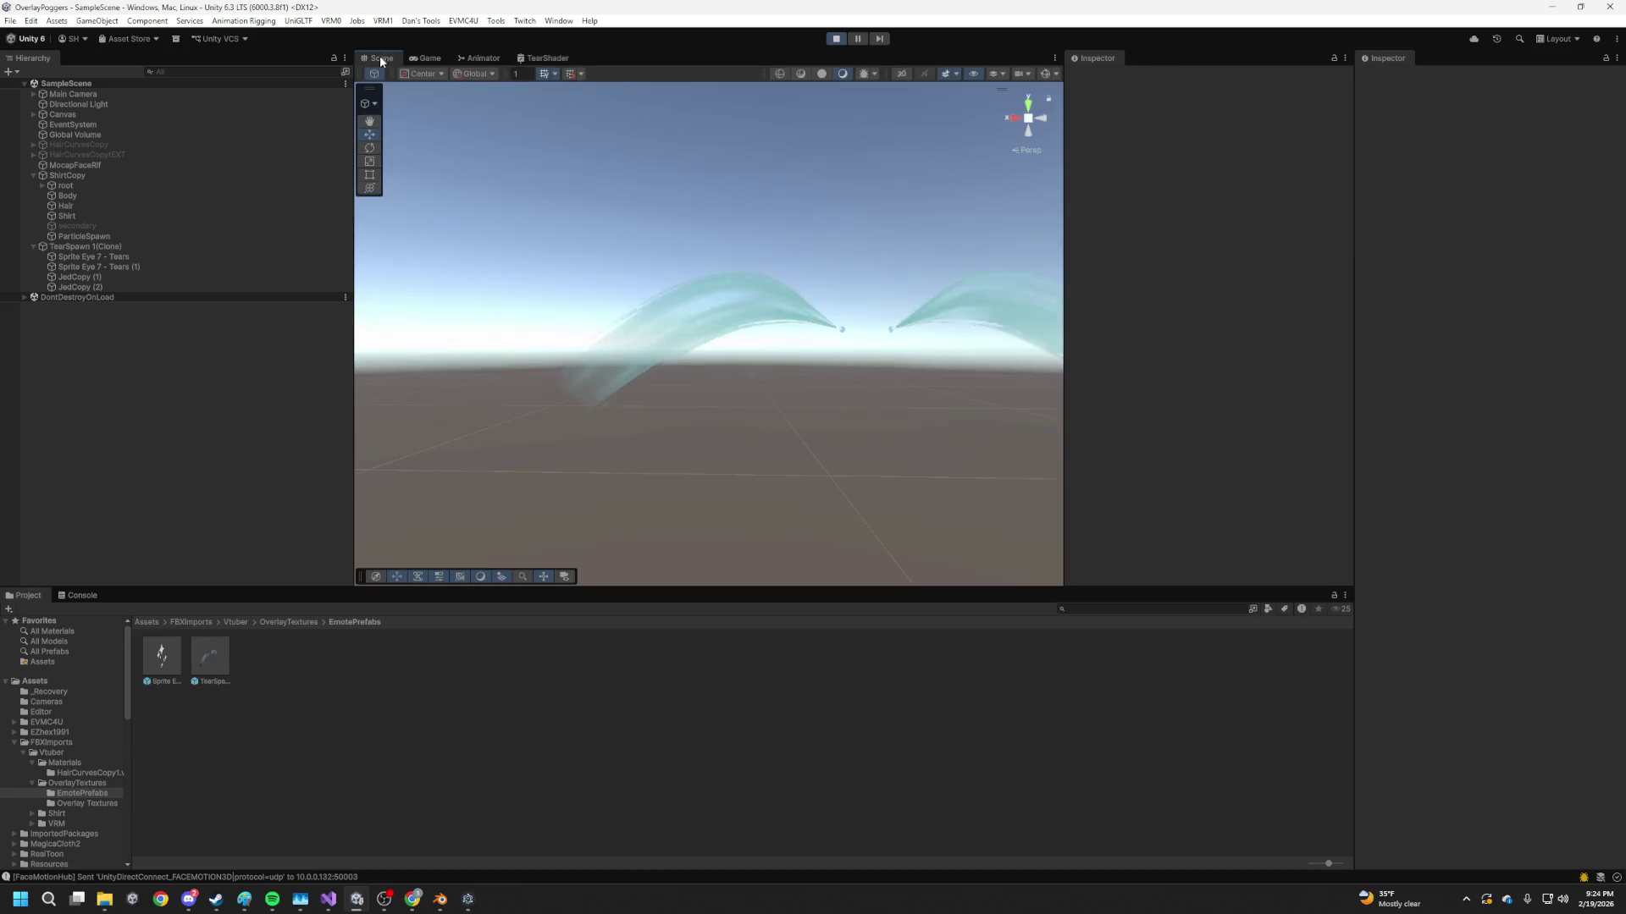
mouse_move(625, 409)
mouse_down()
mouse_move(864, 490)
mouse_move(683, 401)
mouse_move(795, 461)
mouse_up()
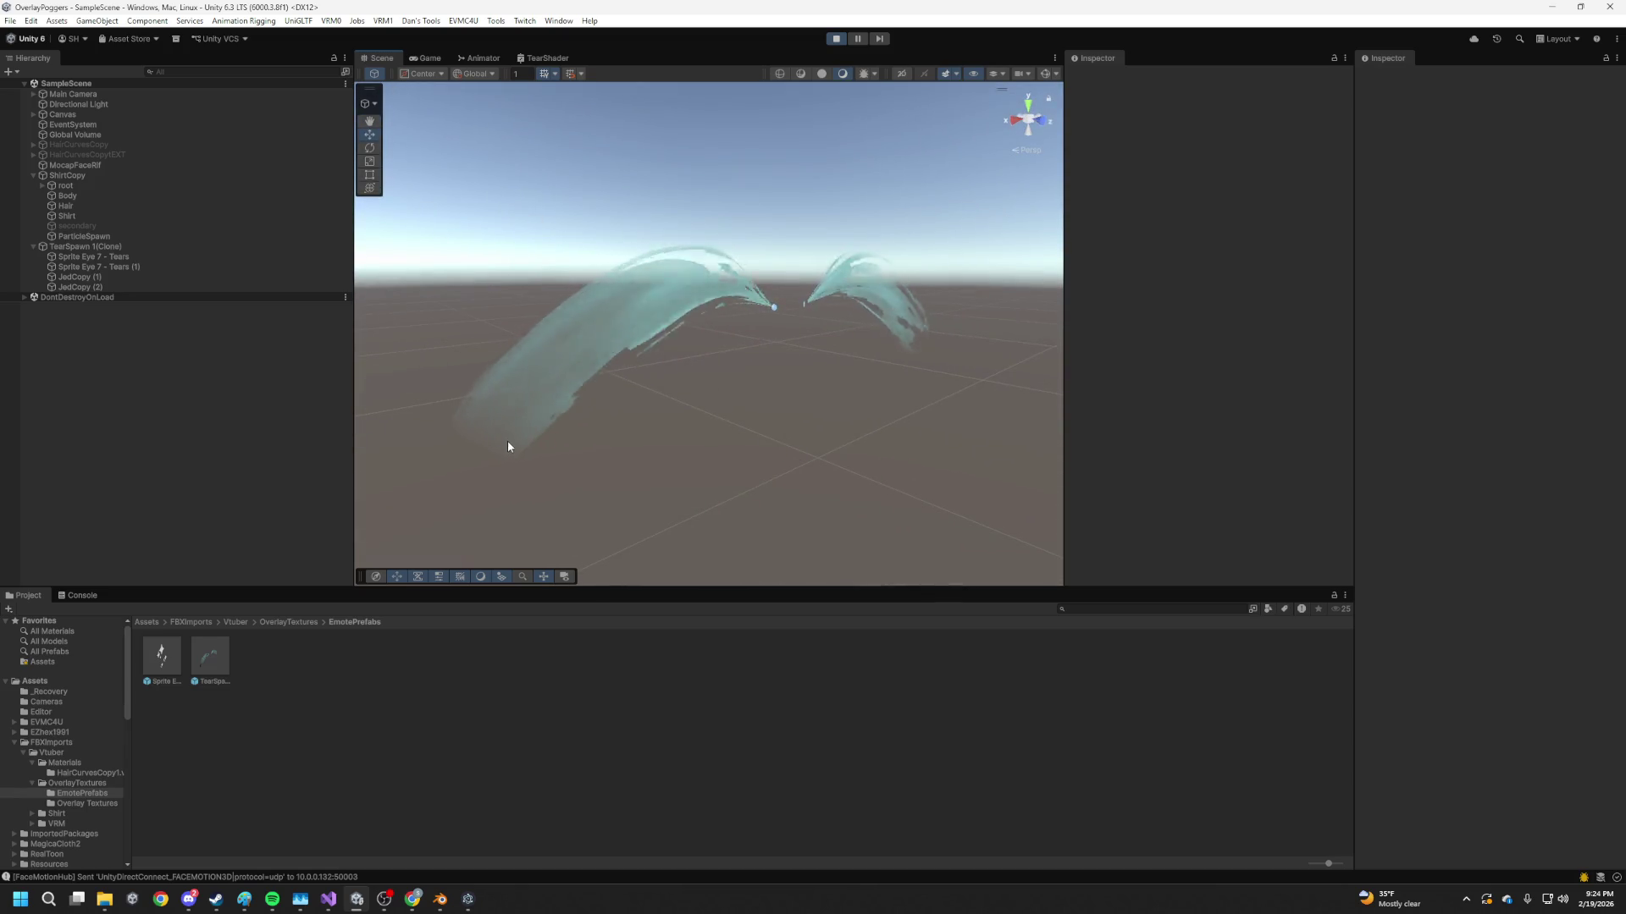
mouse_move(570, 428)
mouse_down()
mouse_move(624, 399)
mouse_move(686, 461)
mouse_move(723, 470)
mouse_move(662, 453)
mouse_up()
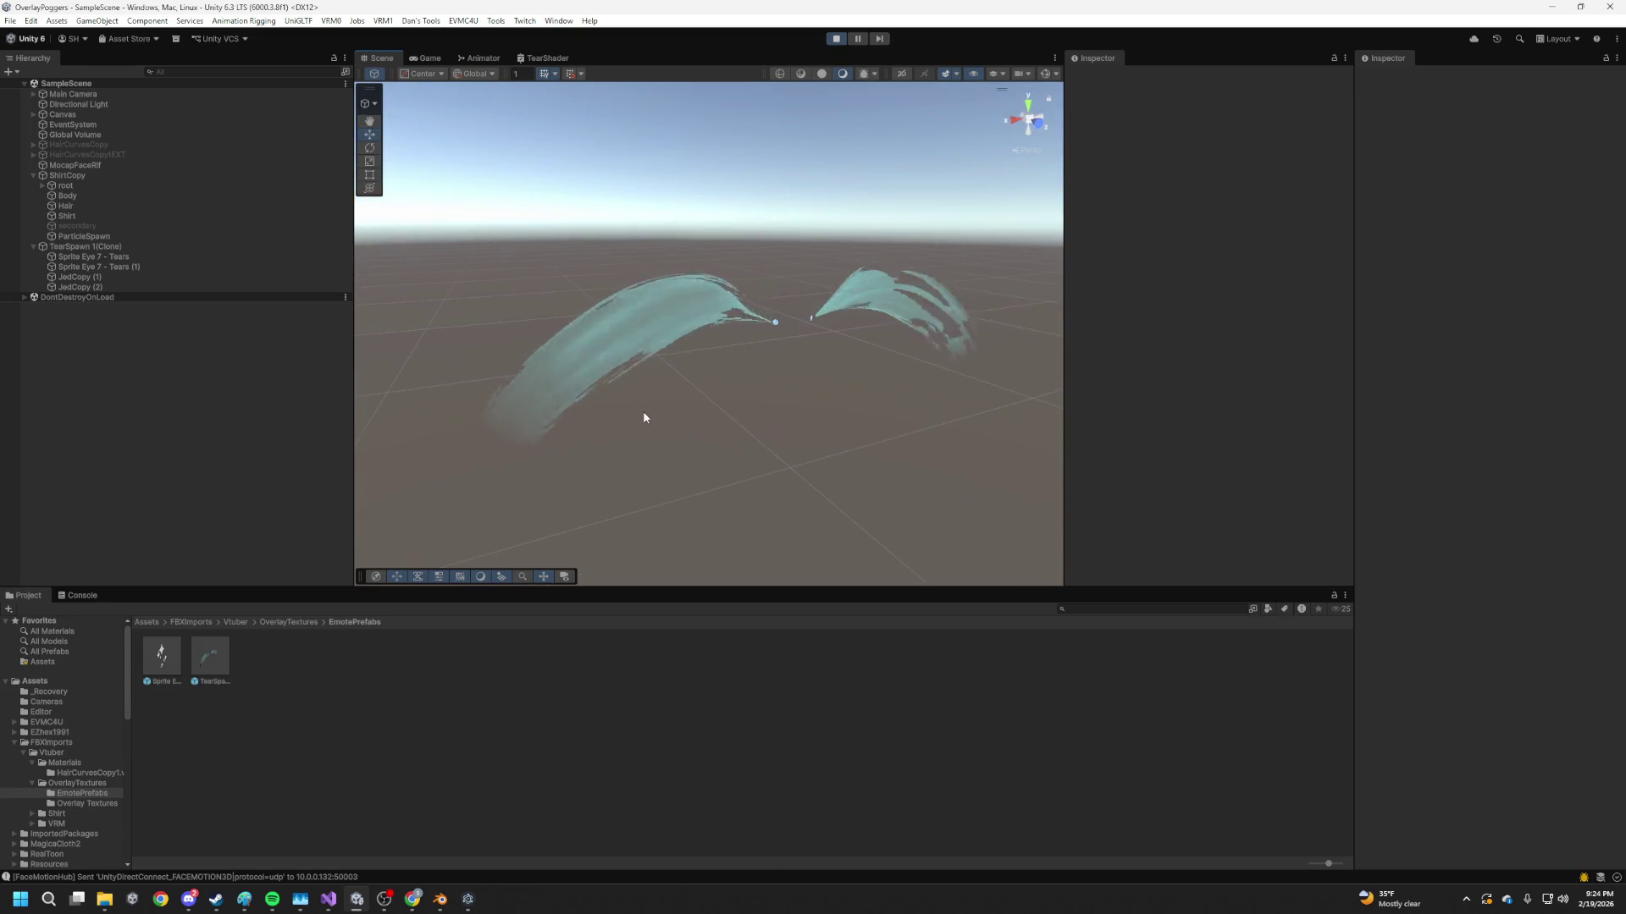
mouse_move(779, 343)
mouse_down()
mouse_move(738, 303)
mouse_move(711, 359)
mouse_up()
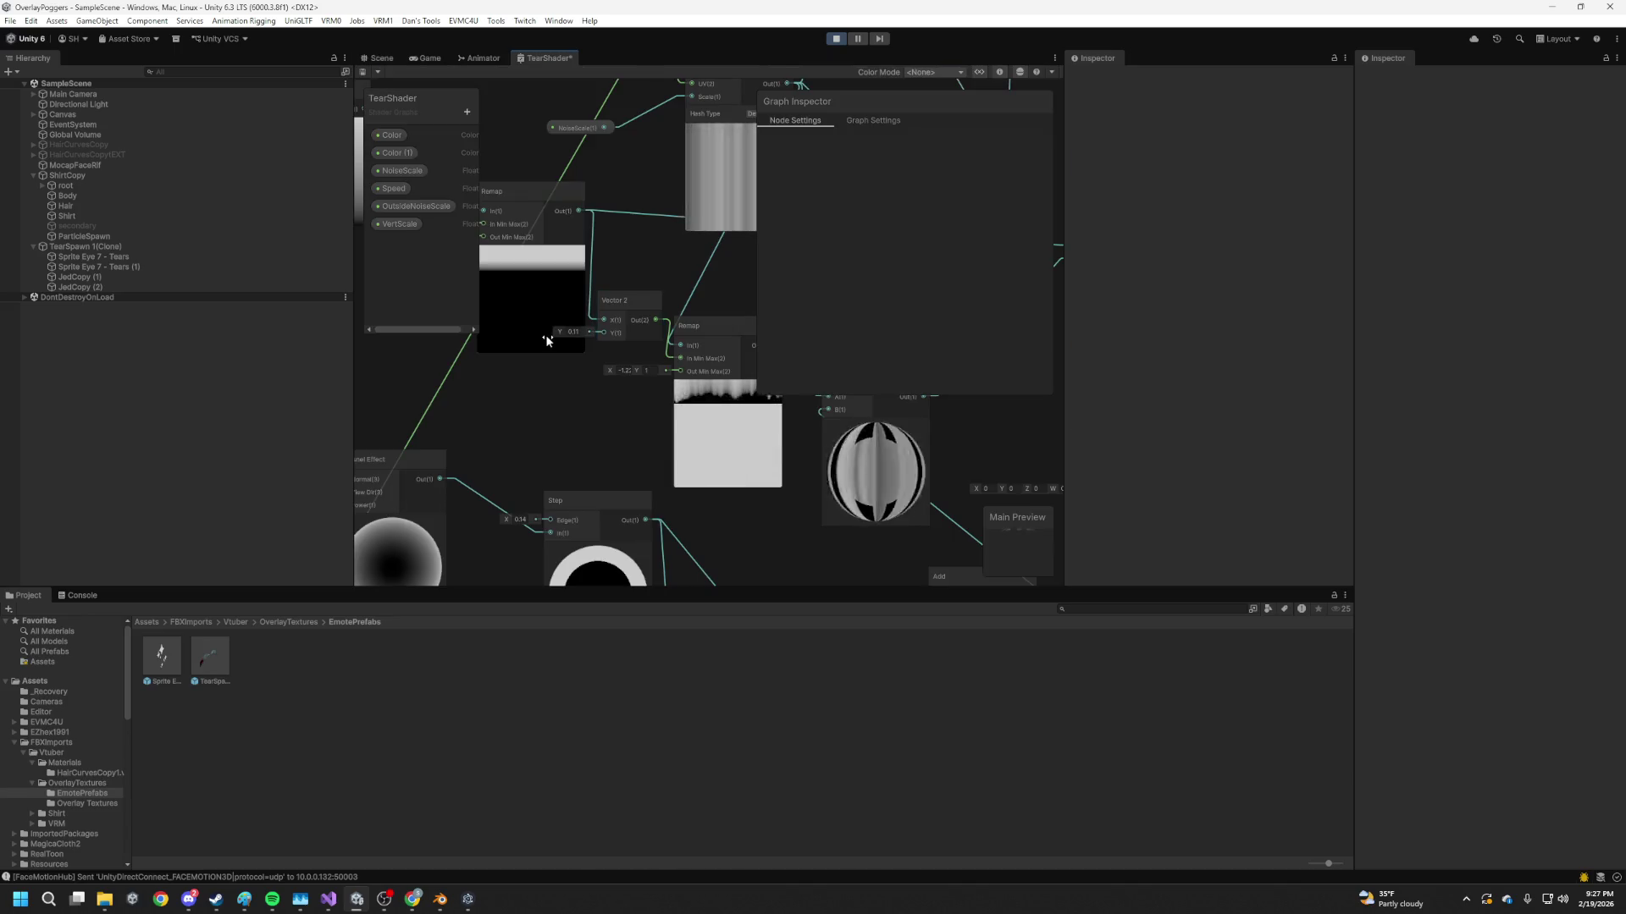
drag(545, 334, 561, 332)
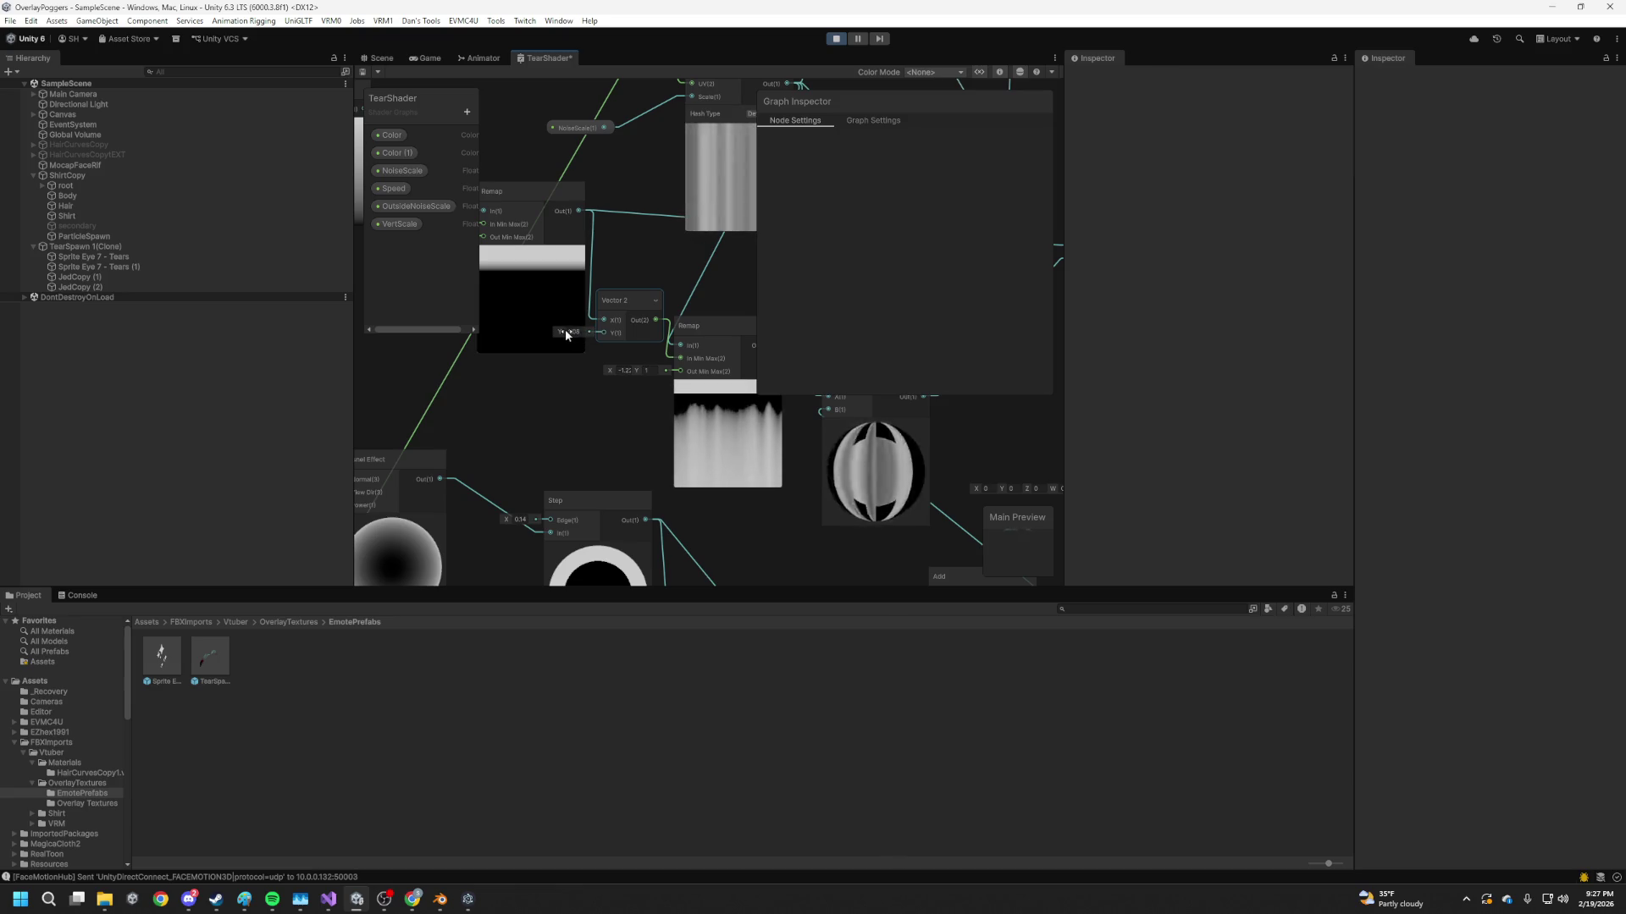
Set Vector 2 Y to 0 and add a Multiply node from the Remap output
drag(562, 330, 551, 330)
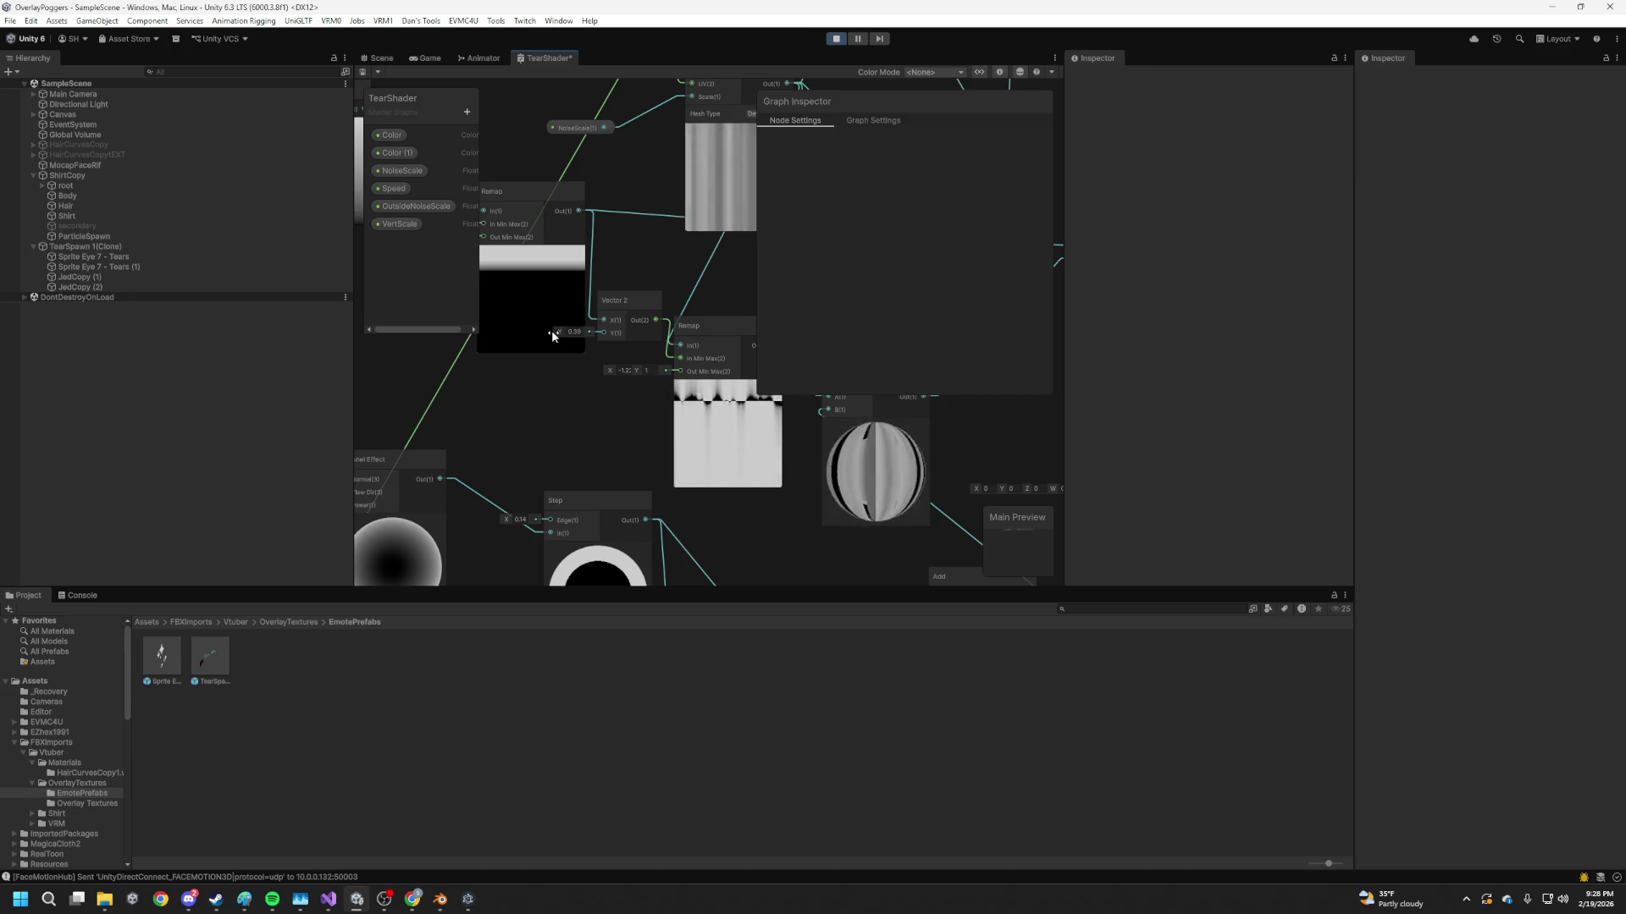
drag(551, 330, 544, 332)
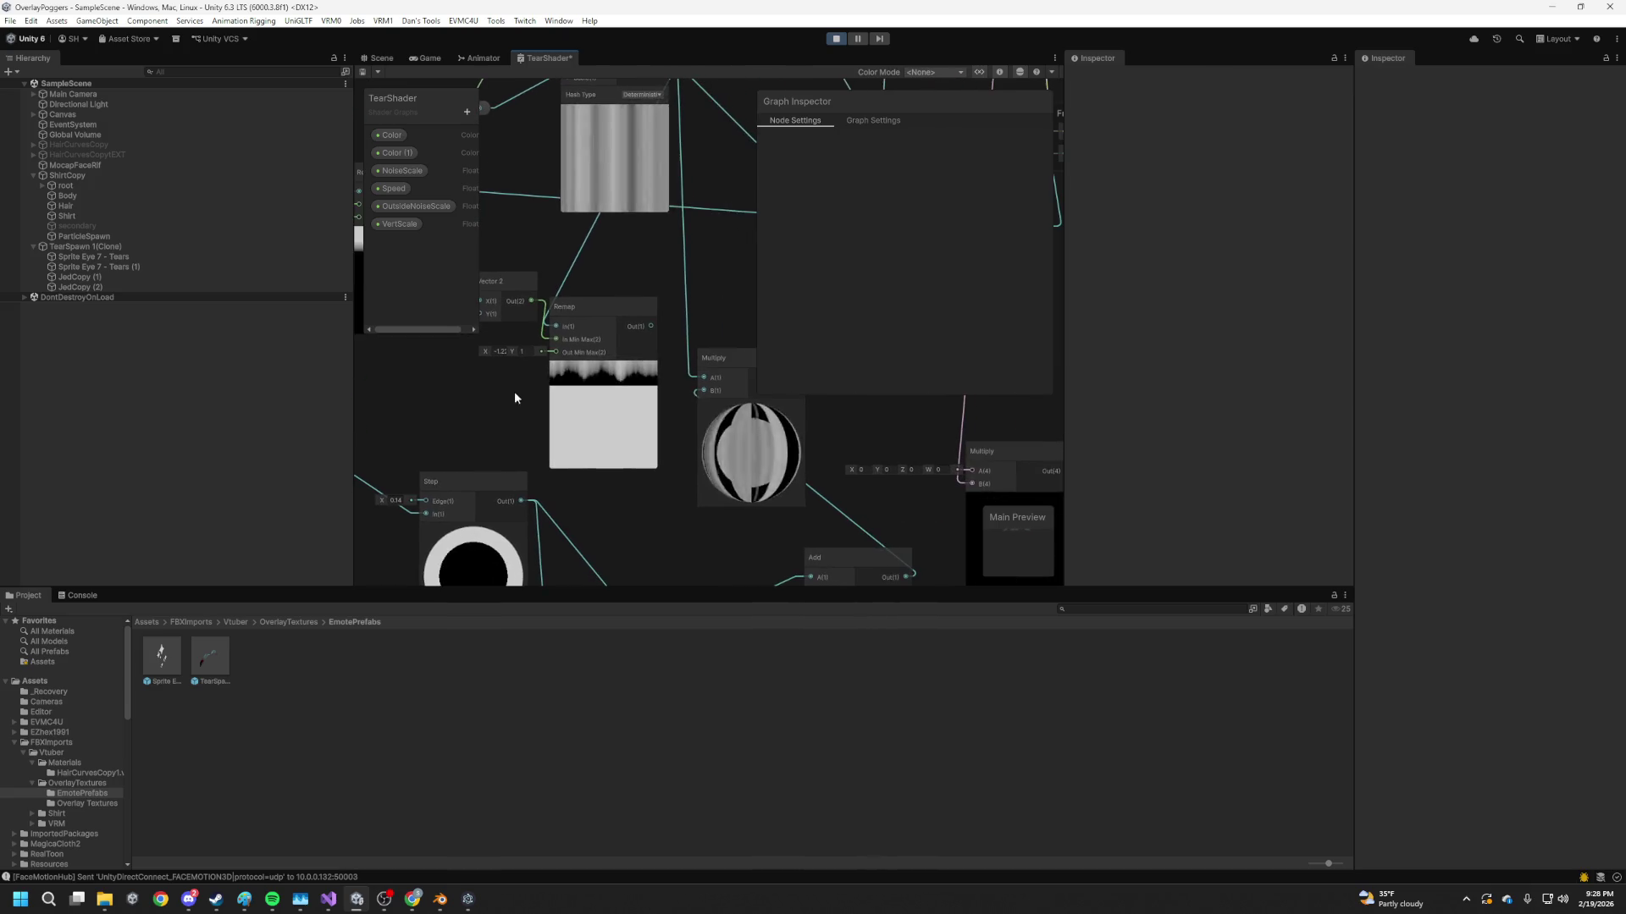
scroll(602, 411, down, 1)
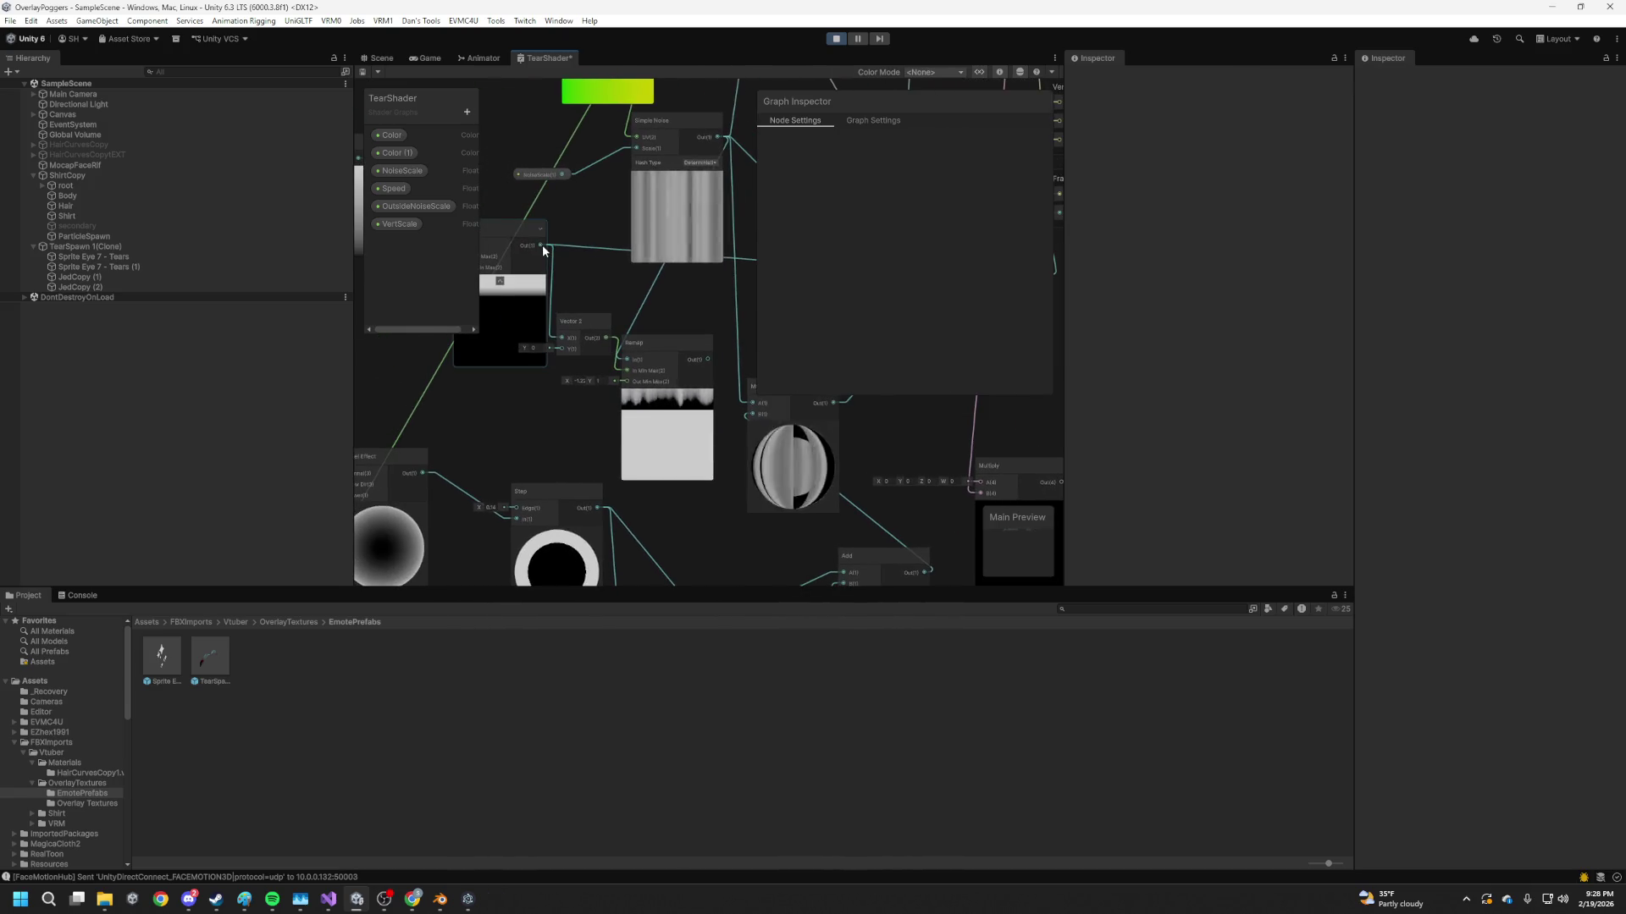
drag(542, 246, 677, 313)
text(mu)
key(Return)
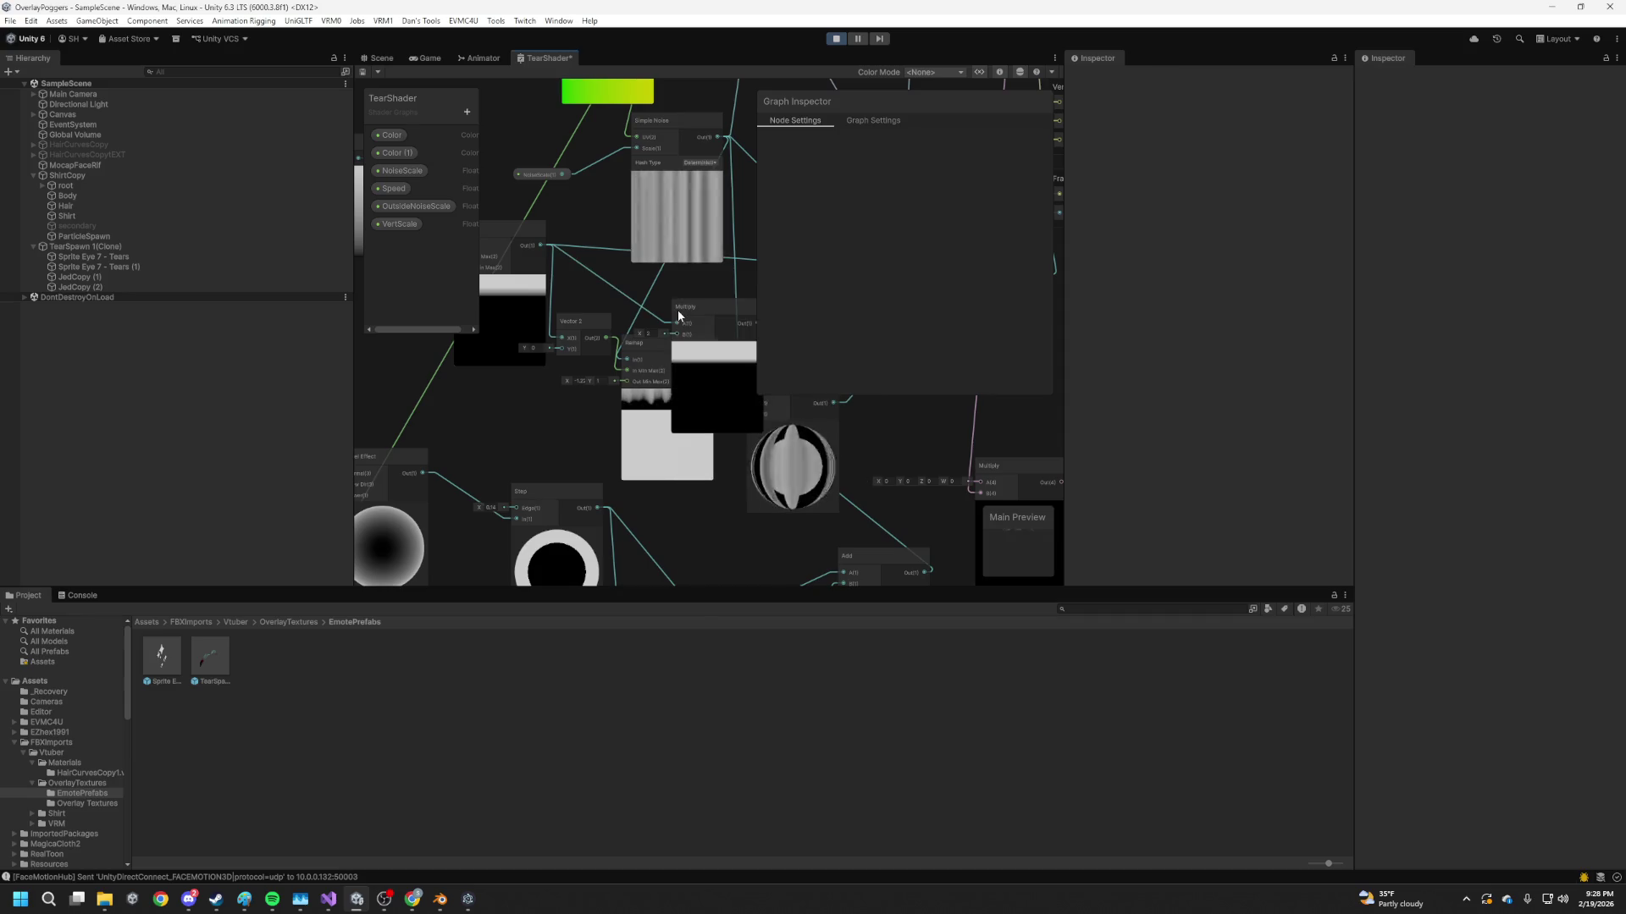
Rearrange the nodes and feed the Multiply output into the next Multiply's A input
drag(657, 437, 621, 441)
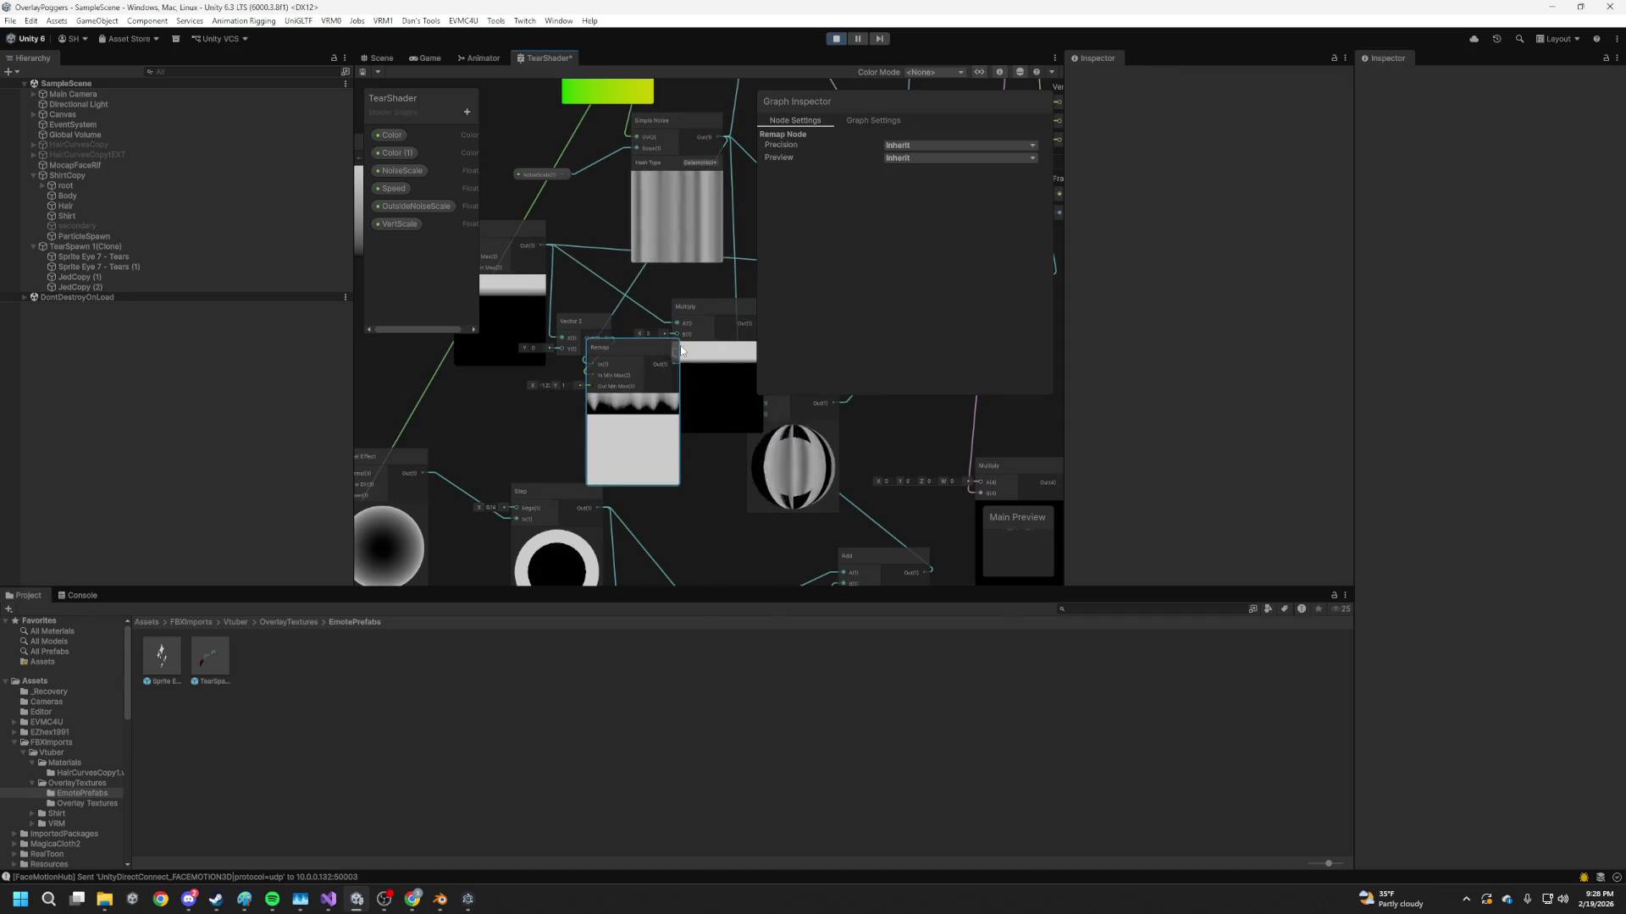
drag(686, 382, 535, 411)
scroll(584, 402, down, 2)
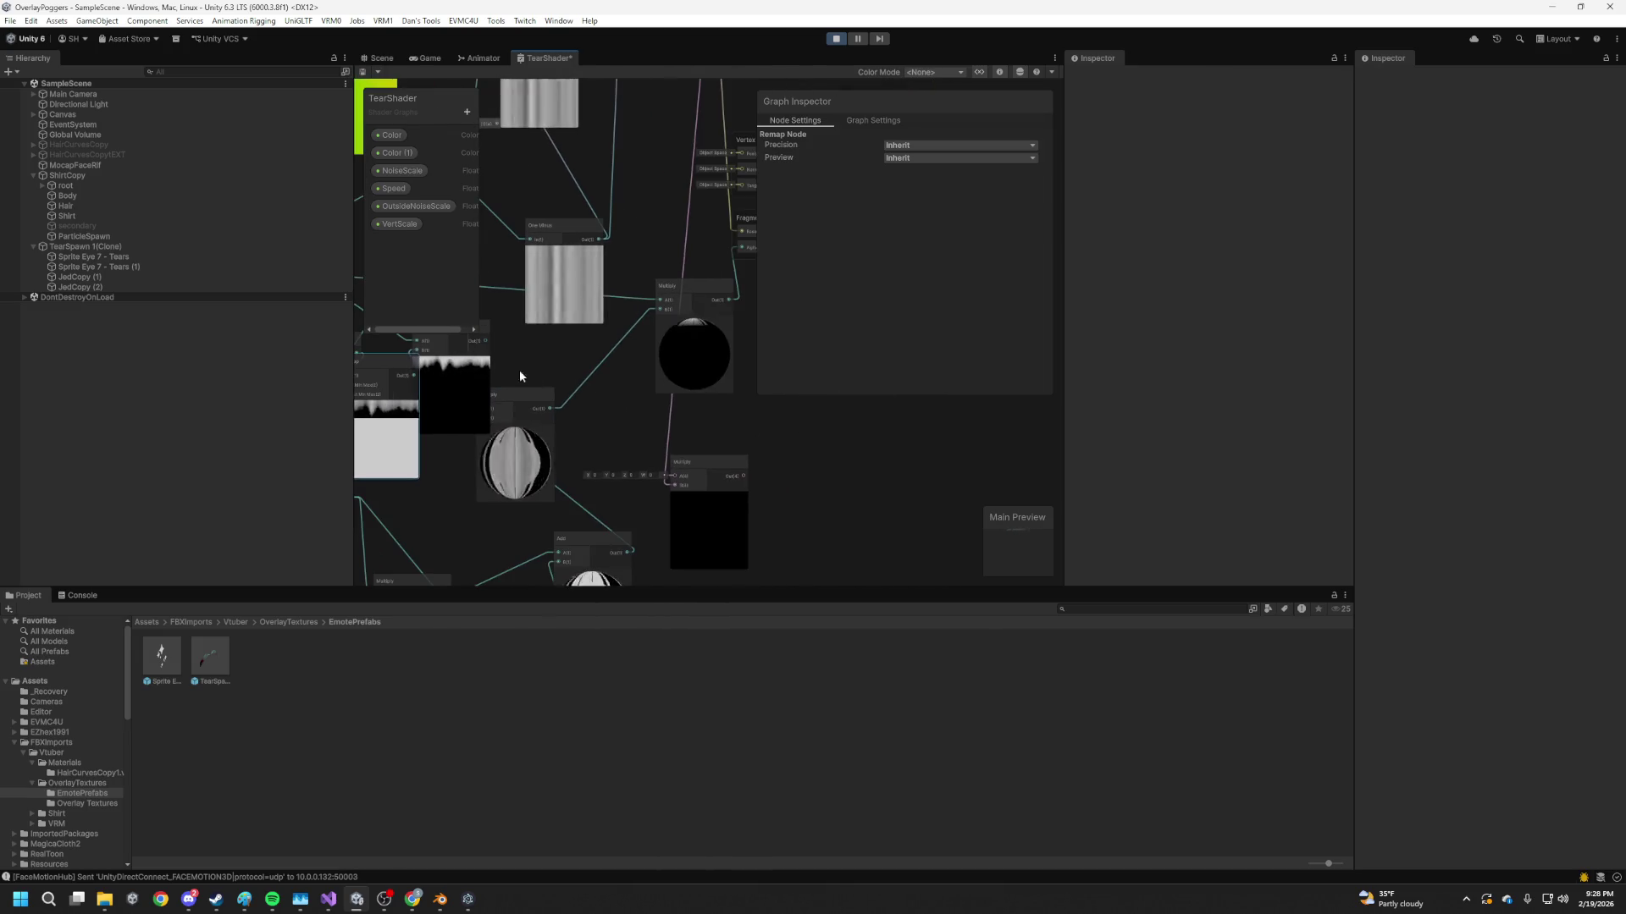
mouse_move(532, 347)
mouse_down()
mouse_move(638, 352)
mouse_move(582, 347)
mouse_up()
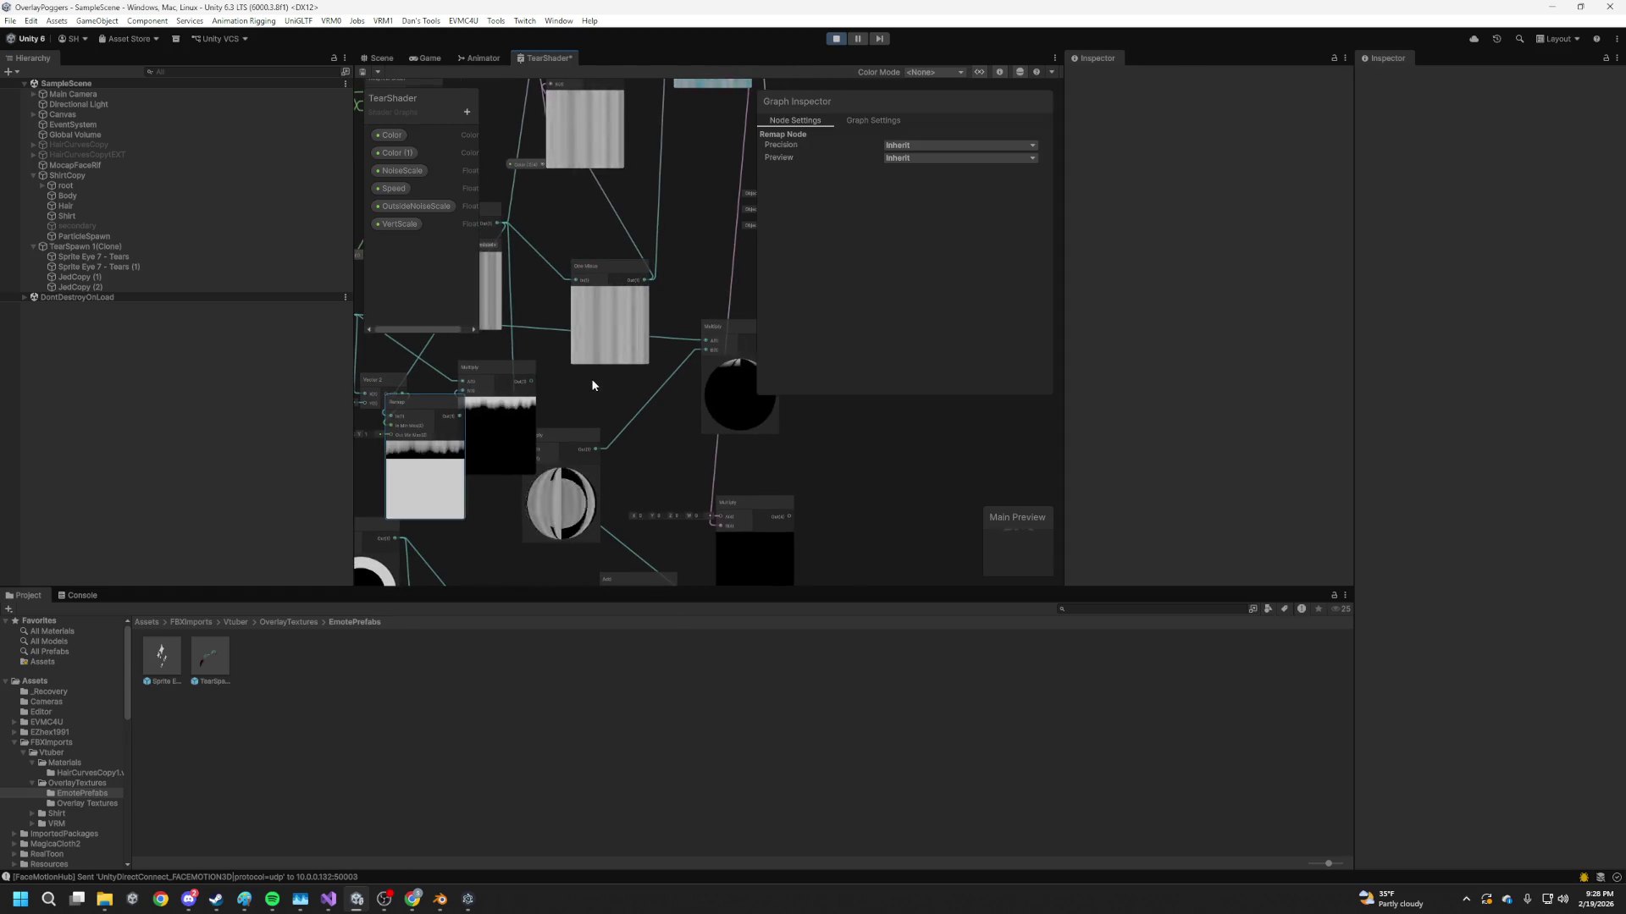
drag(531, 381, 705, 344)
click(642, 369)
mouse_move(620, 388)
mouse_down()
mouse_move(759, 425)
mouse_move(632, 410)
mouse_move(714, 362)
mouse_up()
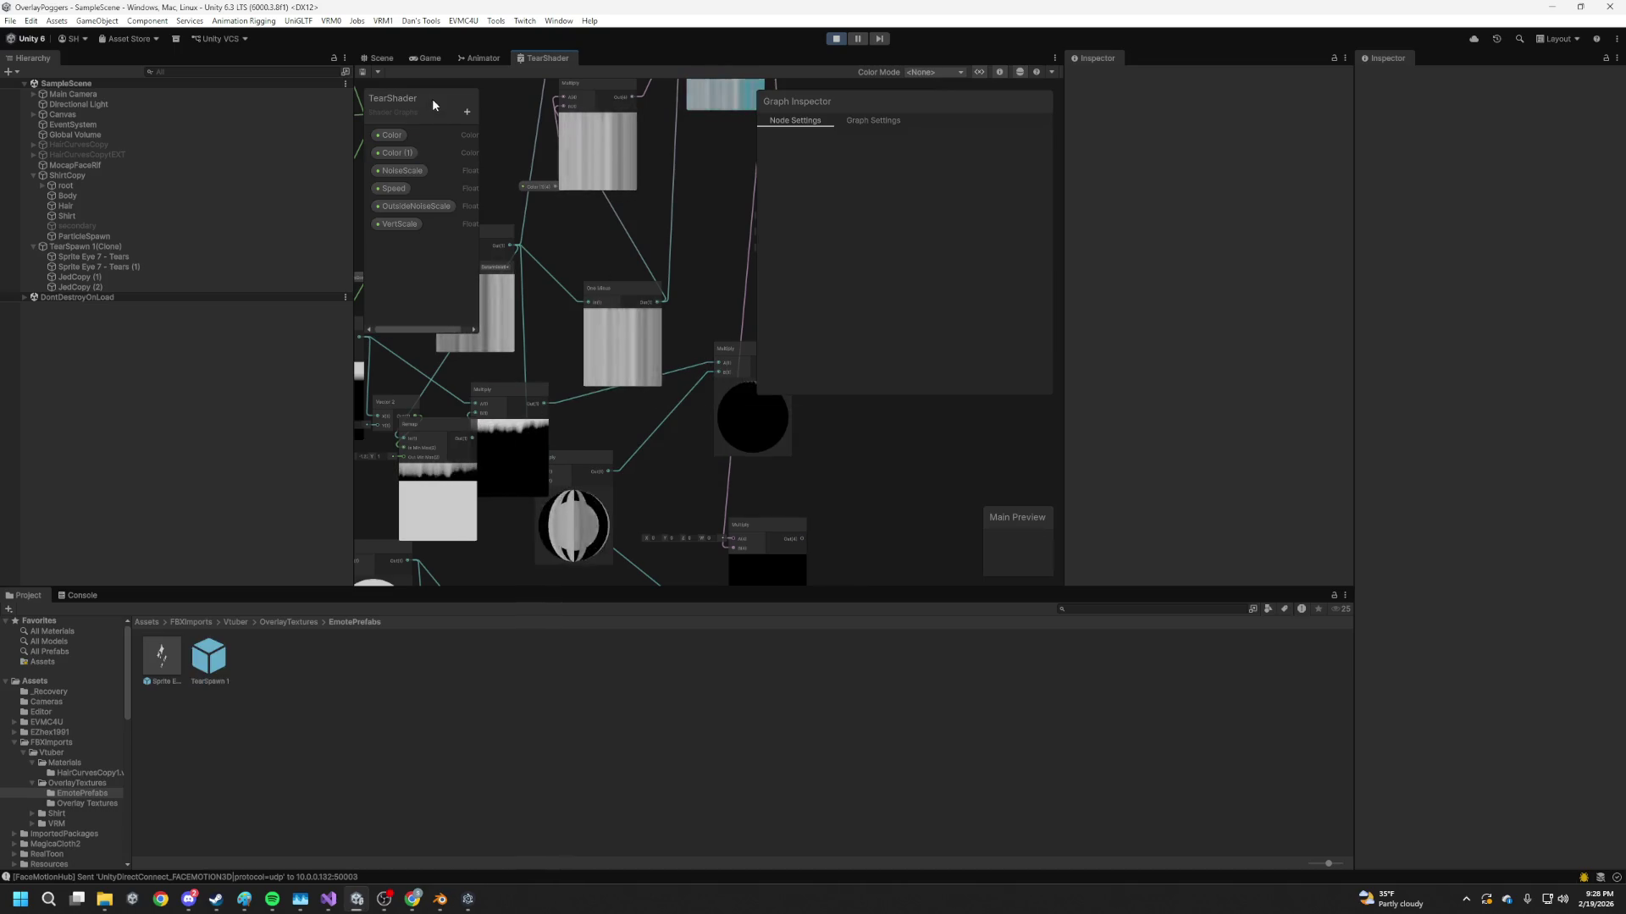
Orbit the Scene view around the two cyan tear streams and save the scene
click(377, 58)
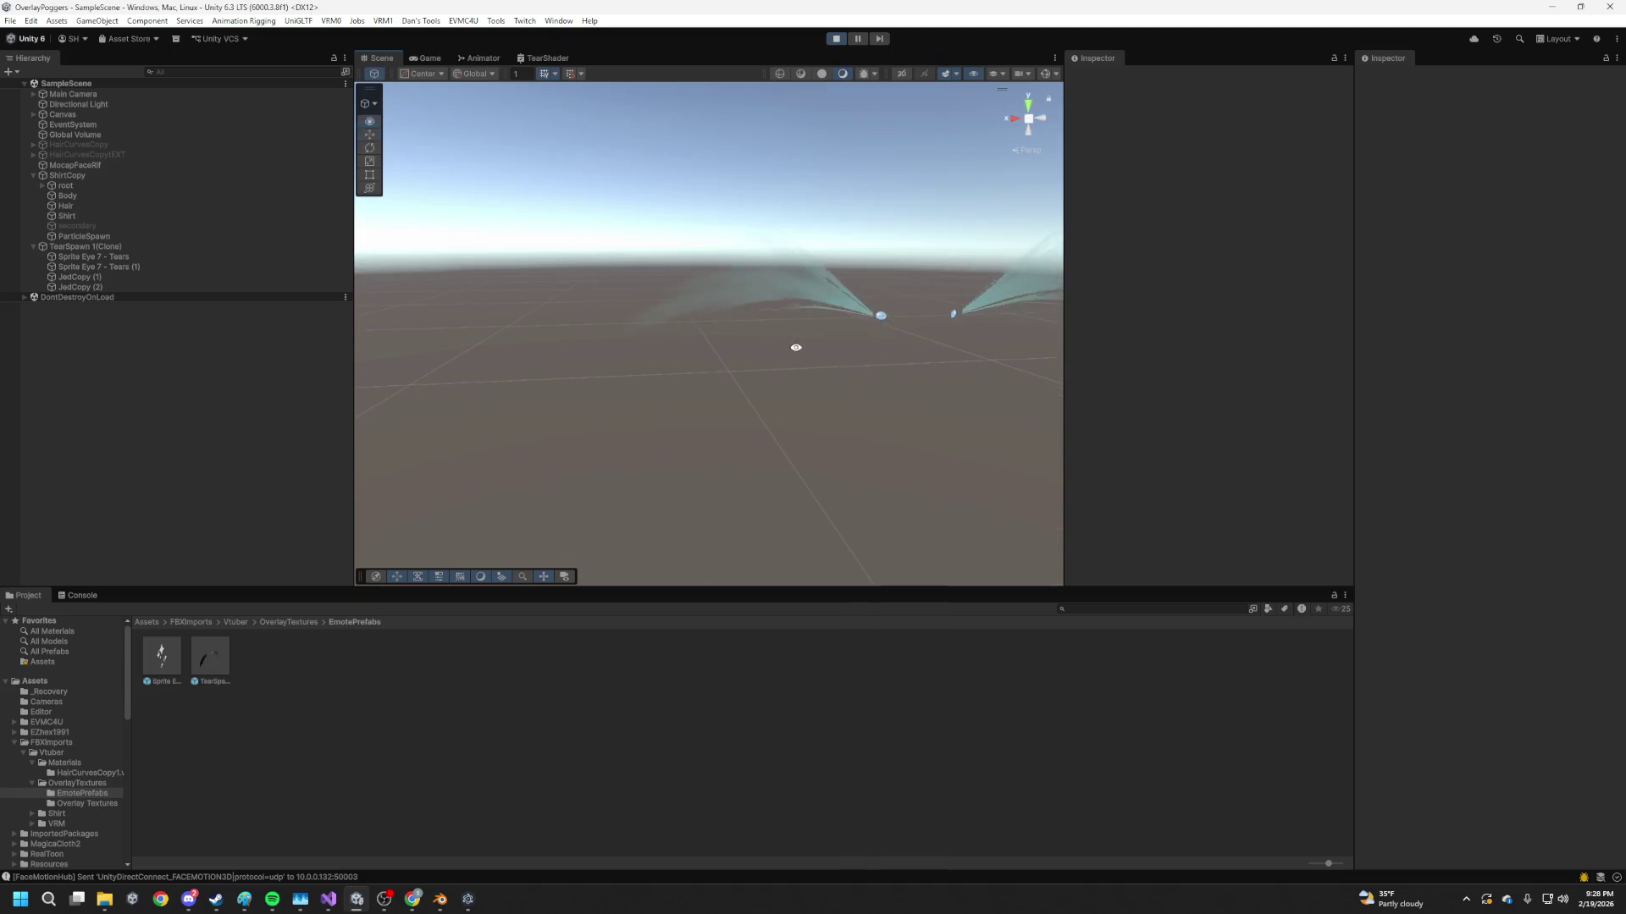
drag(798, 353, 678, 373)
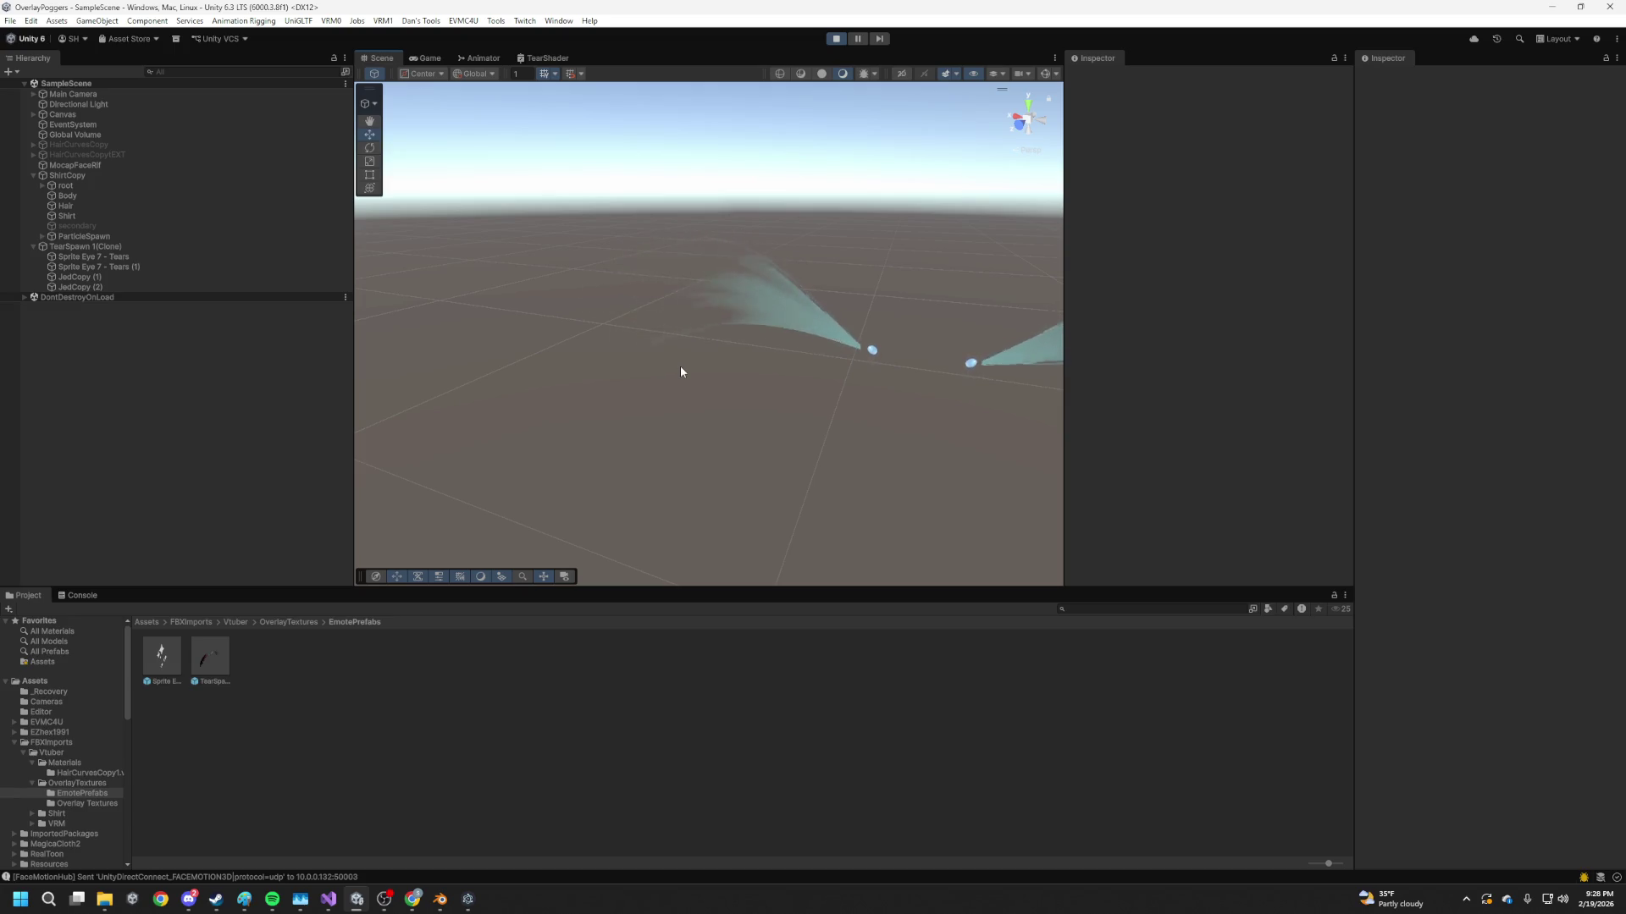
mouse_move(838, 403)
mouse_down()
mouse_move(682, 370)
mouse_move(824, 384)
mouse_up()
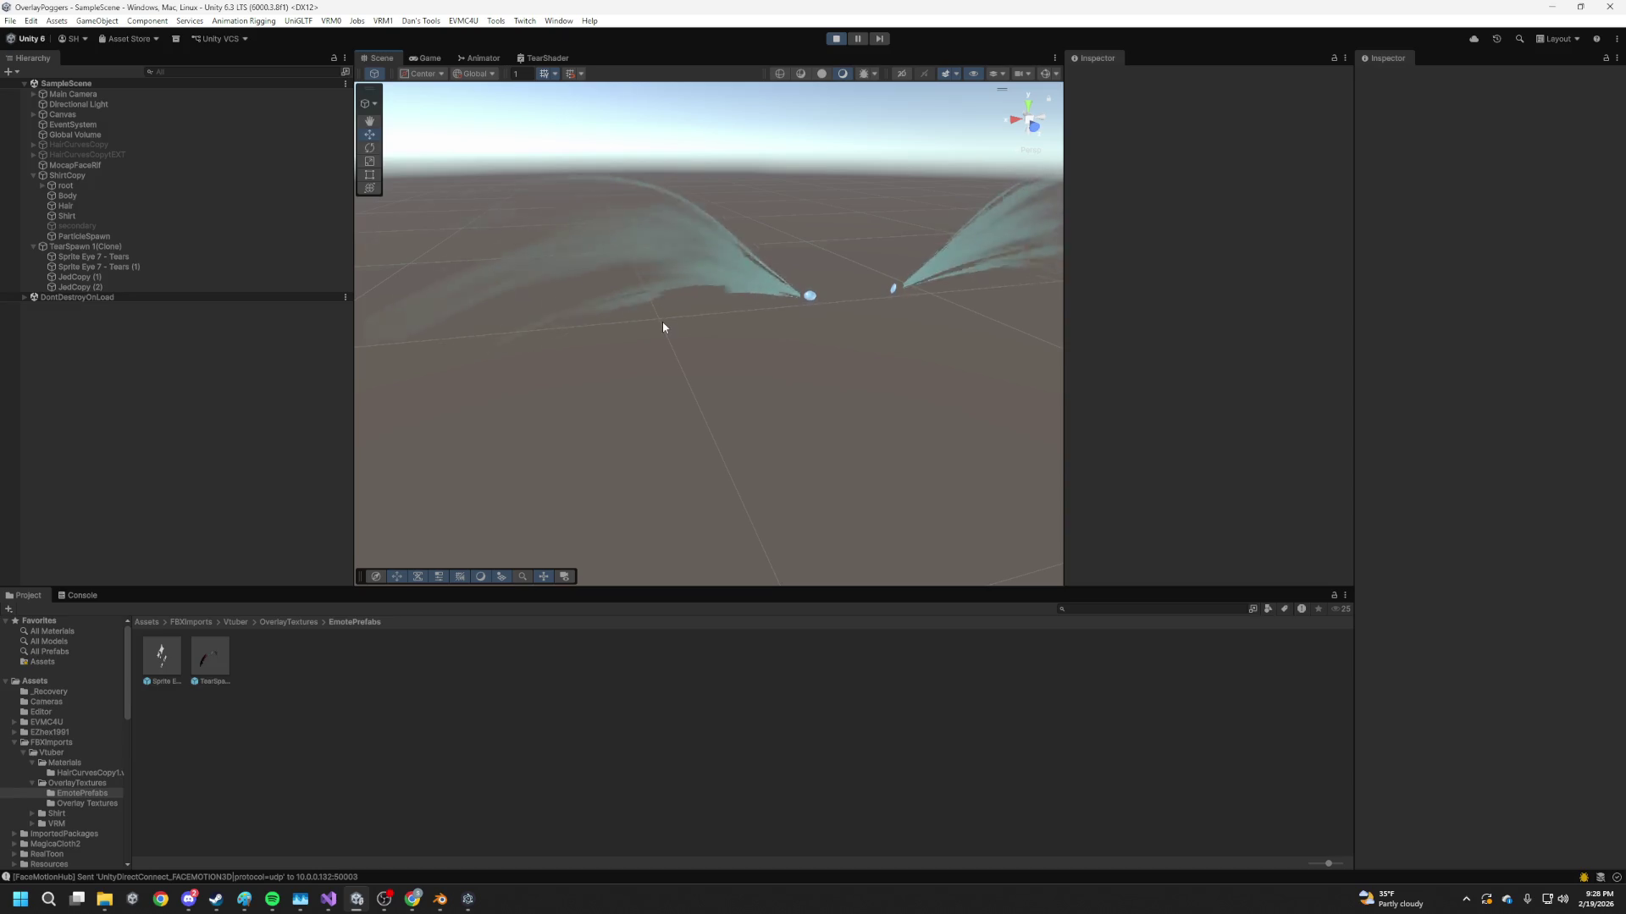
mouse_move(711, 359)
mouse_down()
mouse_move(714, 342)
mouse_move(762, 366)
mouse_move(714, 468)
mouse_move(791, 479)
mouse_move(745, 509)
mouse_move(701, 457)
mouse_up()
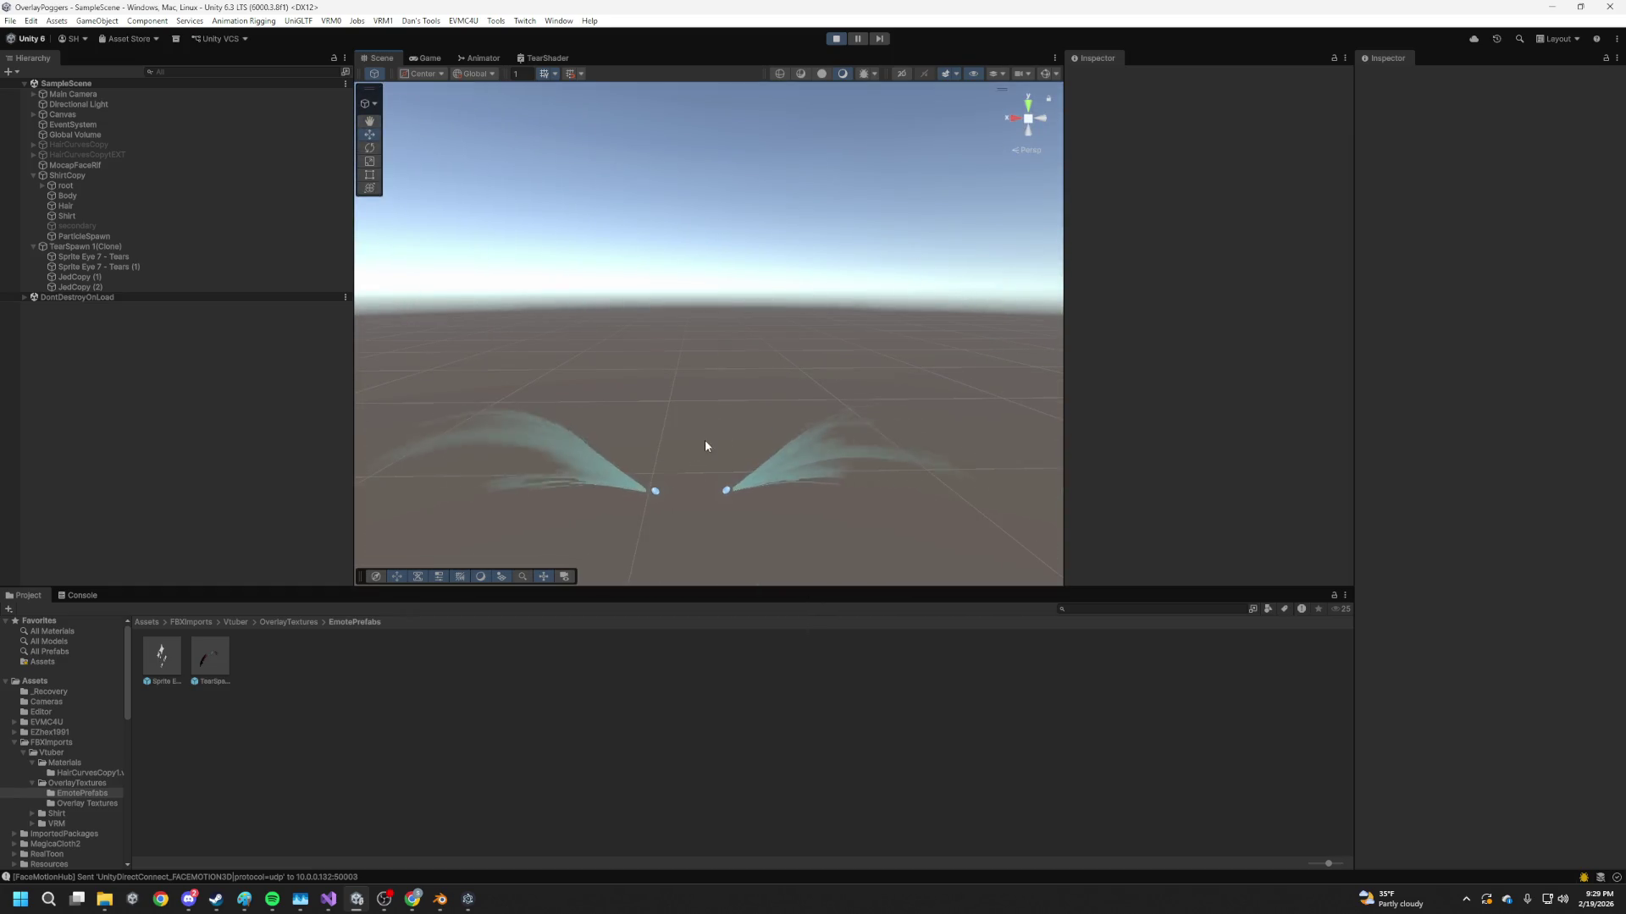
key(ctrl+s)
drag(574, 242, 882, 167)
Stop and restart Play mode, then bring the Chrome Twitch window to the front
click(835, 38)
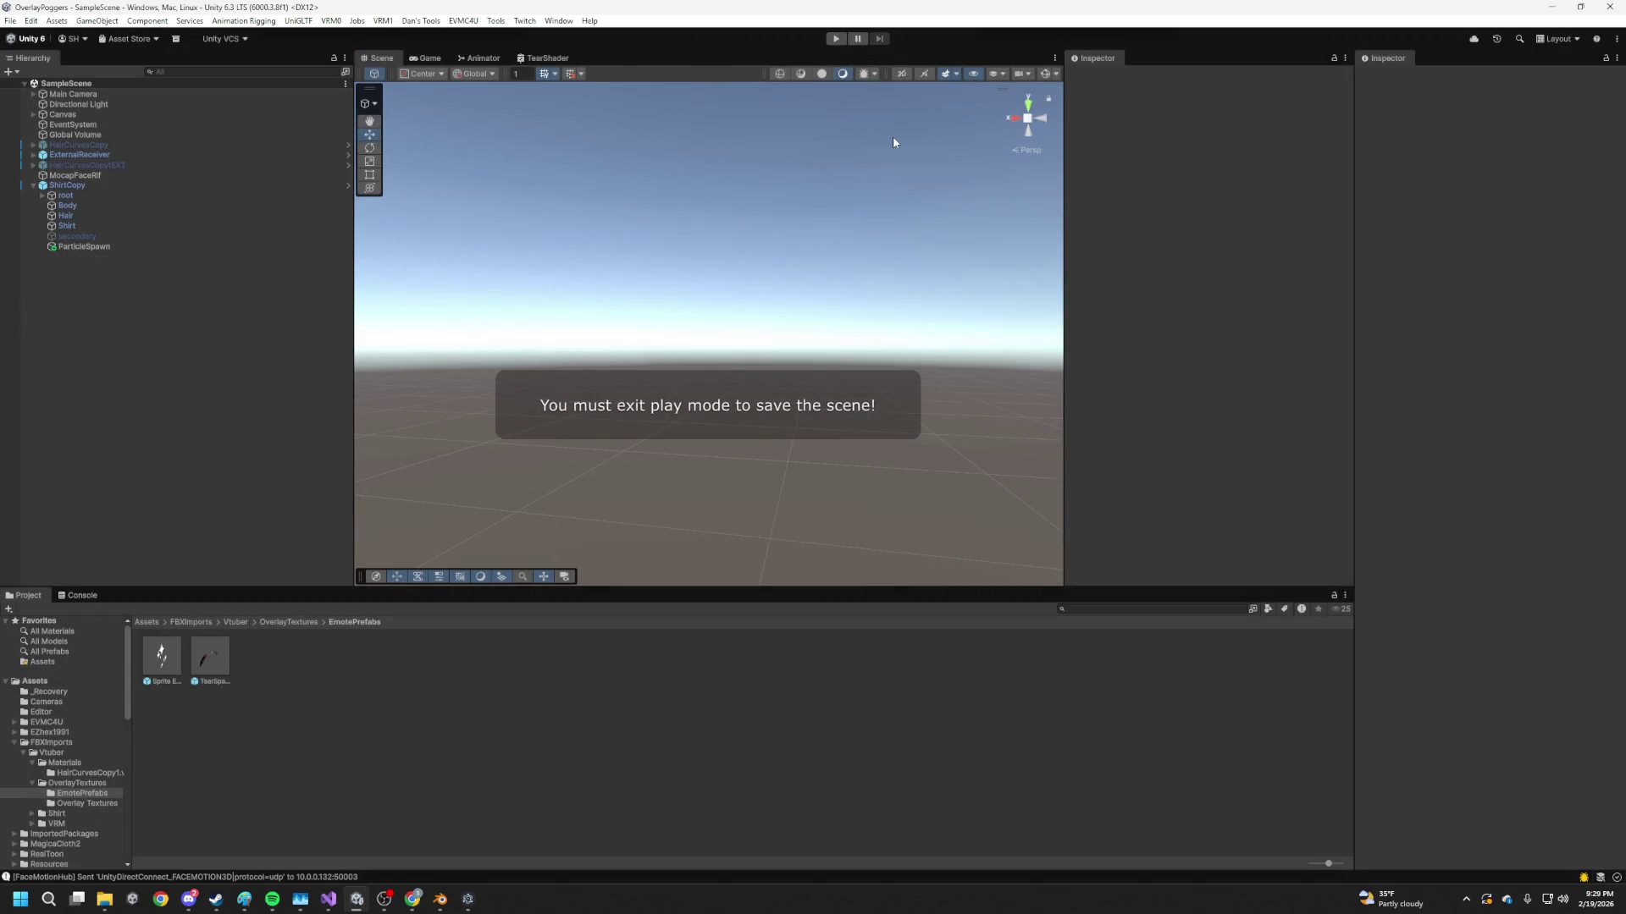
click(835, 40)
mouse_move(412, 903)
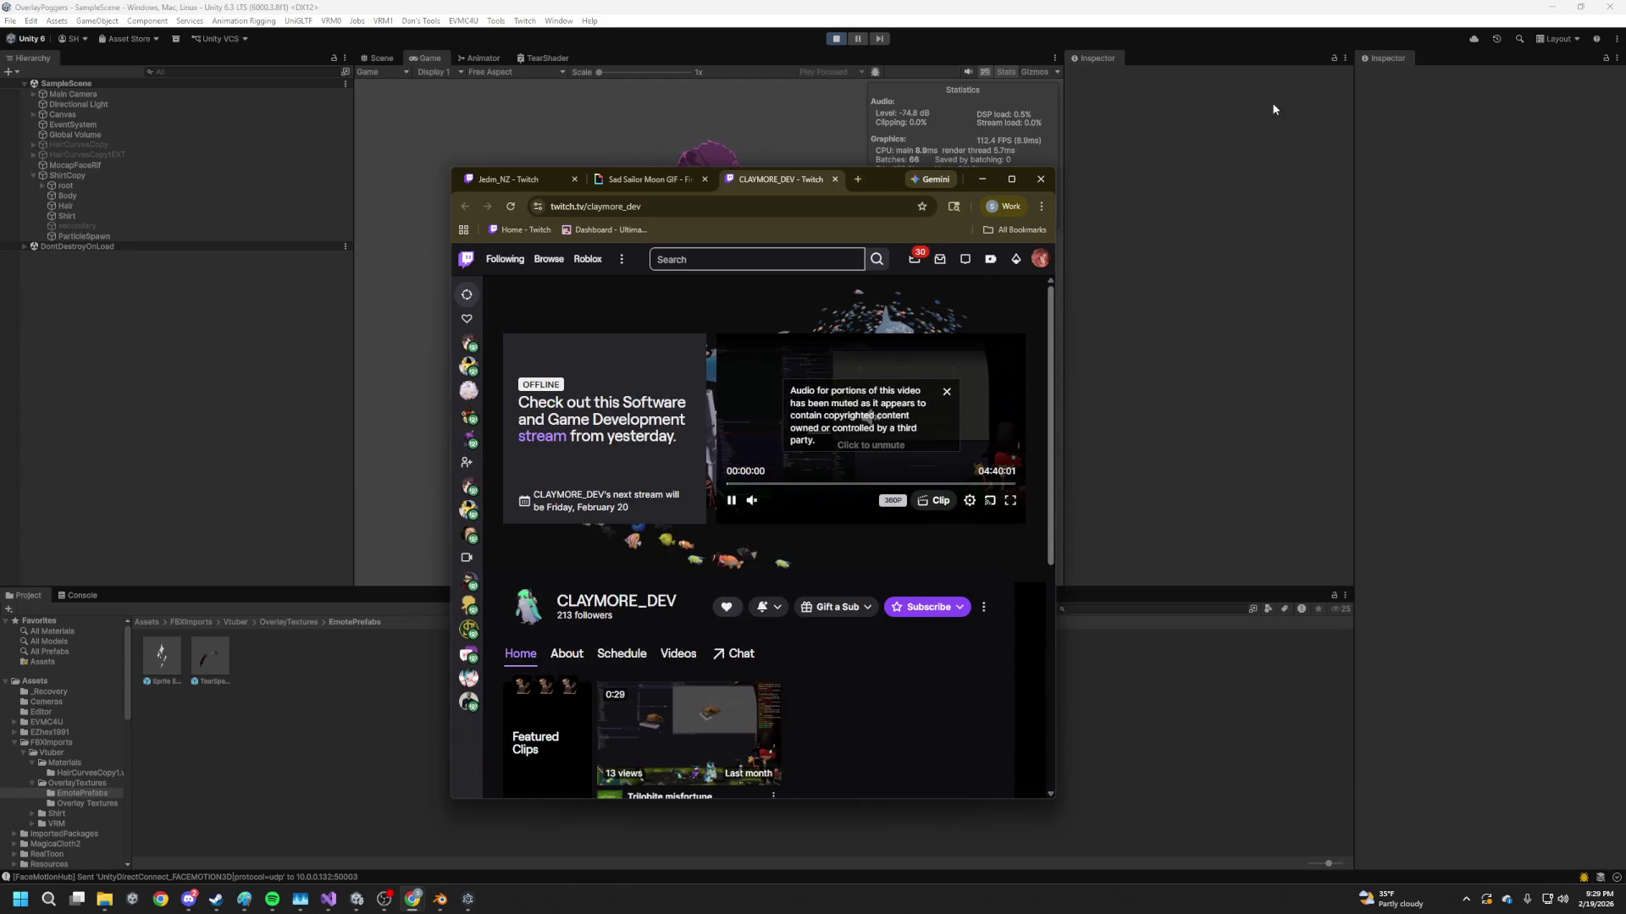
Watch the Trilobite misfortune clip in theatre mode in a widened window, then minimize the browser
drag(886, 176, 1304, 112)
scroll(1172, 540, down, 3)
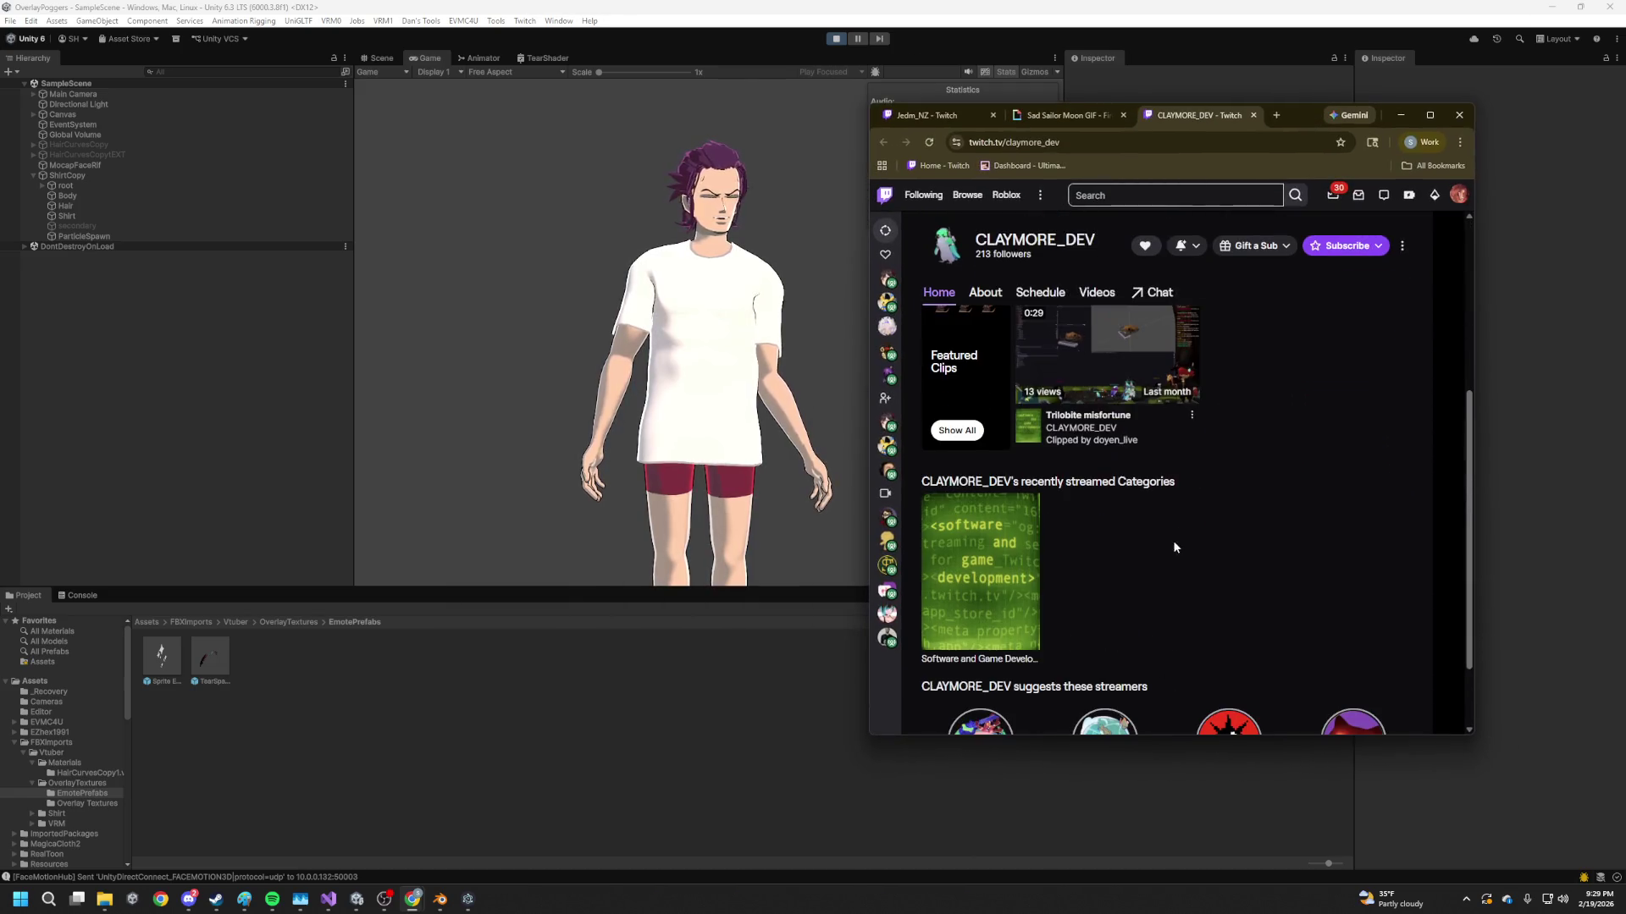
click(1114, 364)
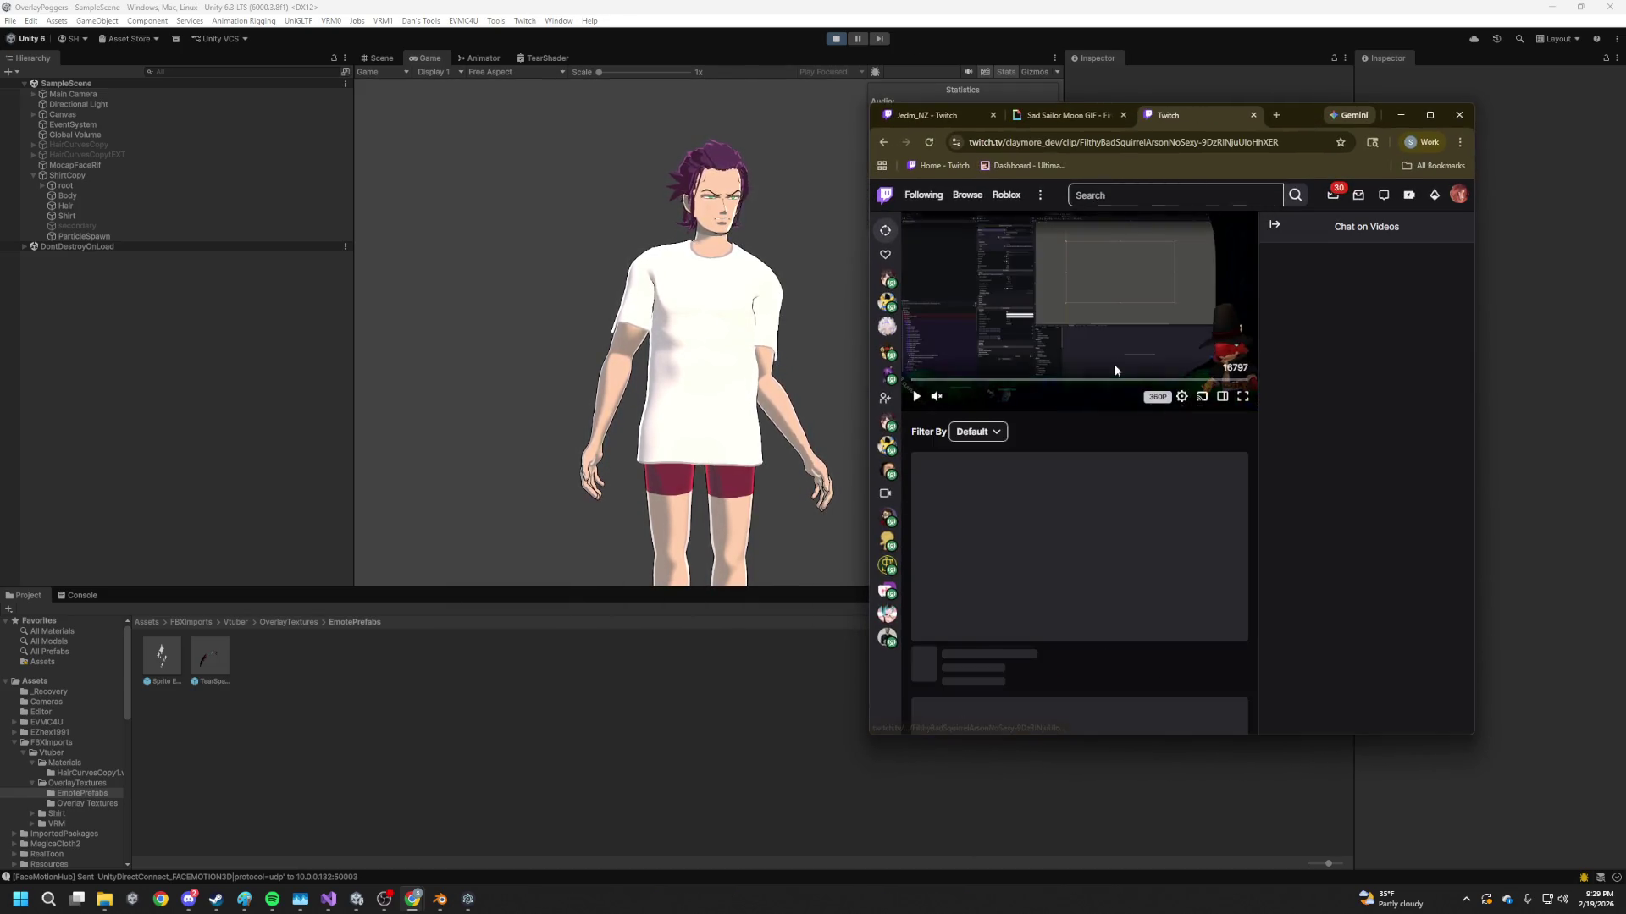
click(1453, 463)
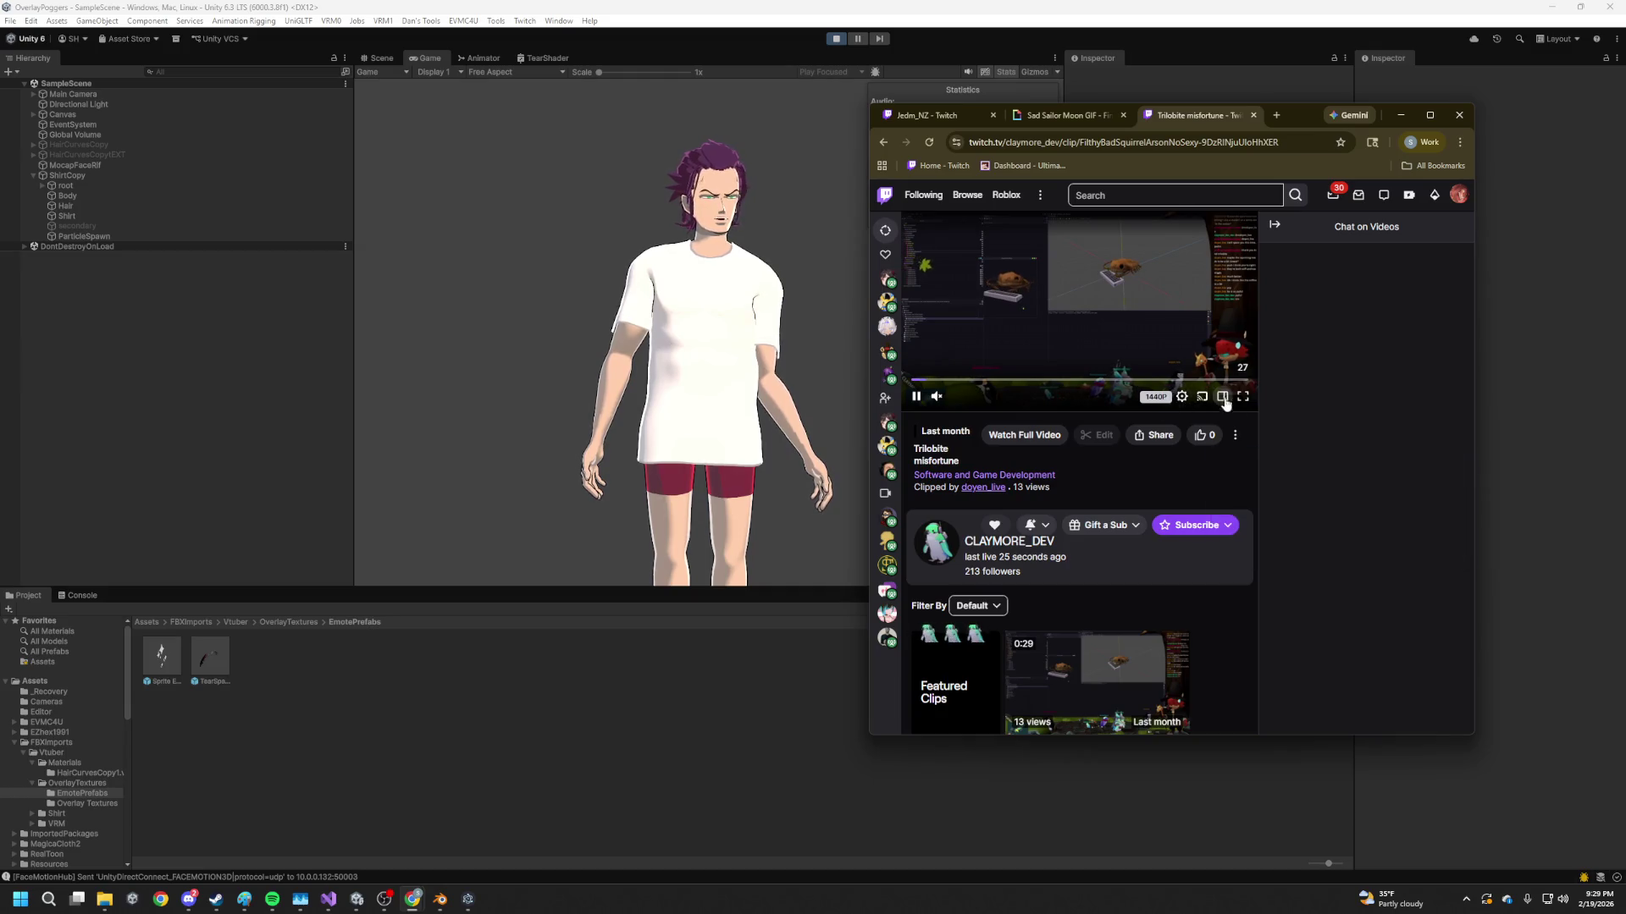
click(1224, 397)
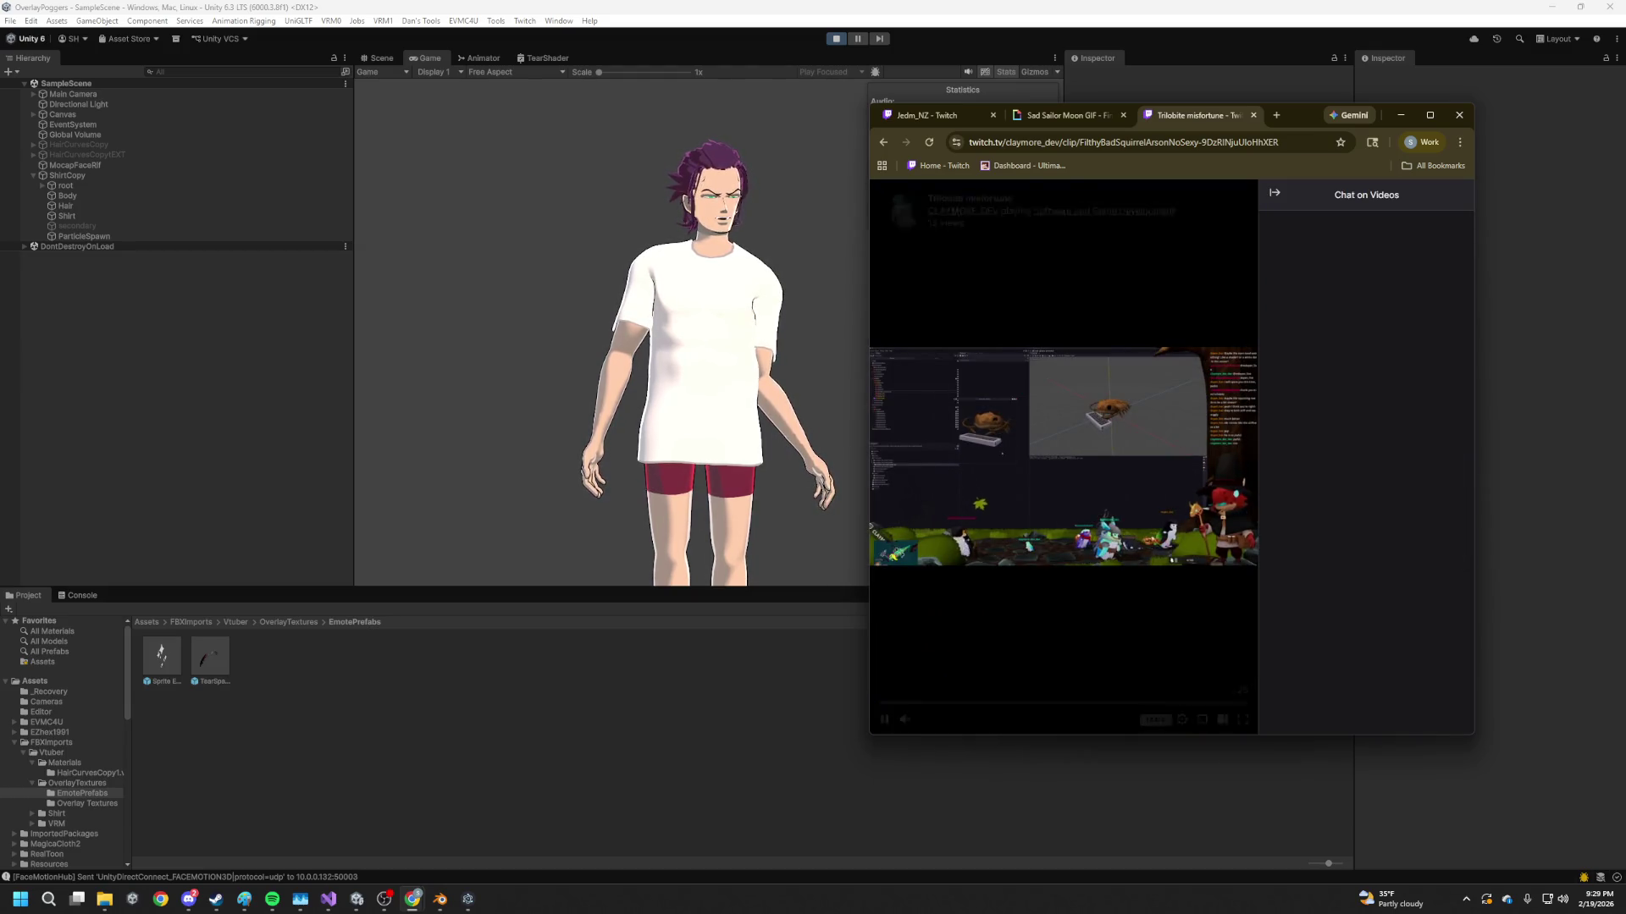
drag(868, 393, 511, 392)
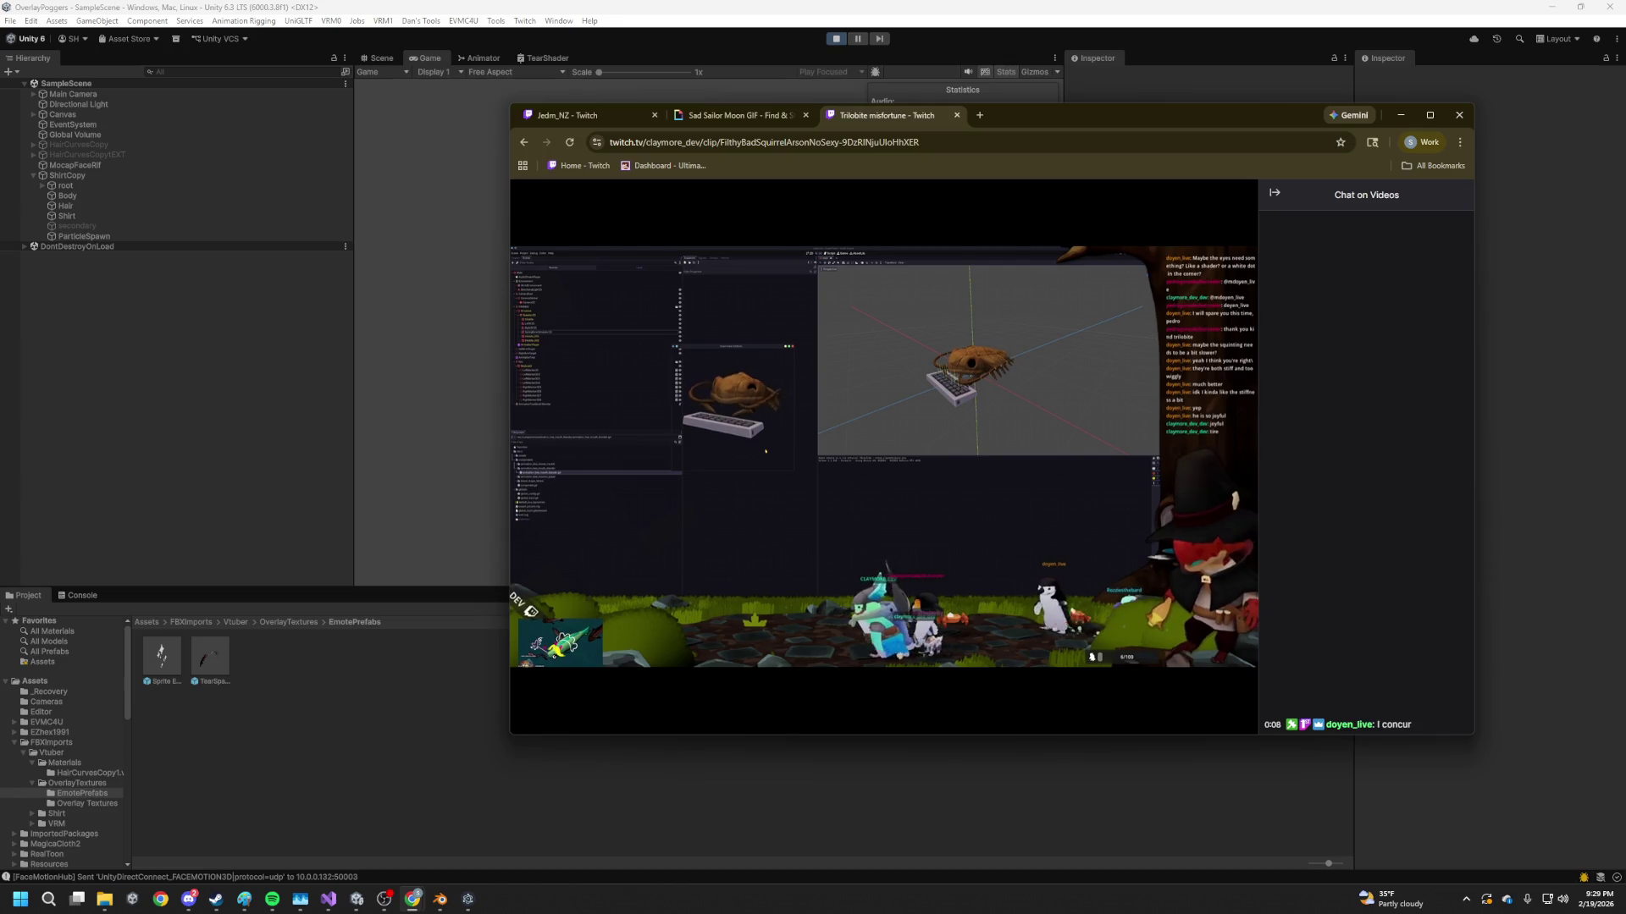
mouse_move(993, 373)
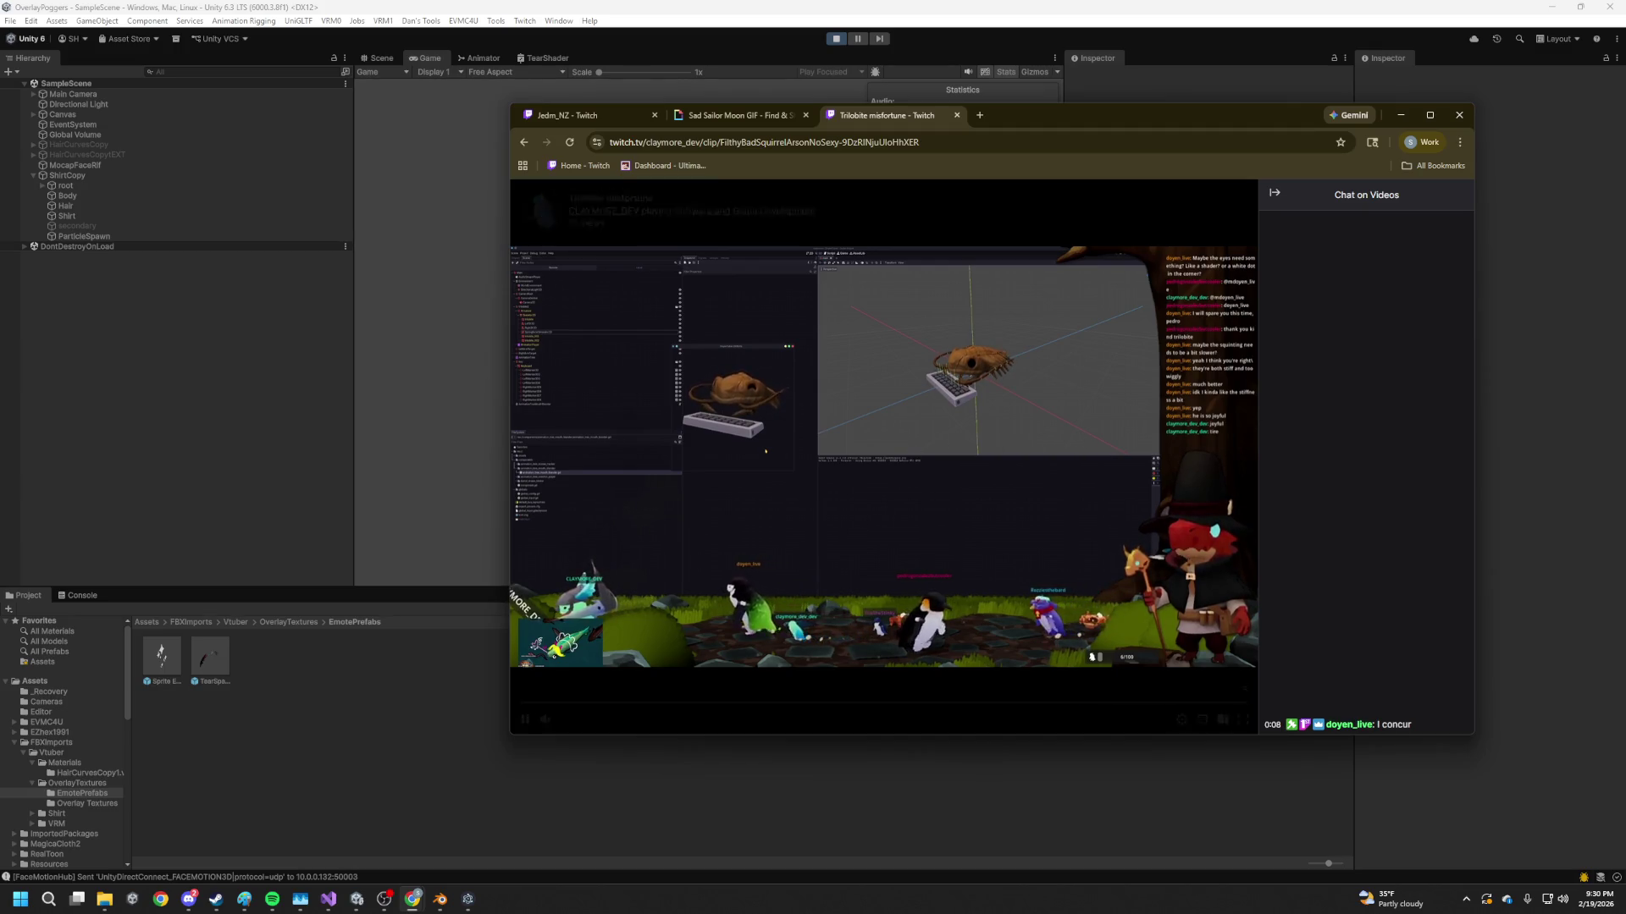
click(1408, 114)
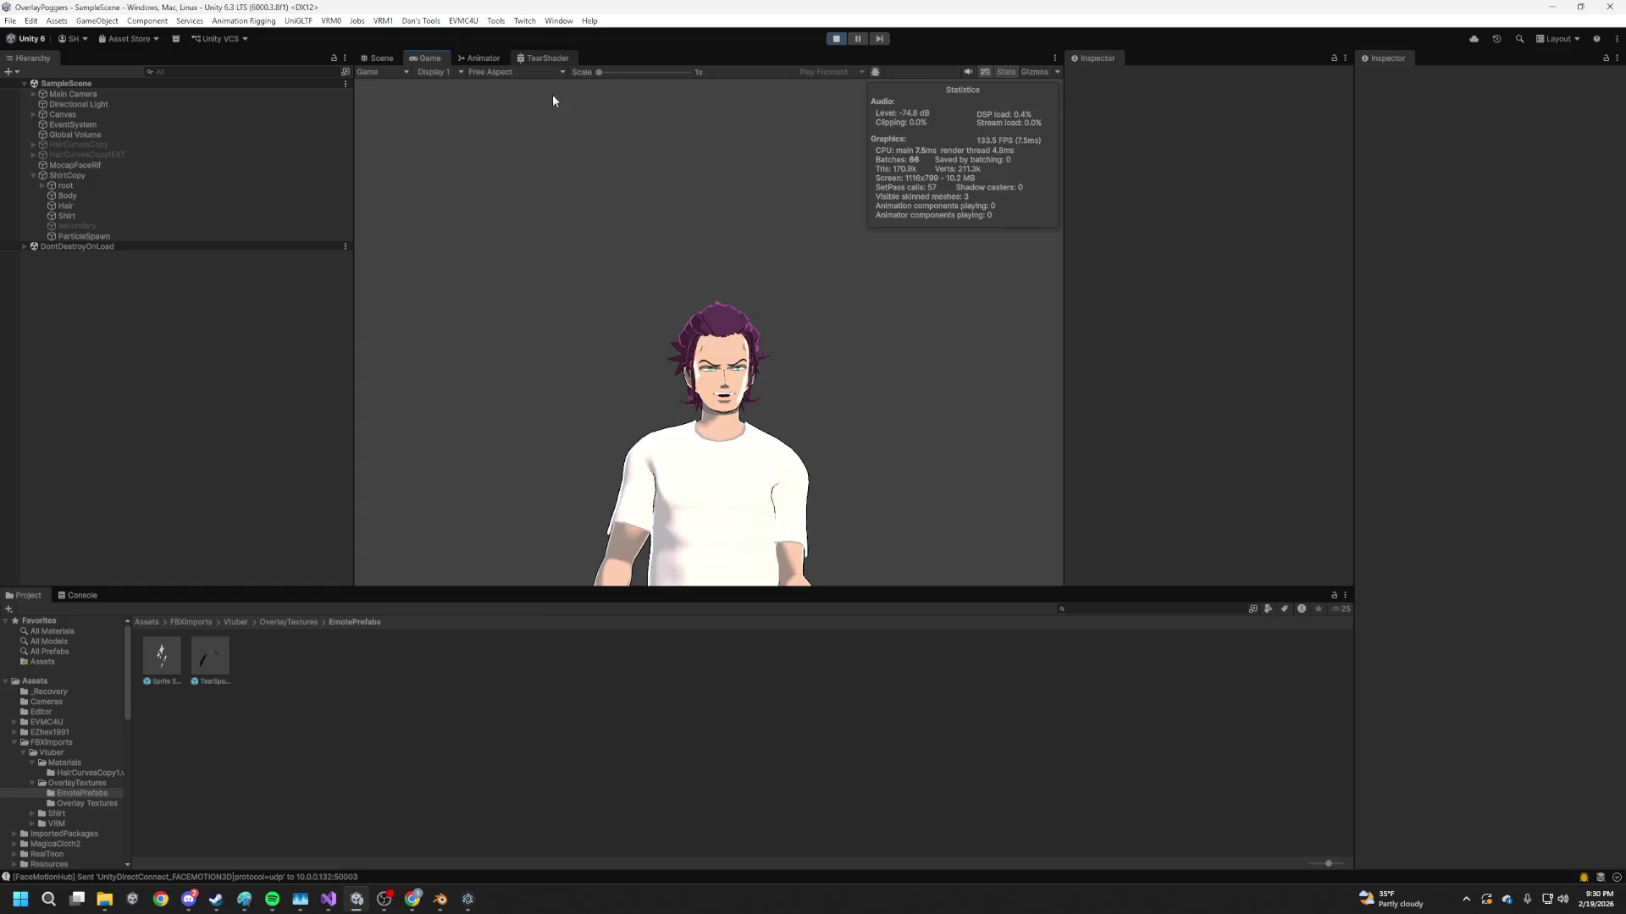
Drop a TearSpawn prefab instance into the Scene view
click(543, 57)
scroll(600, 441, up, 3)
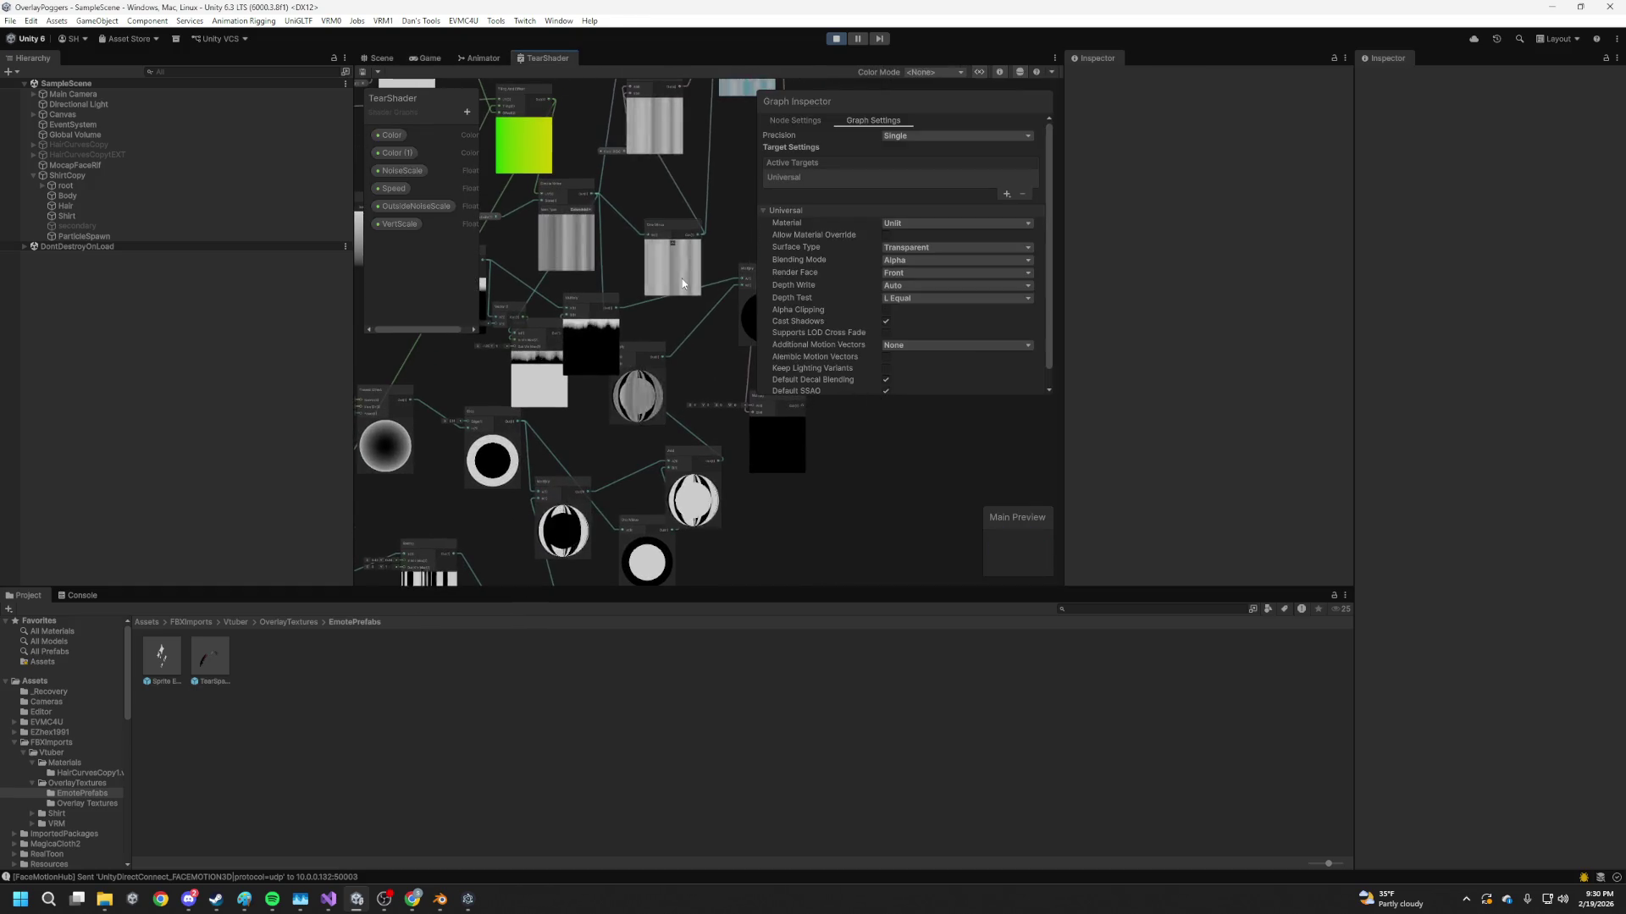
scroll(726, 364, up, 3)
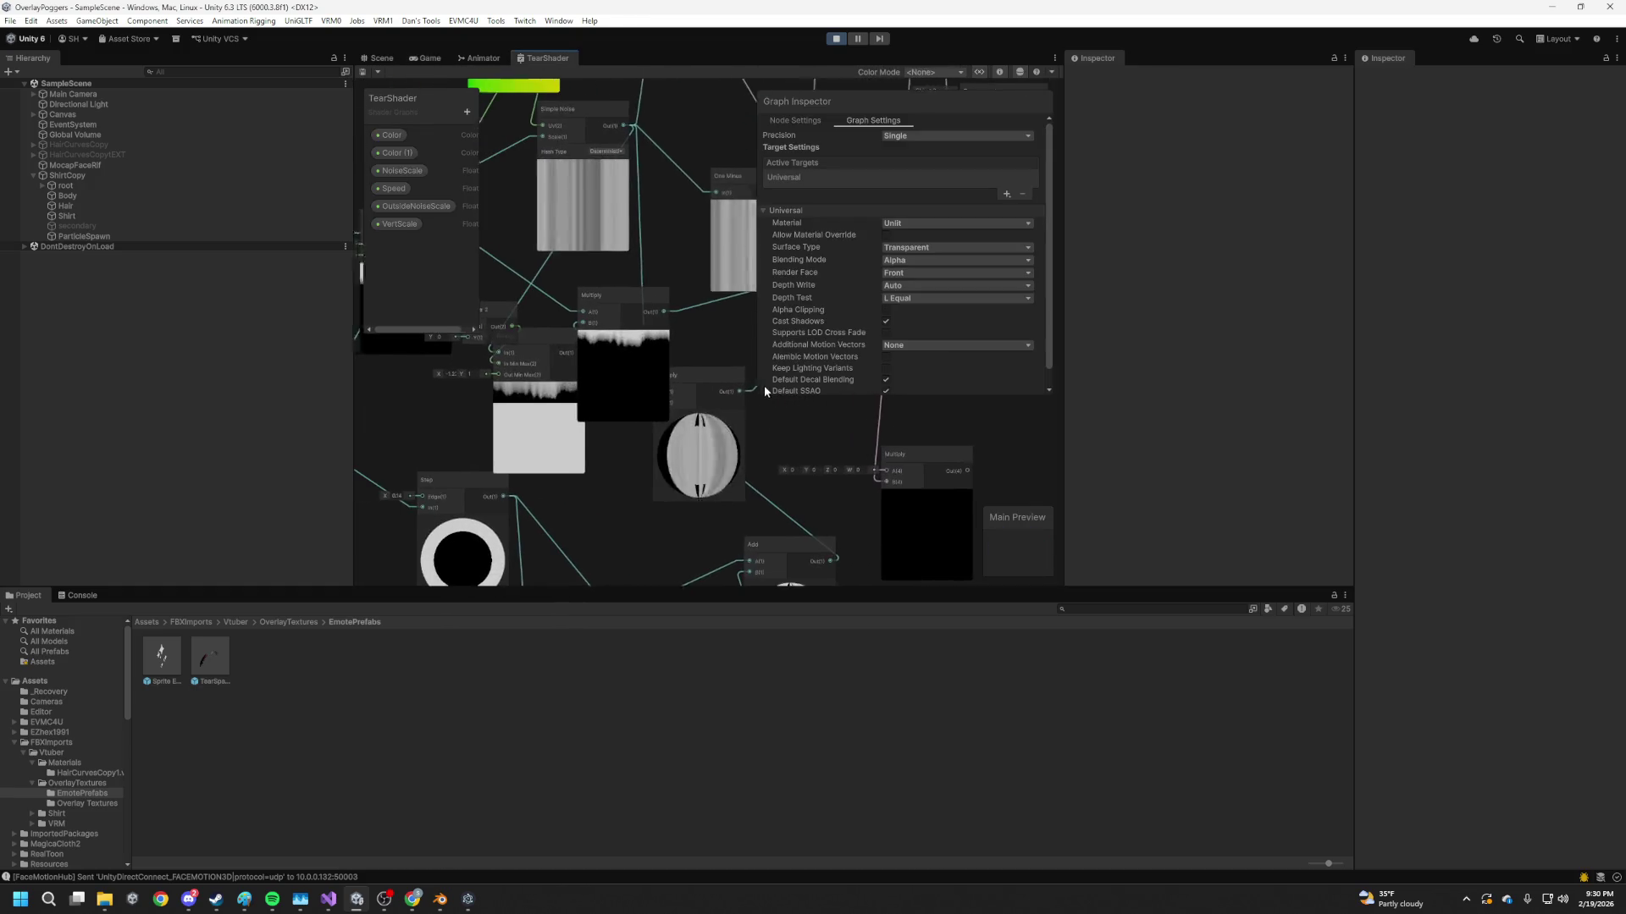
click(370, 58)
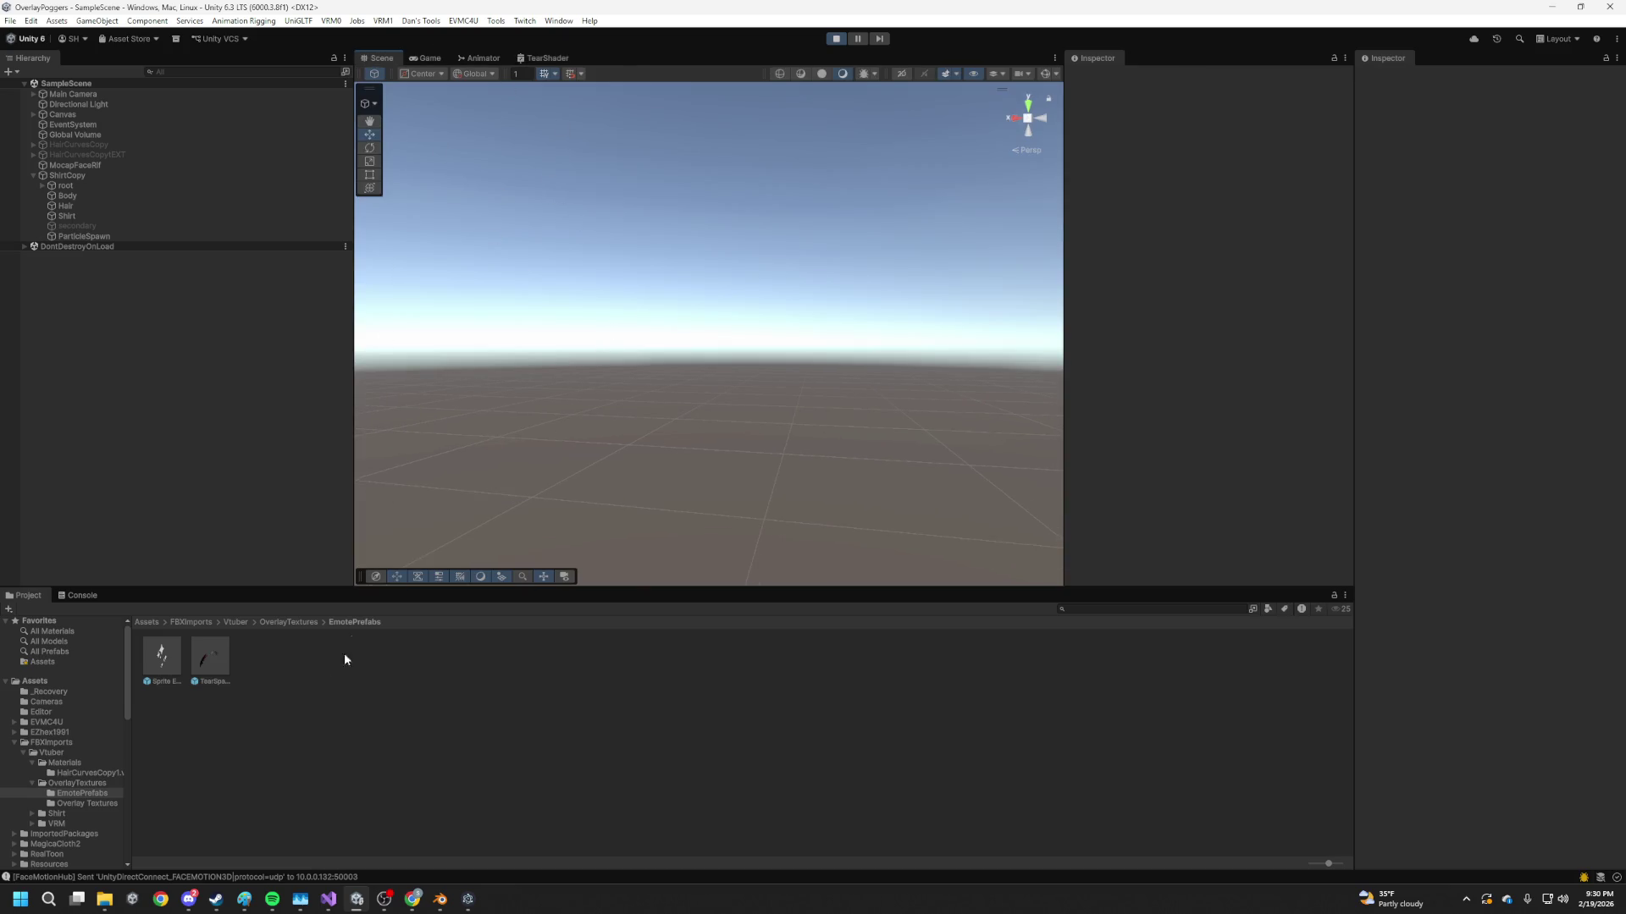
drag(415, 512, 669, 336)
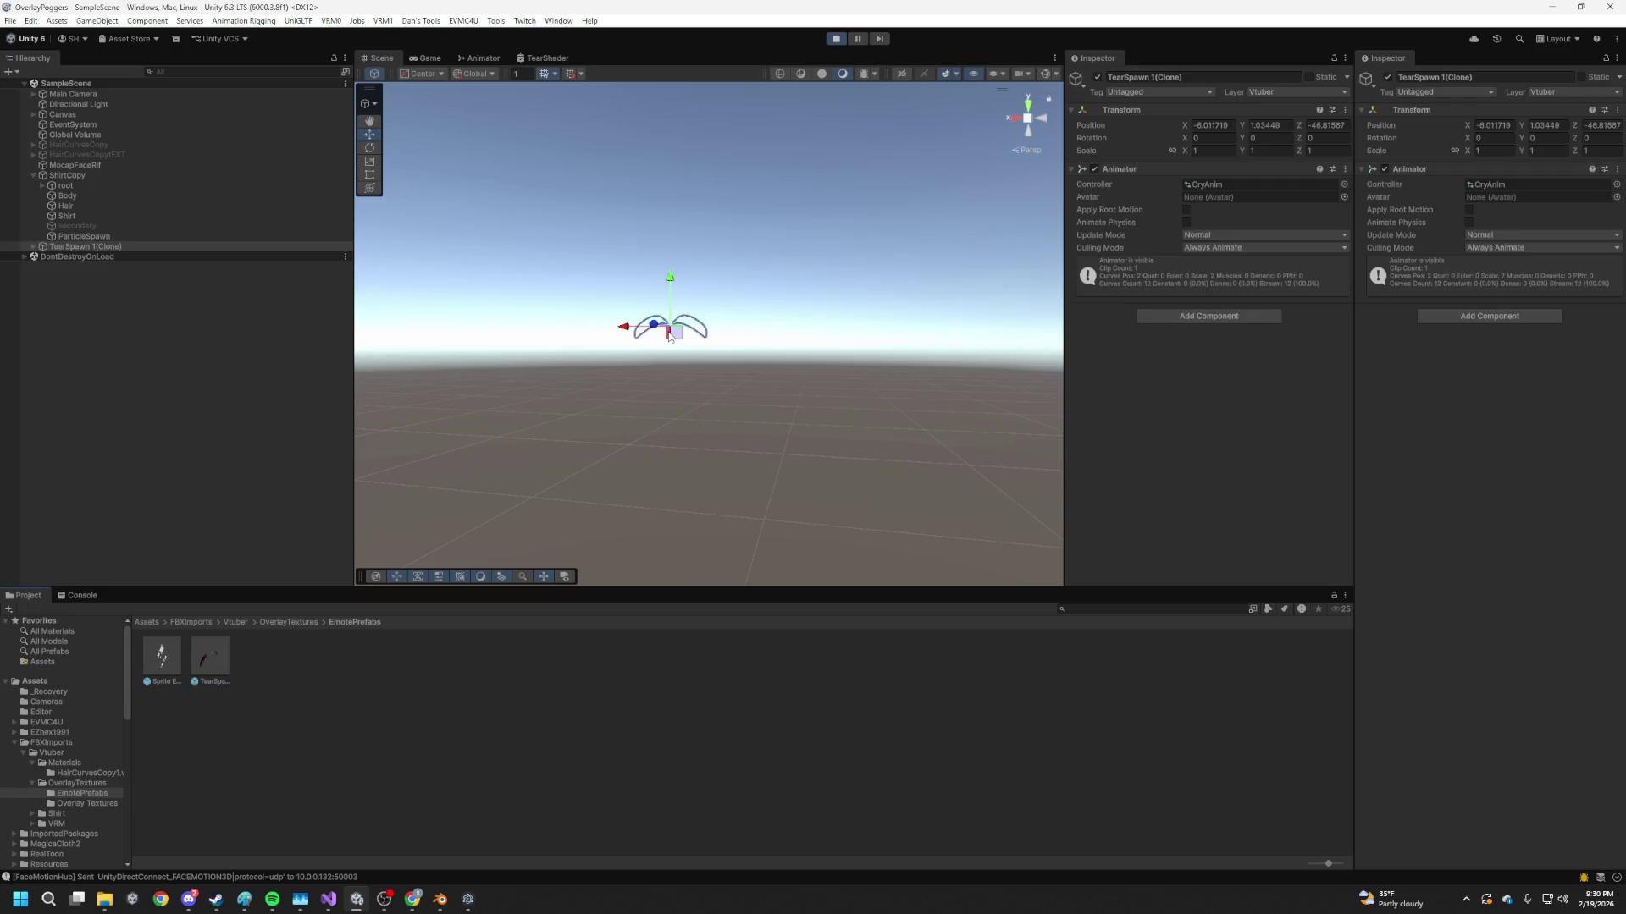
click(725, 234)
mouse_move(773, 332)
mouse_down()
mouse_move(846, 403)
mouse_move(959, 417)
mouse_up()
Review the TearShader graph, then switch to the Game view
click(561, 58)
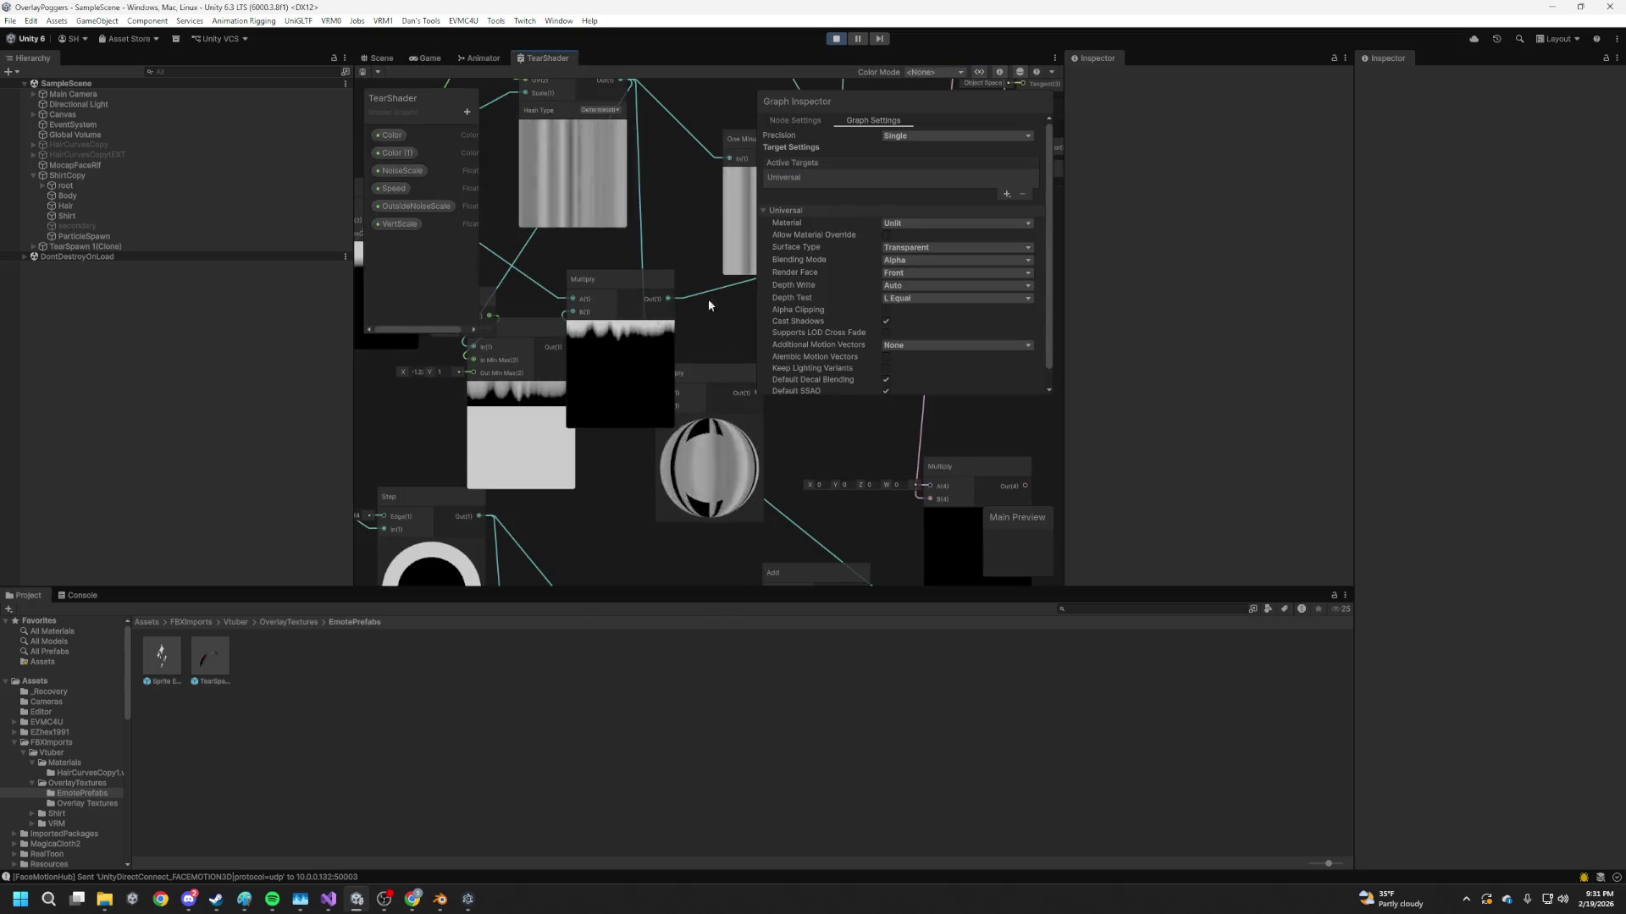
mouse_move(439, 352)
mouse_down()
mouse_move(272, 352)
mouse_move(663, 379)
mouse_up()
click(478, 58)
click(440, 61)
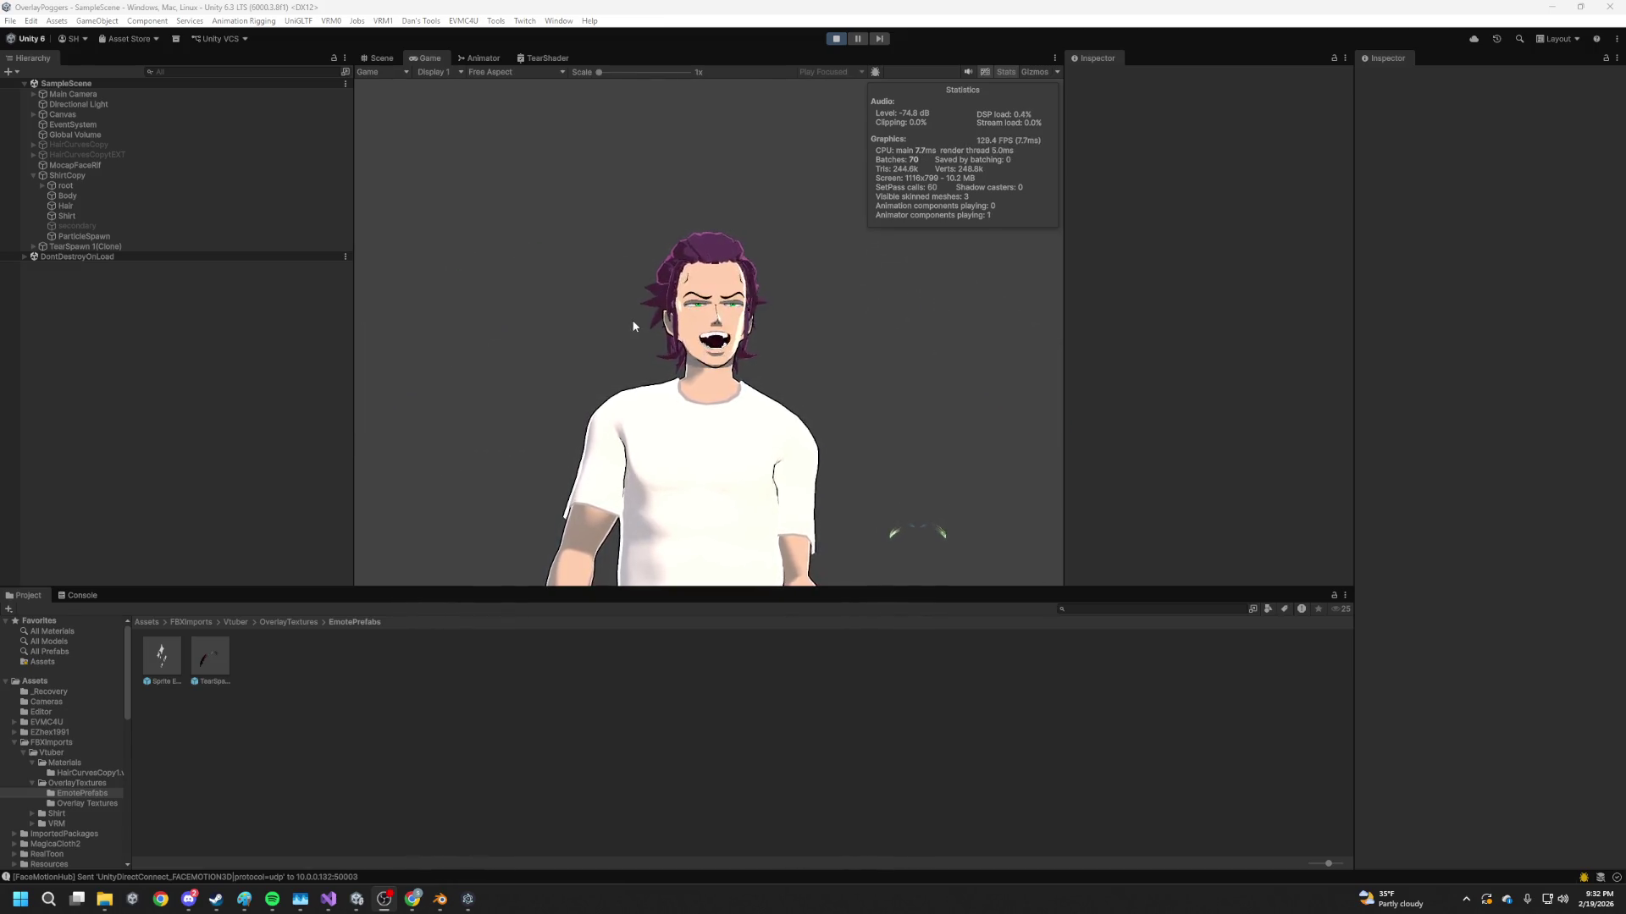
Add a Normalize node from the Multiply output in the TearShader graph
click(564, 58)
scroll(592, 304, down, 3)
scroll(719, 130, up, 1)
scroll(694, 221, up, 5)
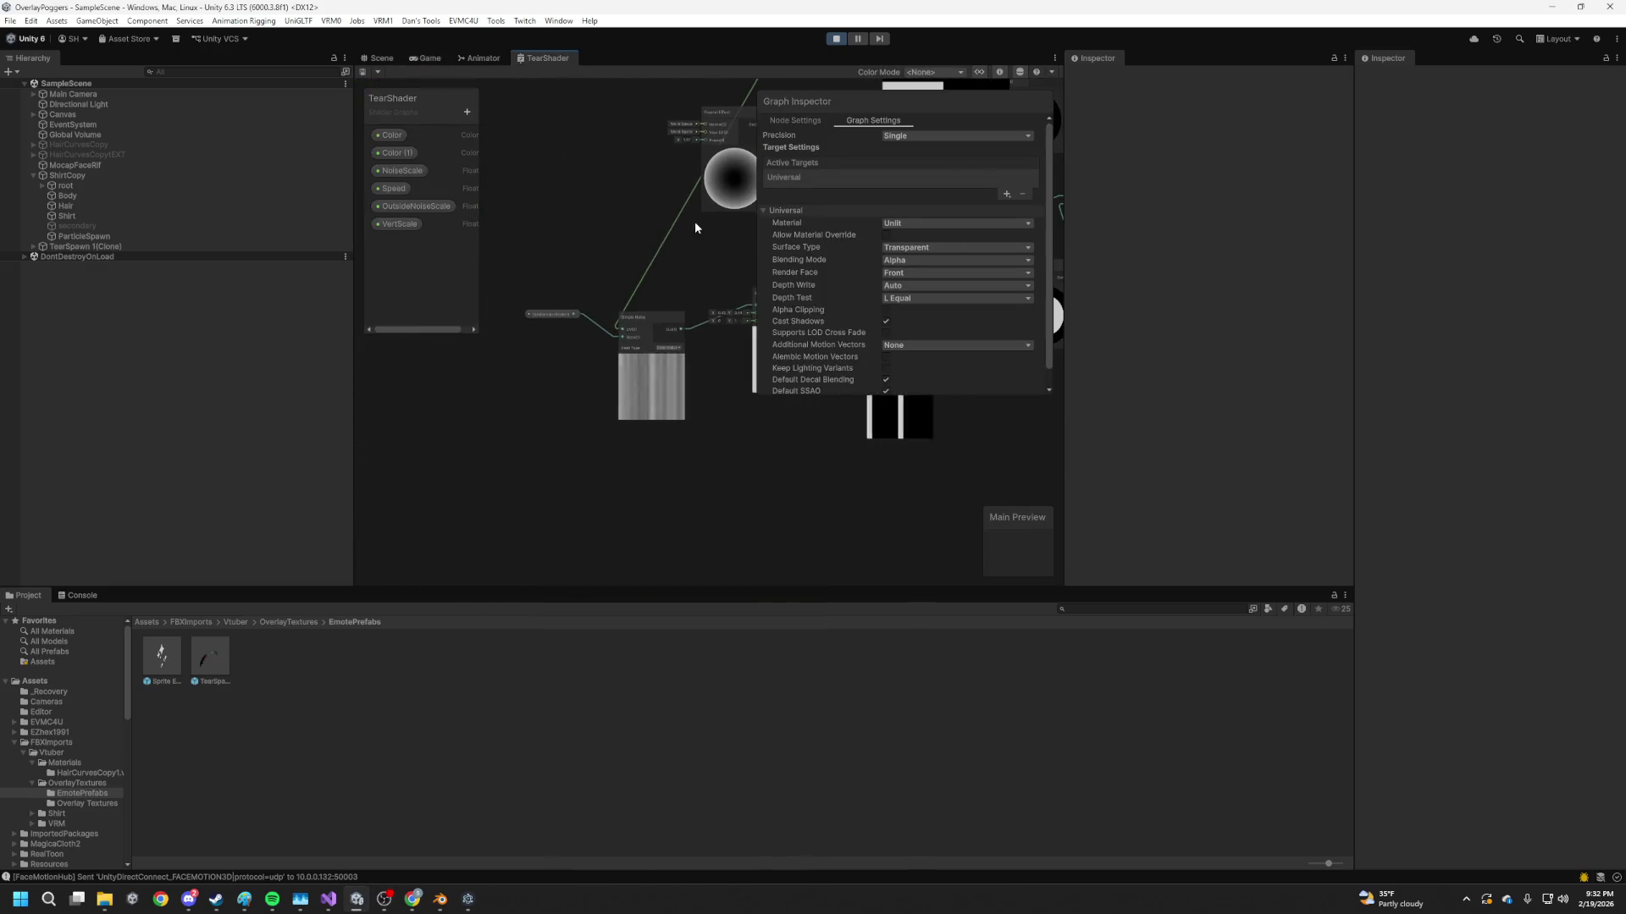
drag(525, 300, 724, 322)
text(norma;)
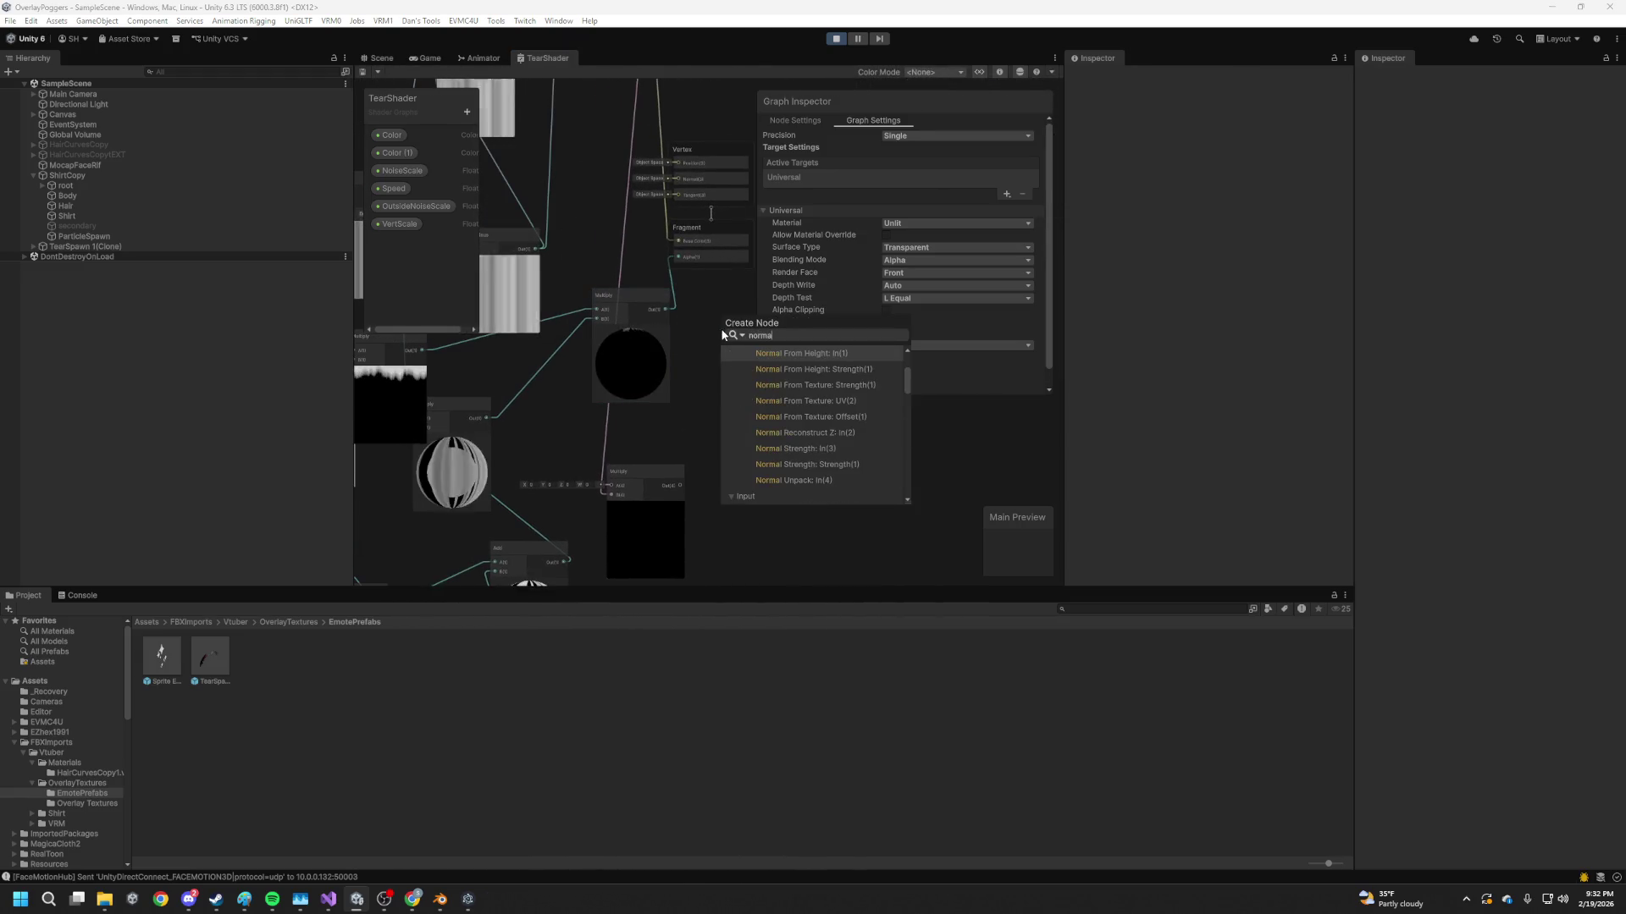
key(BackSpace)
text(l)
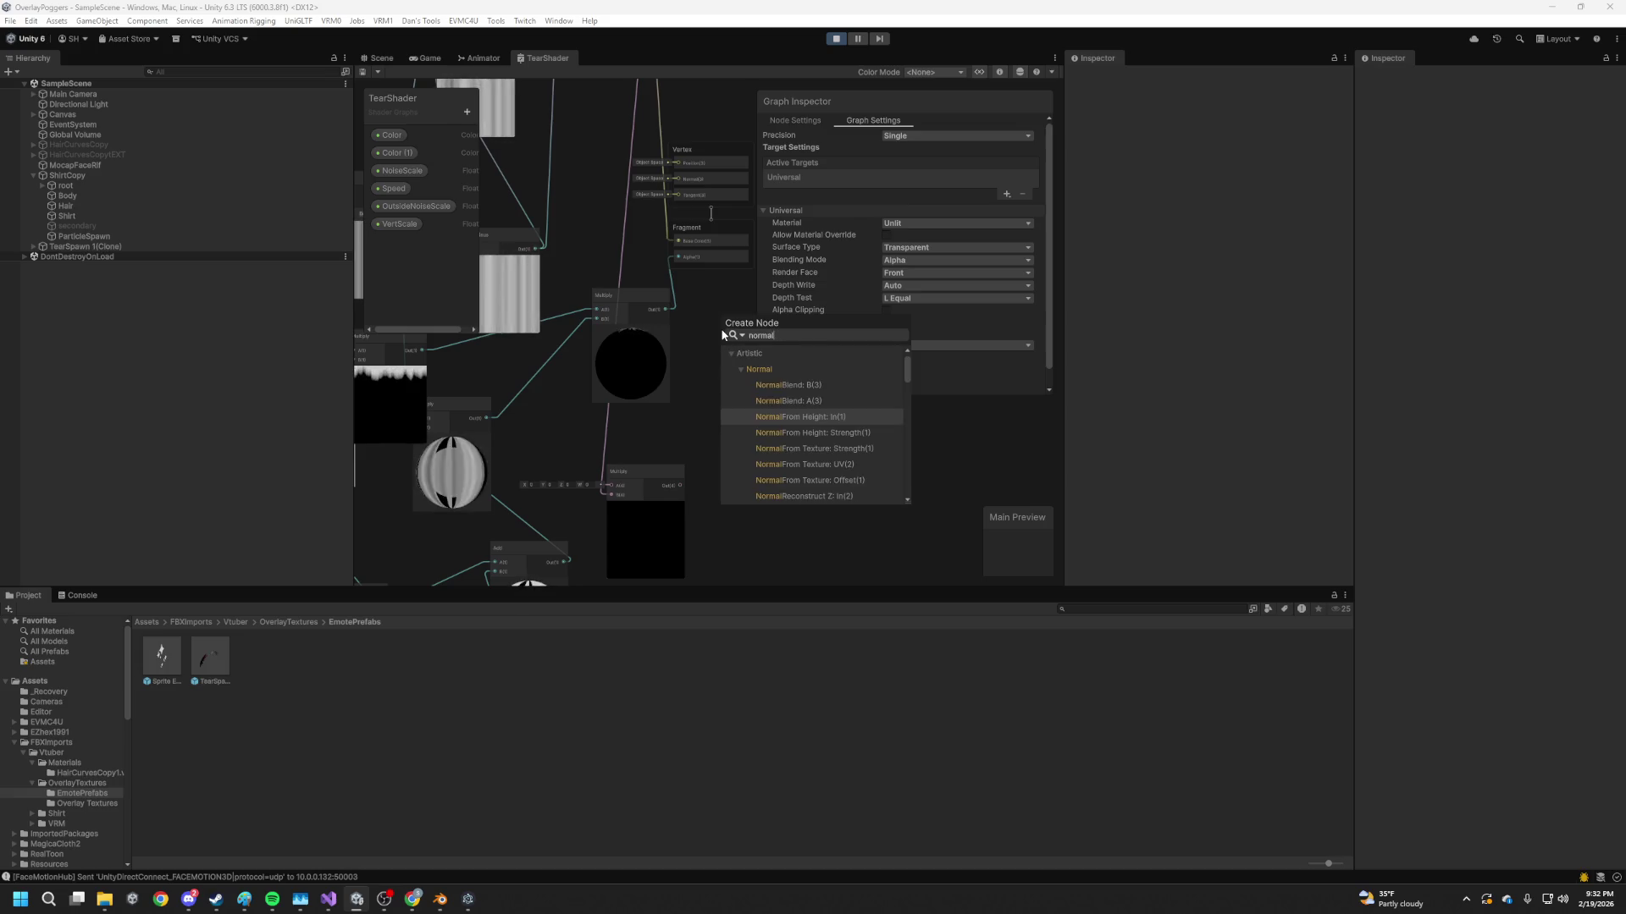
key(Return)
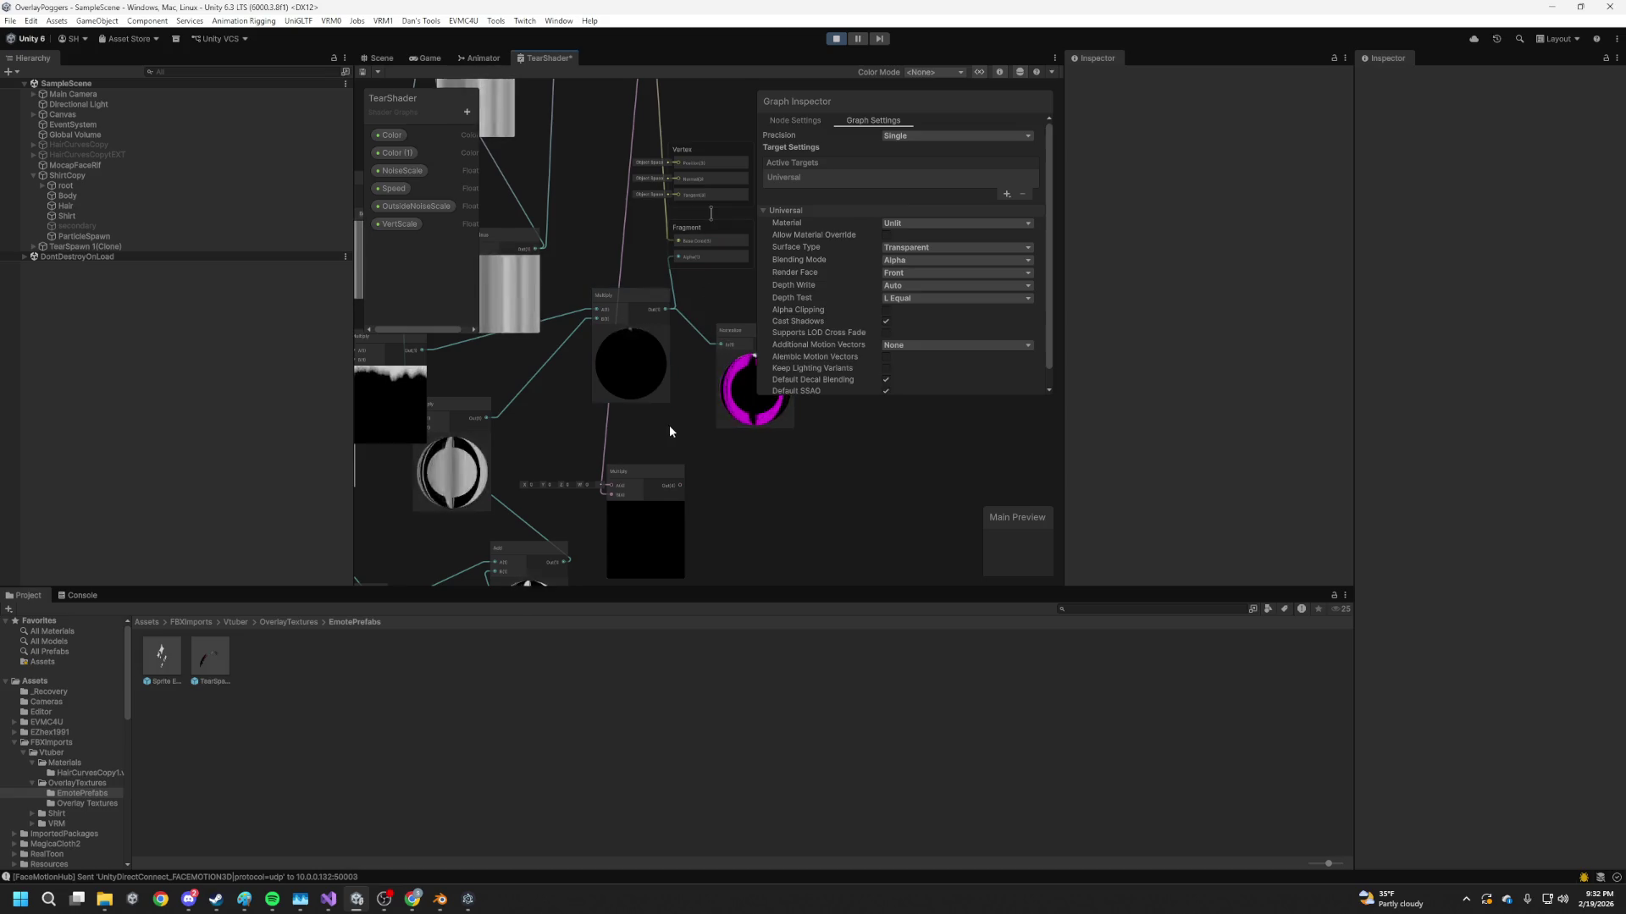
click(737, 409)
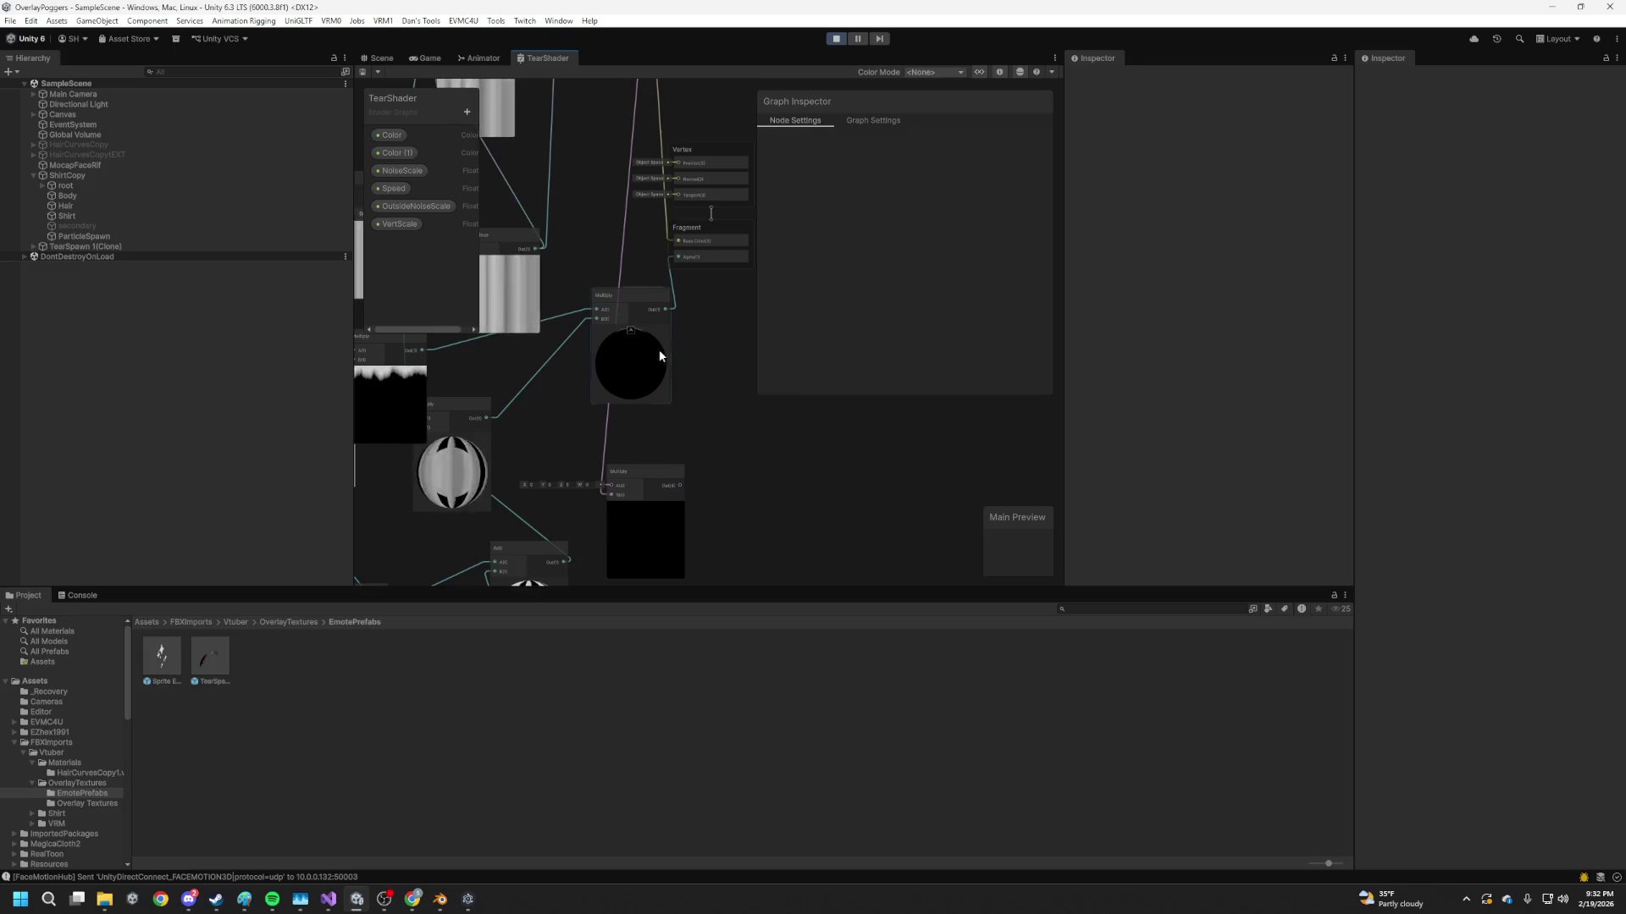
Add a Saturate node after Multiply, wire it into fragment Alpha, and save
key(space)
text(sat)
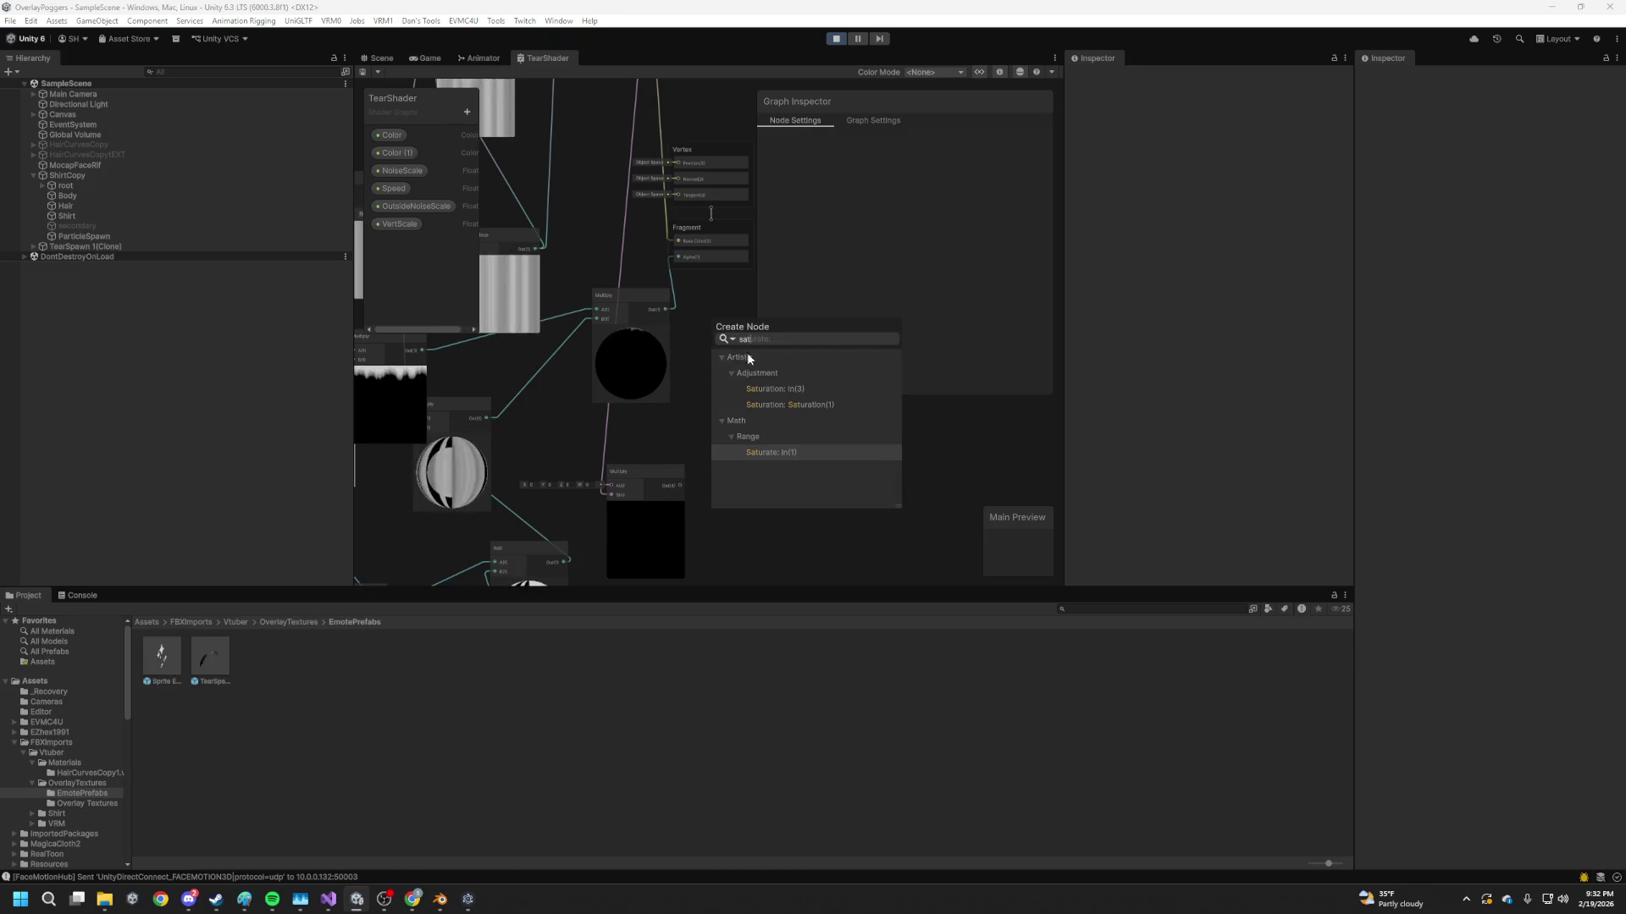
click(784, 448)
drag(740, 344, 663, 358)
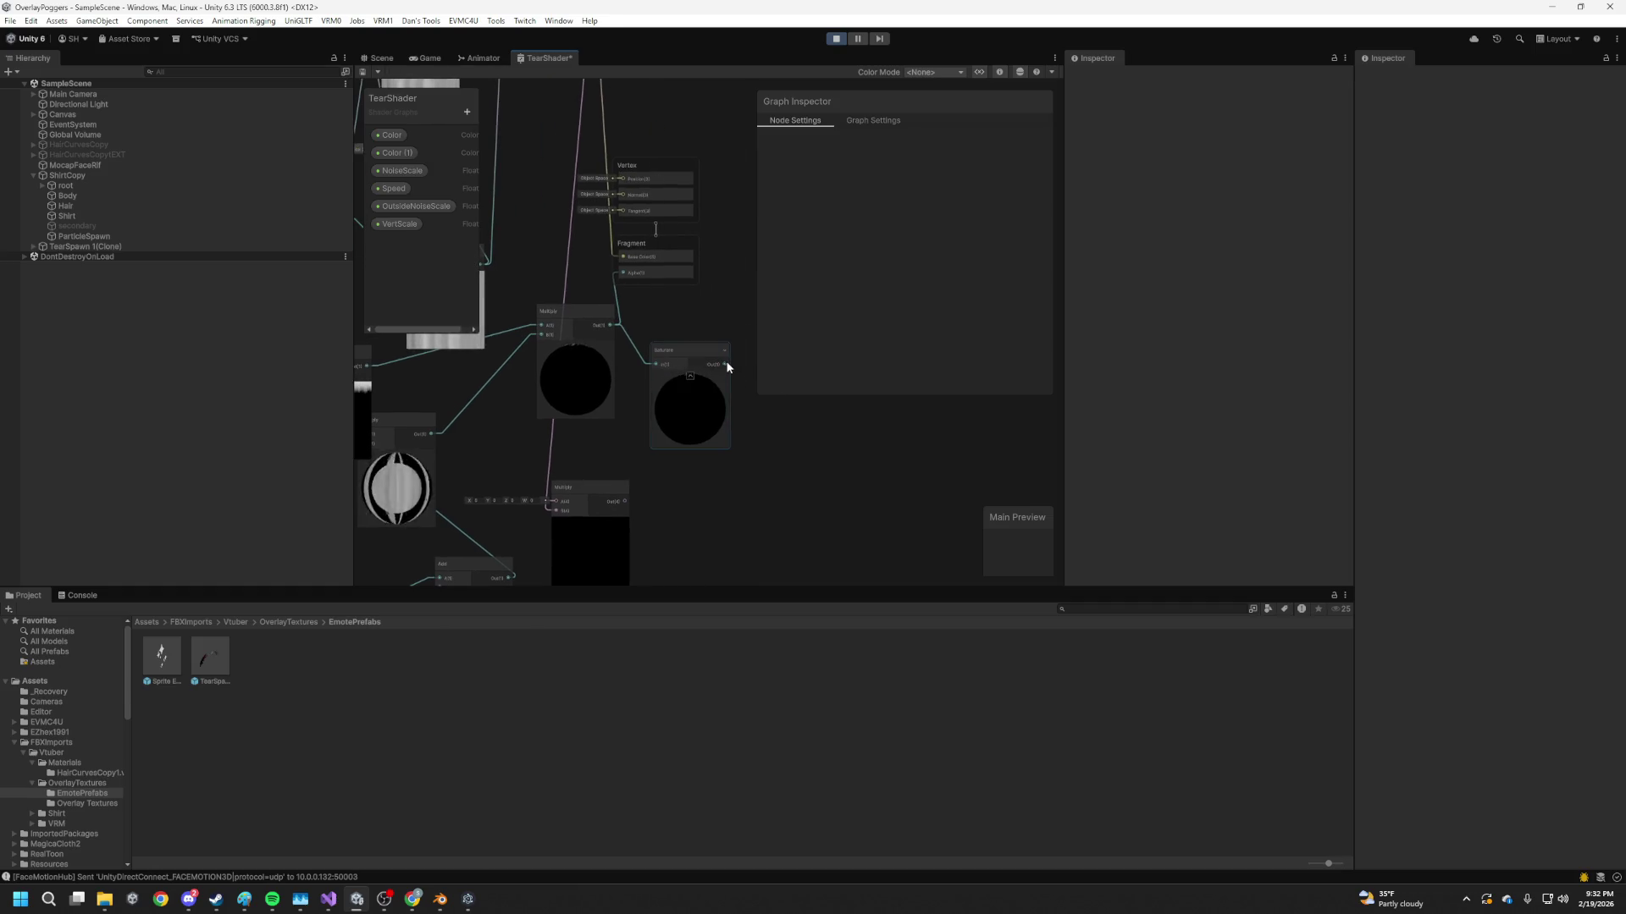
drag(621, 284, 622, 274)
key(ctrl+s)
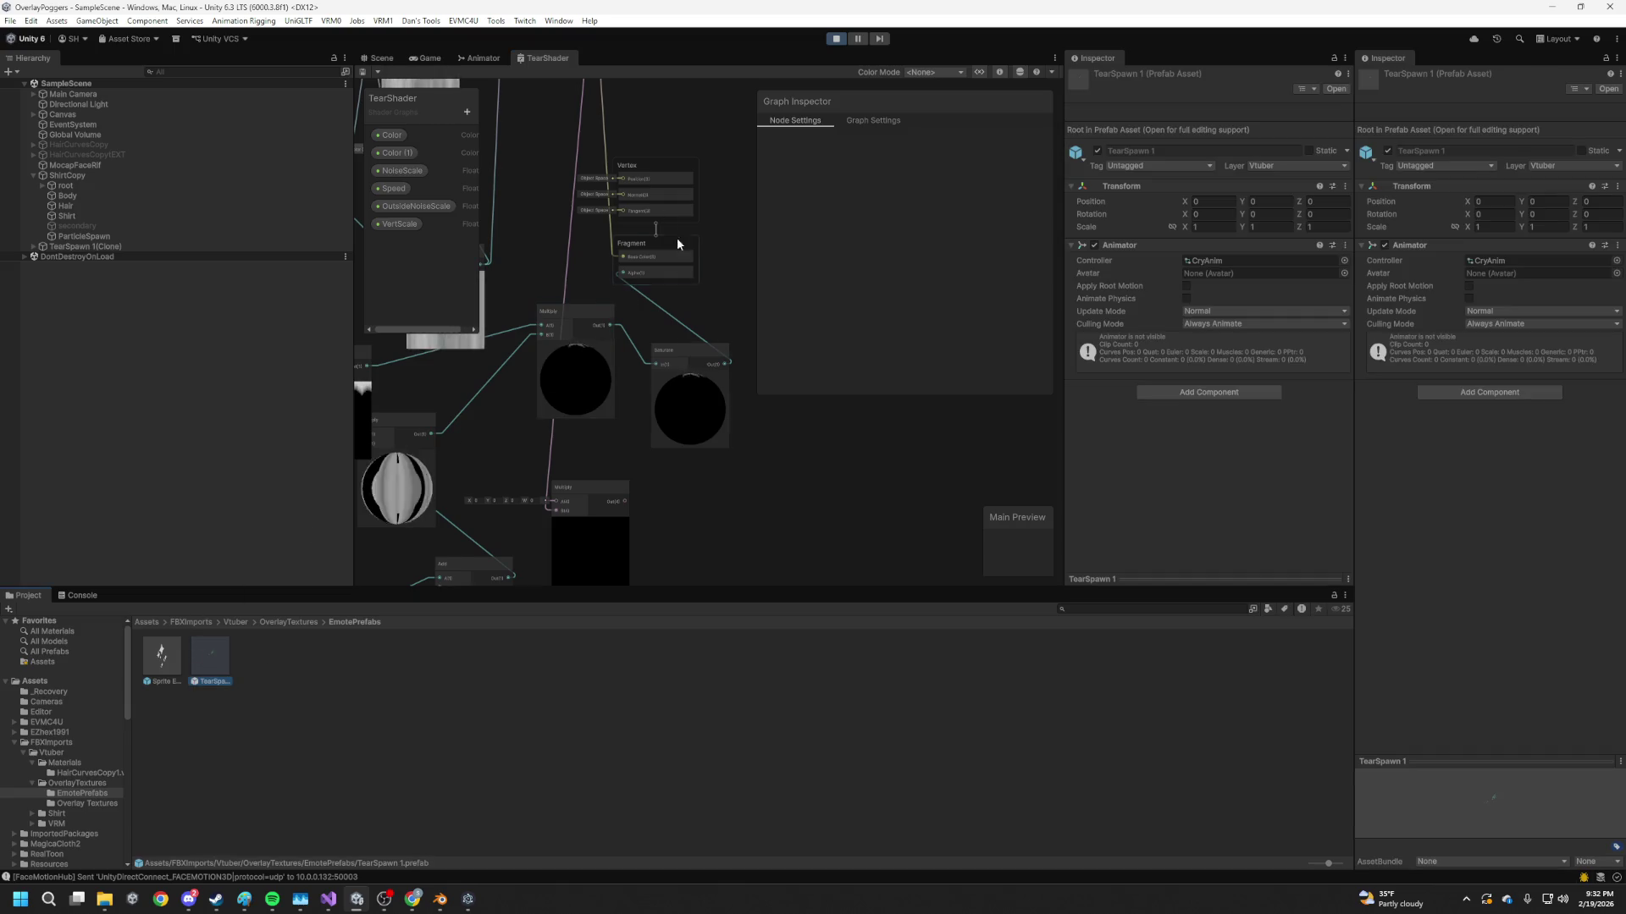
click(381, 58)
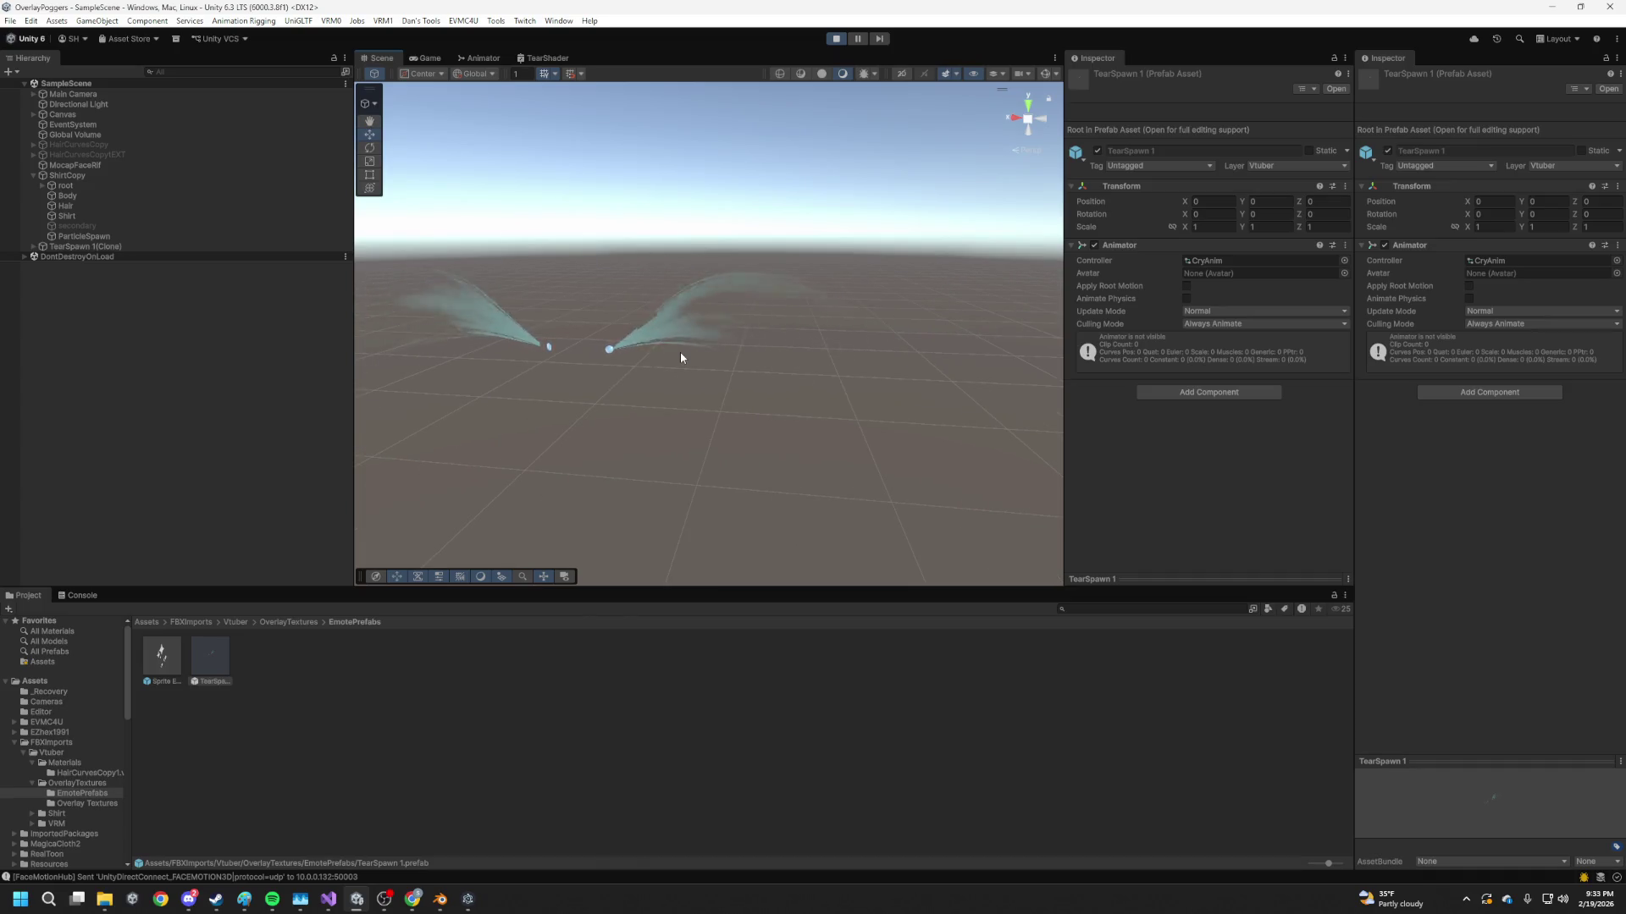
Orbit closer around the two tear emitters, then return to the avatar's Game view
drag(698, 318, 784, 290)
mouse_move(694, 363)
mouse_down()
mouse_move(725, 283)
mouse_move(850, 290)
mouse_up()
mouse_move(730, 273)
mouse_down()
mouse_move(815, 297)
mouse_move(862, 278)
mouse_up()
mouse_move(815, 336)
mouse_down()
mouse_move(696, 334)
mouse_move(755, 322)
mouse_move(757, 294)
mouse_up()
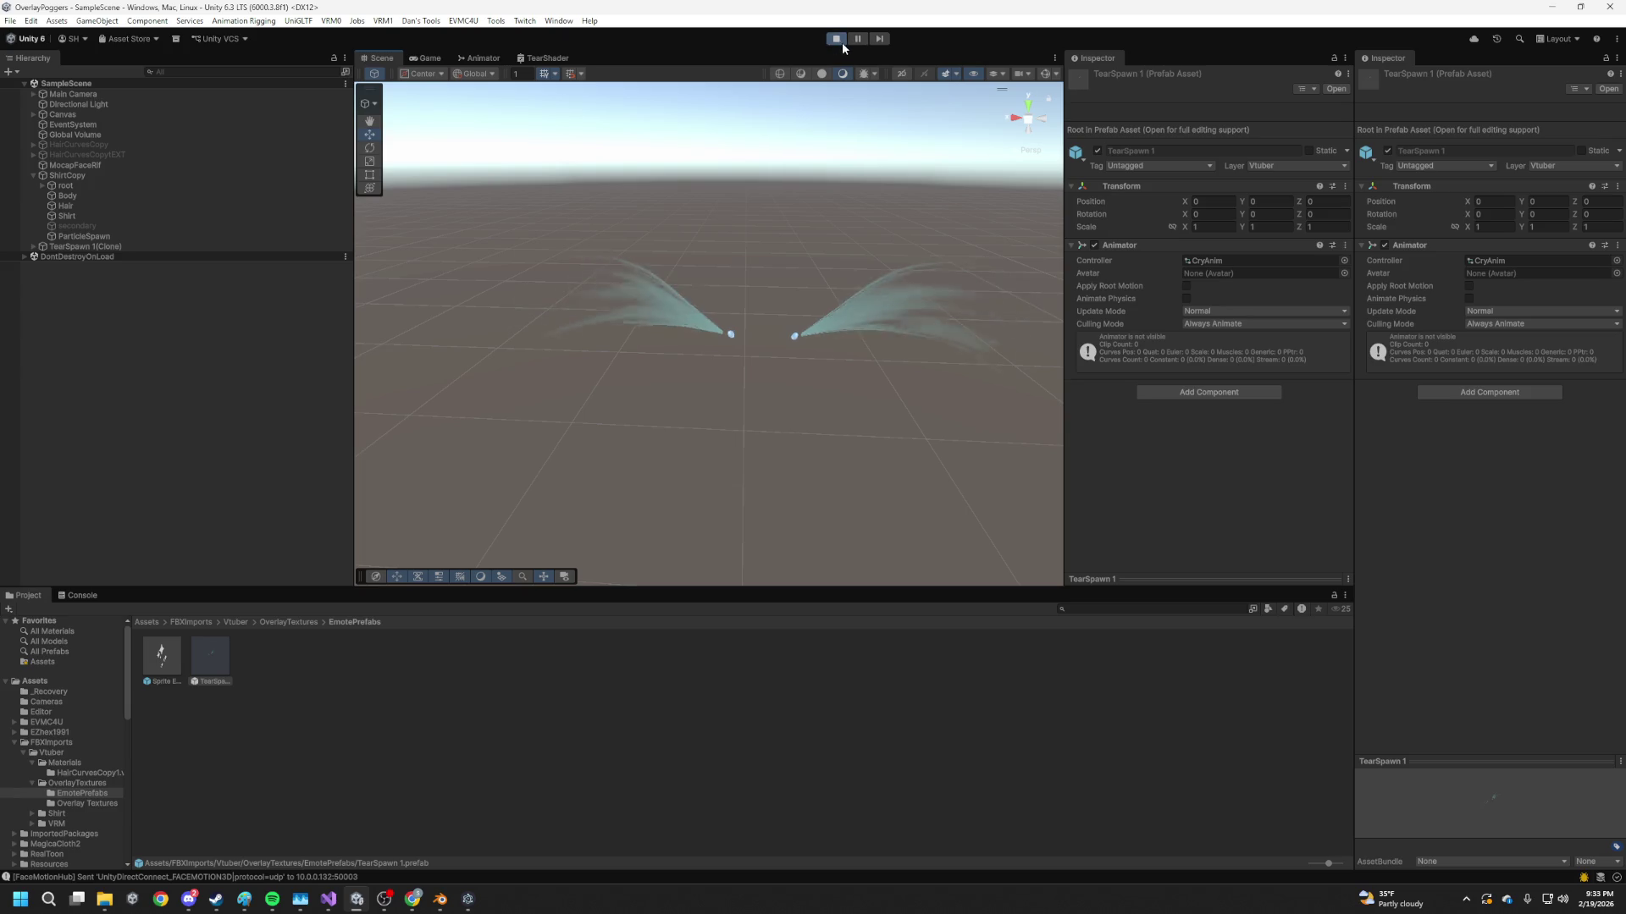
click(428, 59)
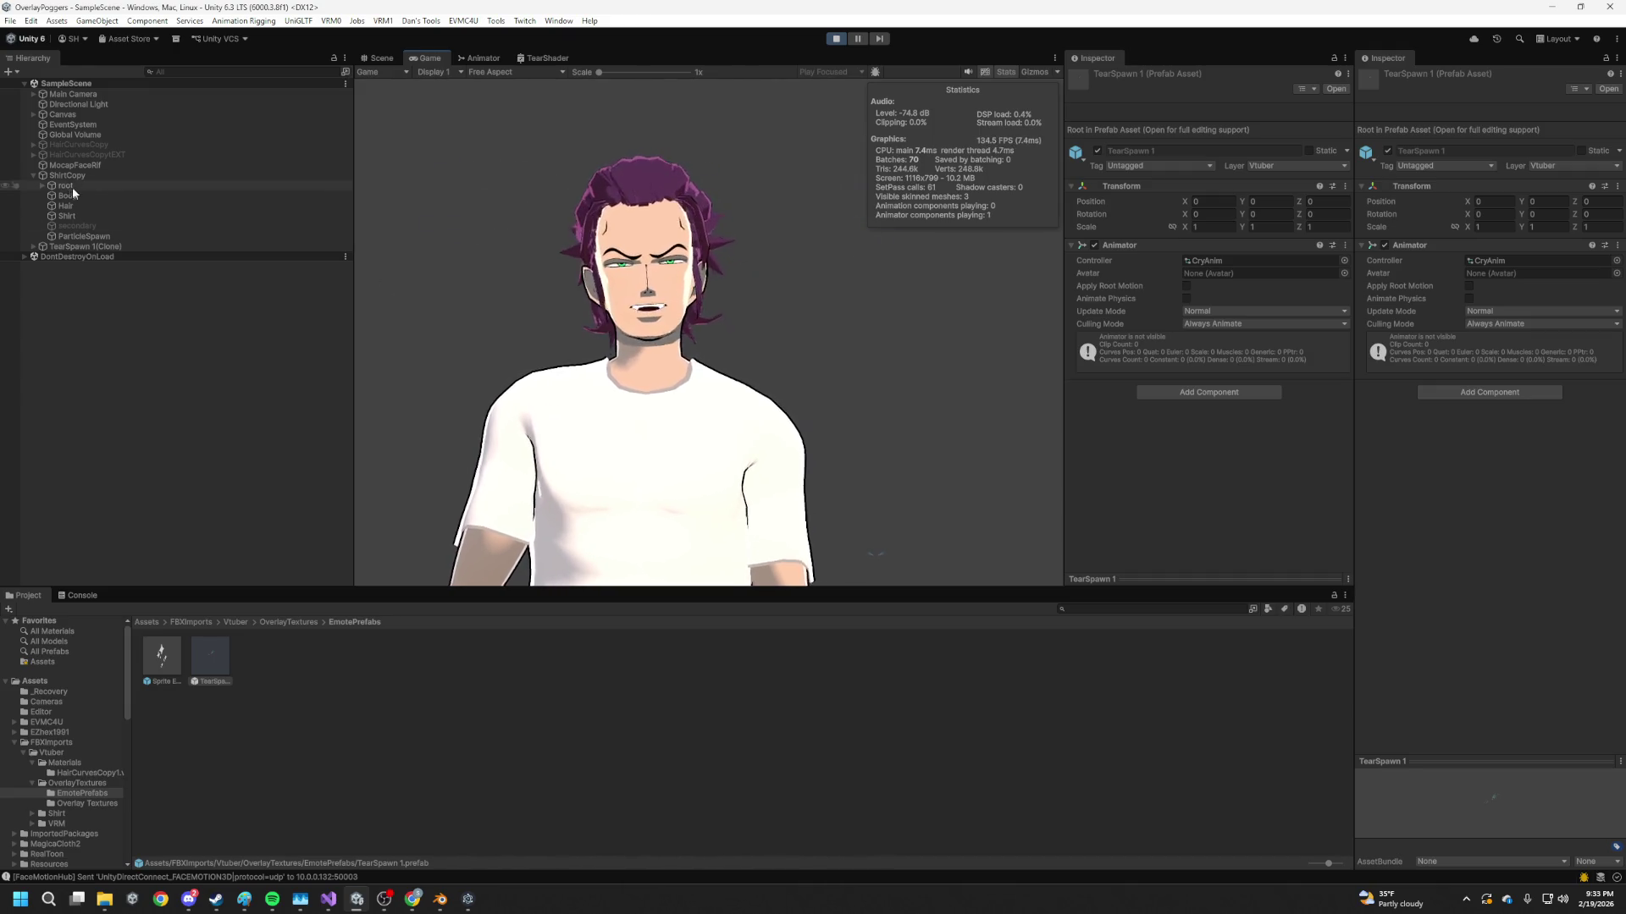
Browse the Hair, Shirt, Body and TearSpawn 1(Clone) objects, settling on the ShirtCopy avatar
click(84, 205)
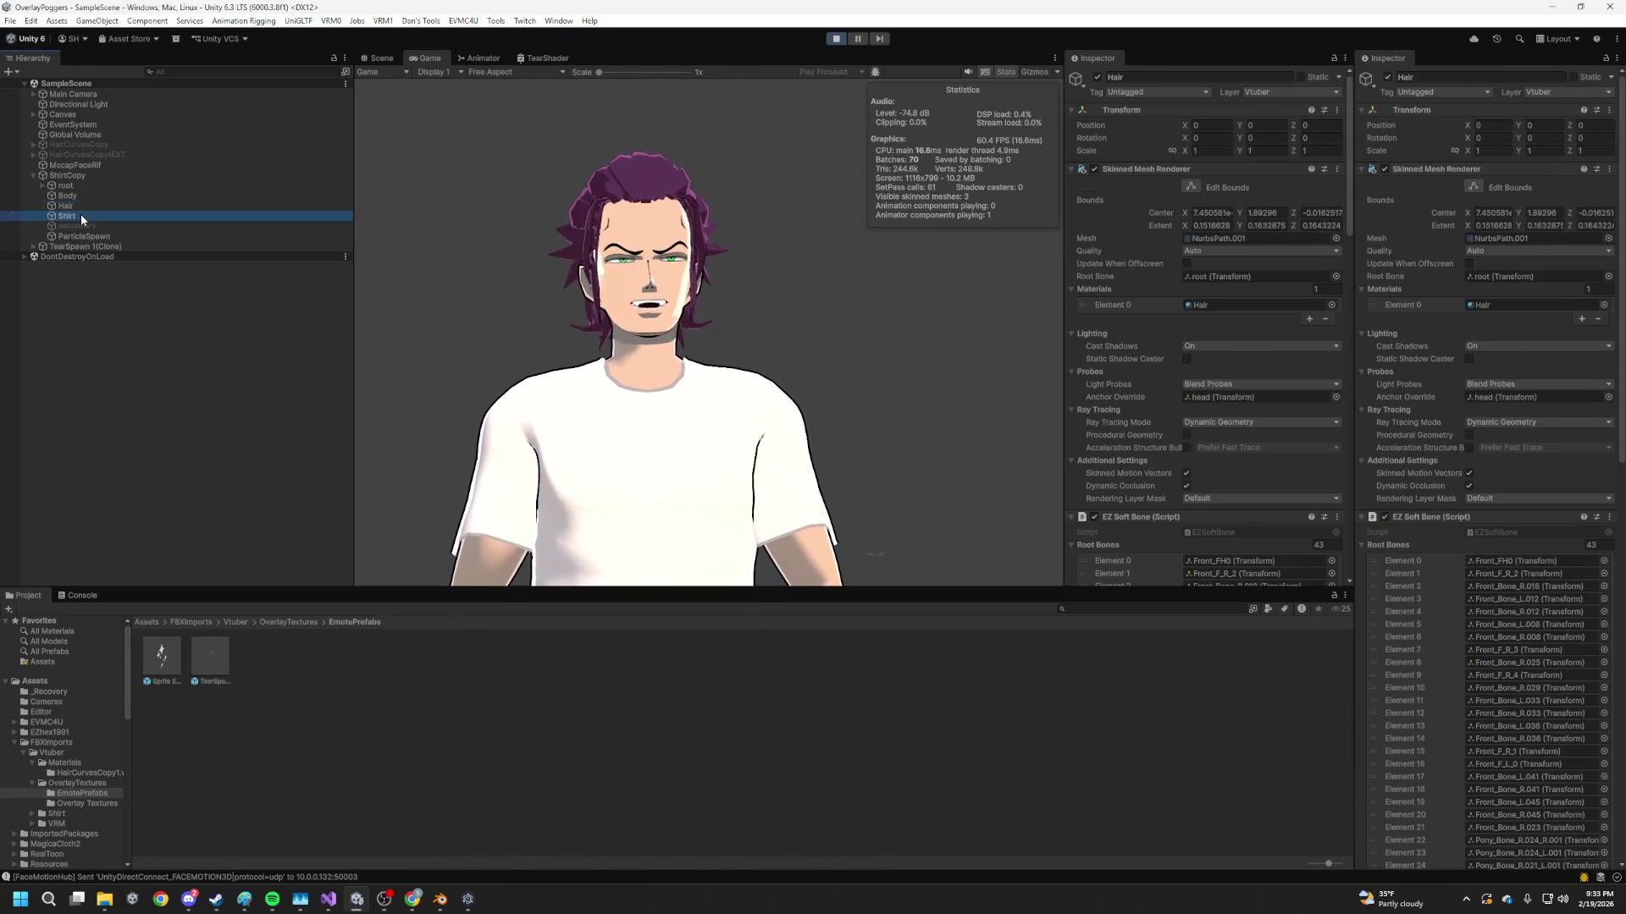
click(80, 213)
click(68, 195)
click(65, 185)
click(67, 176)
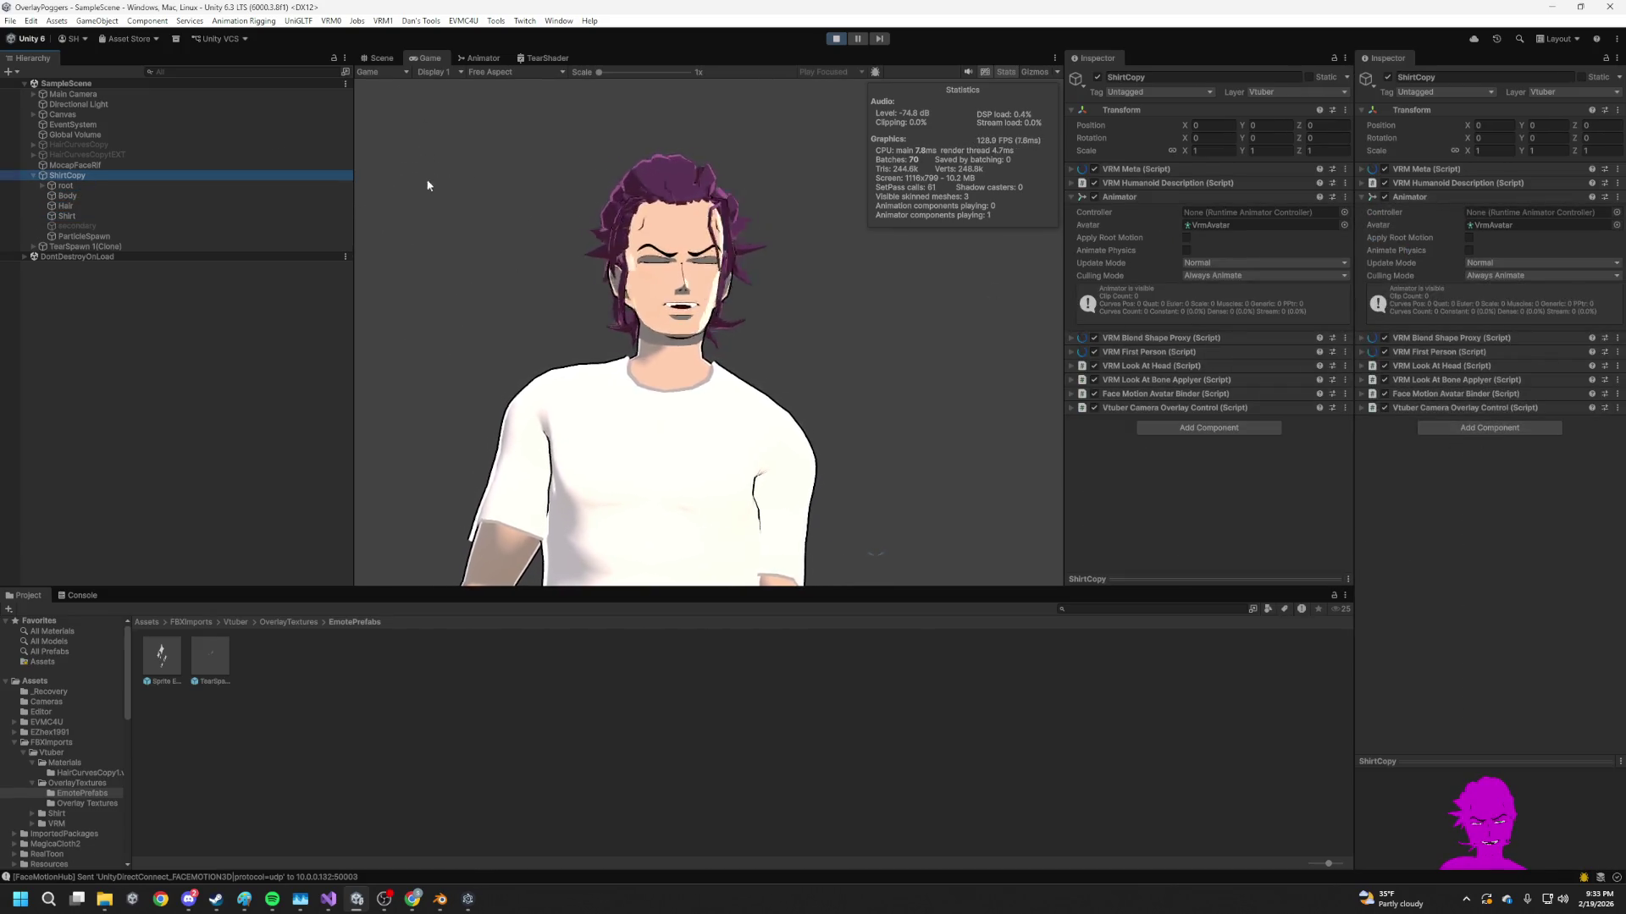
click(127, 246)
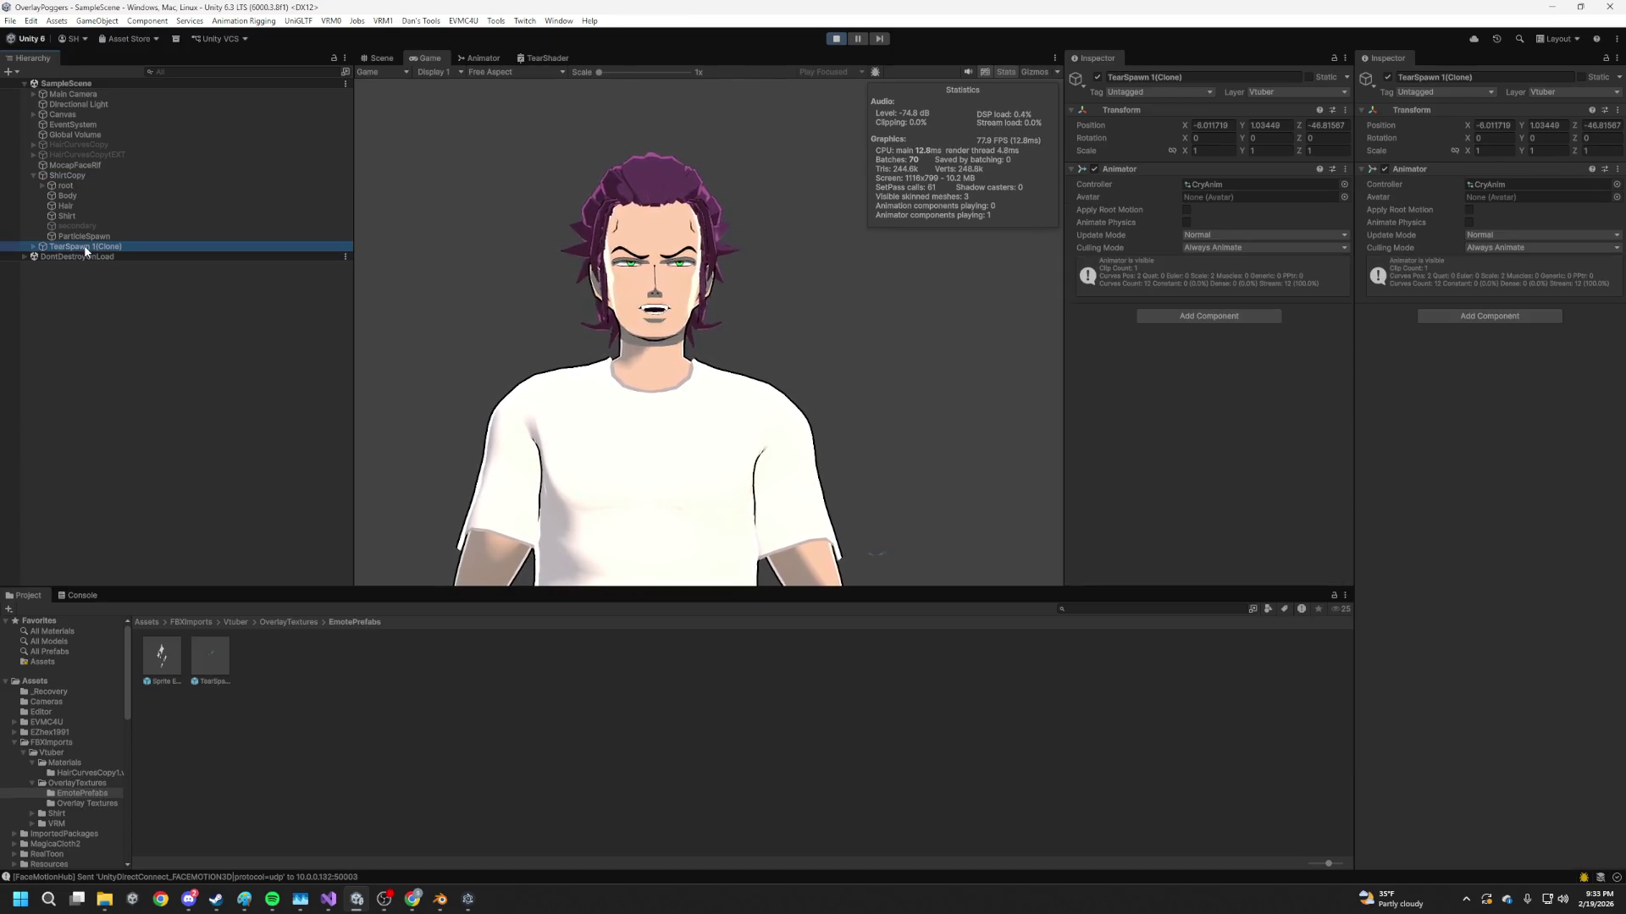
click(100, 175)
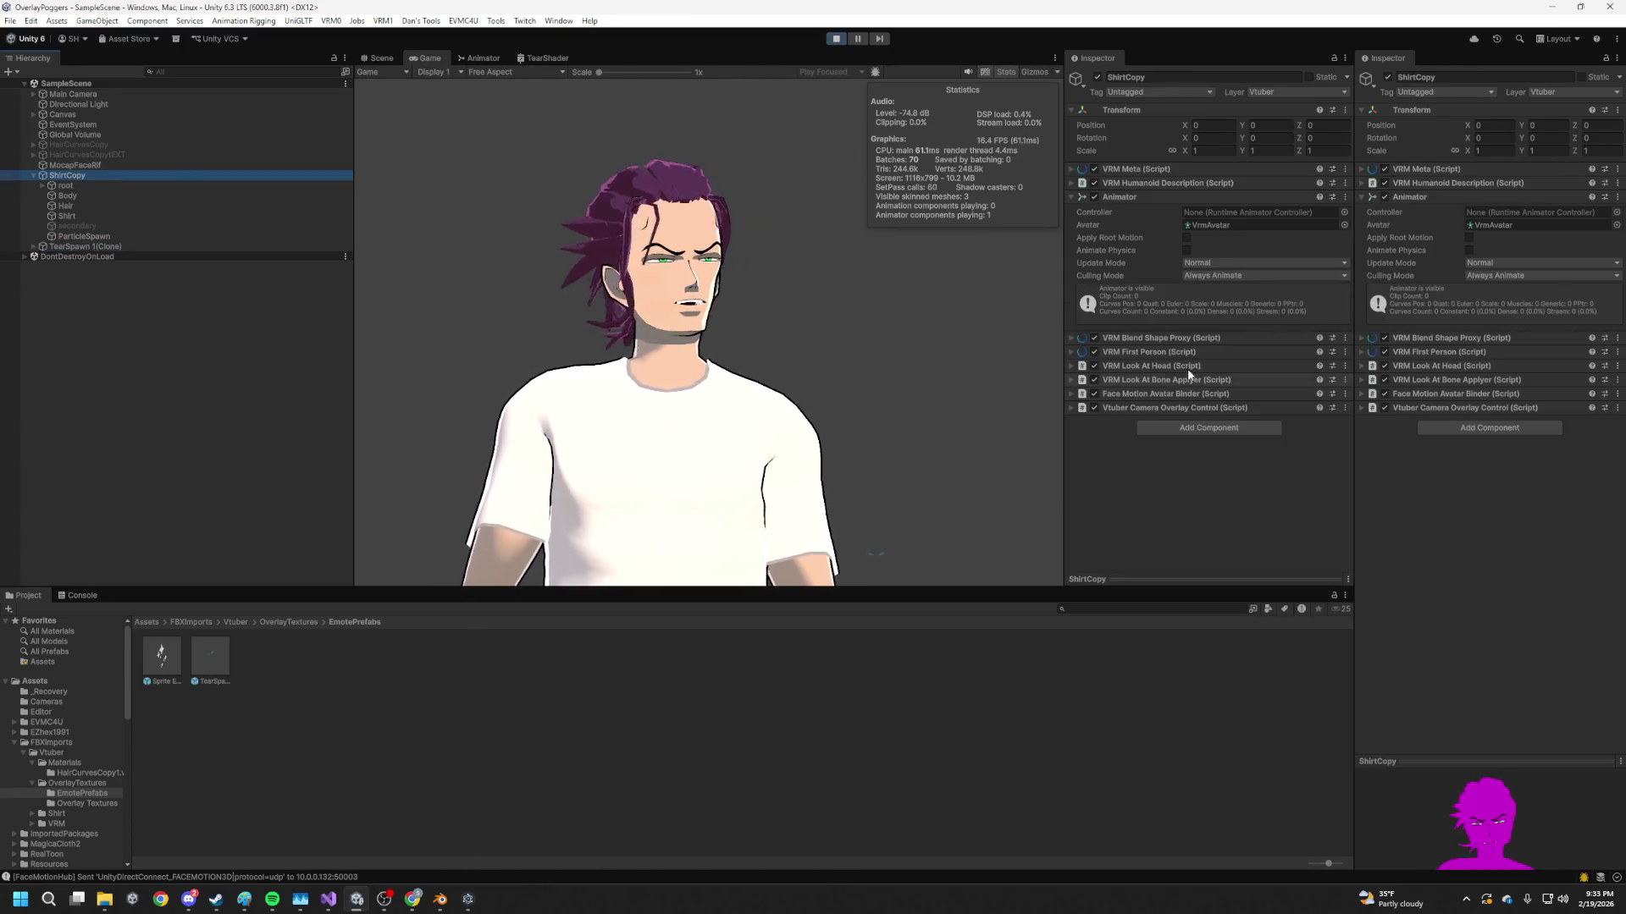
Set mouthFrownLeft Start Overdrive to 20 in Face Motion Avatar Binder, save, and select the TearSpawn 1 prefab
click(1177, 393)
scroll(1185, 398, down, 8)
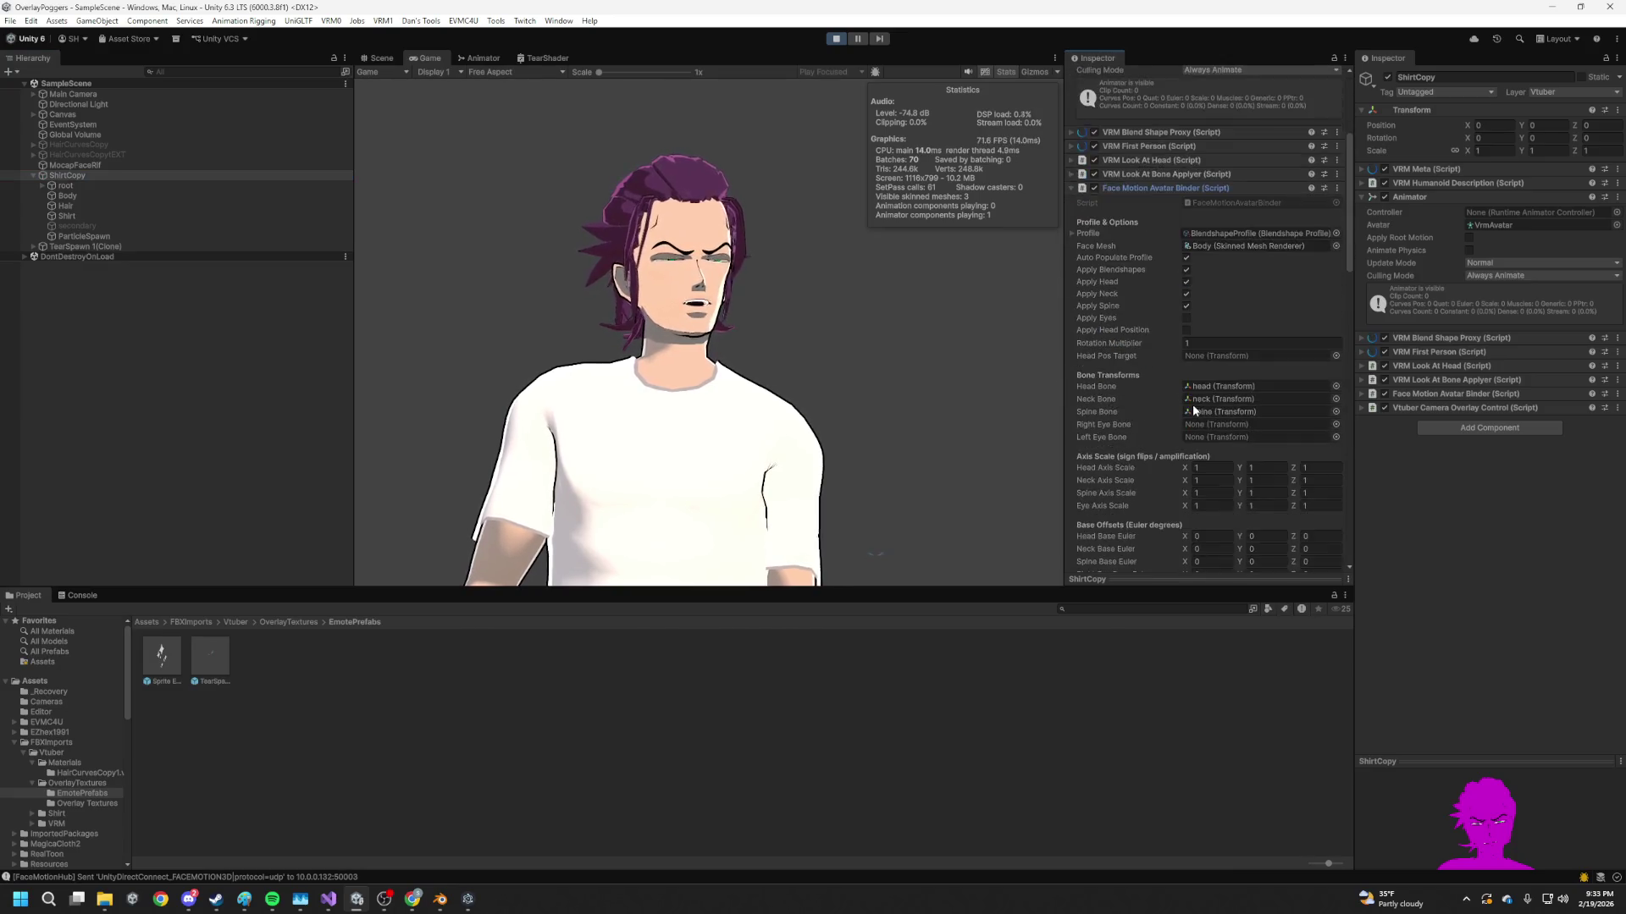
scroll(1192, 401, down, 5)
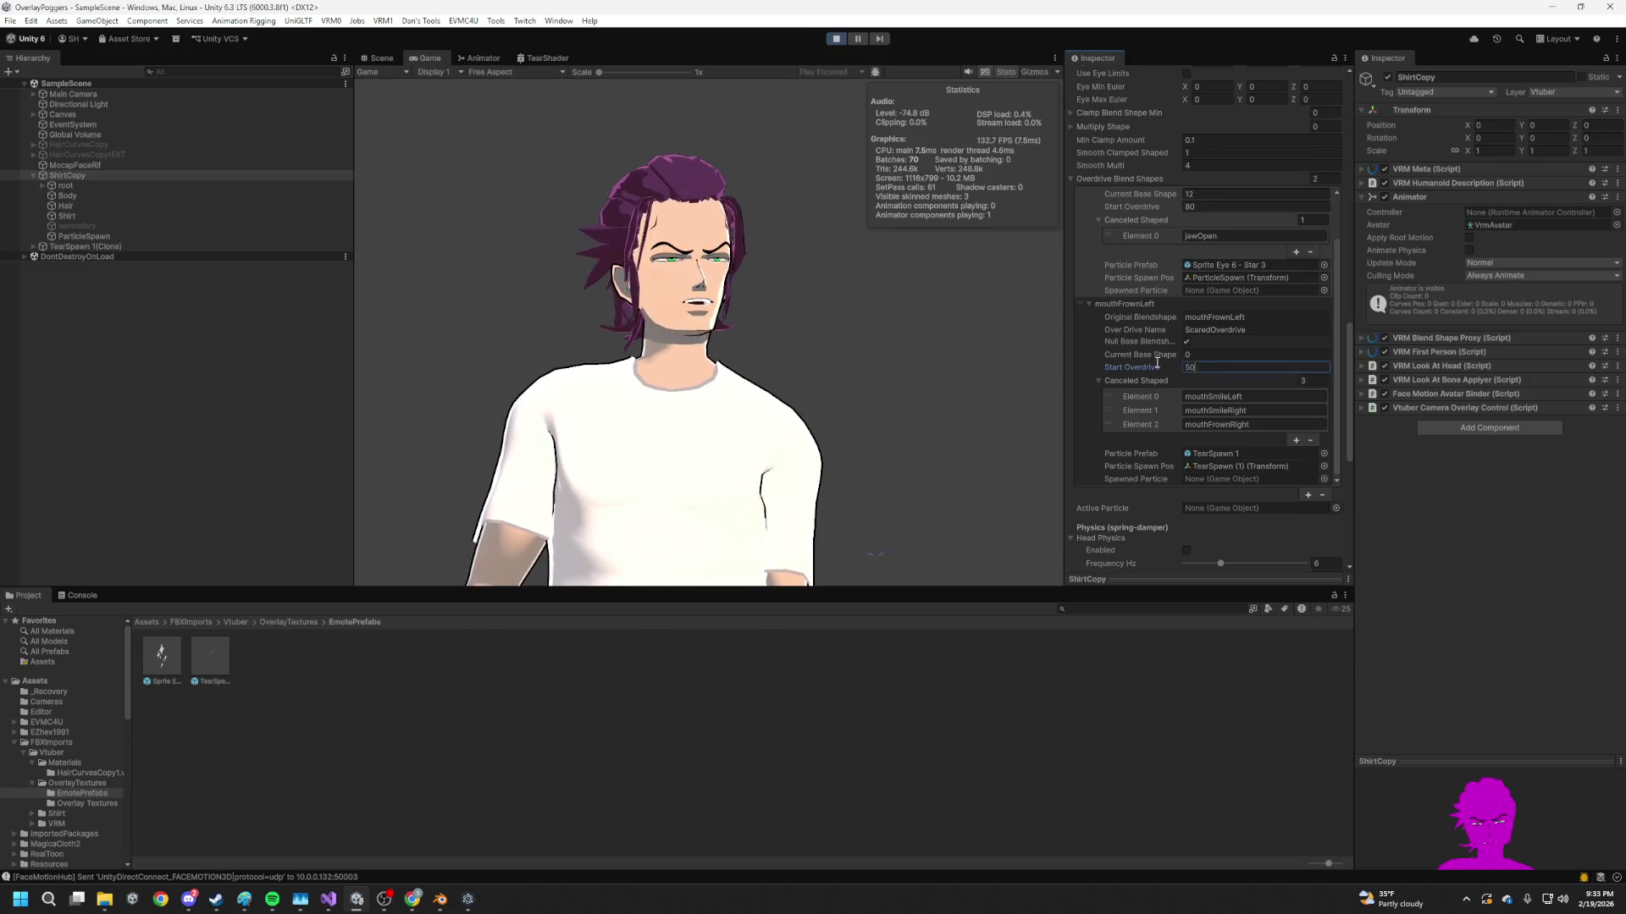
key(BackSpace)
key(BackSpace)
text(20)
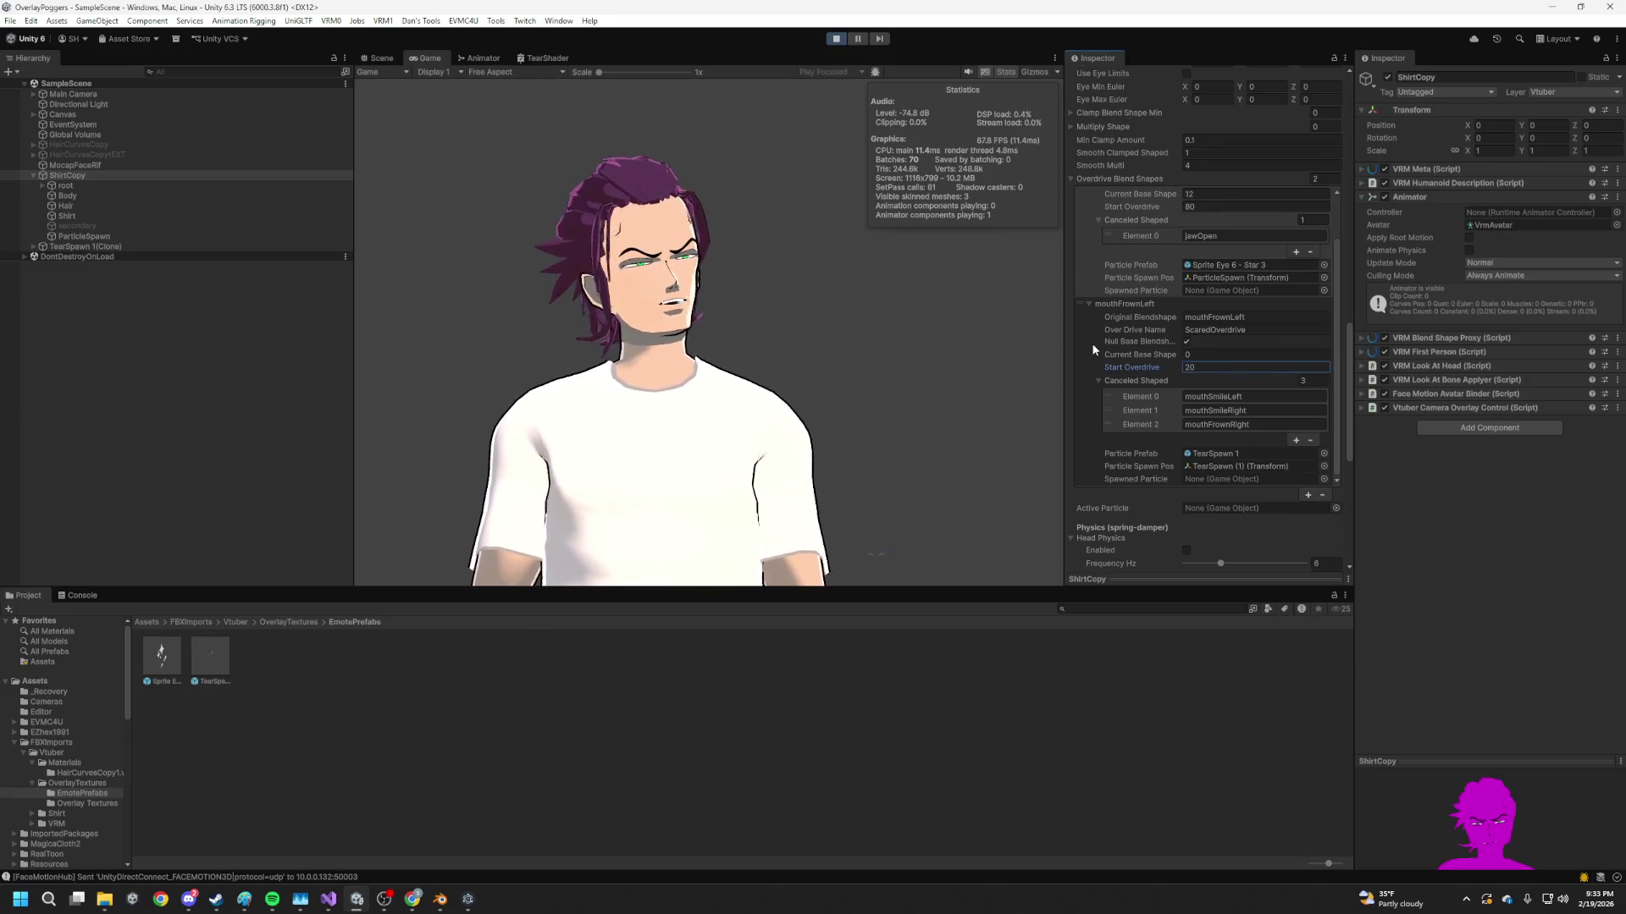
key(ctrl+s)
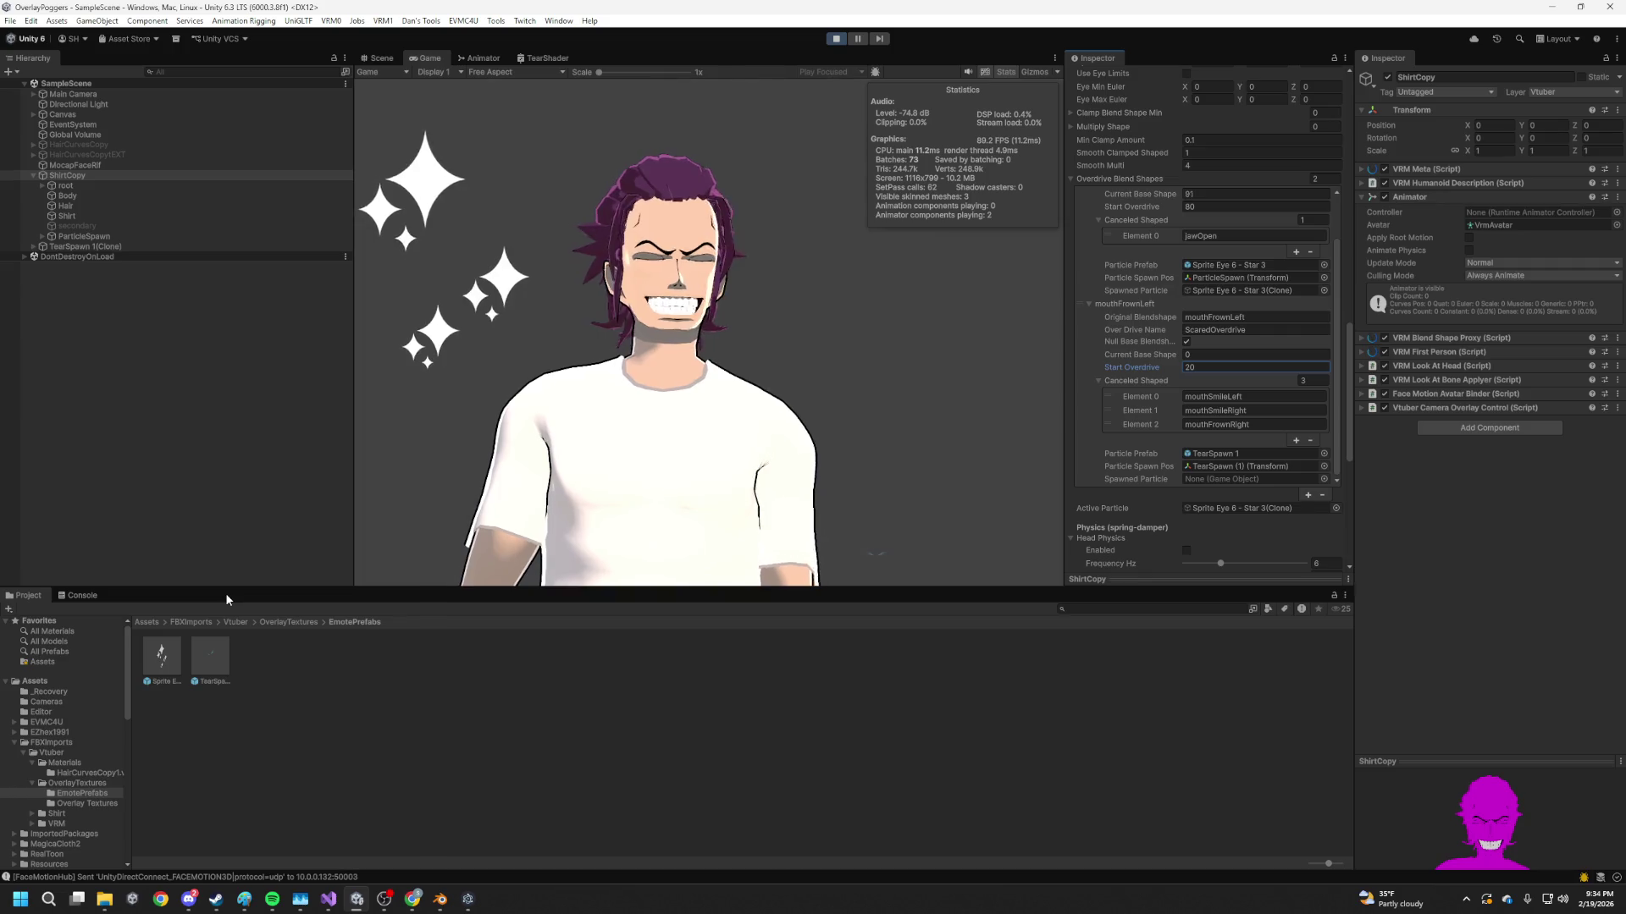
click(210, 656)
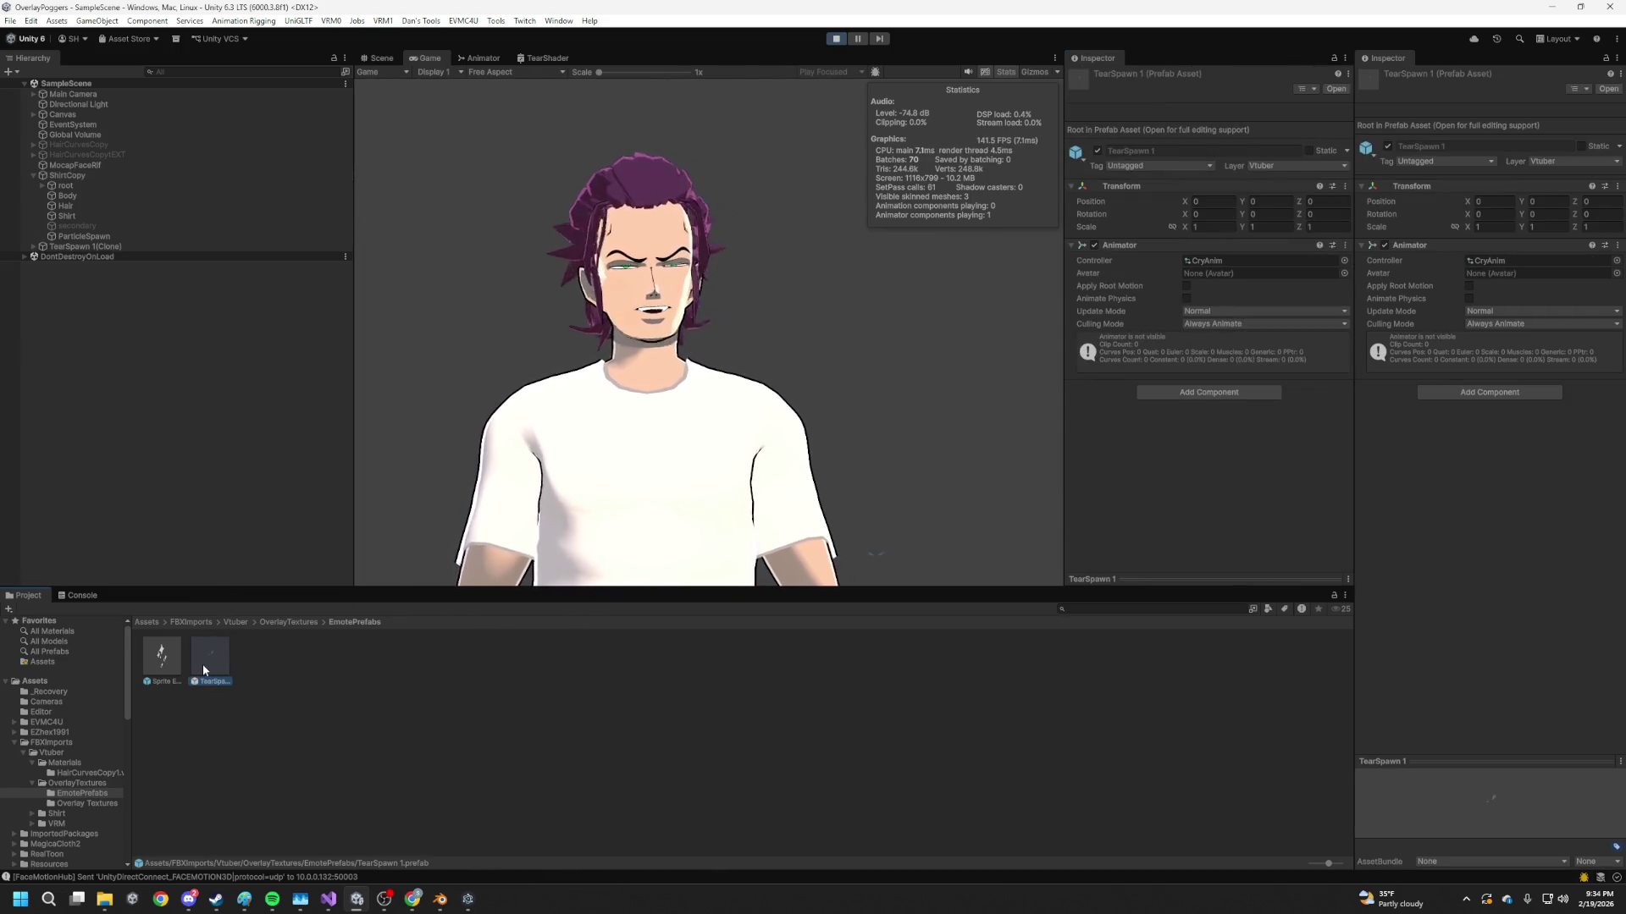
Retune the TearShader material's tear Color to a paler cyan in the colour picker
scroll(64, 812, down, 3)
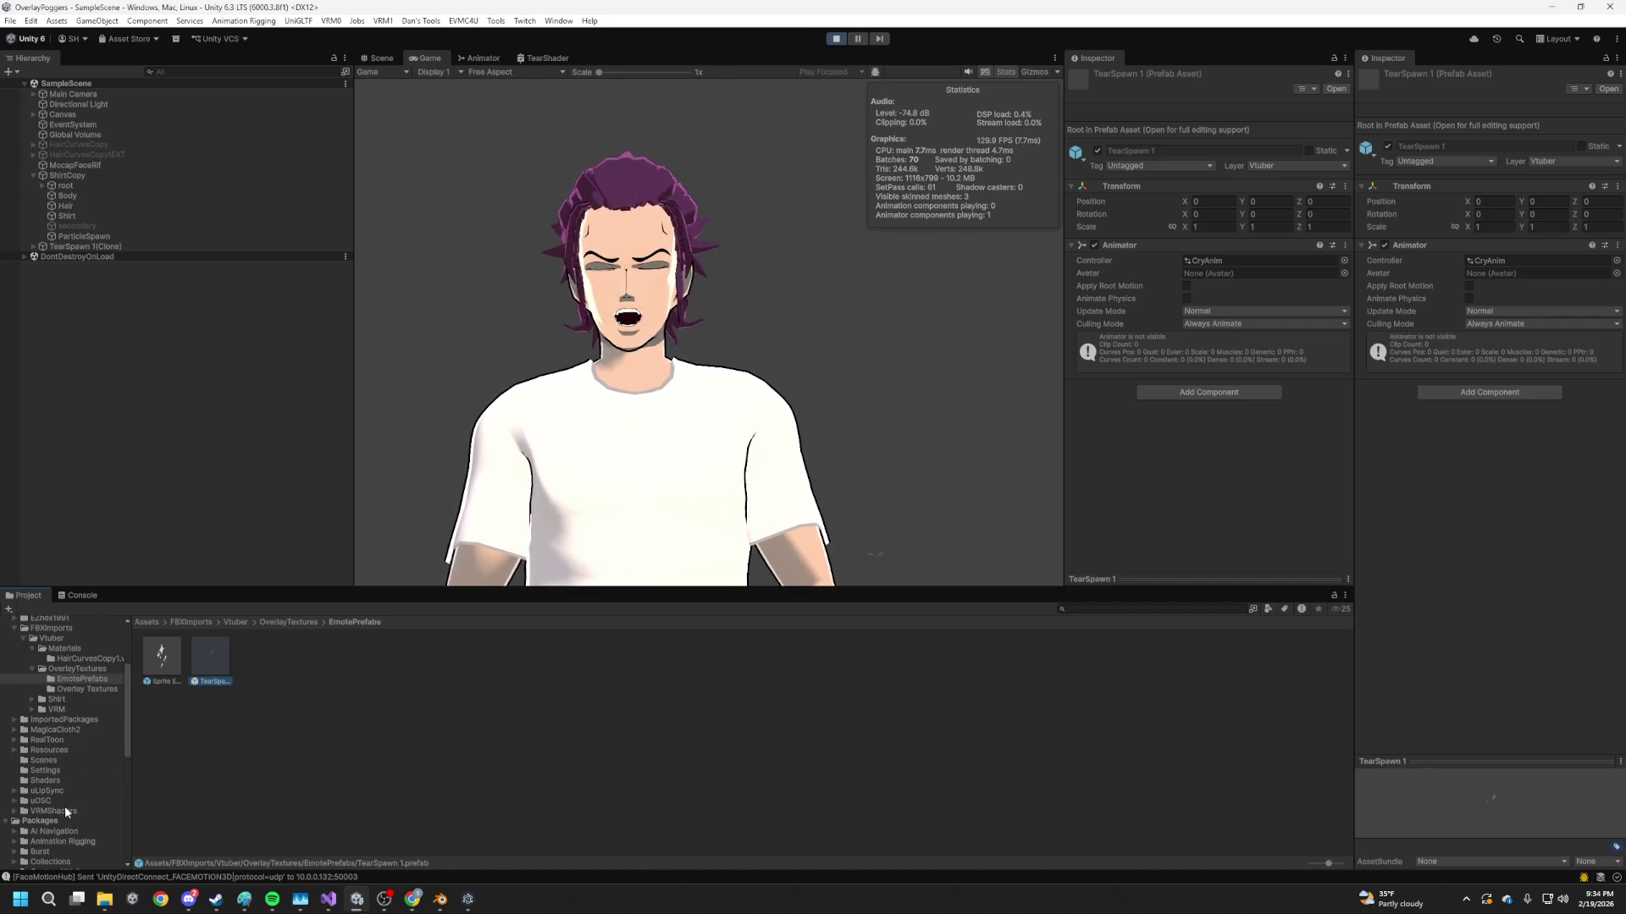
click(46, 780)
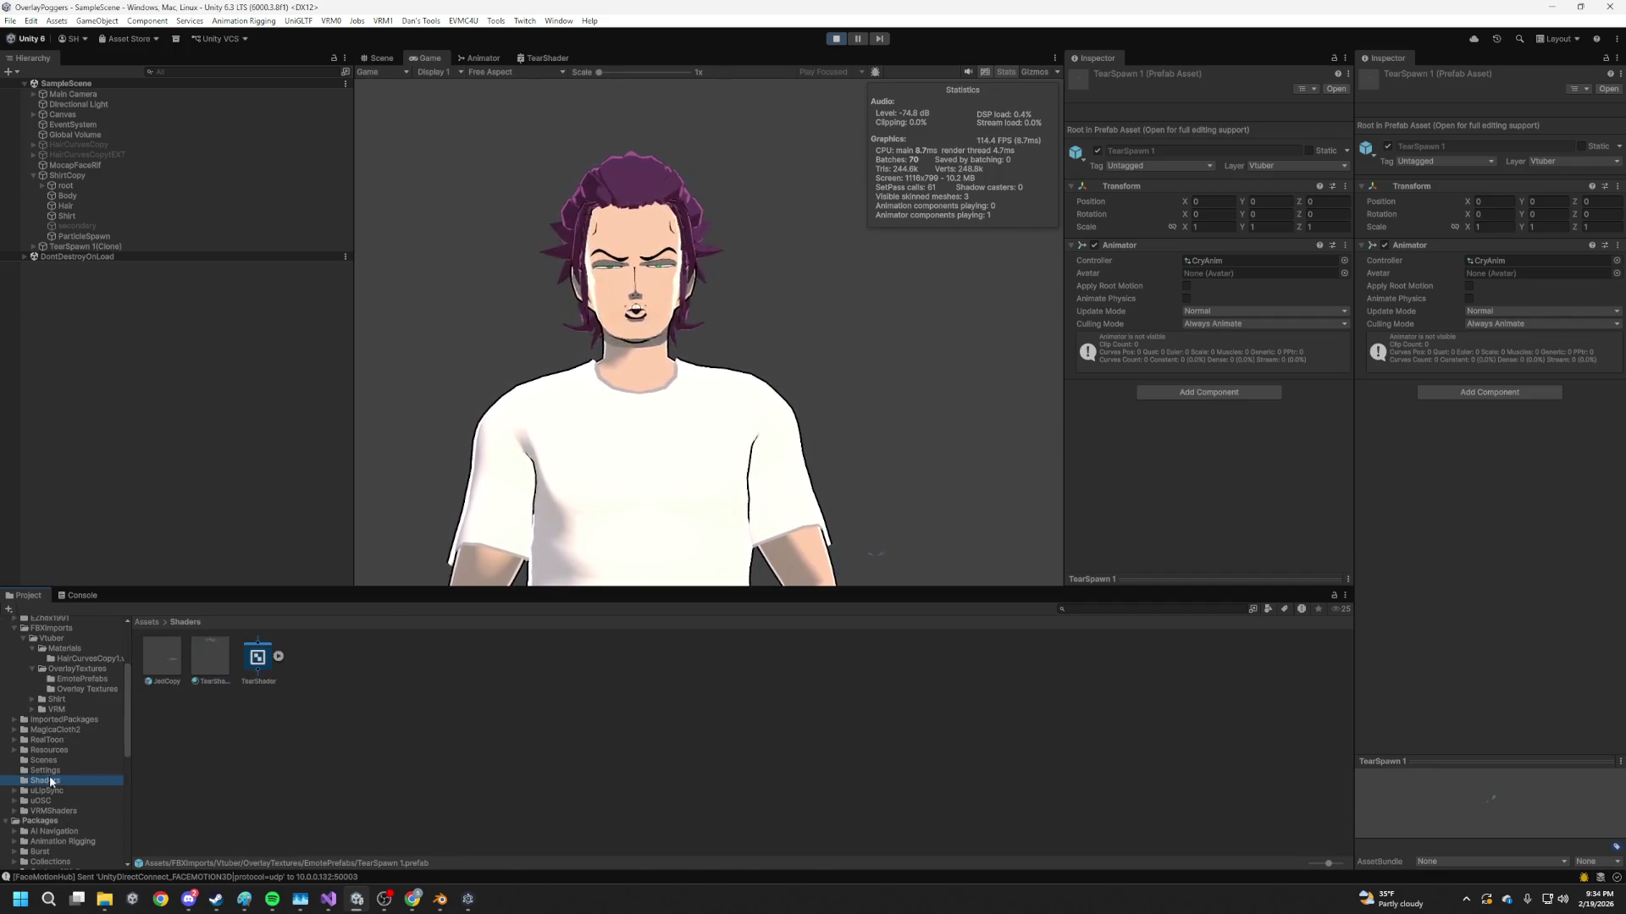
click(204, 666)
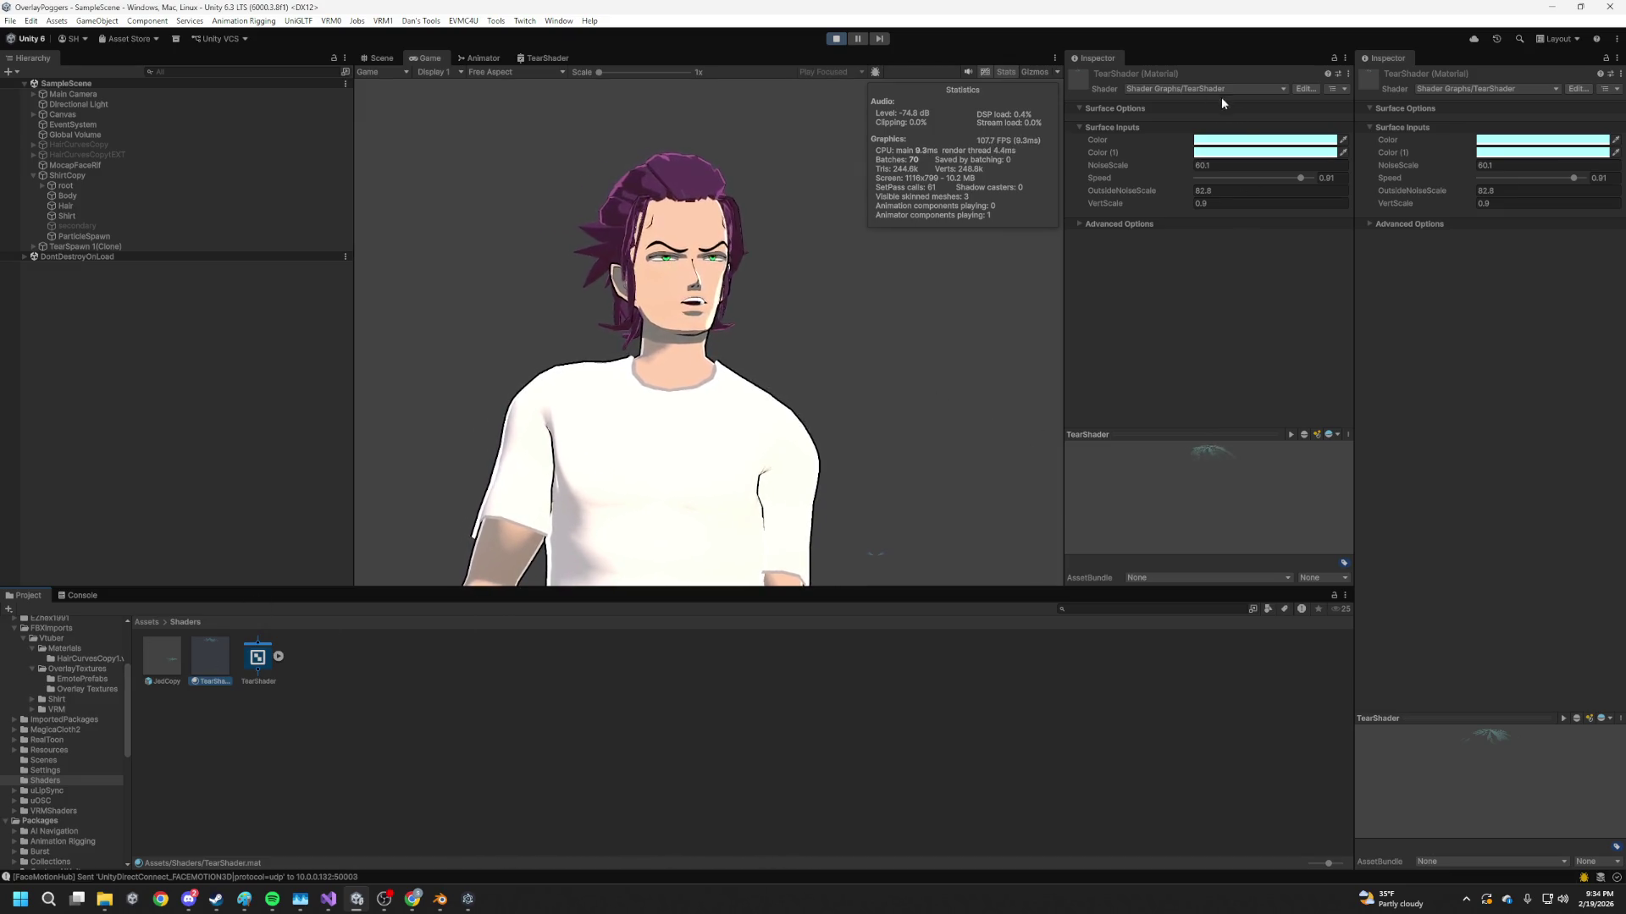
click(1238, 142)
drag(1302, 232, 1288, 185)
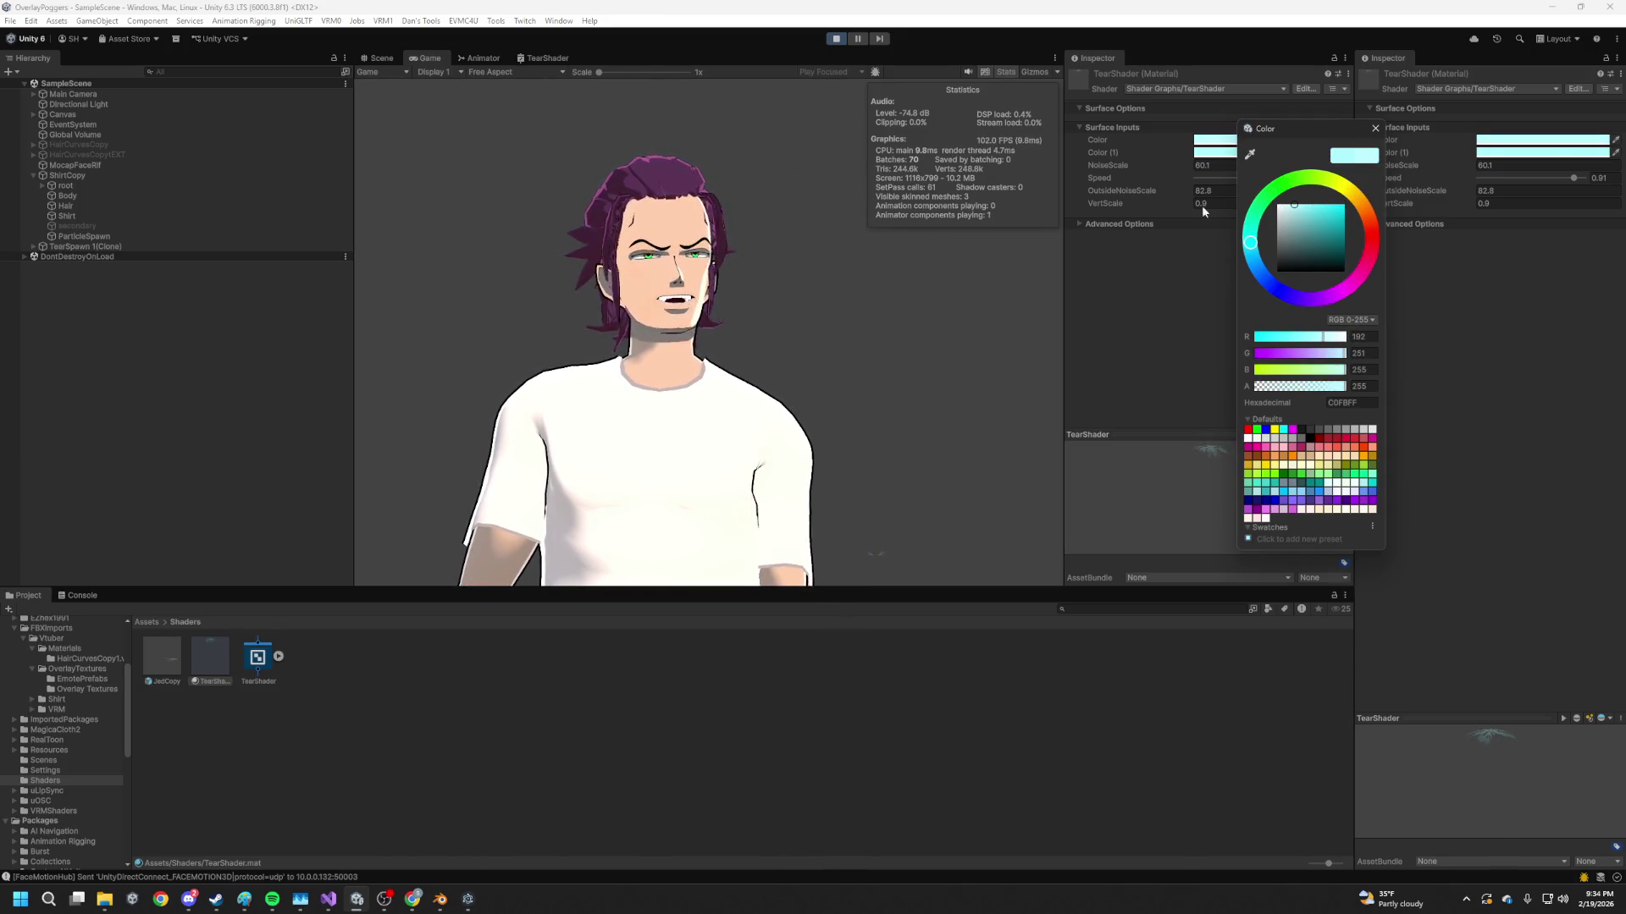
key(Escape)
click(1215, 140)
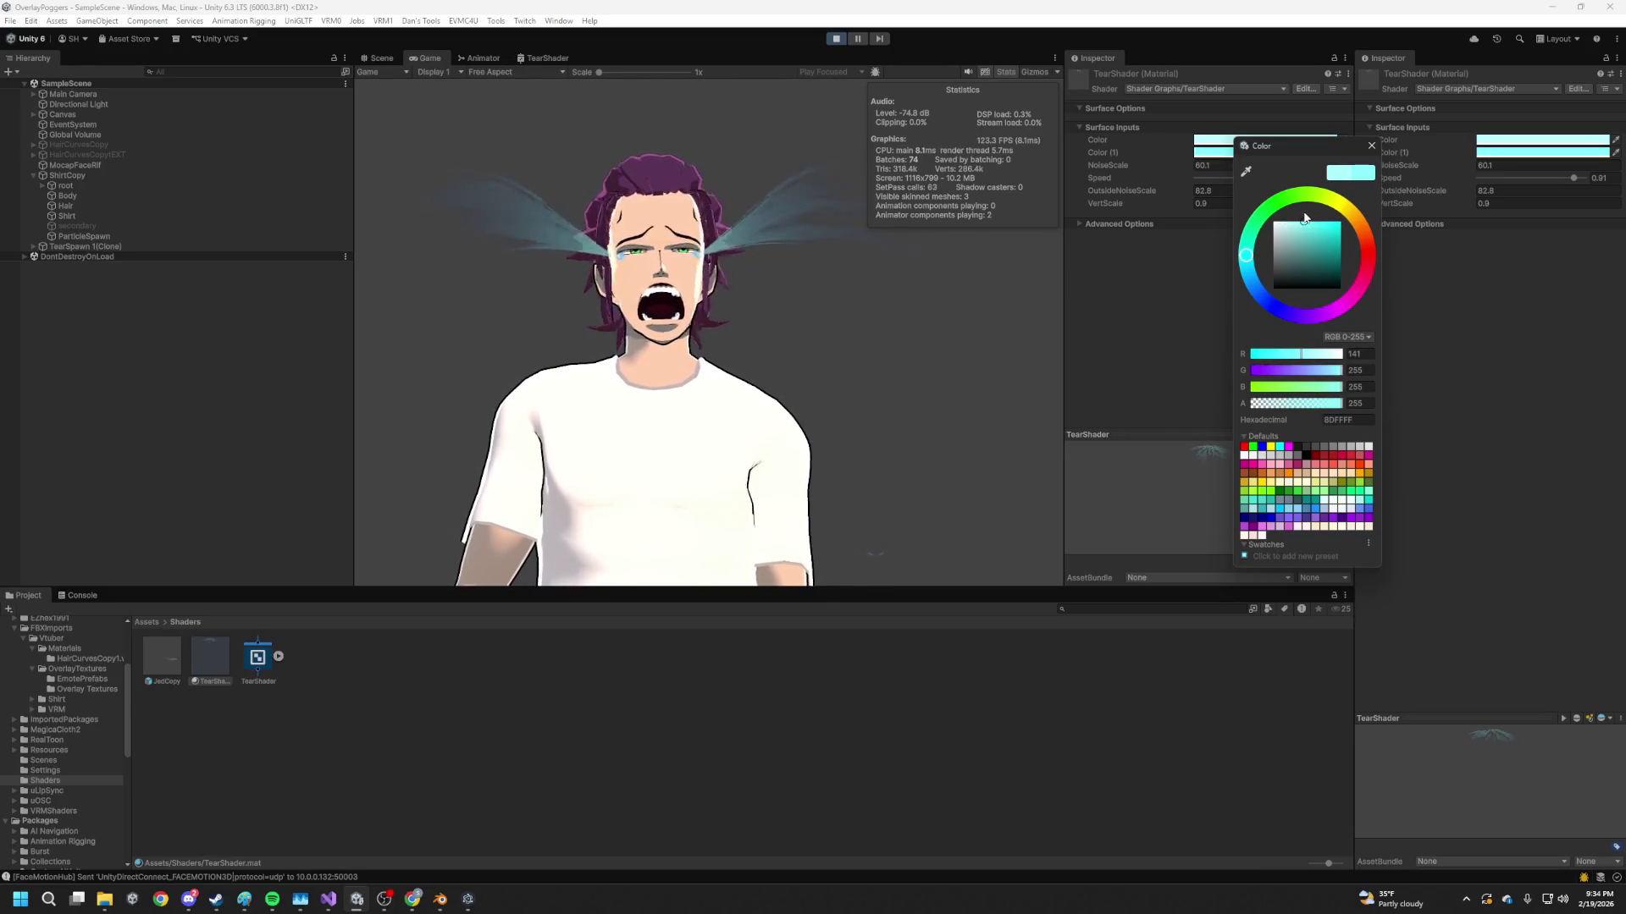
click(1222, 213)
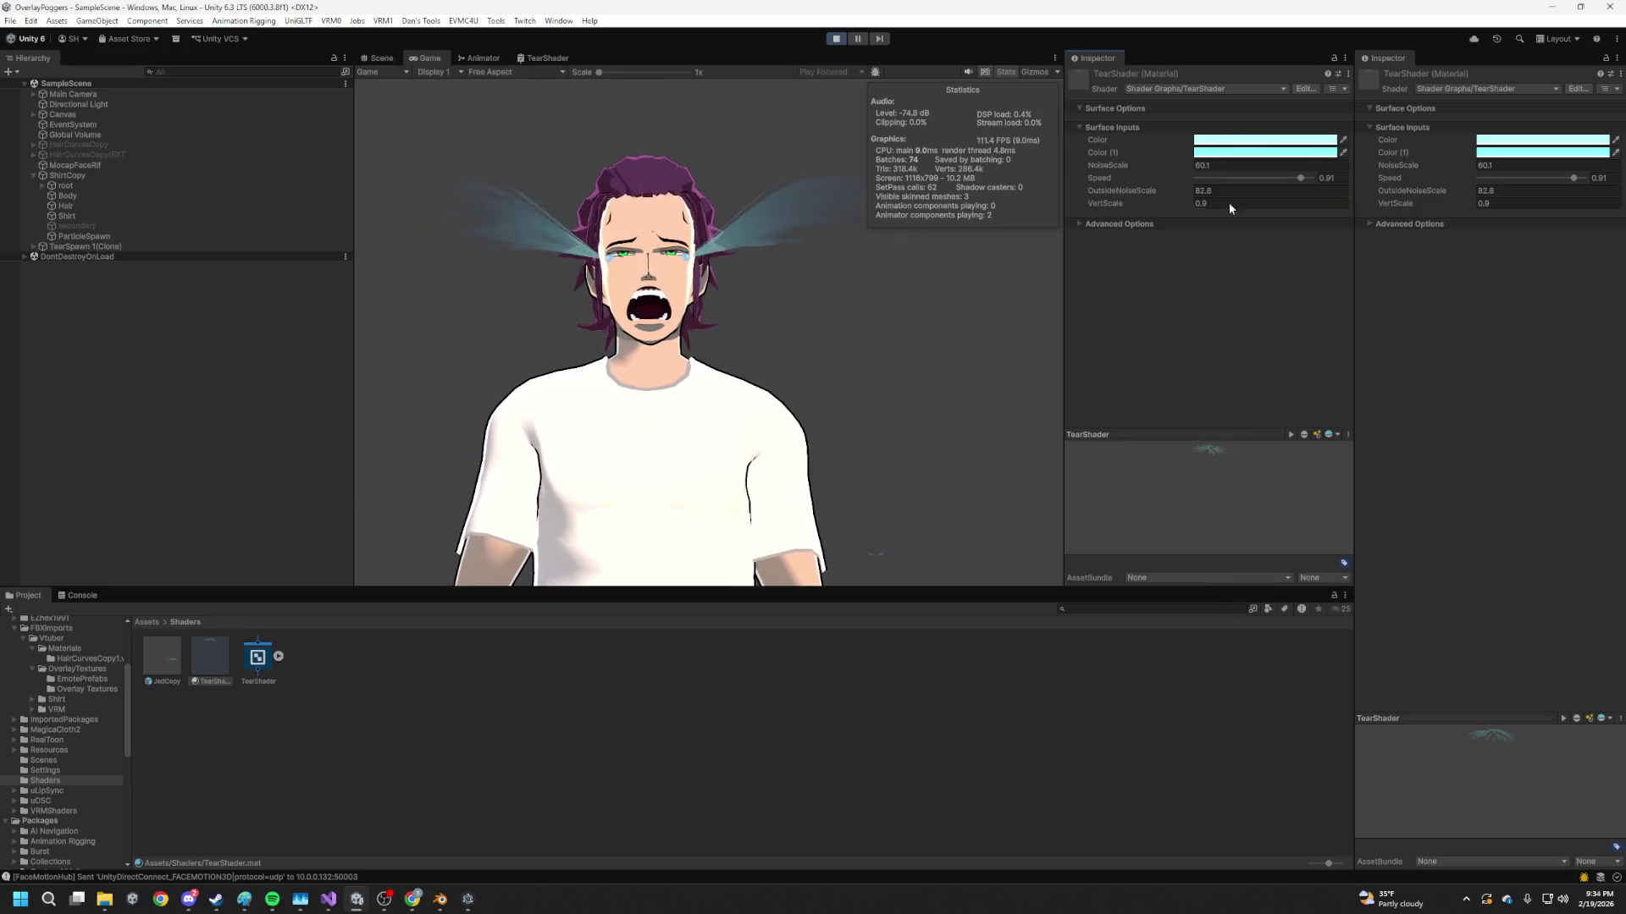
Tune TearShader Speed (0.432), OutsideNoiseScale, VertScale and NoiseScale (68.05), then select ShirtCopy
mouse_move(1280, 183)
mouse_down()
mouse_move(1247, 186)
mouse_move(1276, 181)
mouse_up()
mouse_move(1177, 190)
mouse_down()
mouse_move(1195, 188)
mouse_move(1092, 194)
mouse_up()
drag(846, 207, 738, 207)
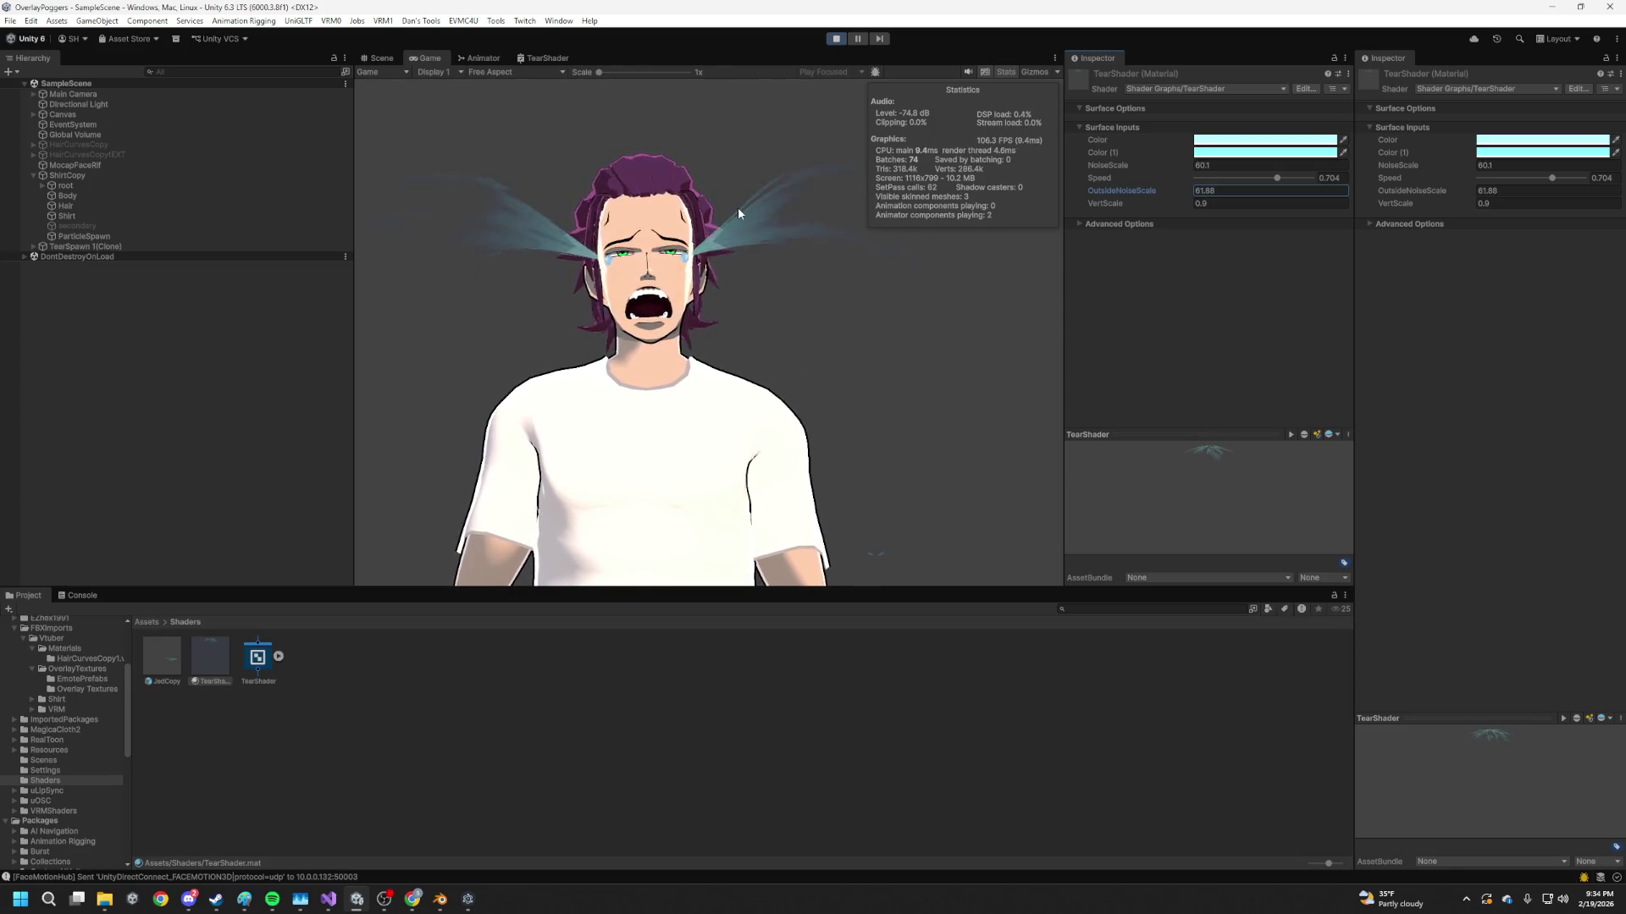
mouse_move(1168, 204)
mouse_down()
mouse_move(1191, 200)
mouse_move(1175, 202)
mouse_up()
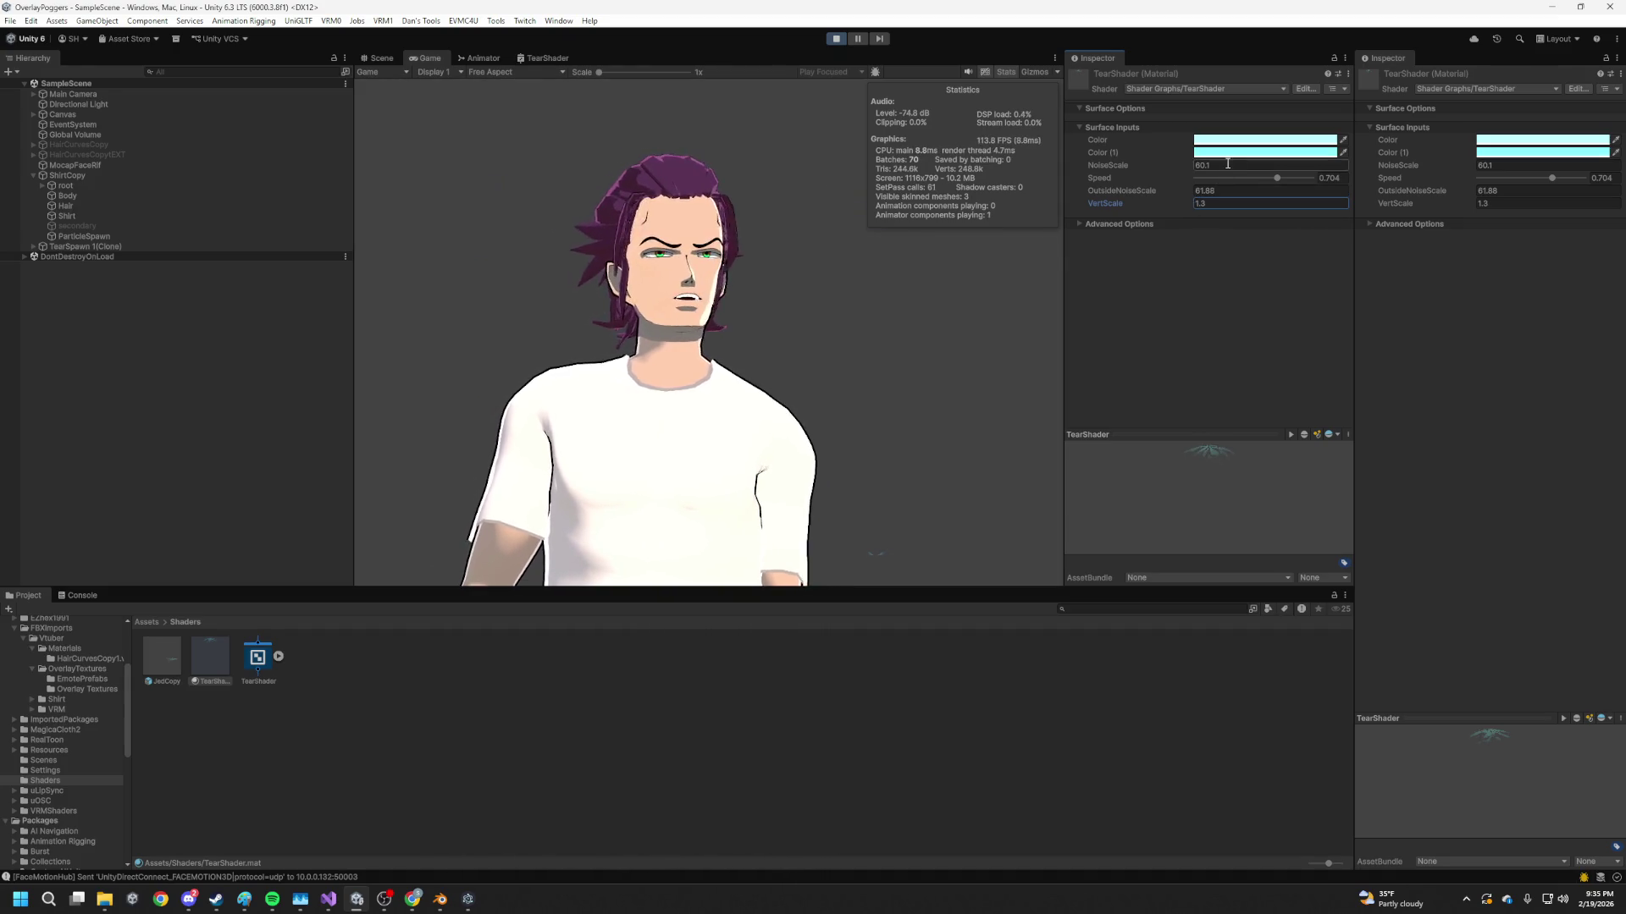
drag(1178, 163, 1254, 174)
drag(1385, 175, 1351, 177)
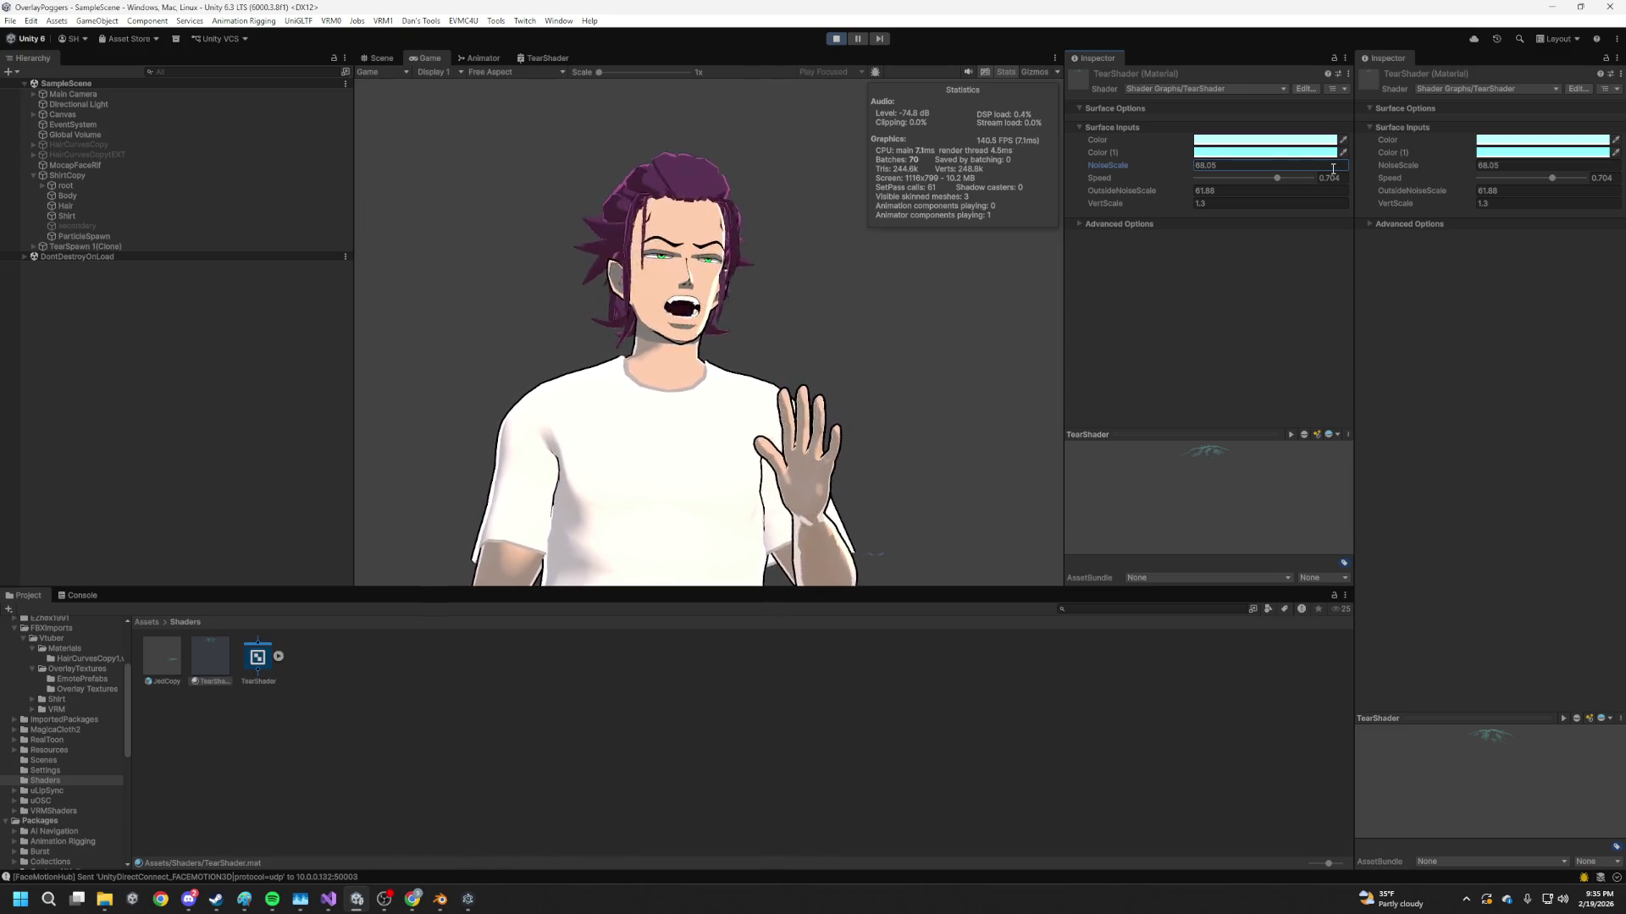
click(90, 248)
click(114, 175)
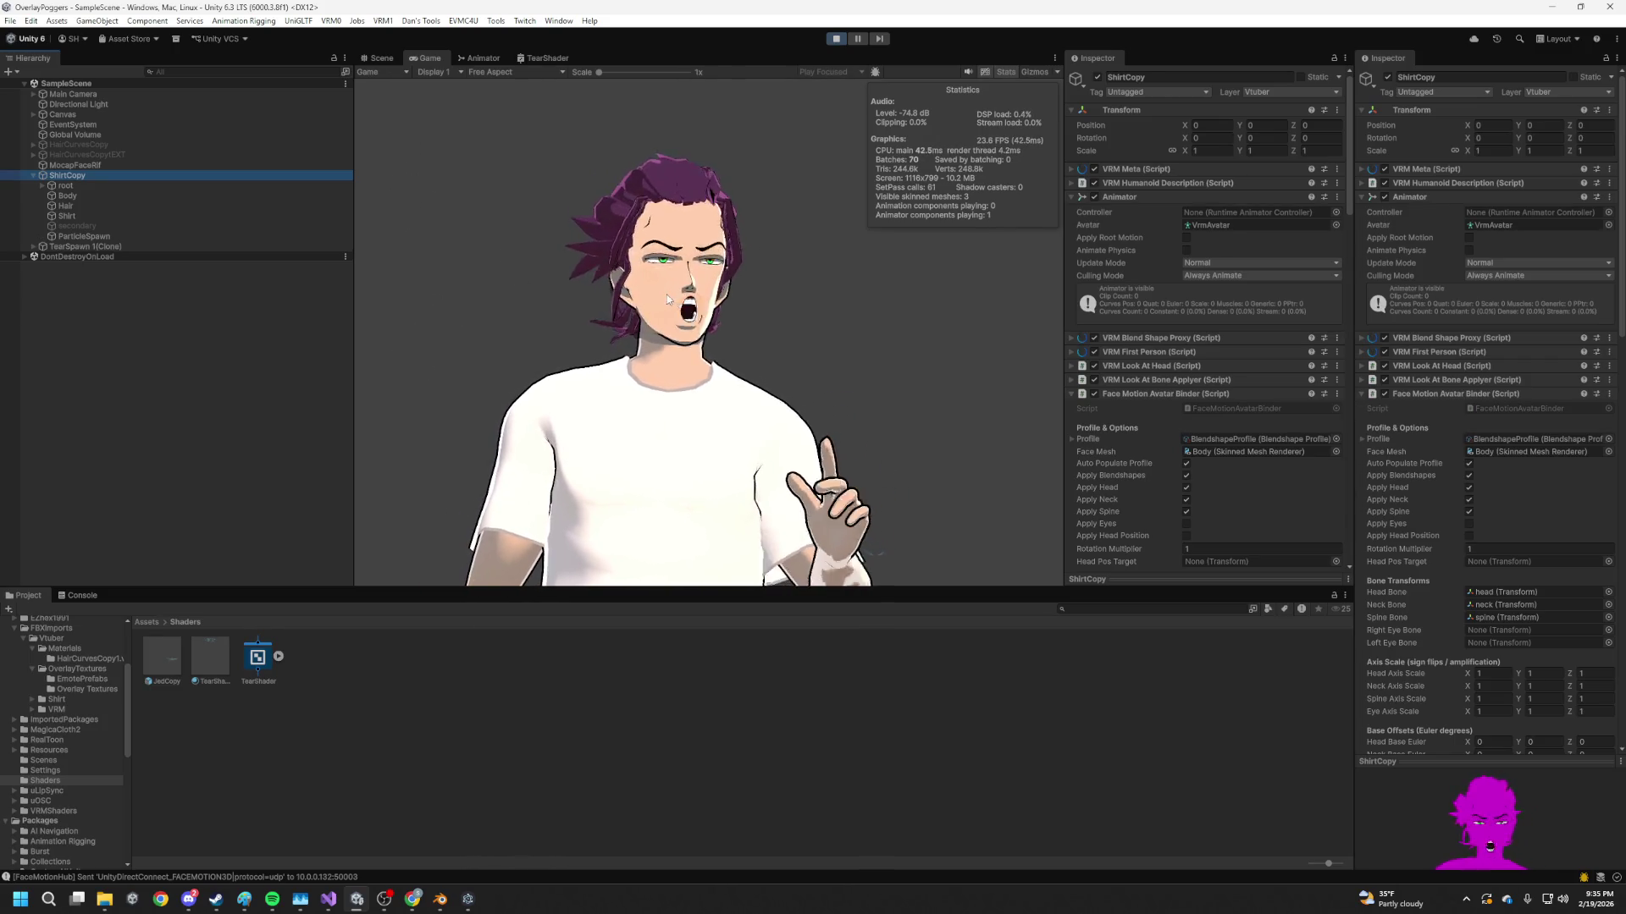
Lower ShirtCopy's mouthFrownLeft Start Overdrive from 20 to 10 under Overdrive Blend Shapes
scroll(1129, 354, down, 5)
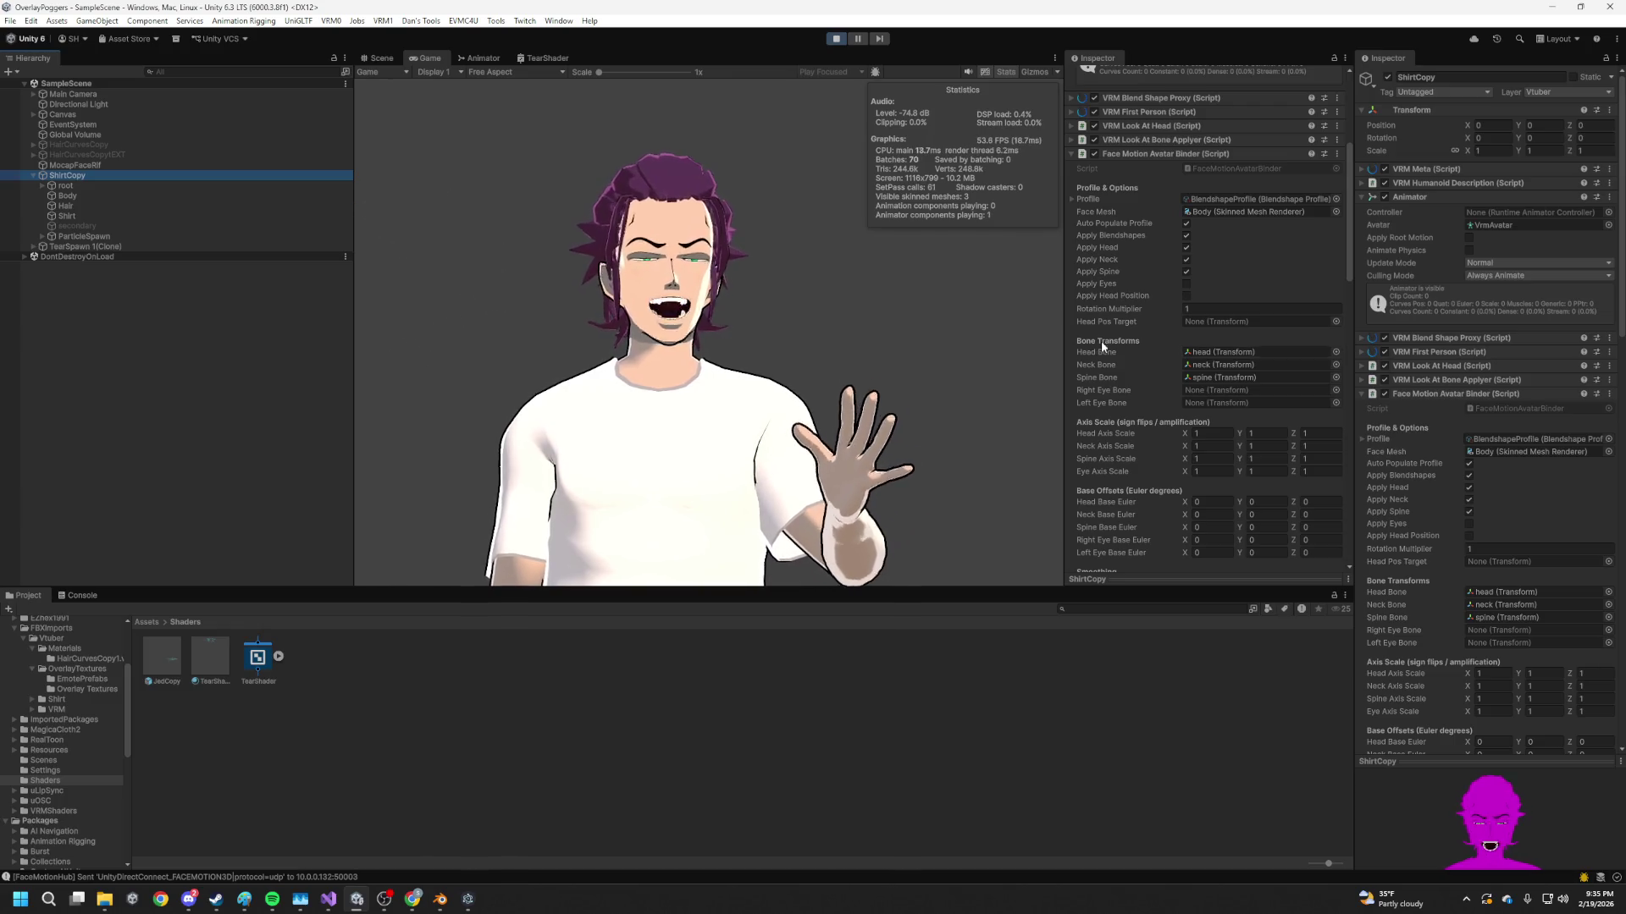
scroll(1219, 381, down, 10)
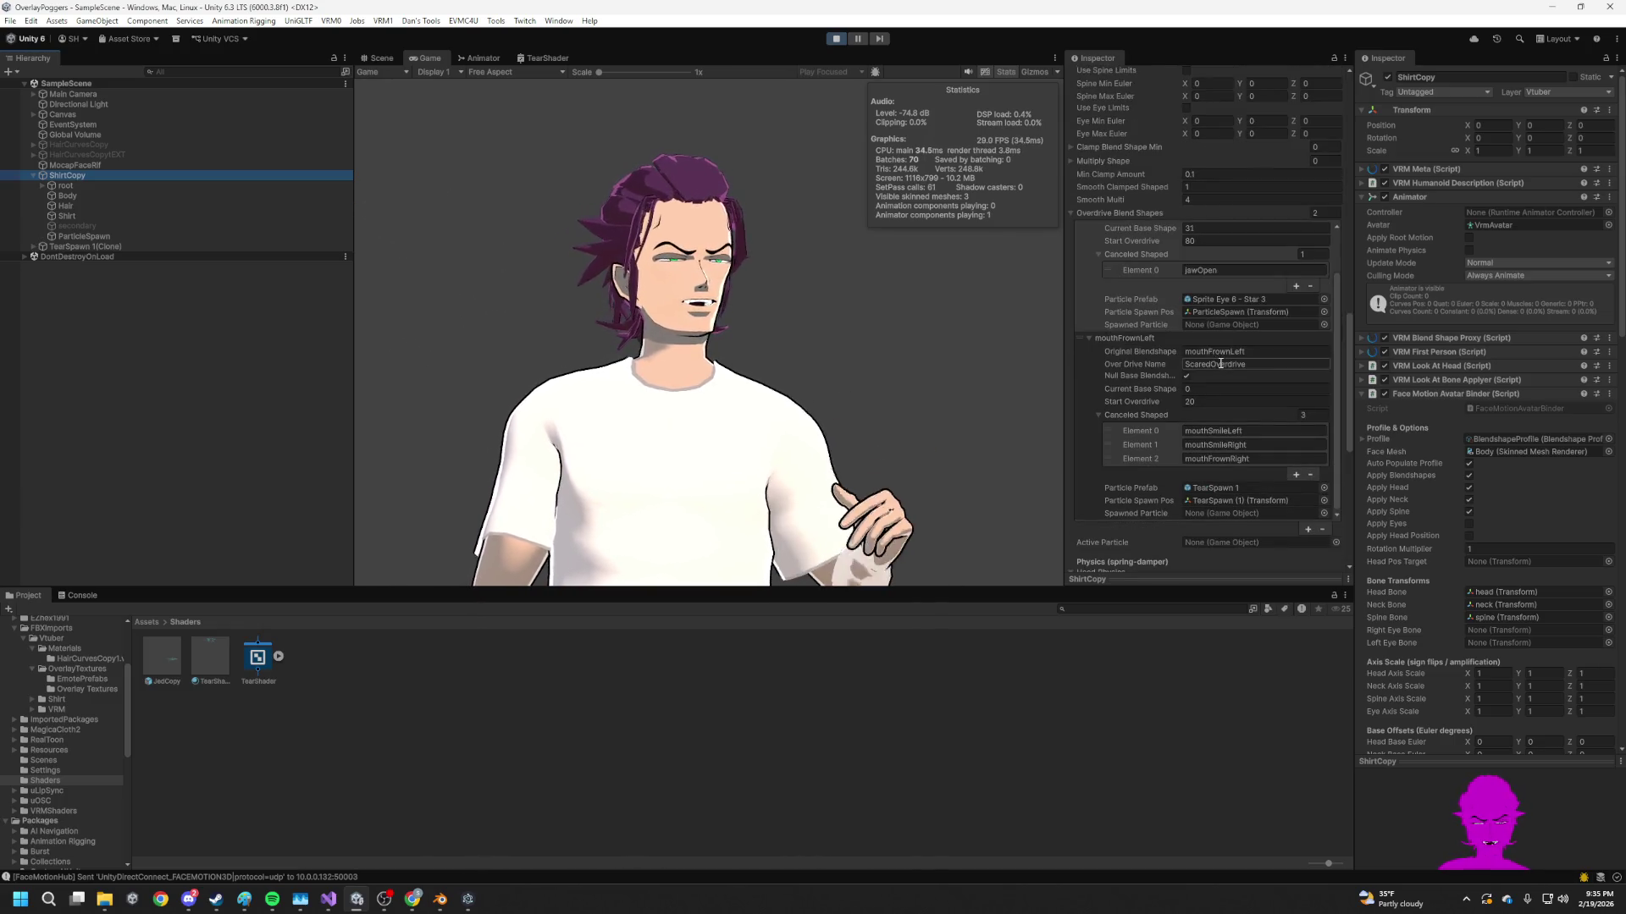
click(1166, 398)
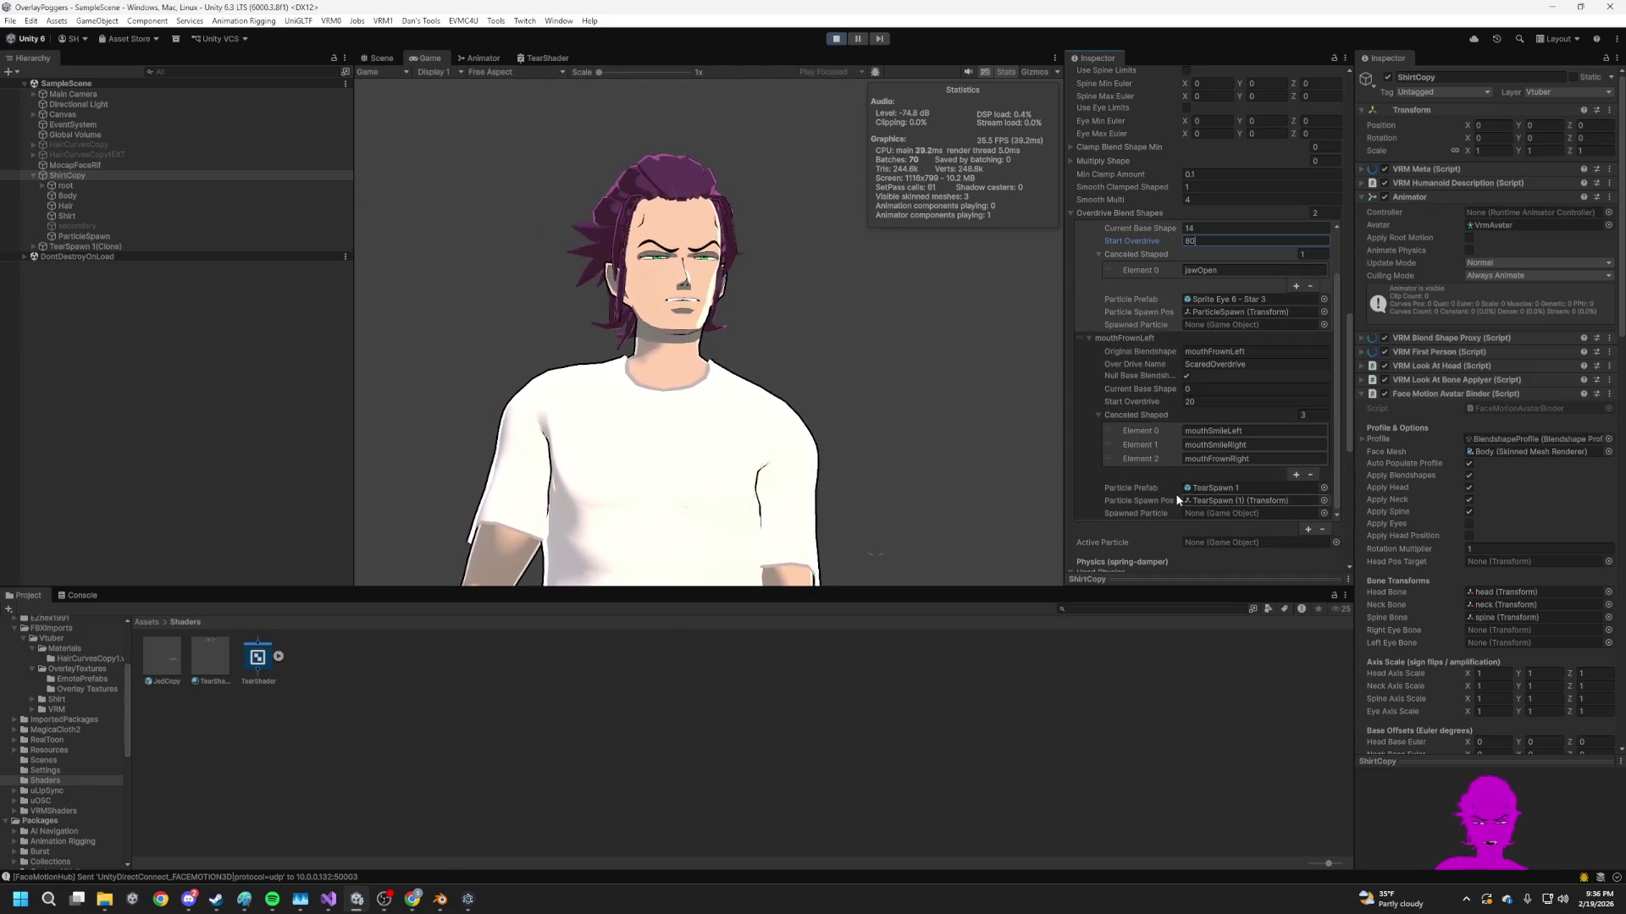
scroll(1267, 545, down, 4)
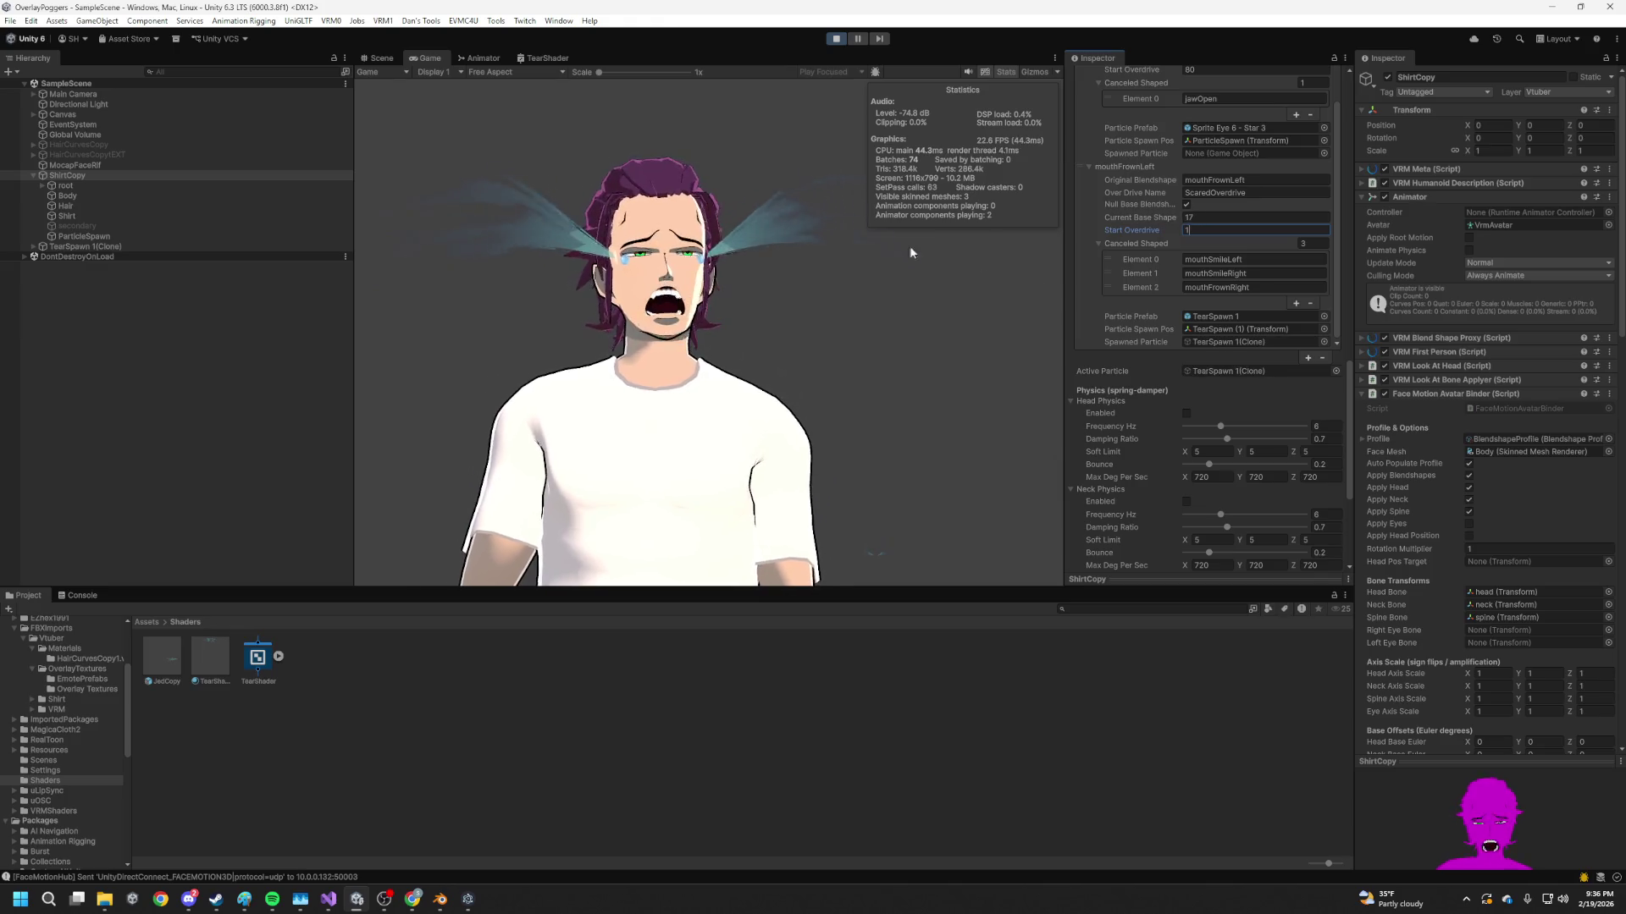
key(BackSpace)
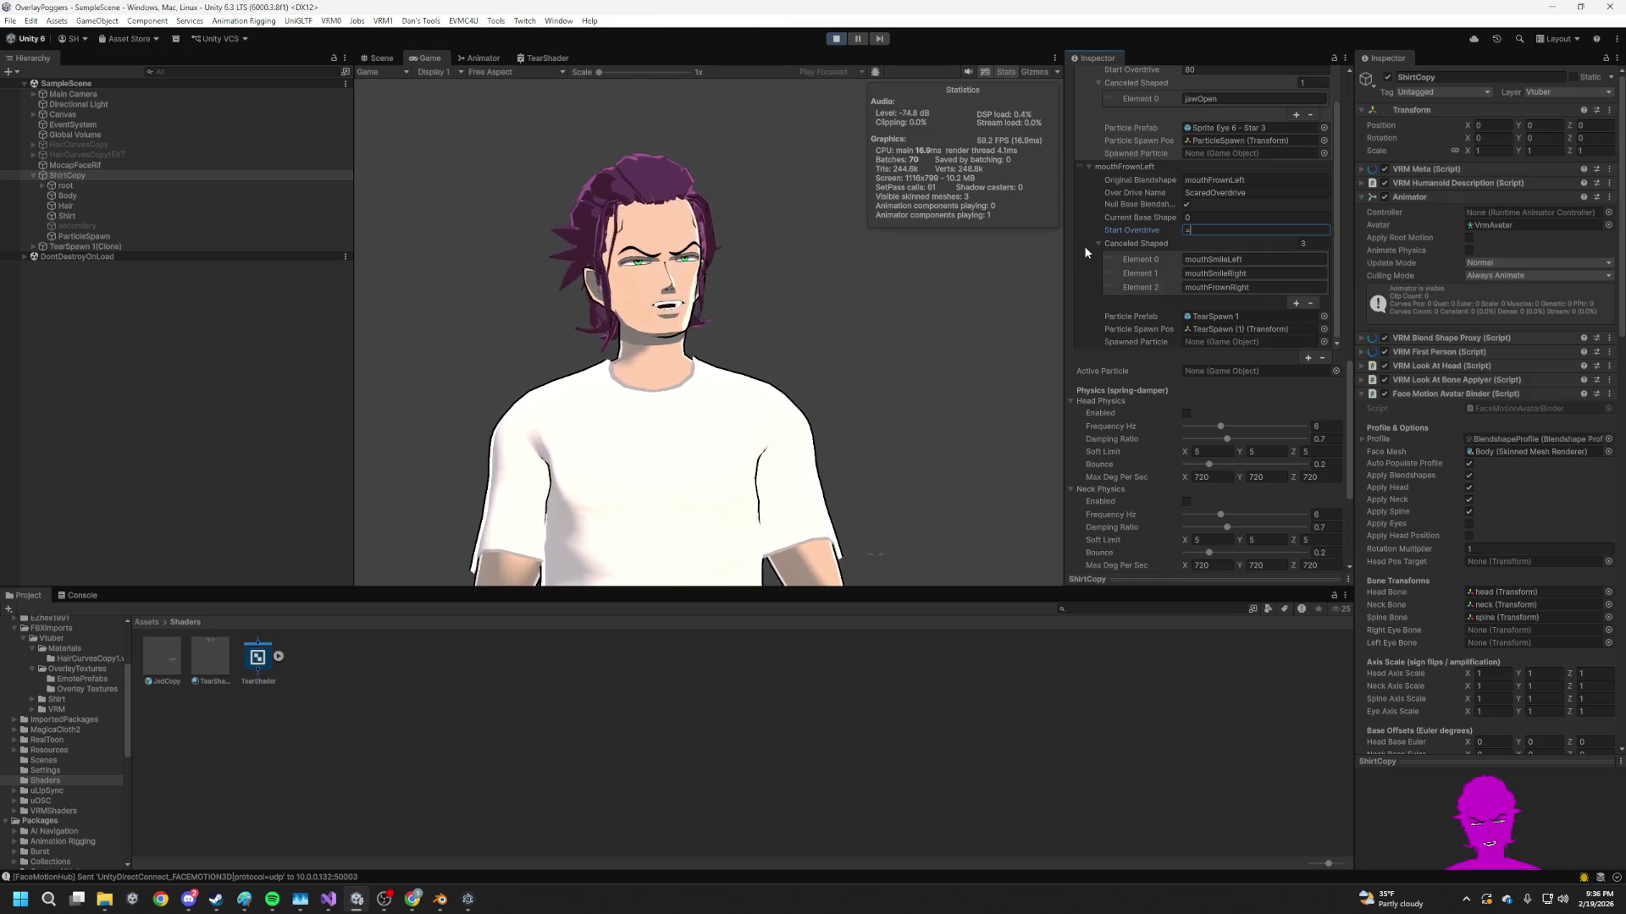
text(10)
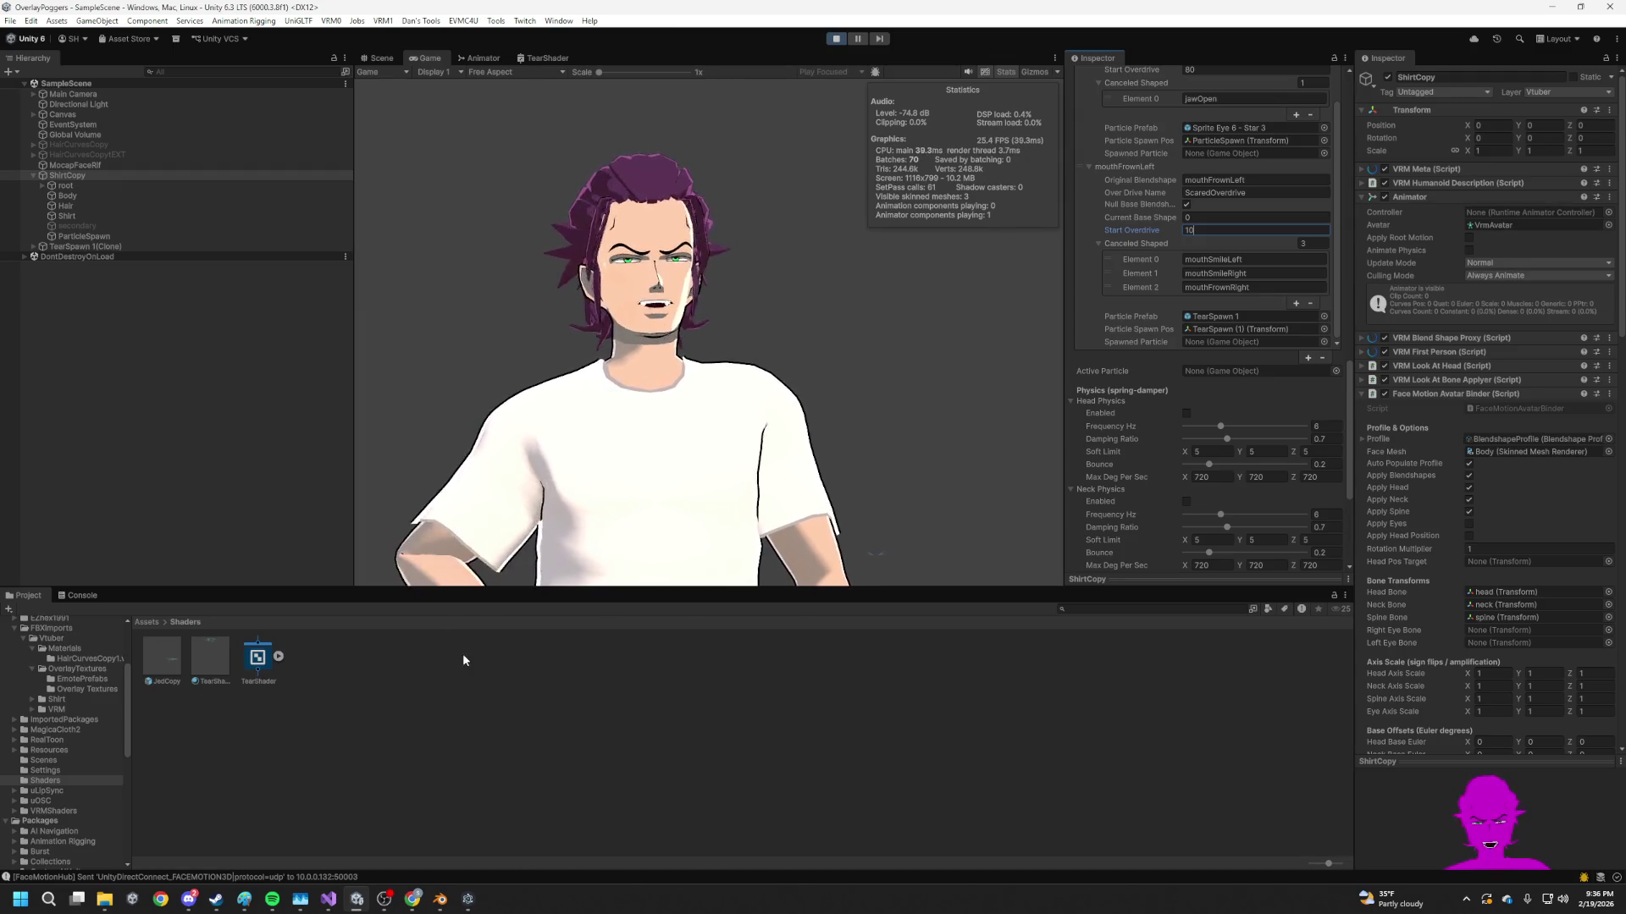
key(super)
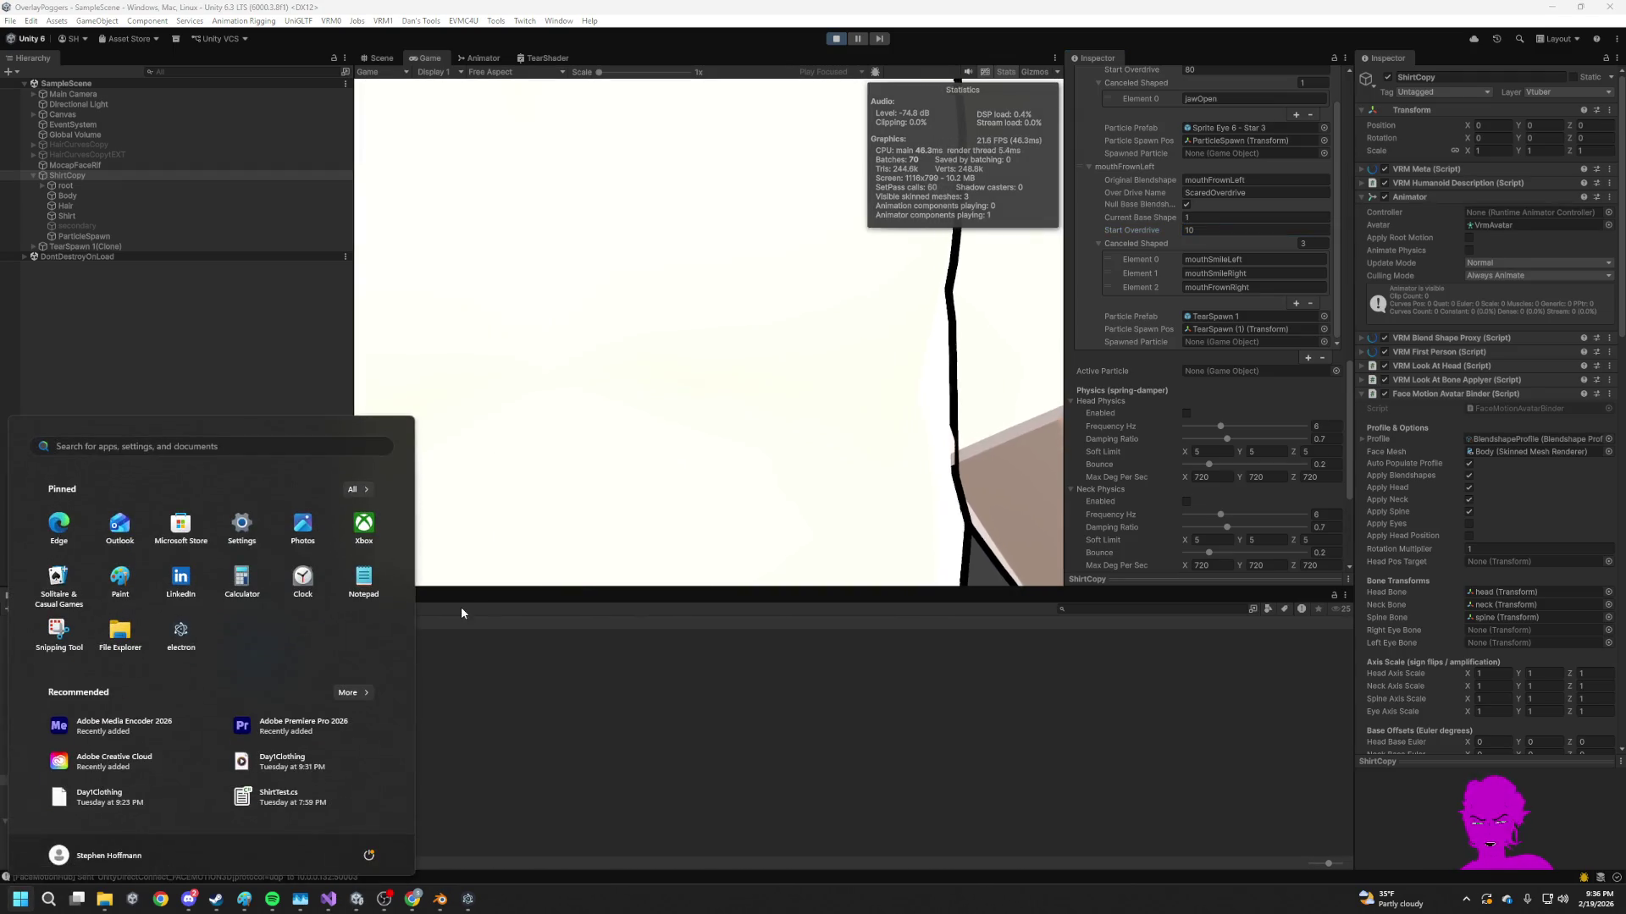
Search Chrome for 'arkit blendshapes' and open the ARKit 52 facial blendshapes guide
key(super)
key(alt+Tab)
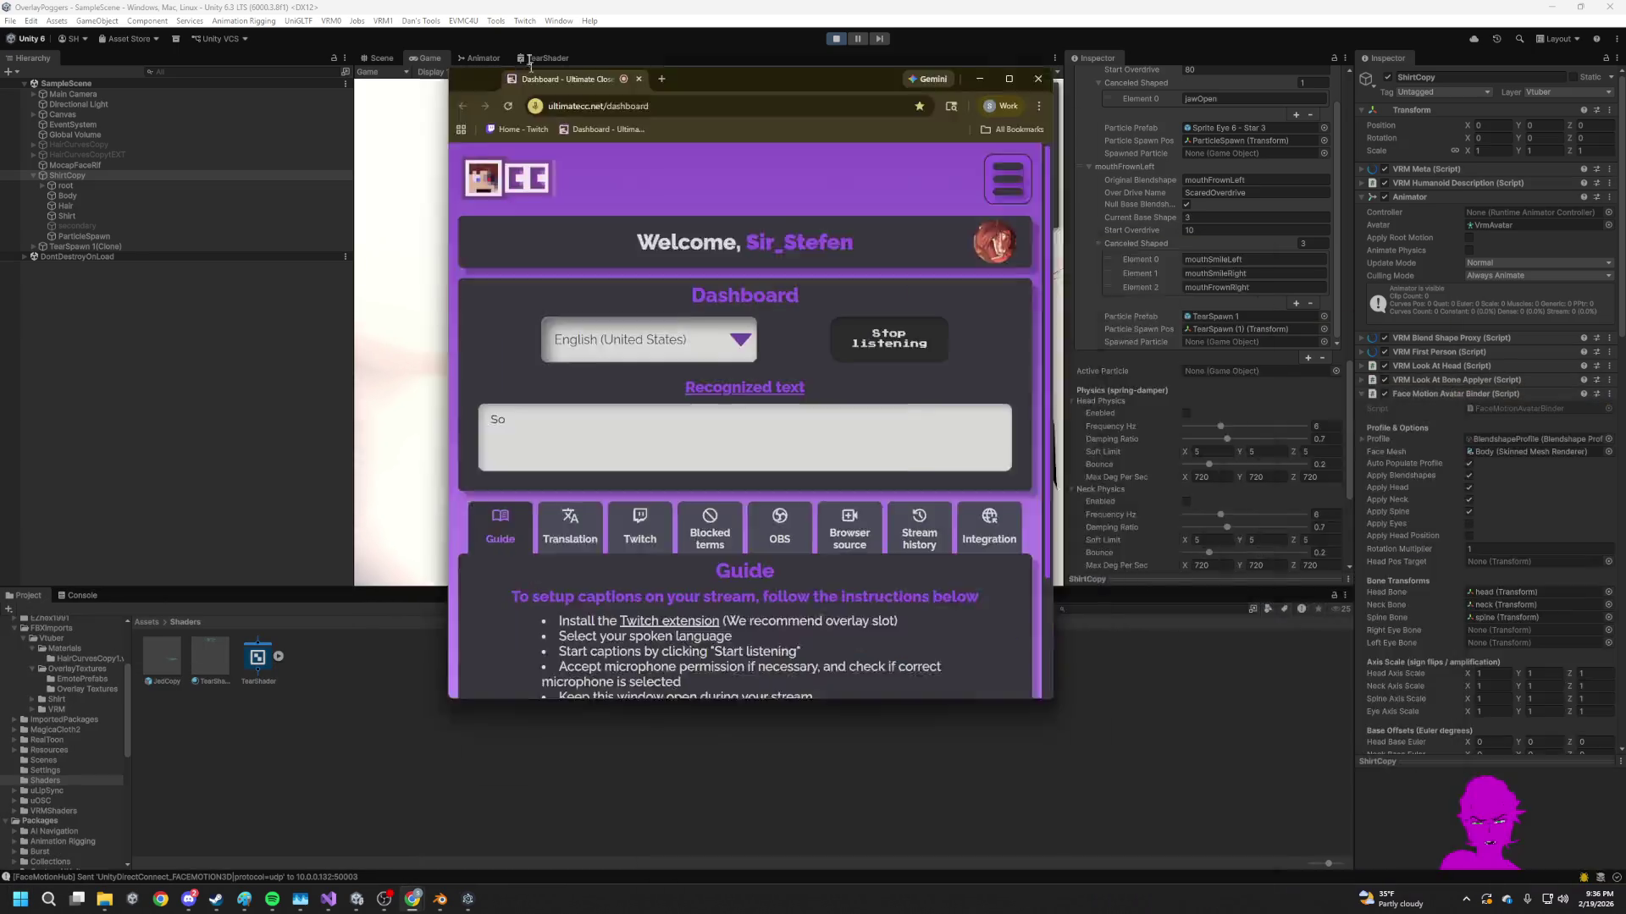
click(354, 31)
text(a)
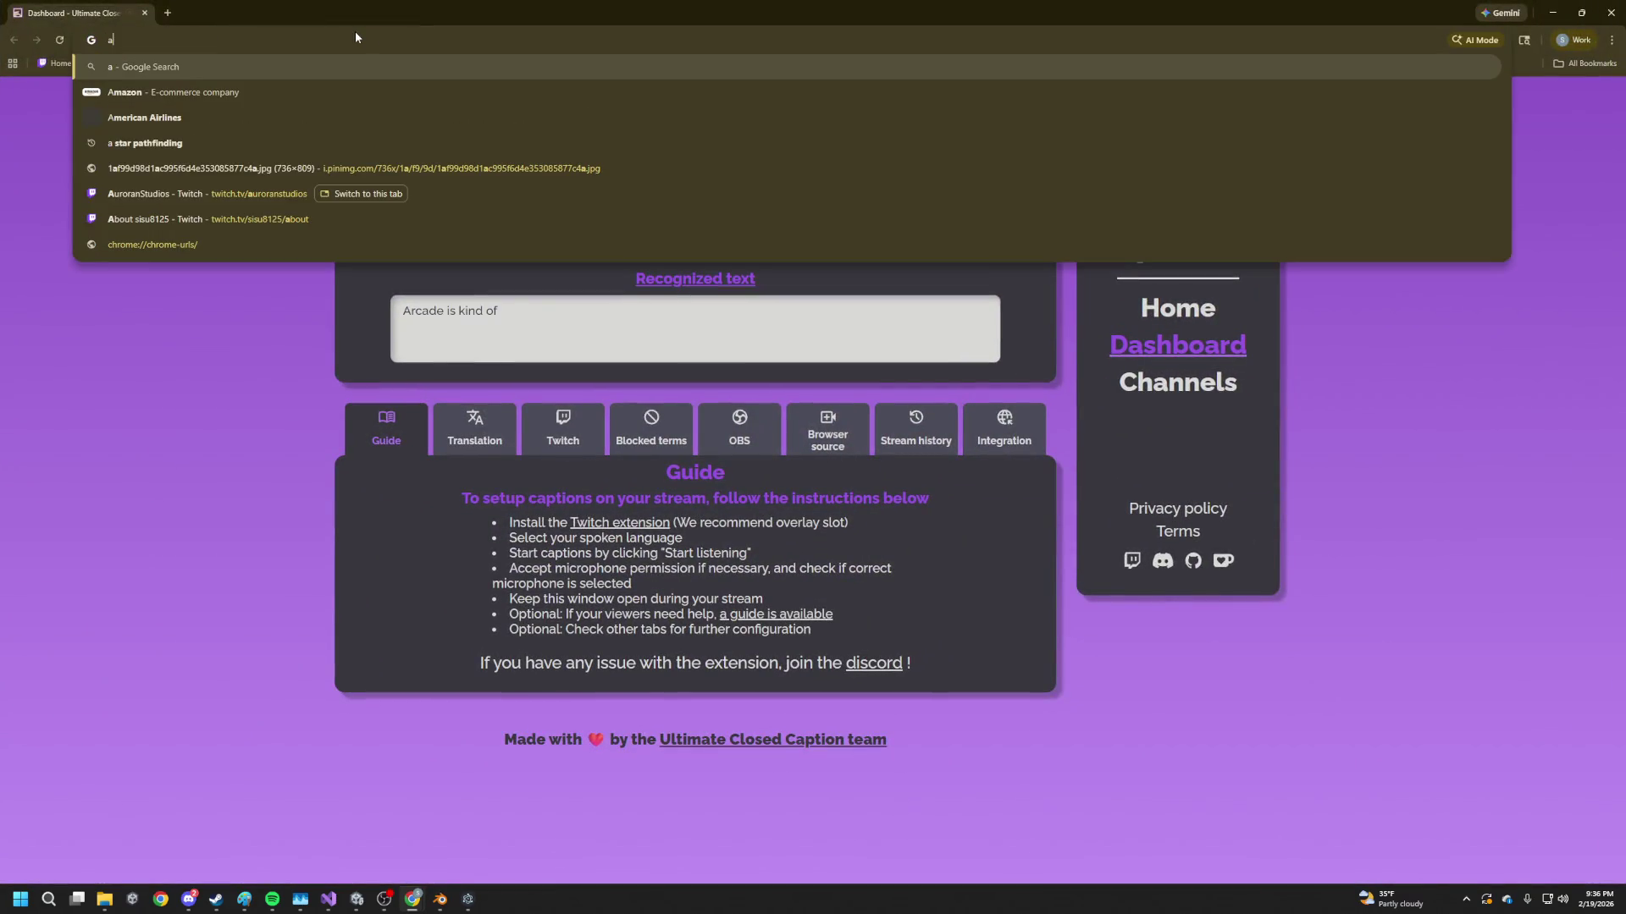
text(rkit)
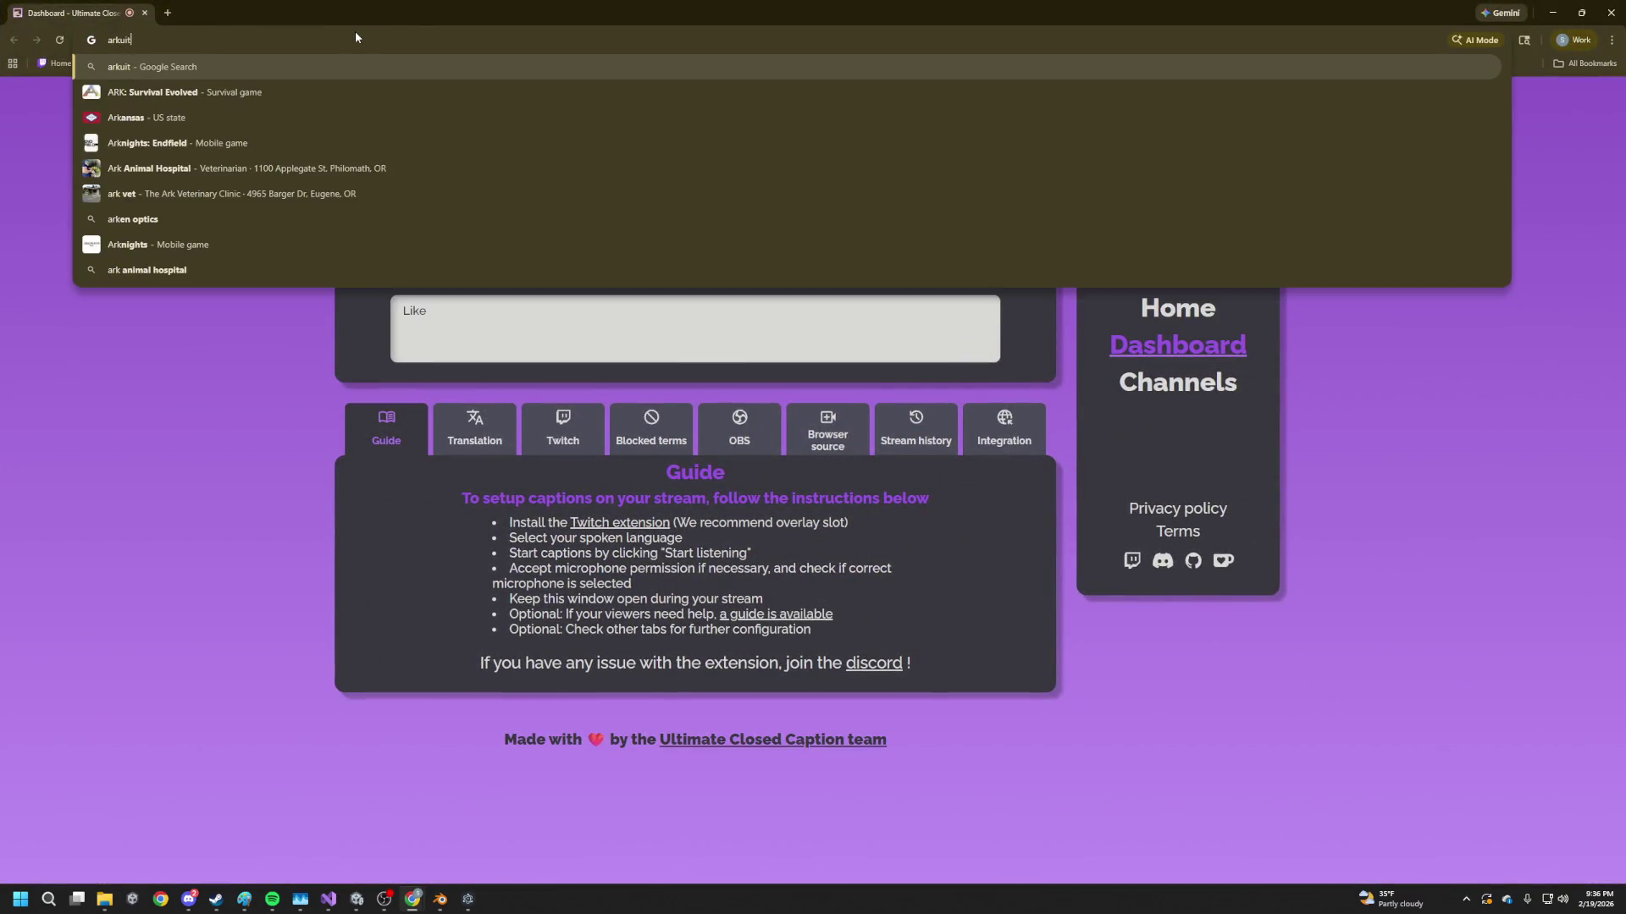
text( un)
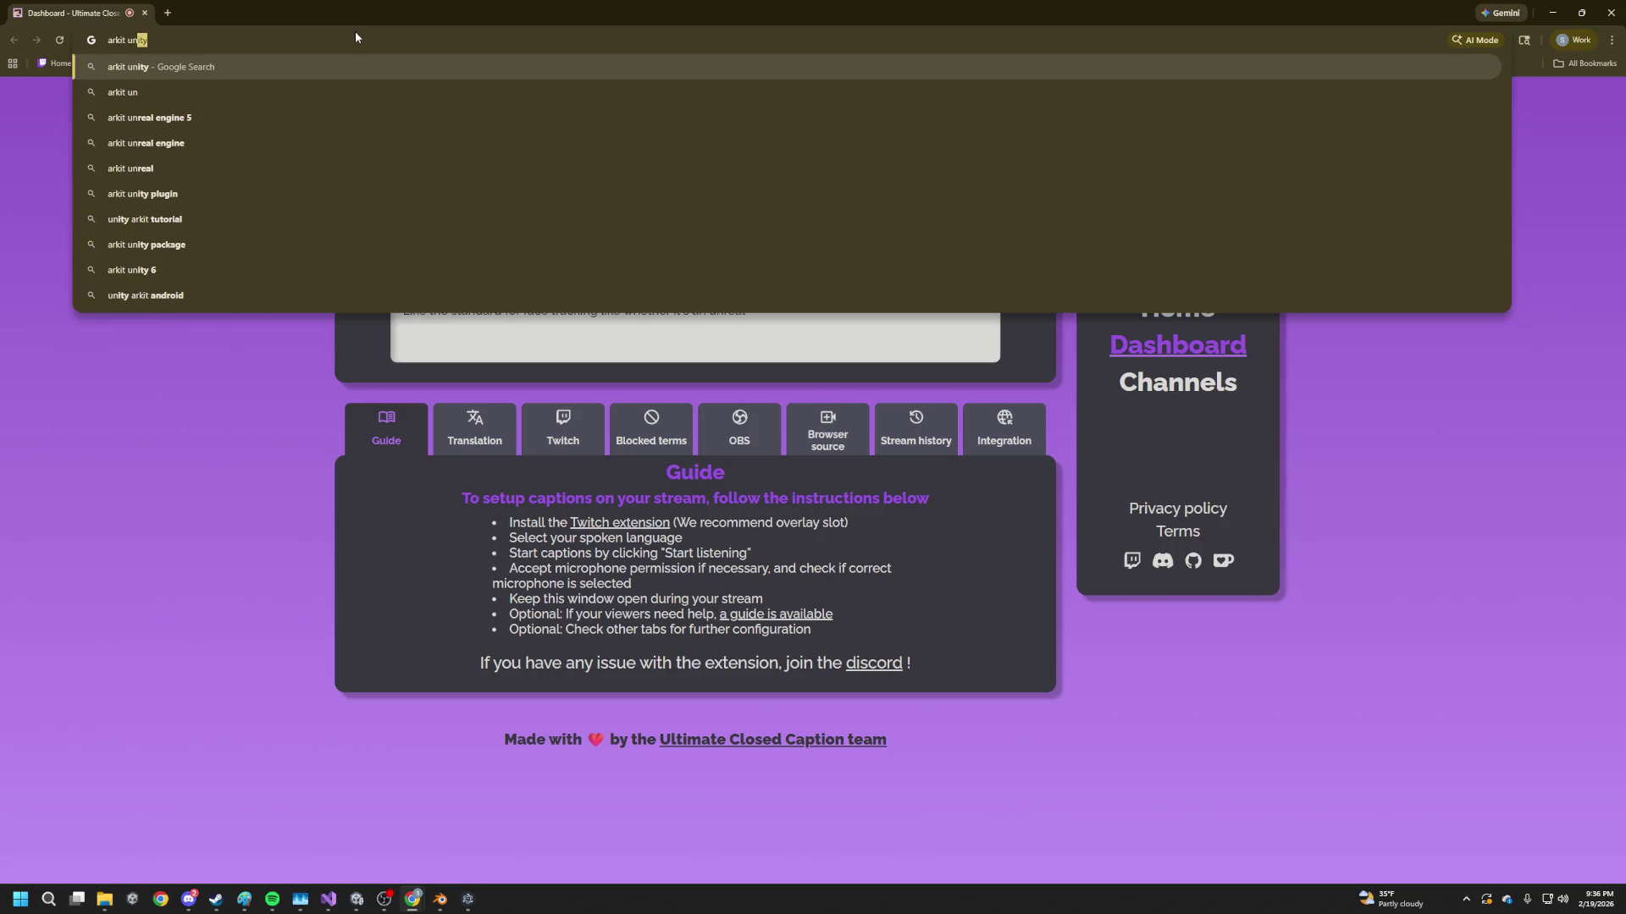
key(BackSpace)
key(BackSpace)
key(BackSpace)
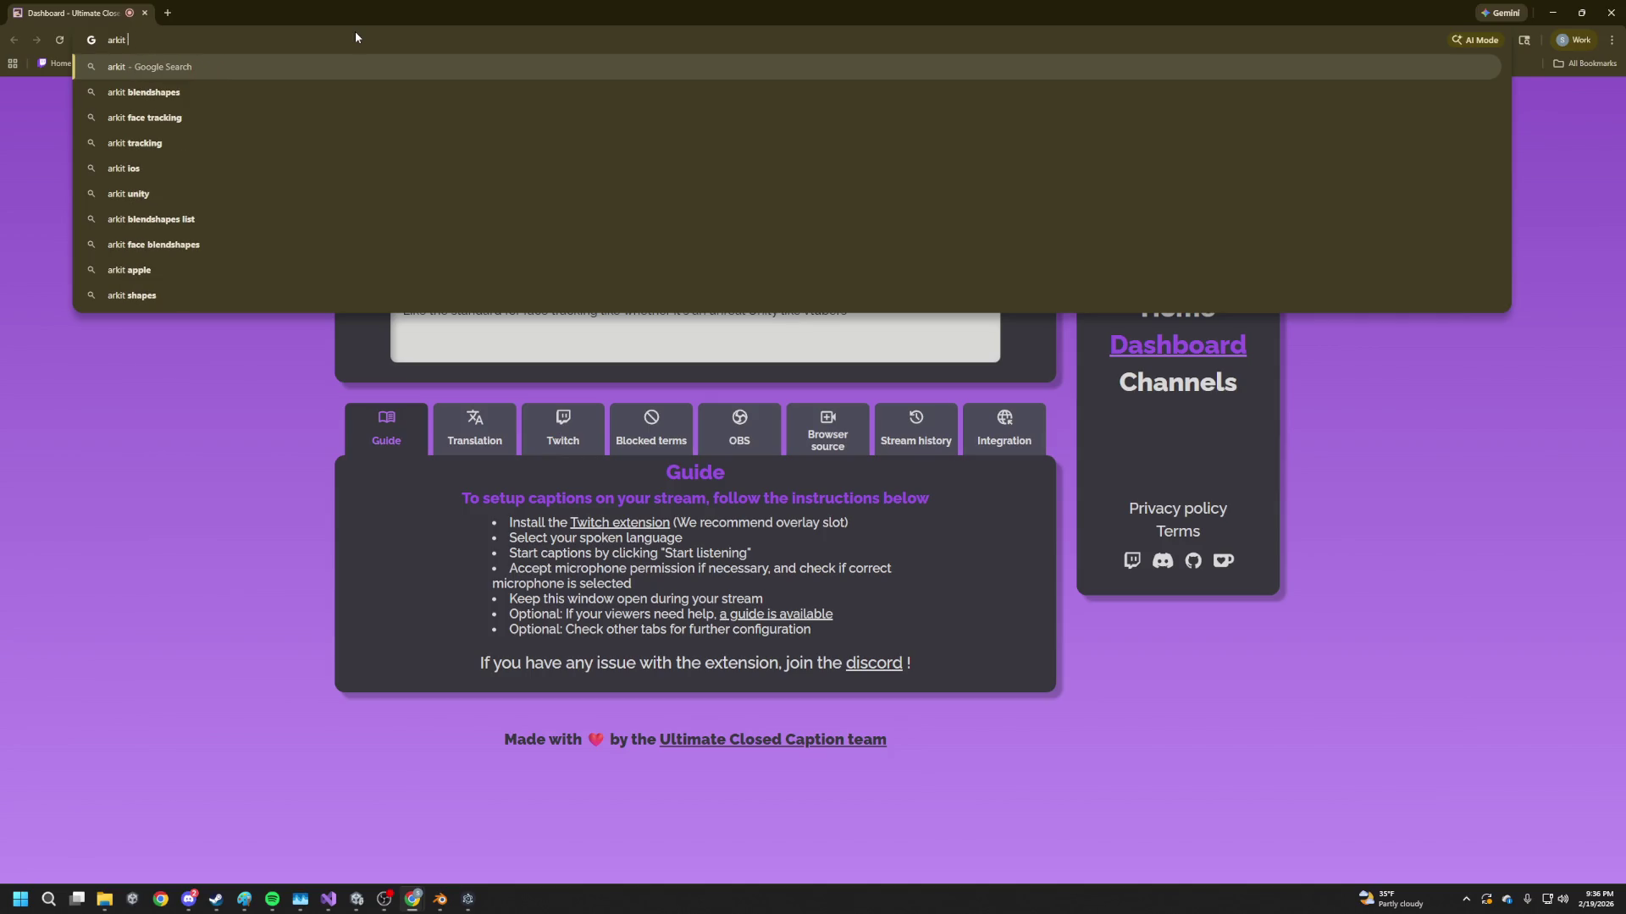
text(blend)
key(Return)
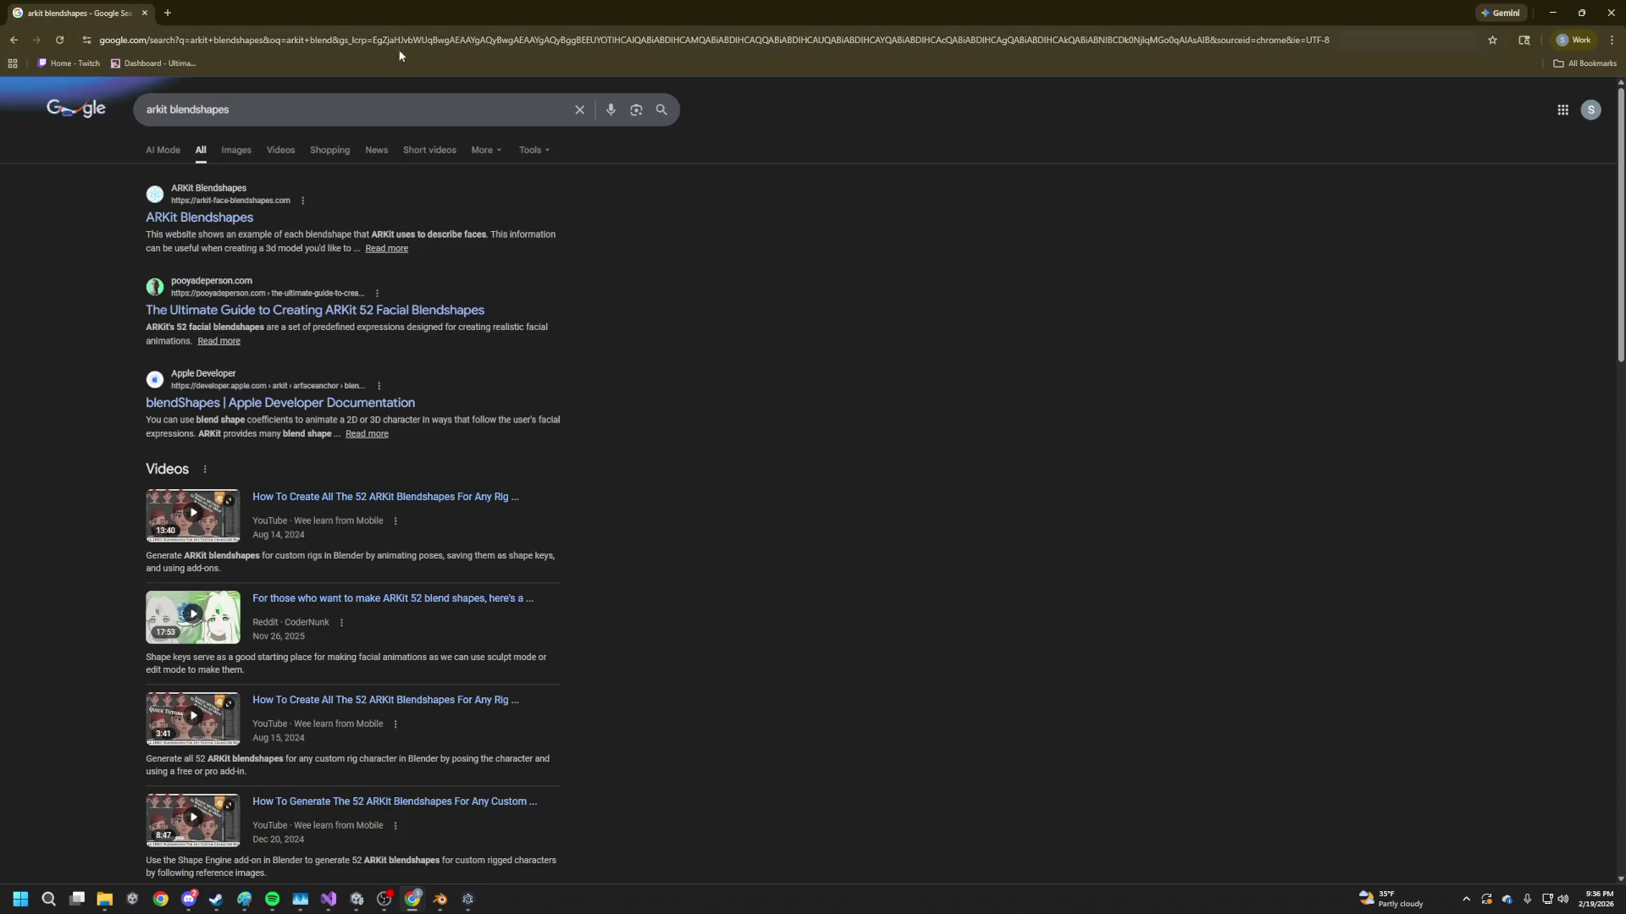
click(227, 218)
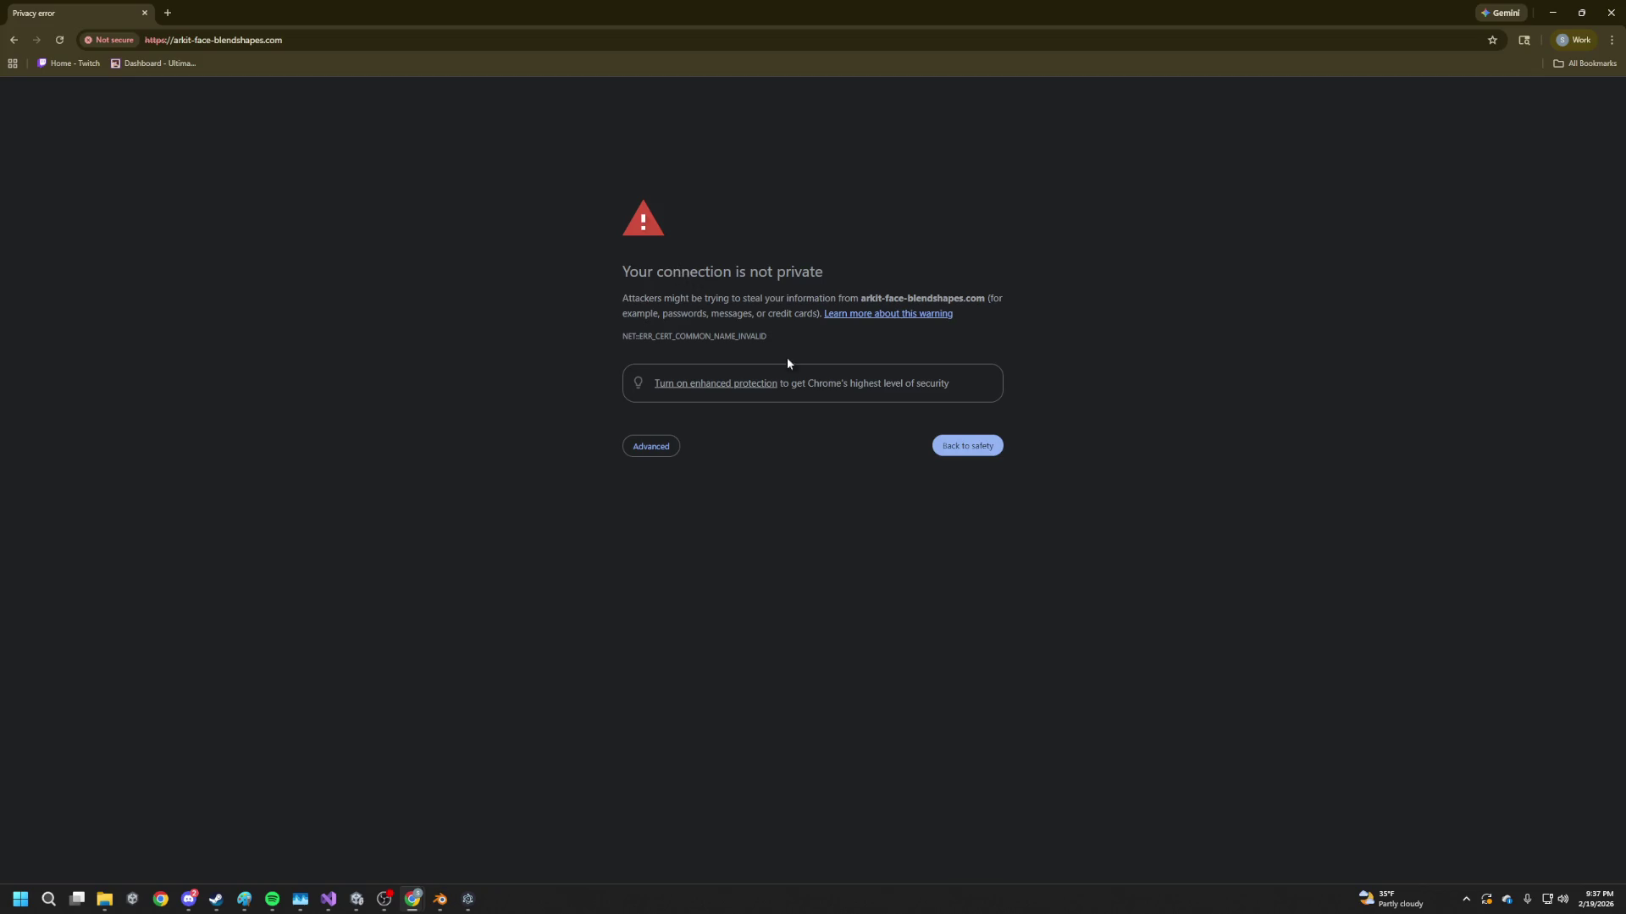
key(alt+Left)
click(272, 318)
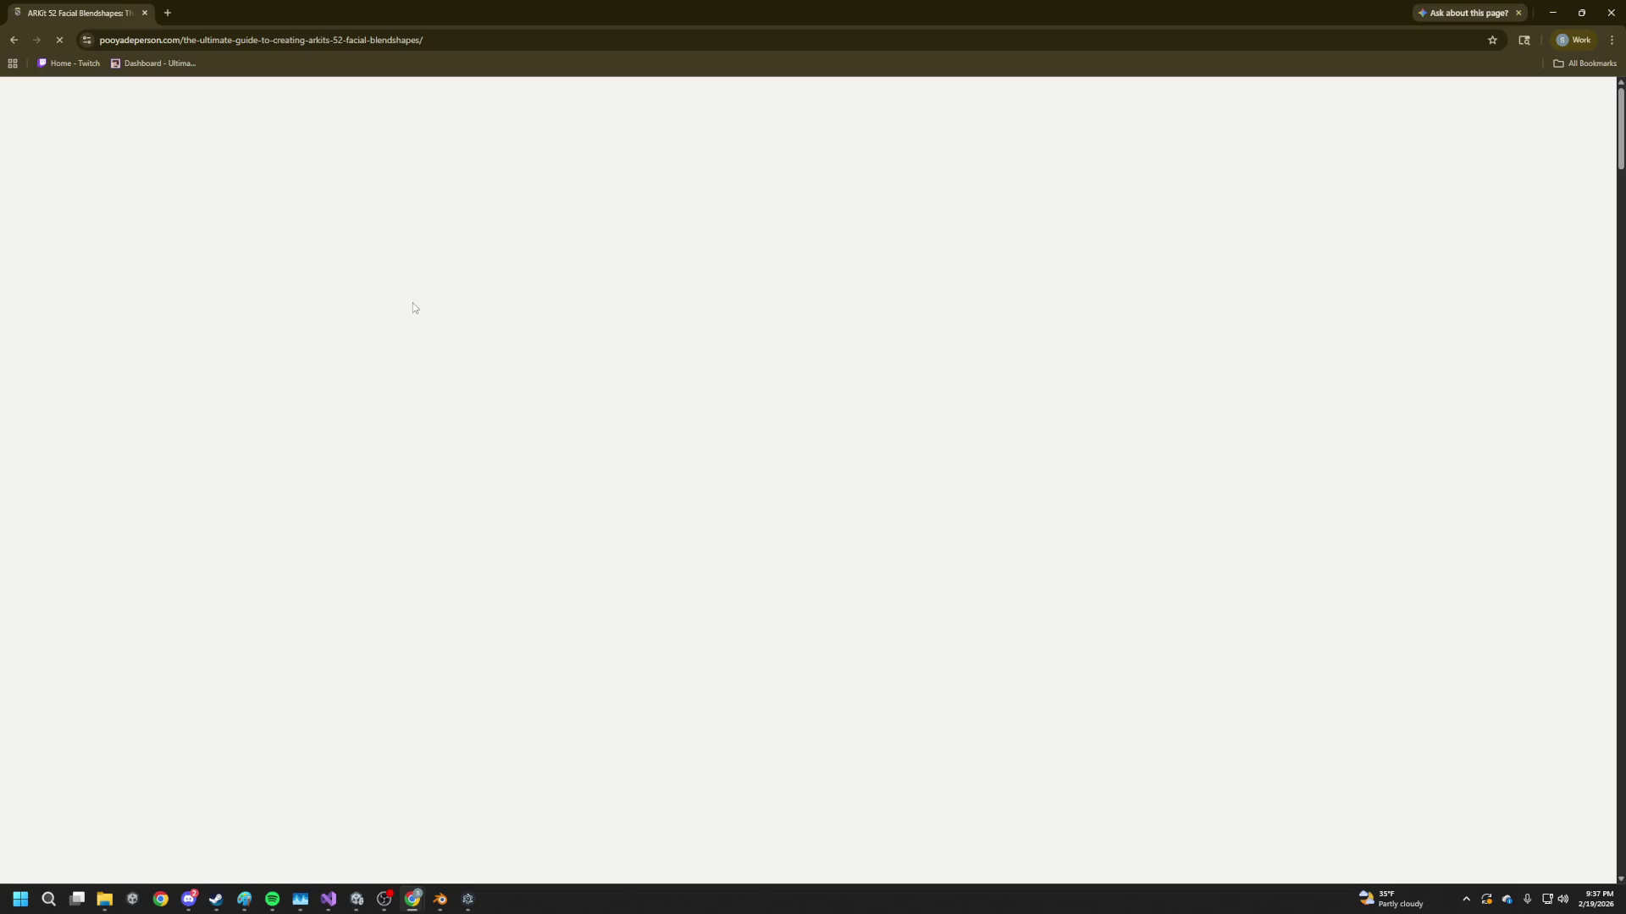
Find the mouthFrownLeft section in the guide via its sidebar
scroll(486, 422, down, 5)
scroll(485, 422, down, 15)
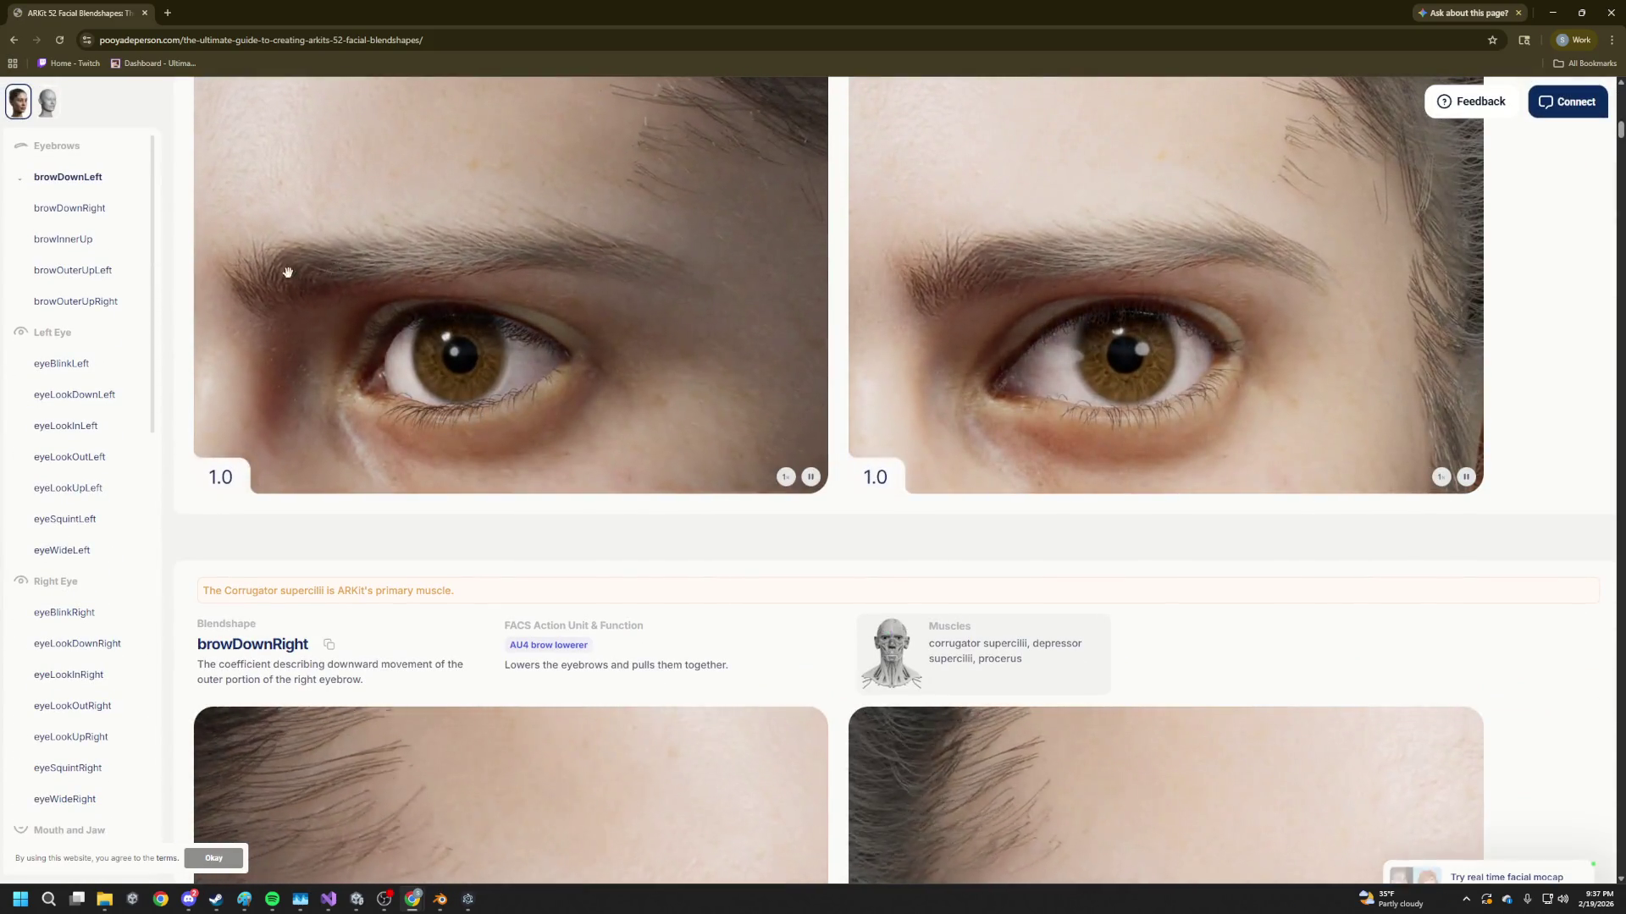
scroll(374, 276, down, 9)
scroll(473, 341, down, 13)
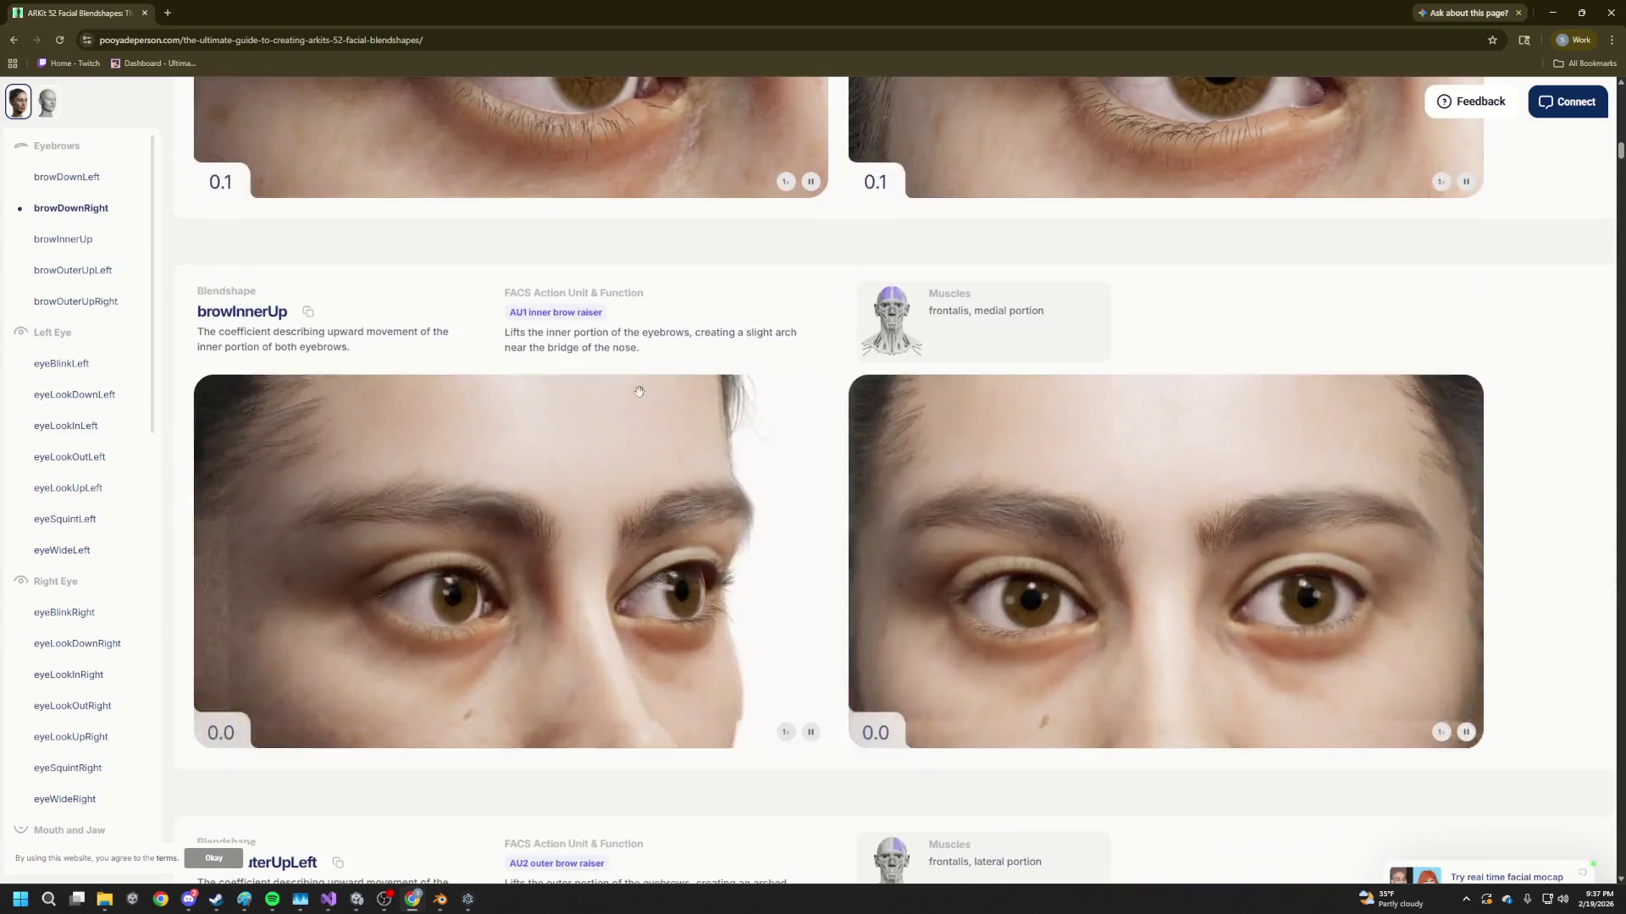
scroll(584, 387, down, 20)
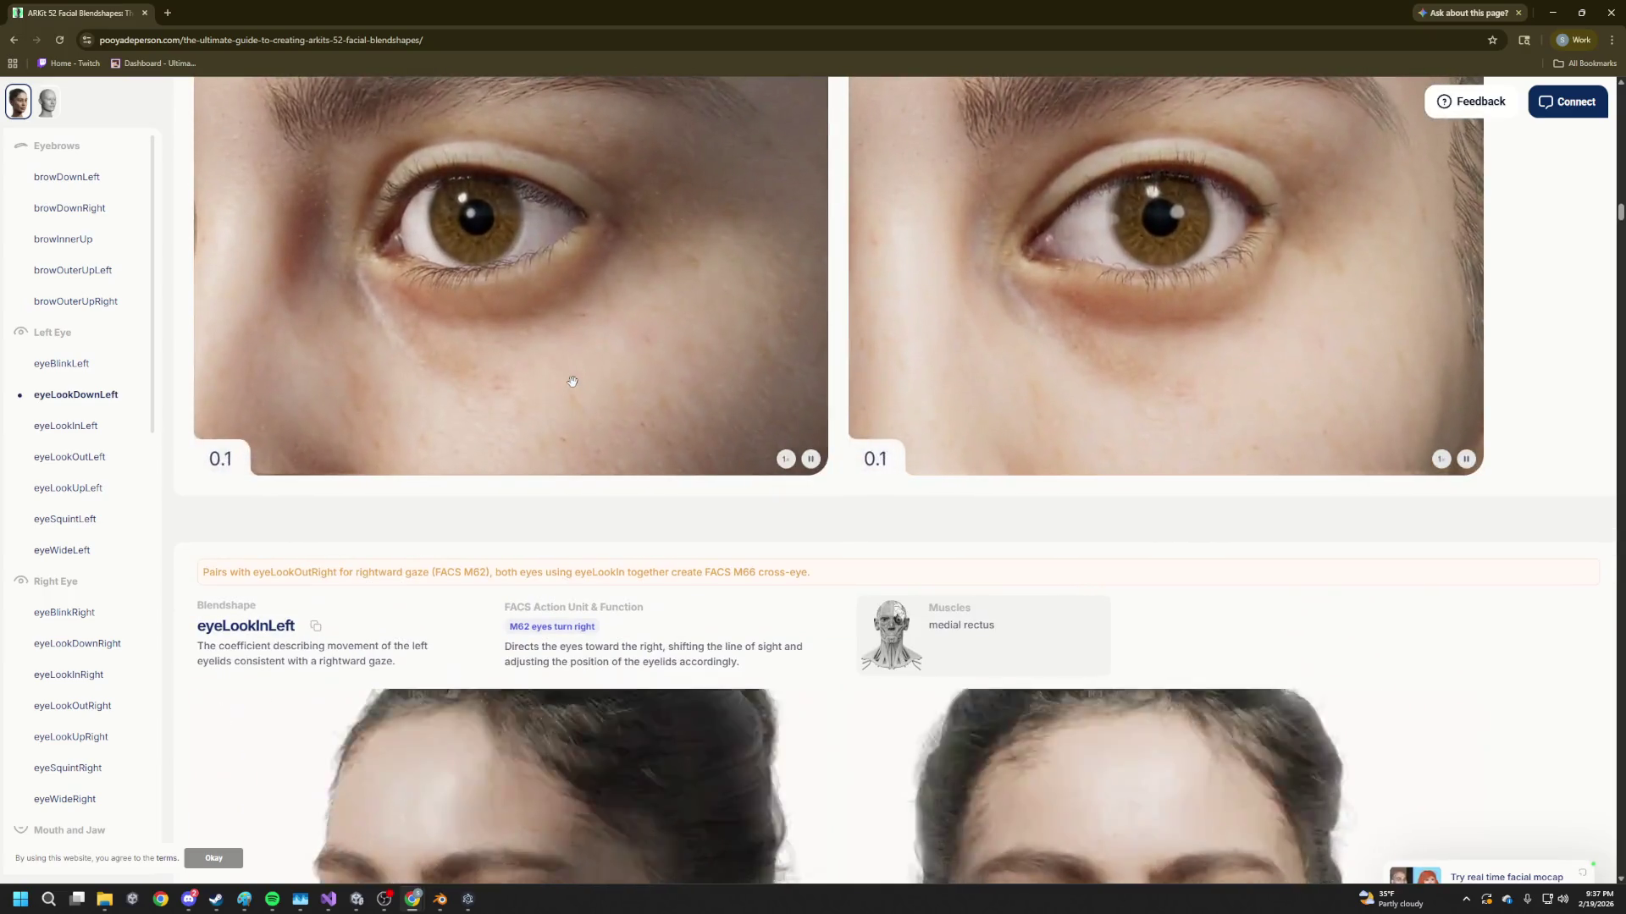
scroll(584, 406, down, 5)
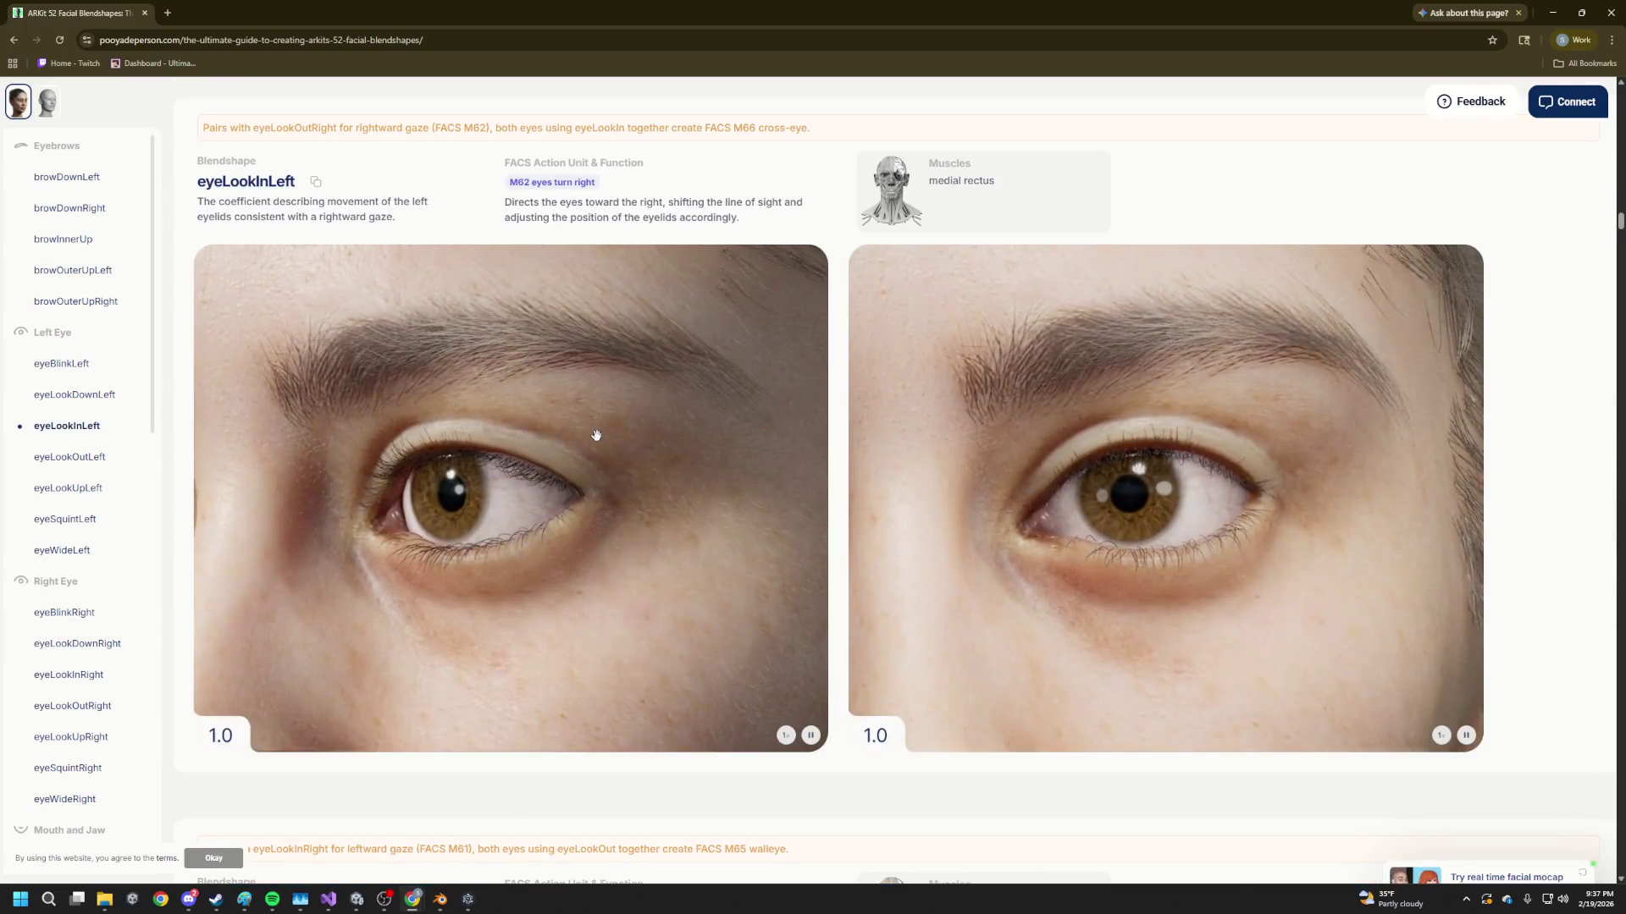
scroll(597, 436, down, 20)
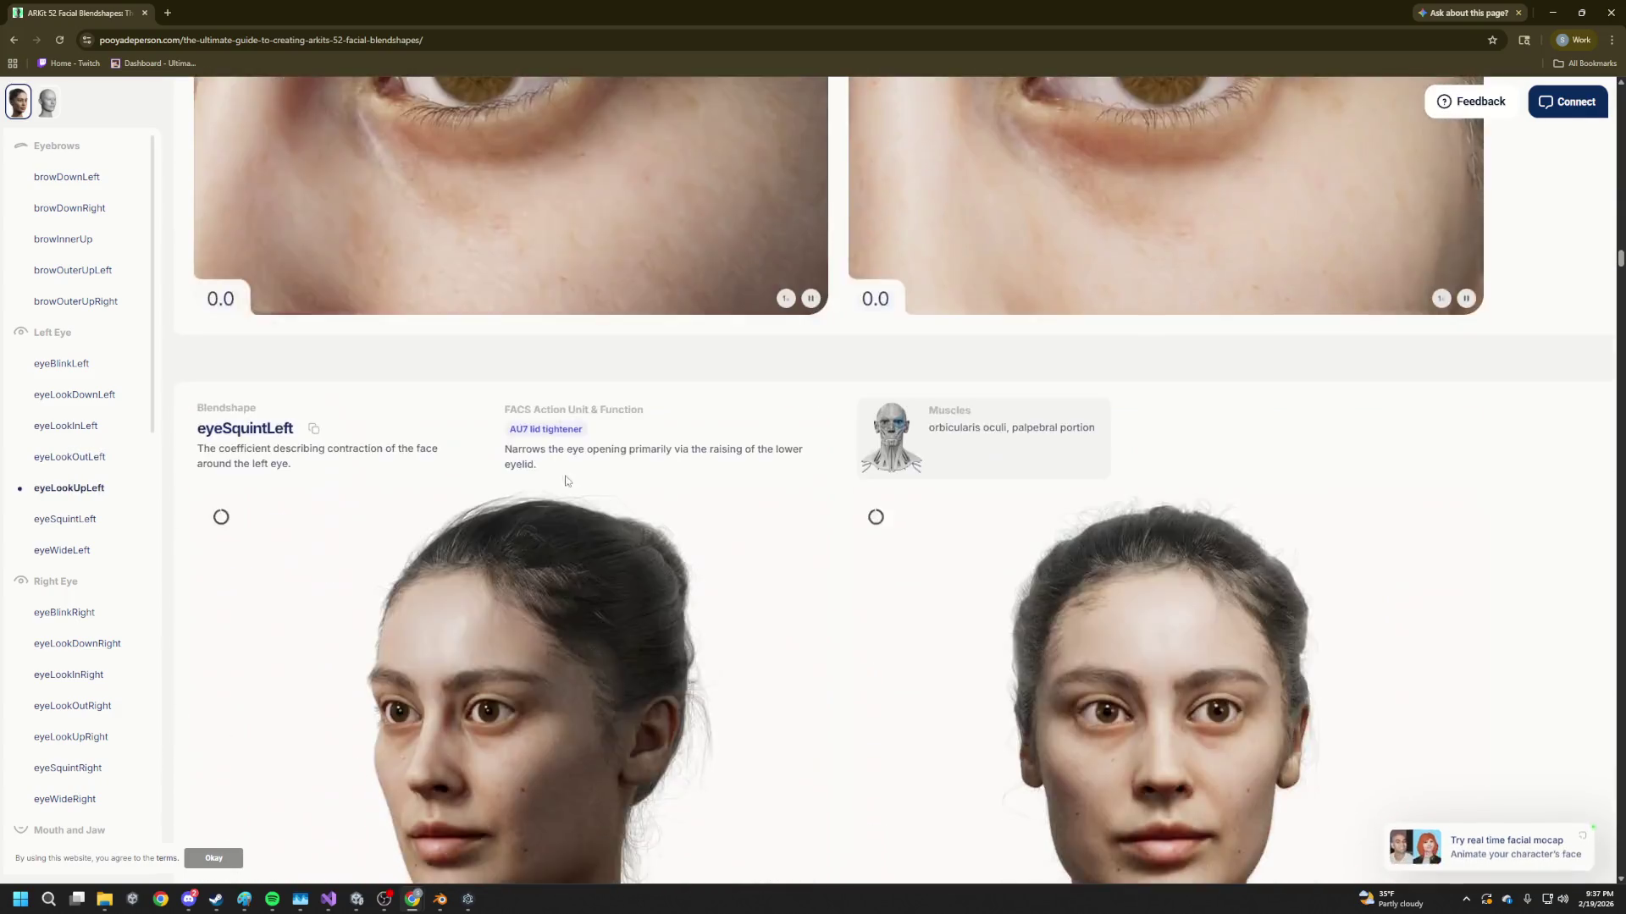
scroll(567, 484, down, 10)
scroll(80, 383, down, 10)
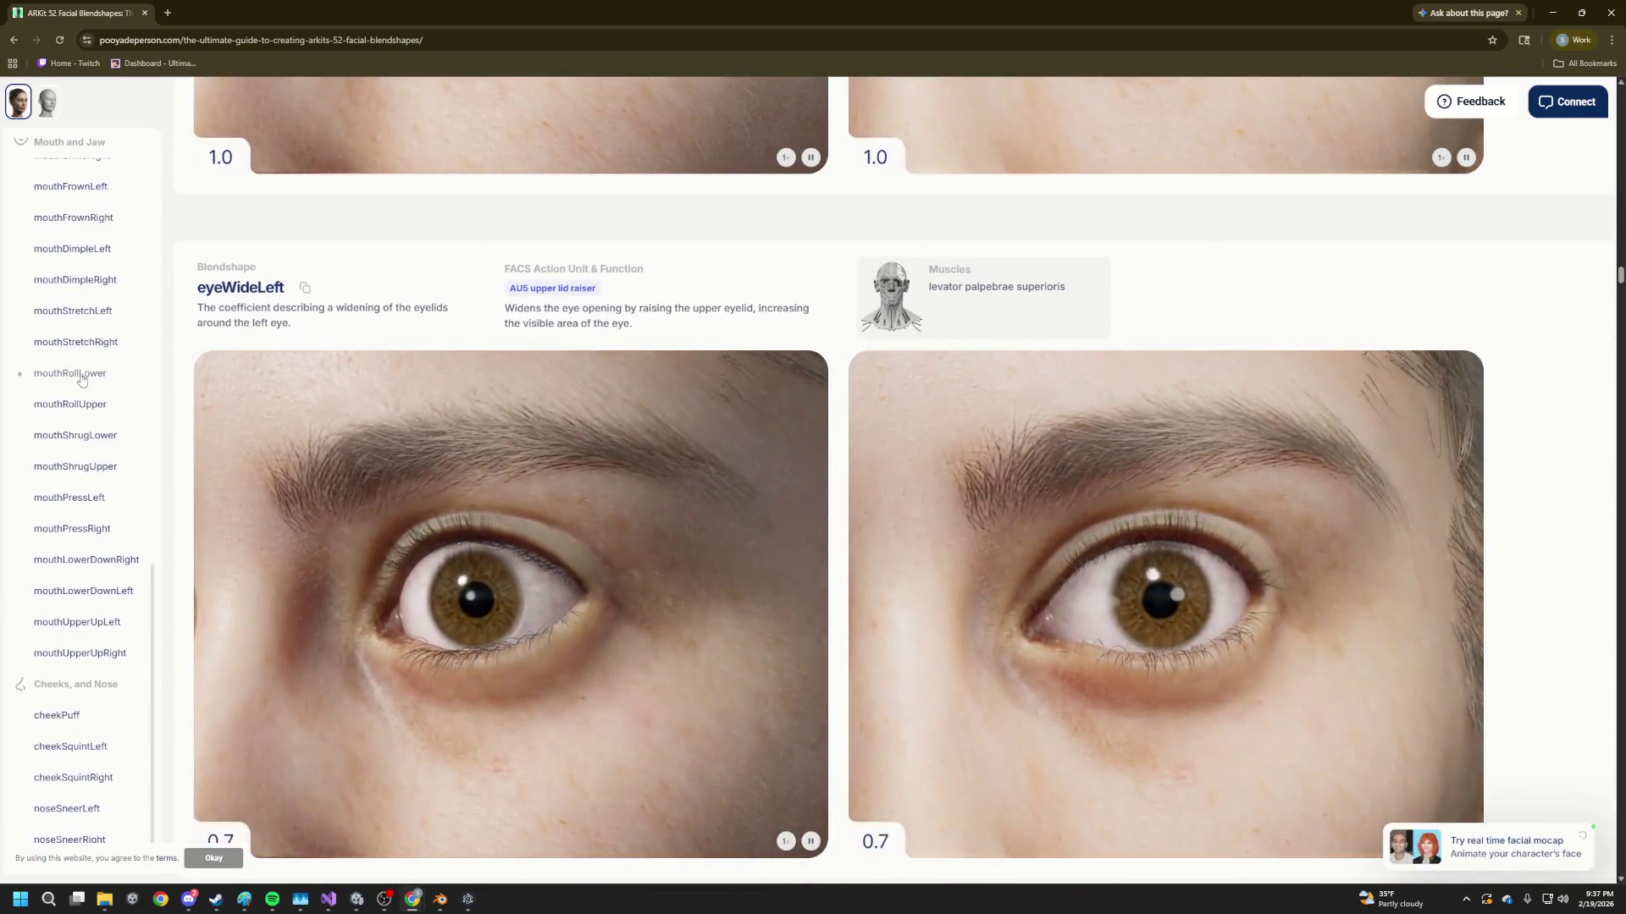
click(68, 190)
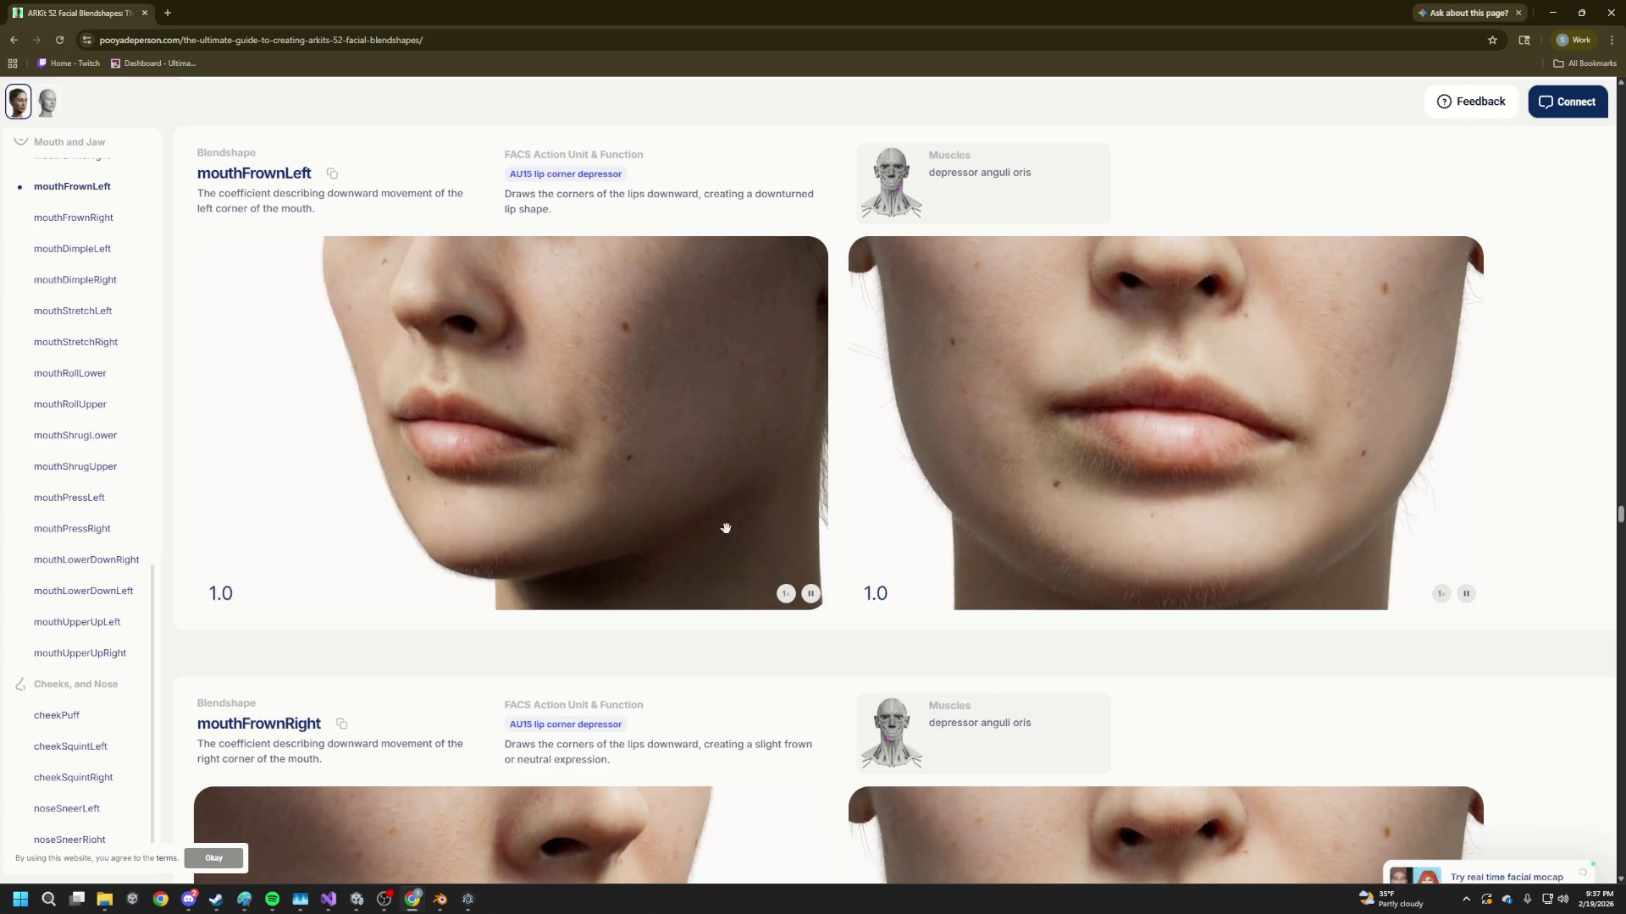
key(alt+Tab)
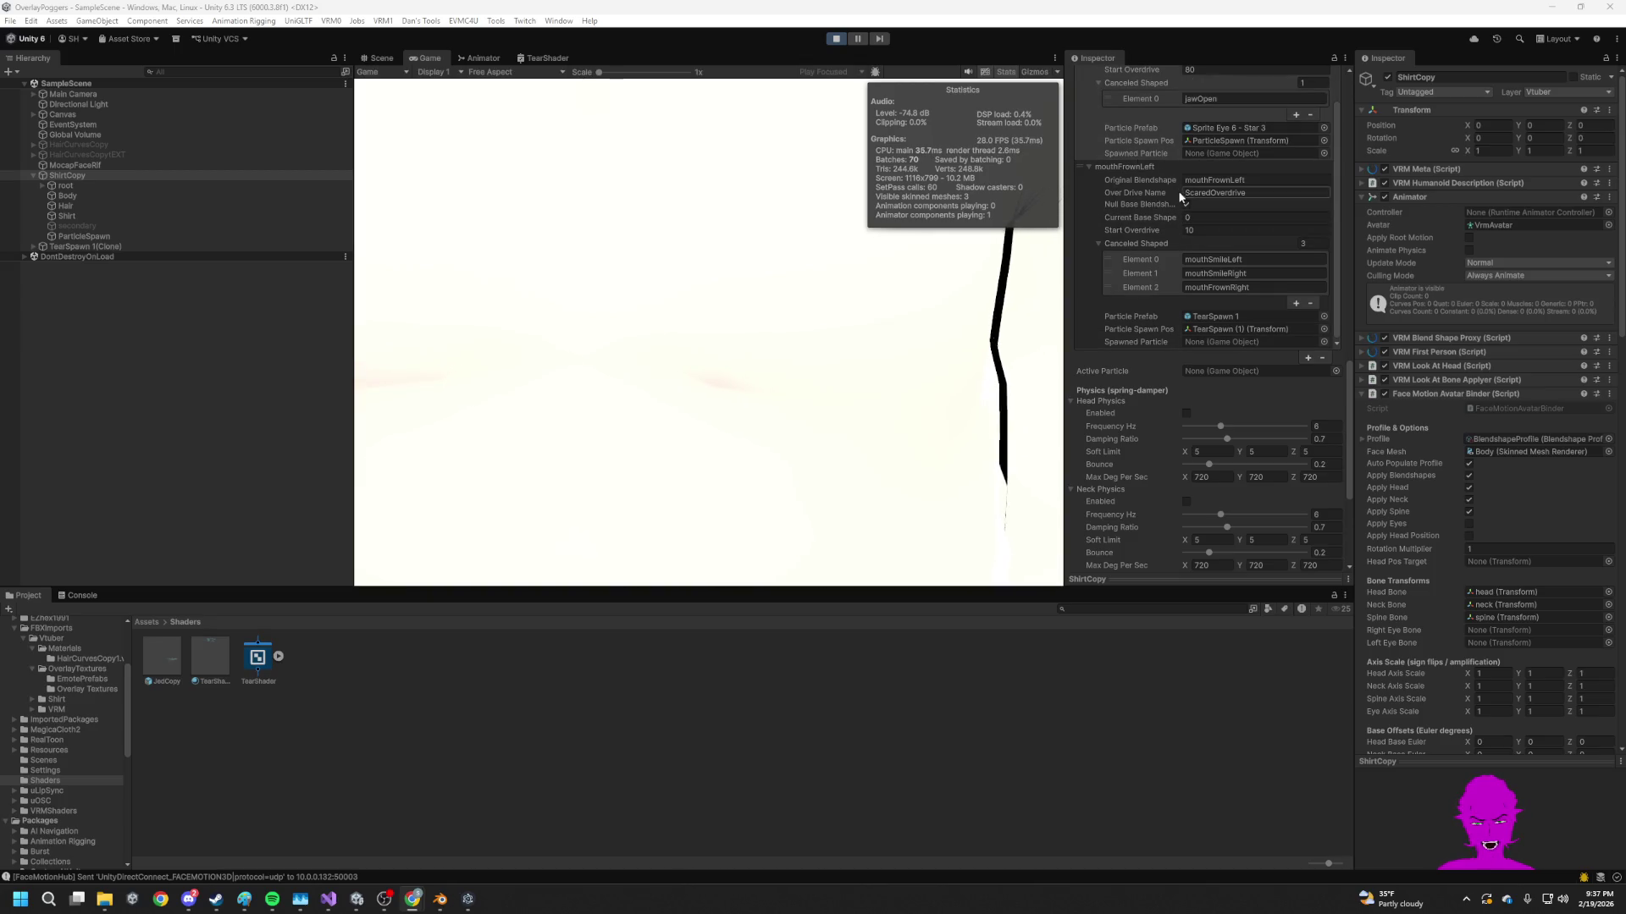
Check the mouthFrownLeft entry's name fields and set its Current Base Shape to 0
click(1214, 181)
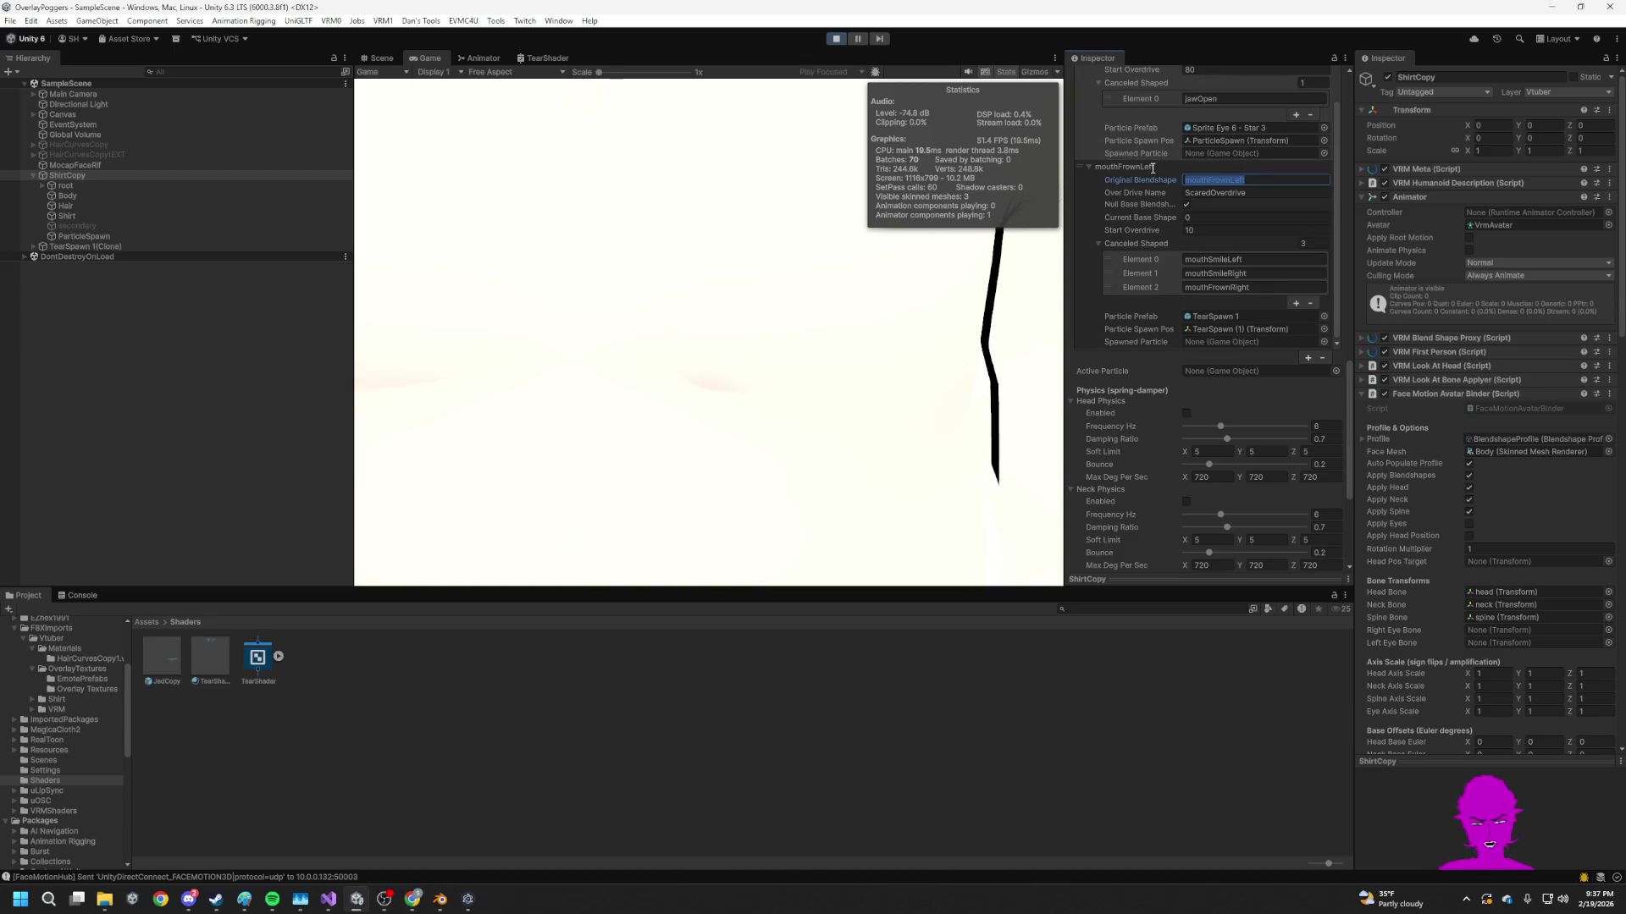
click(1246, 180)
click(686, 257)
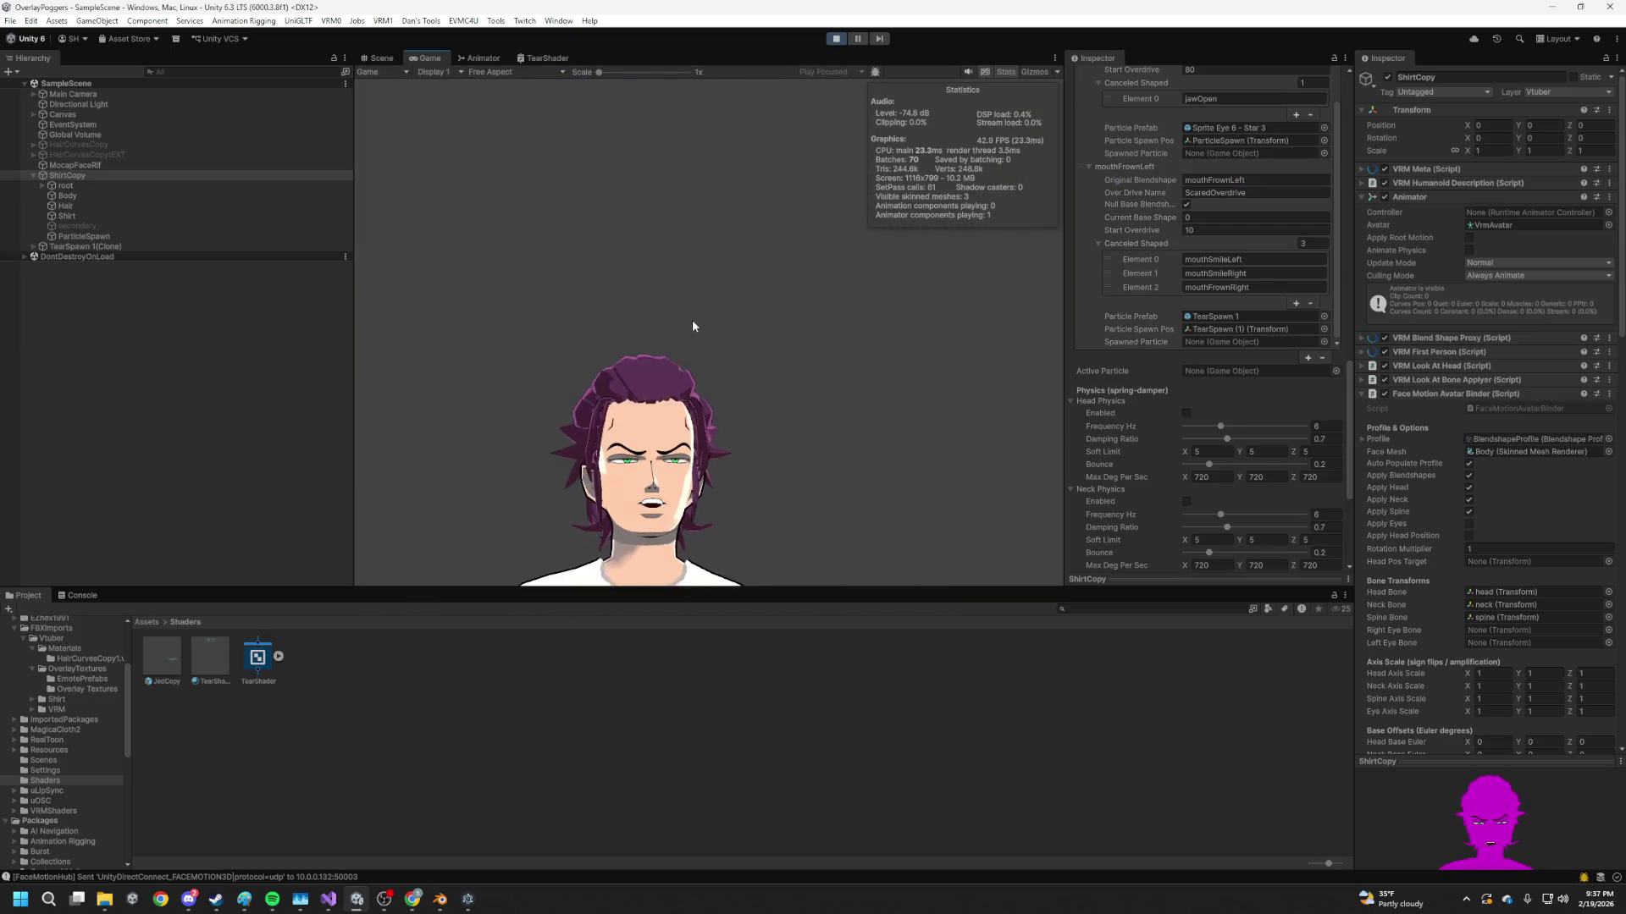
click(1215, 193)
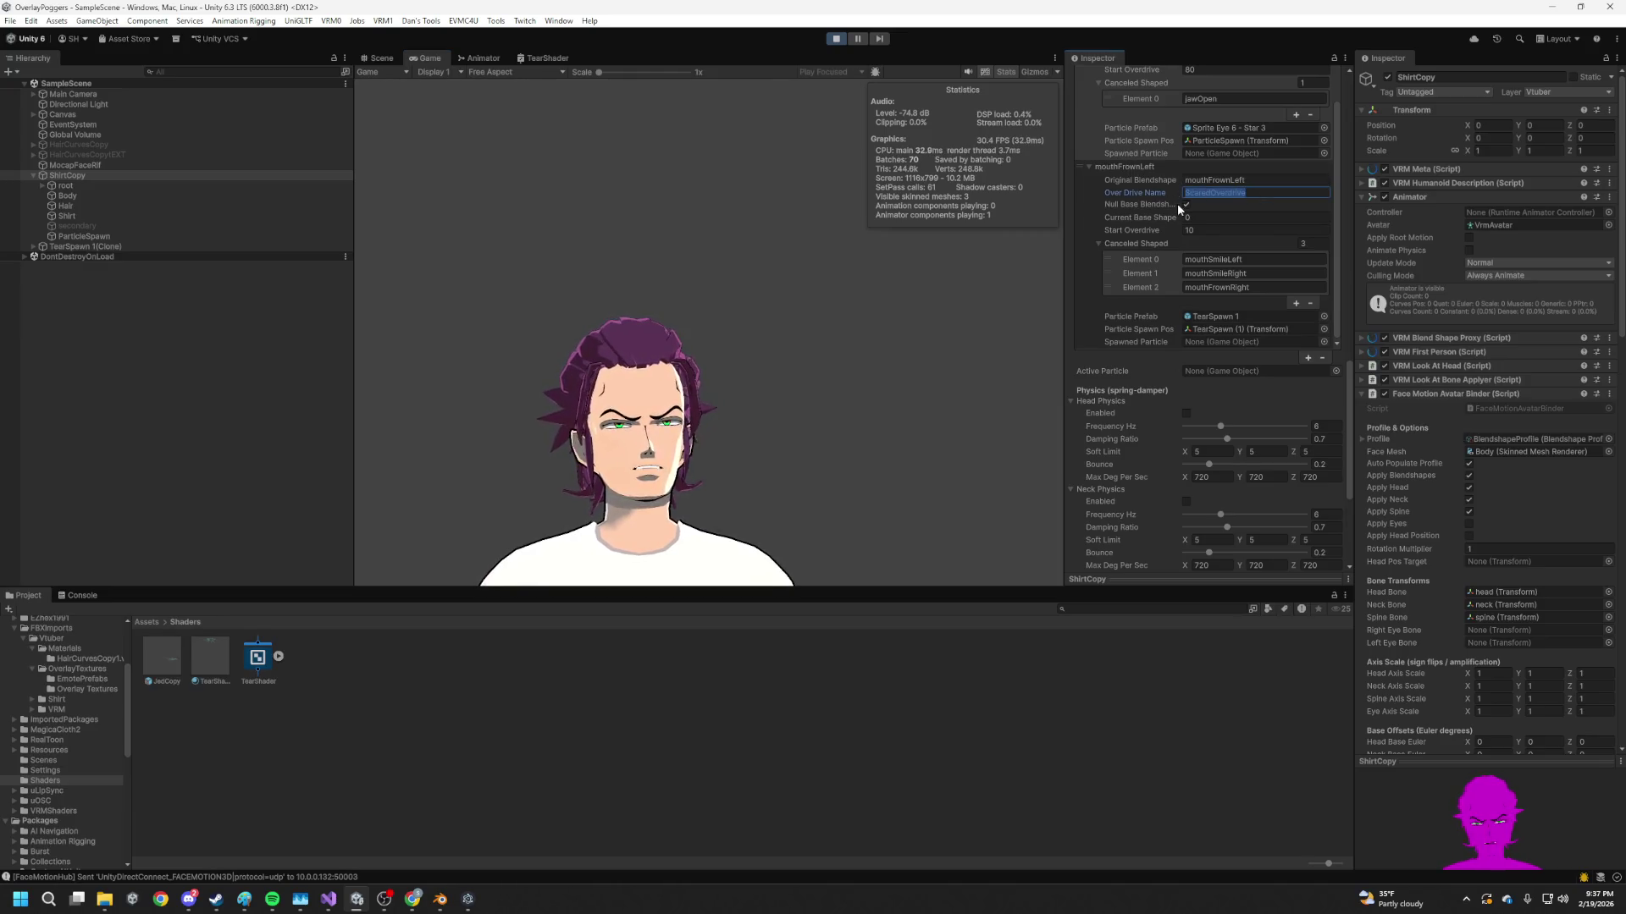
click(1204, 219)
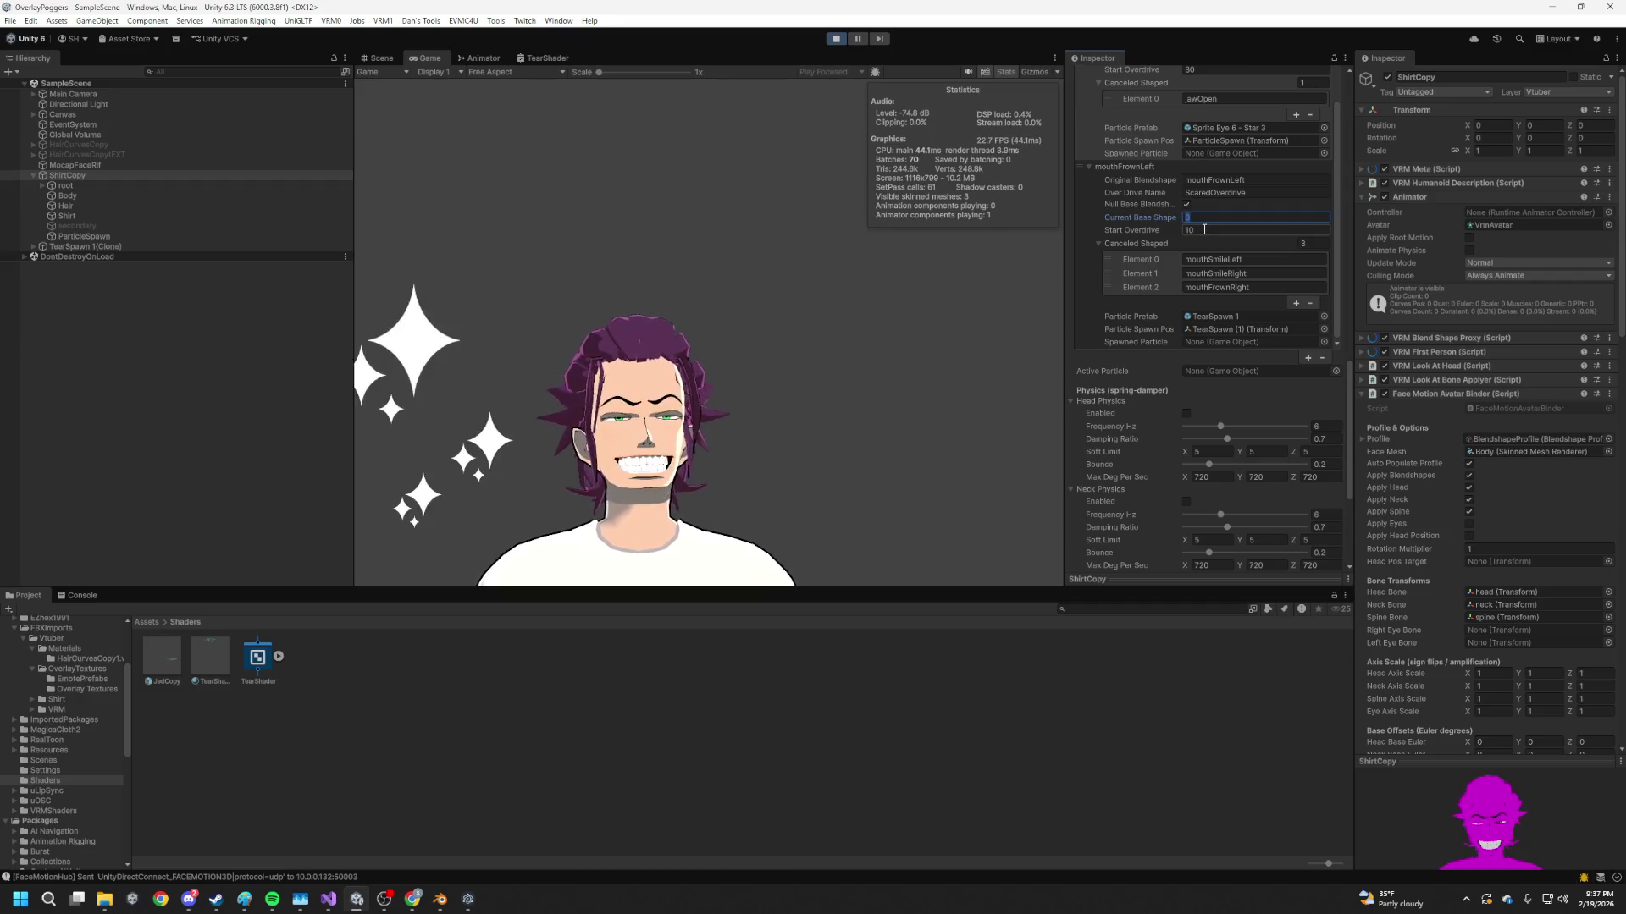
text(53)
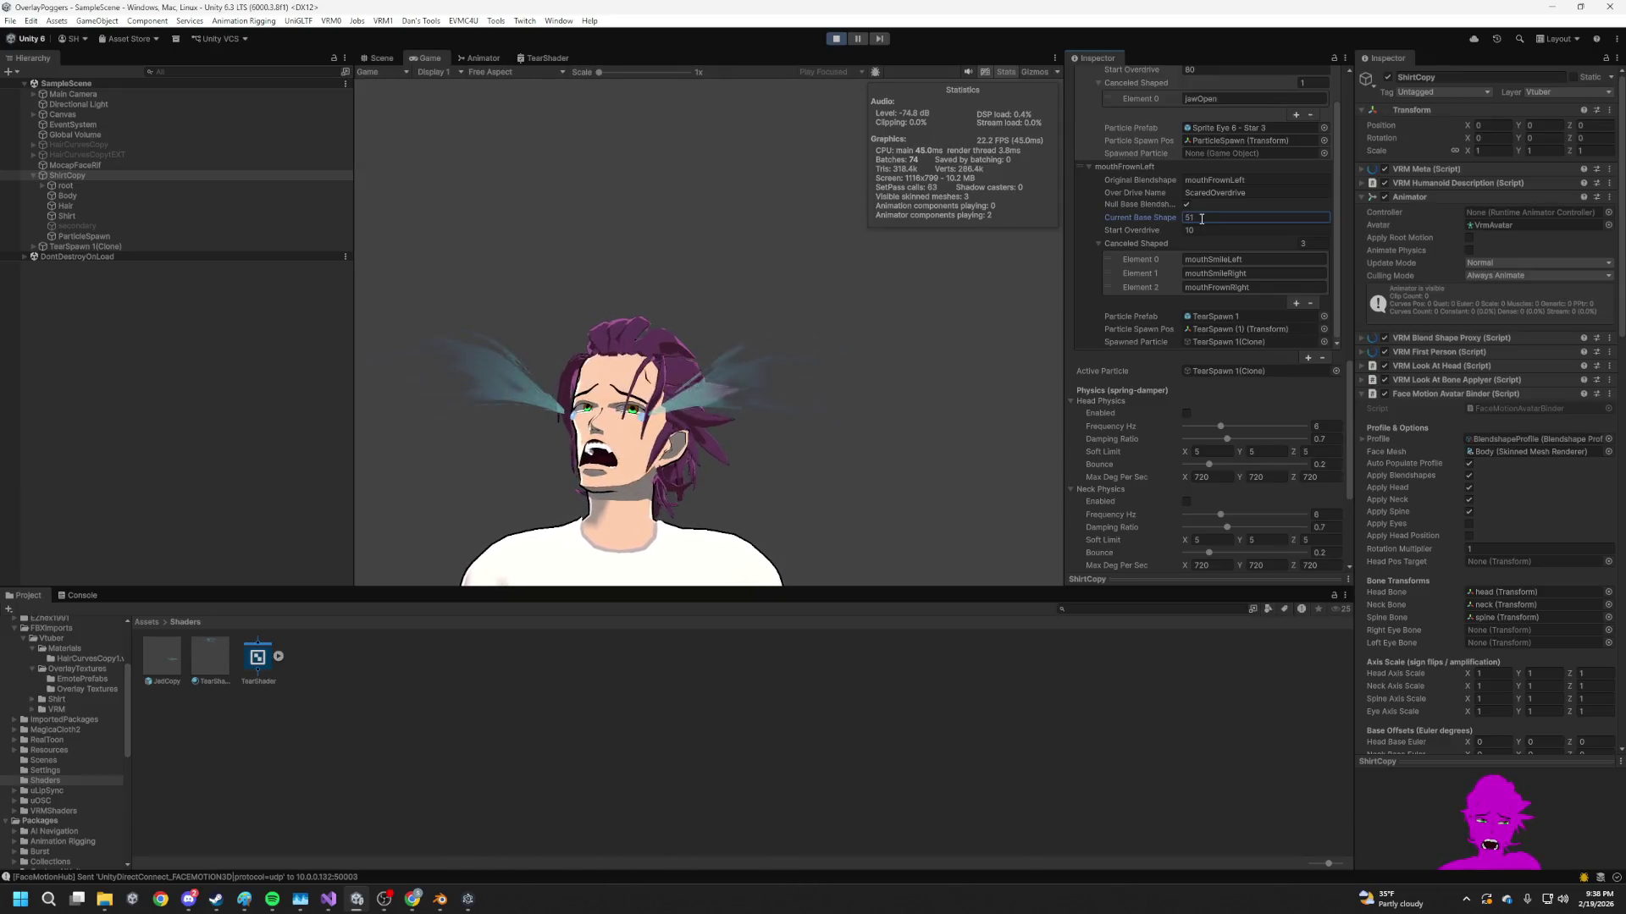
key(BackSpace)
key(BackSpace)
text(0)
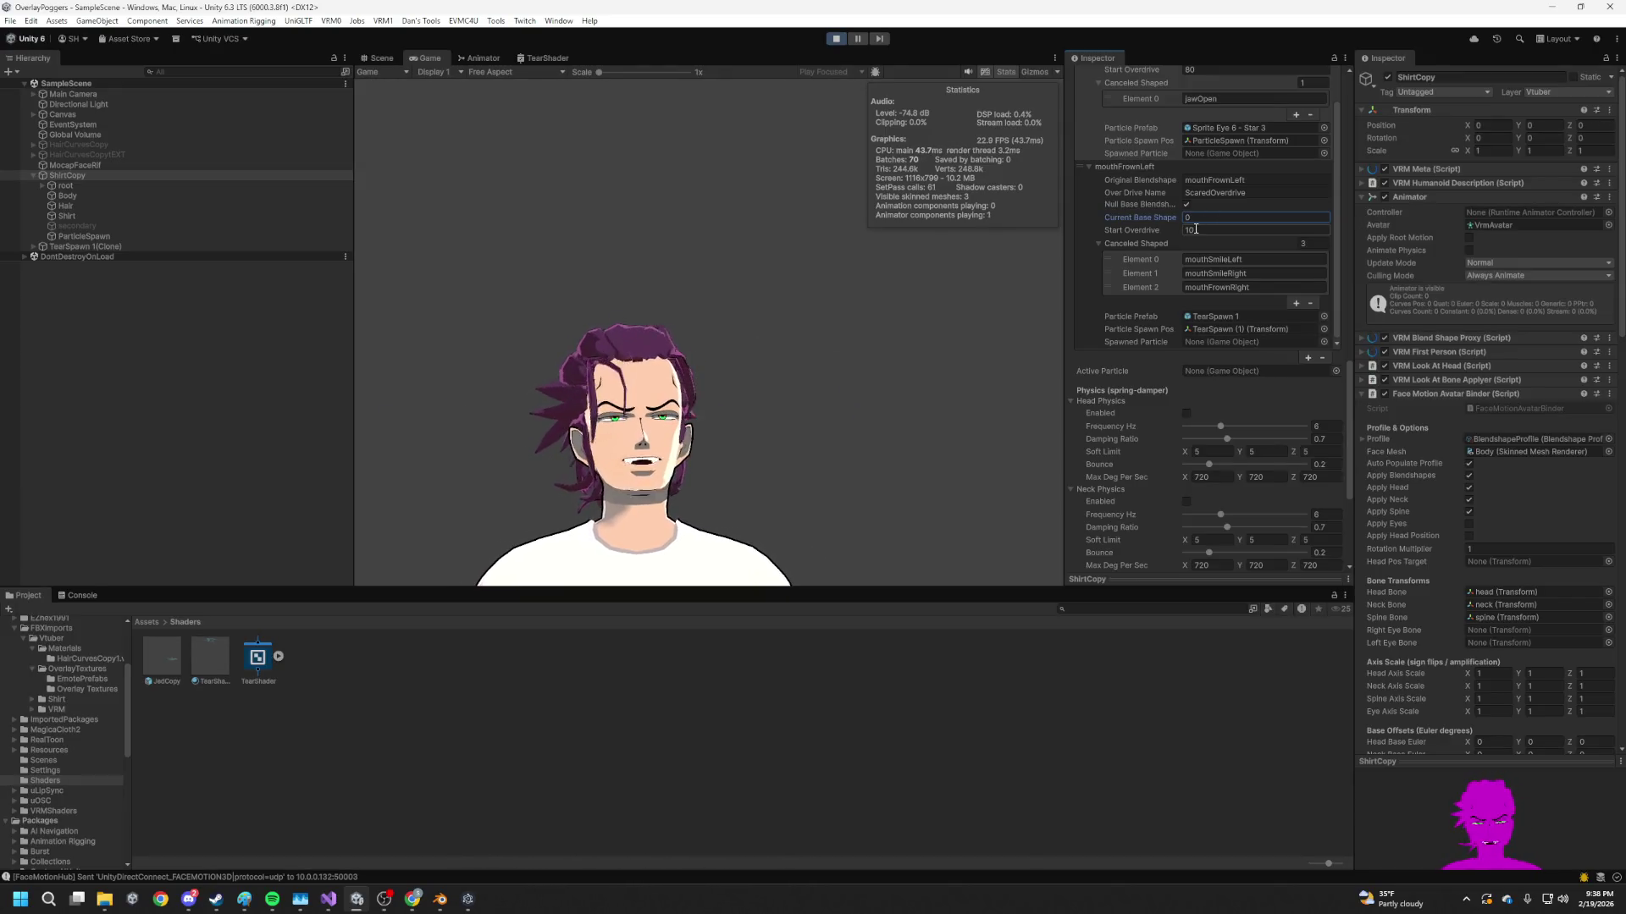
click(1195, 228)
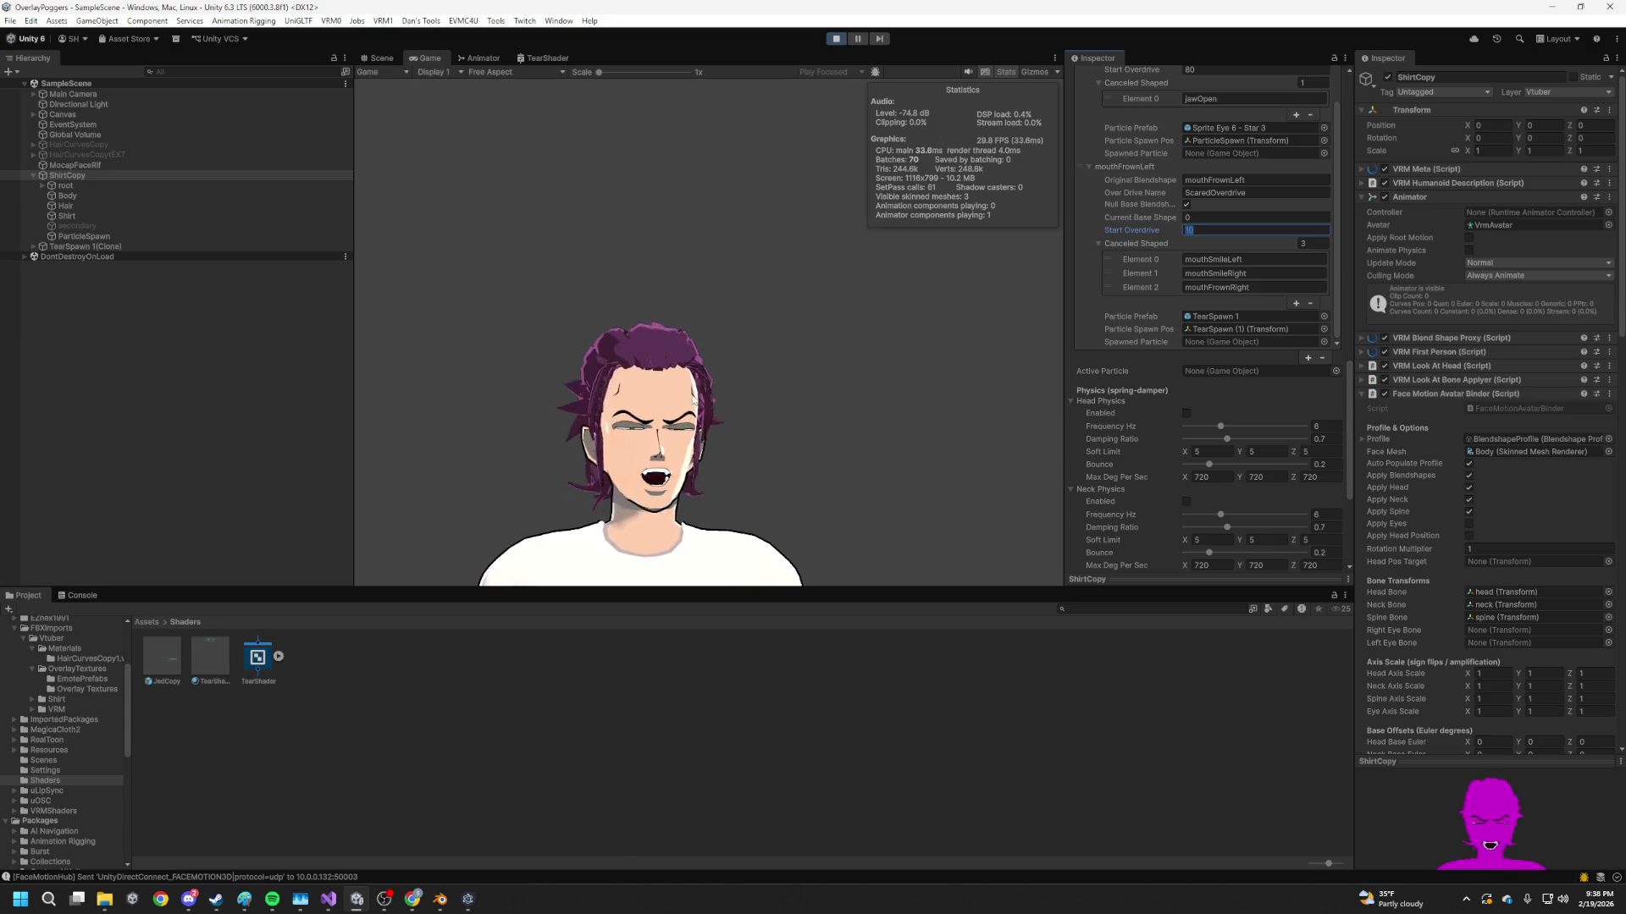
Commit Start Overdrive at 10 and restart Play mode to retest the tears
click(675, 321)
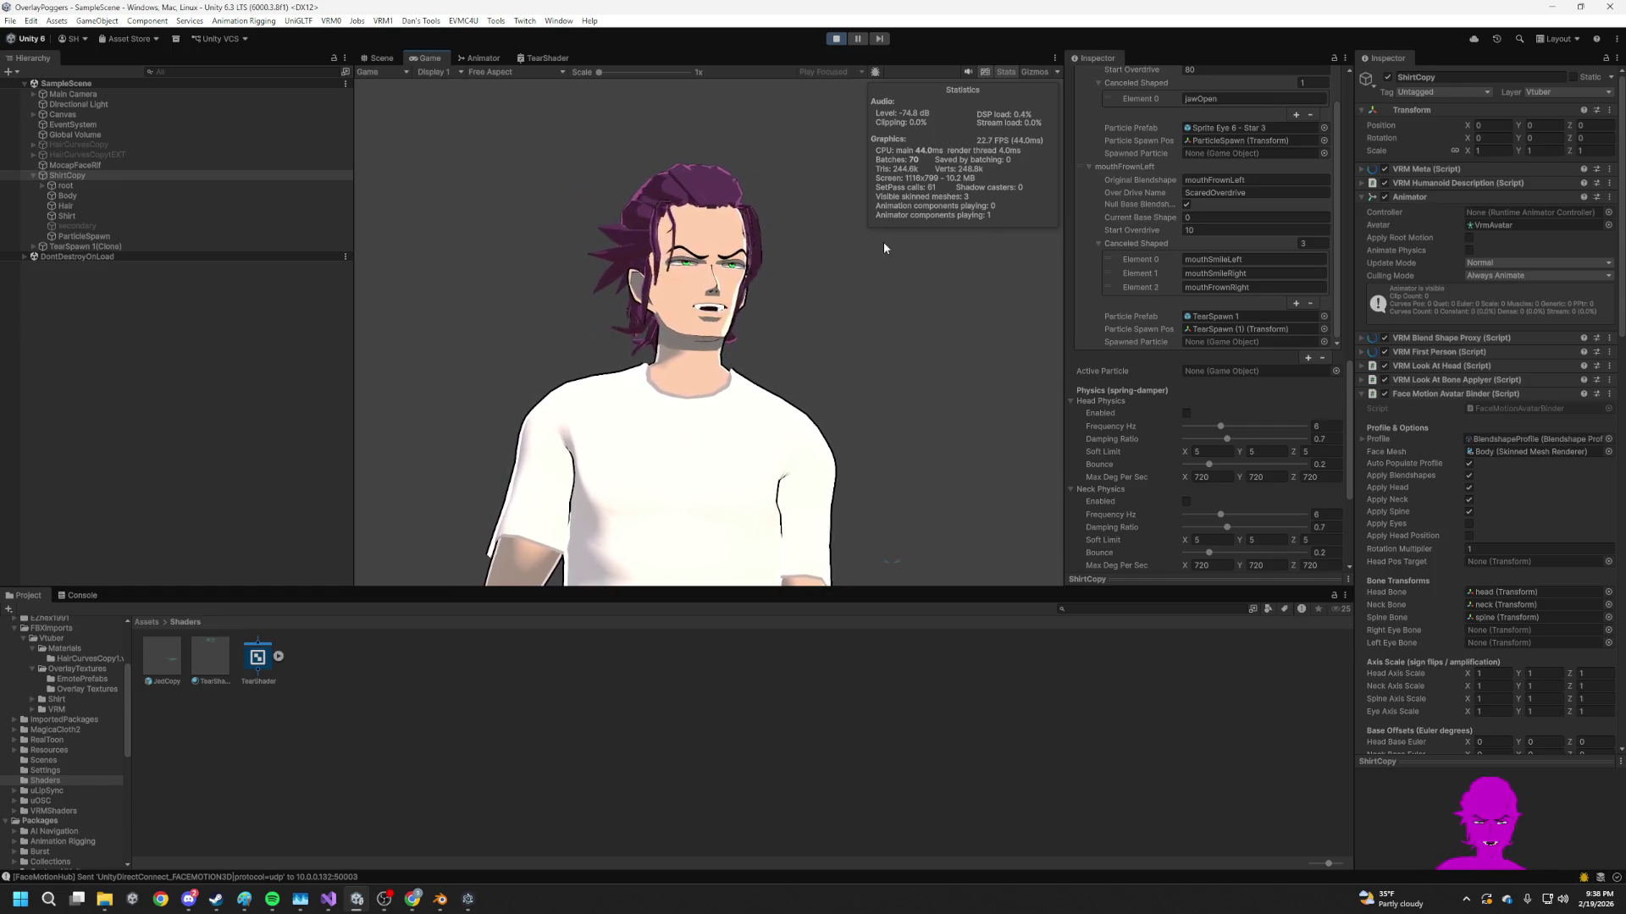
click(834, 39)
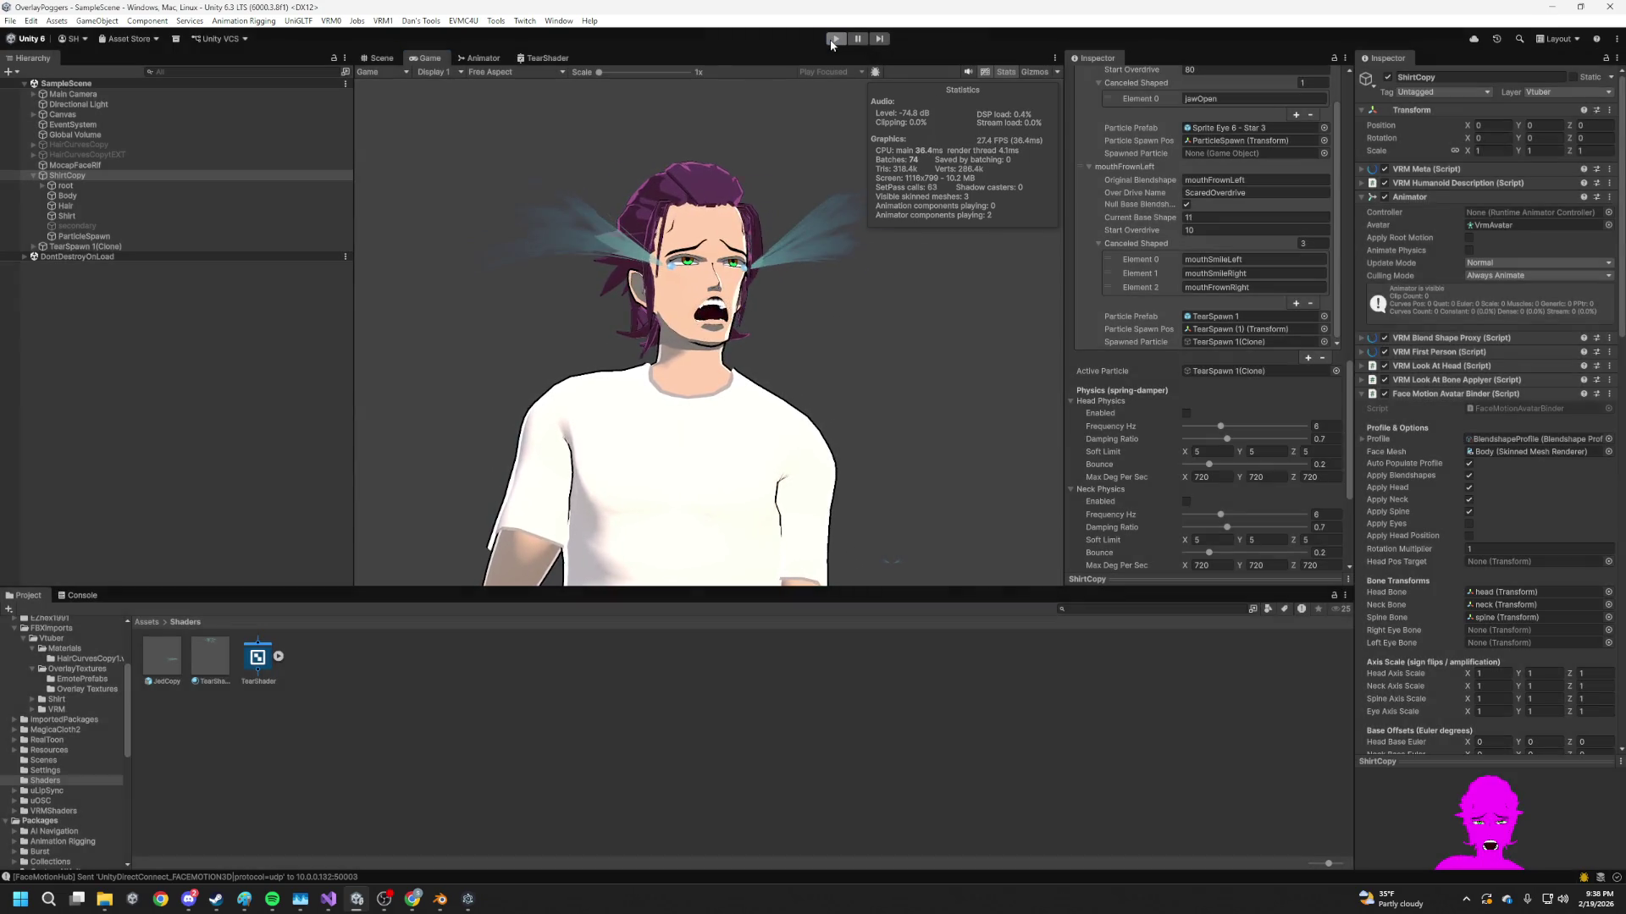
click(834, 39)
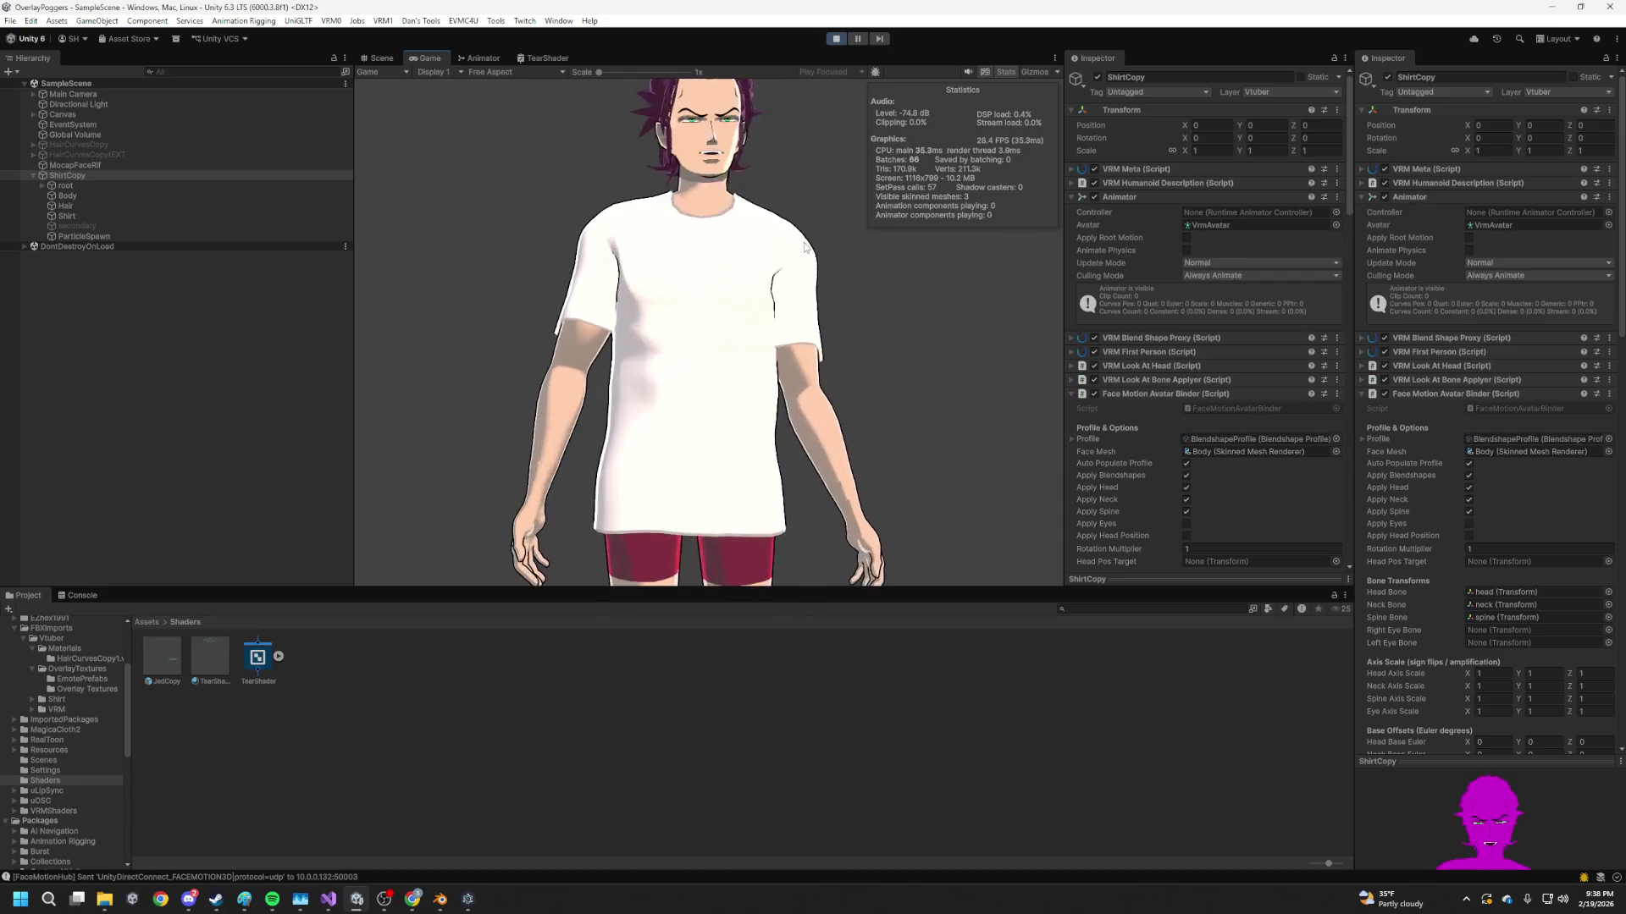
Inspect MocapFaceRif's lip sync components, enlarge the Game view, and place the Twitch window over it
click(78, 166)
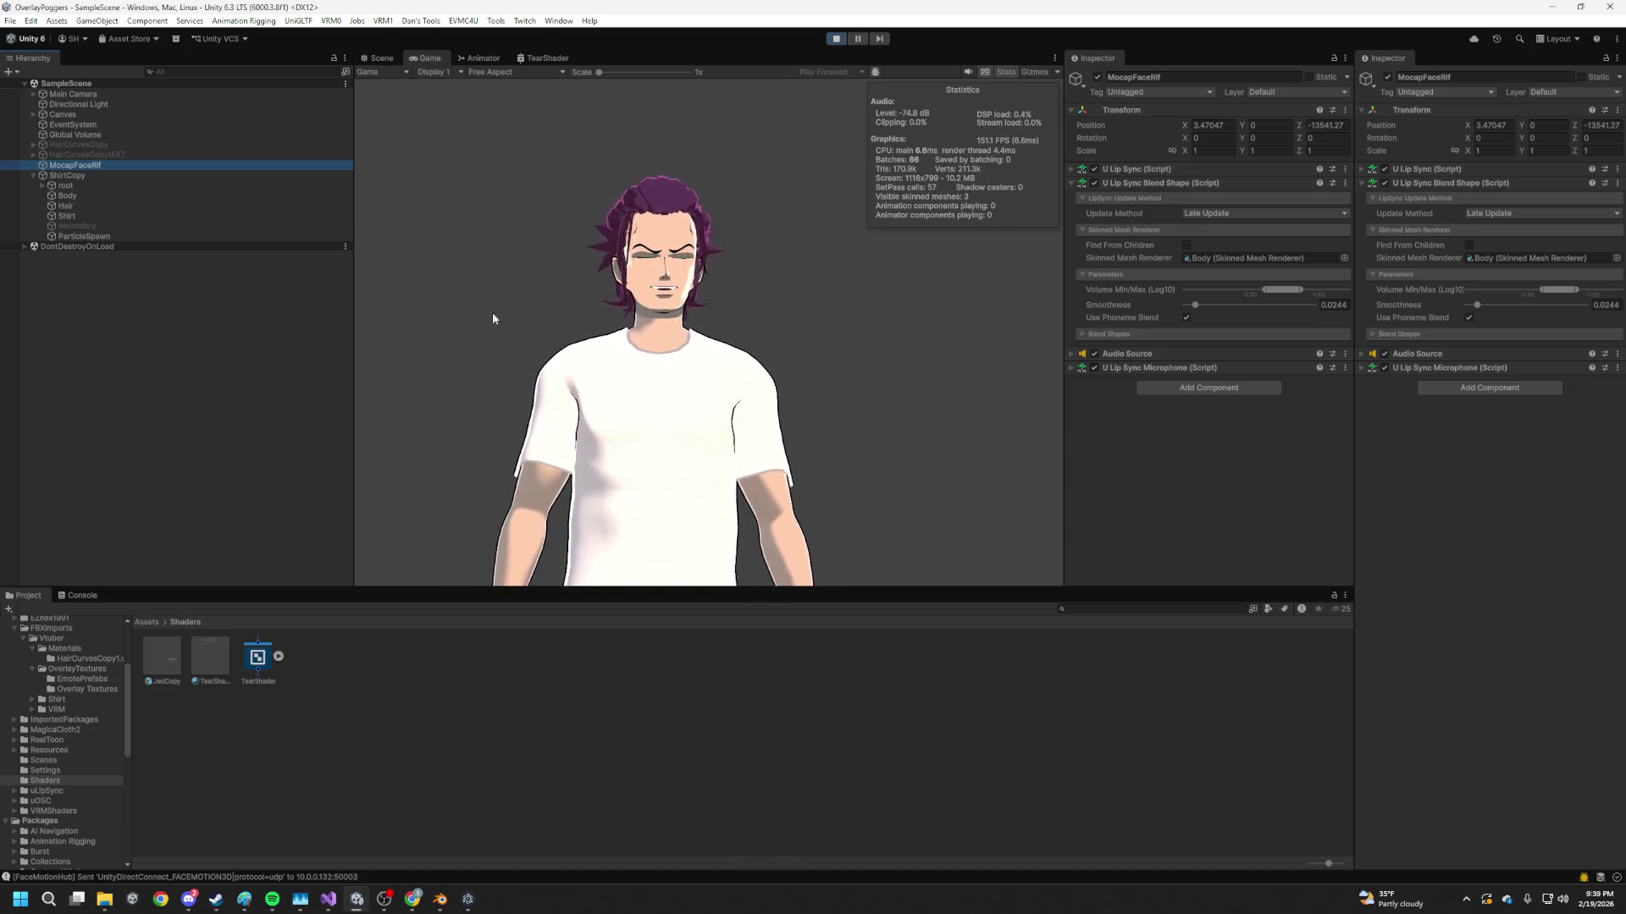
drag(373, 591, 377, 617)
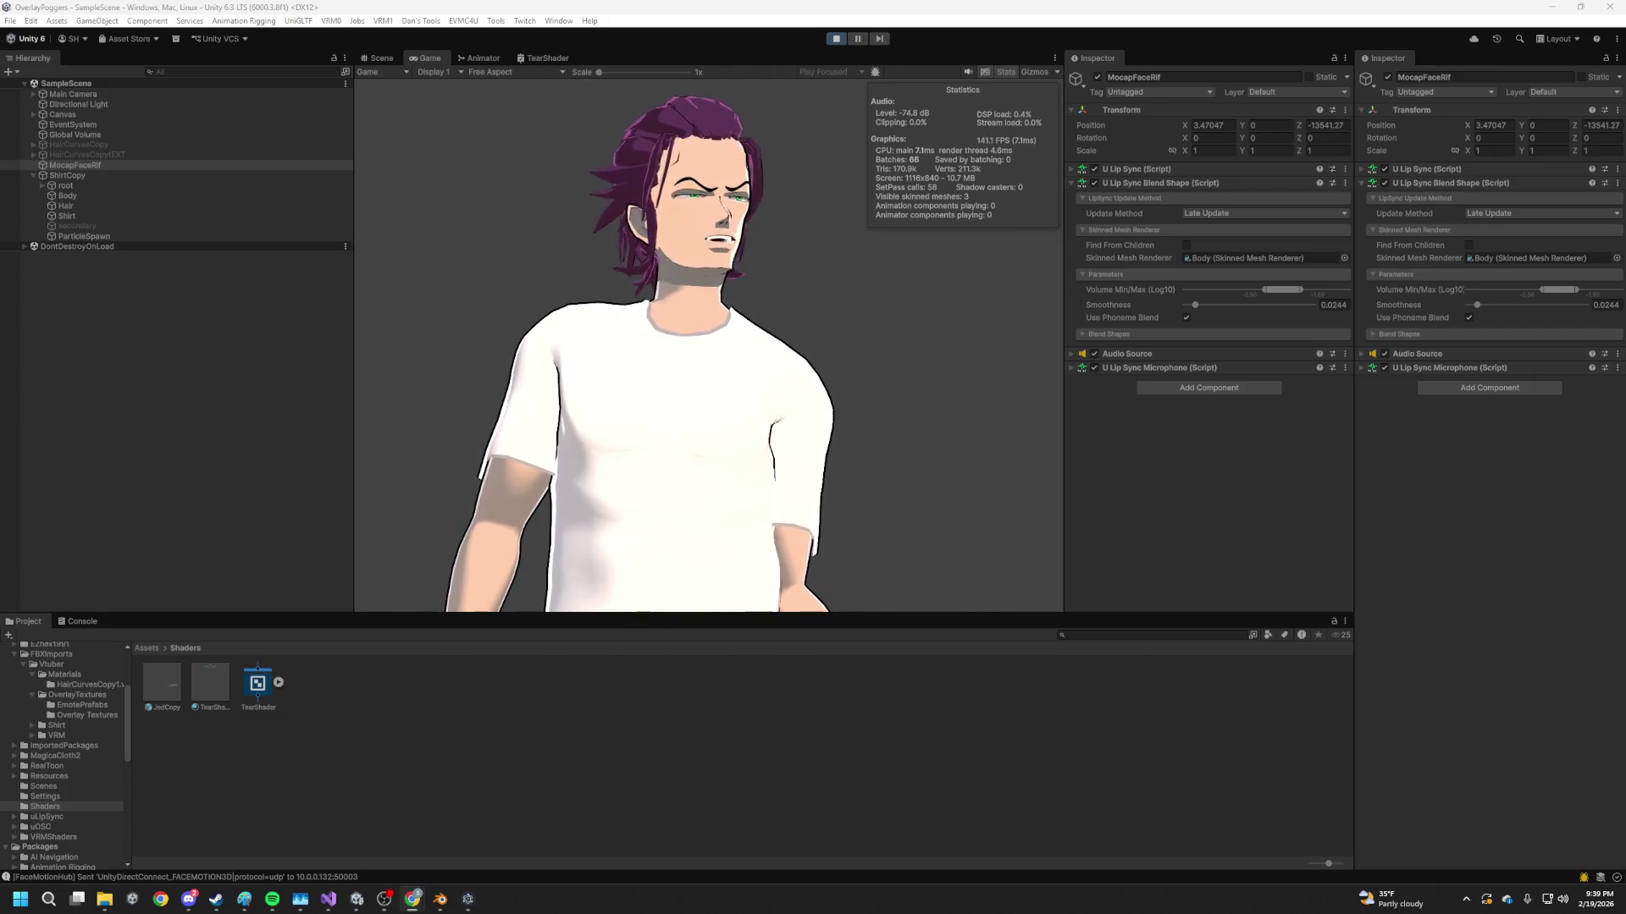
mouse_move(1625, 367)
mouse_down()
mouse_move(1276, 367)
mouse_move(347, 174)
mouse_move(441, 161)
mouse_up()
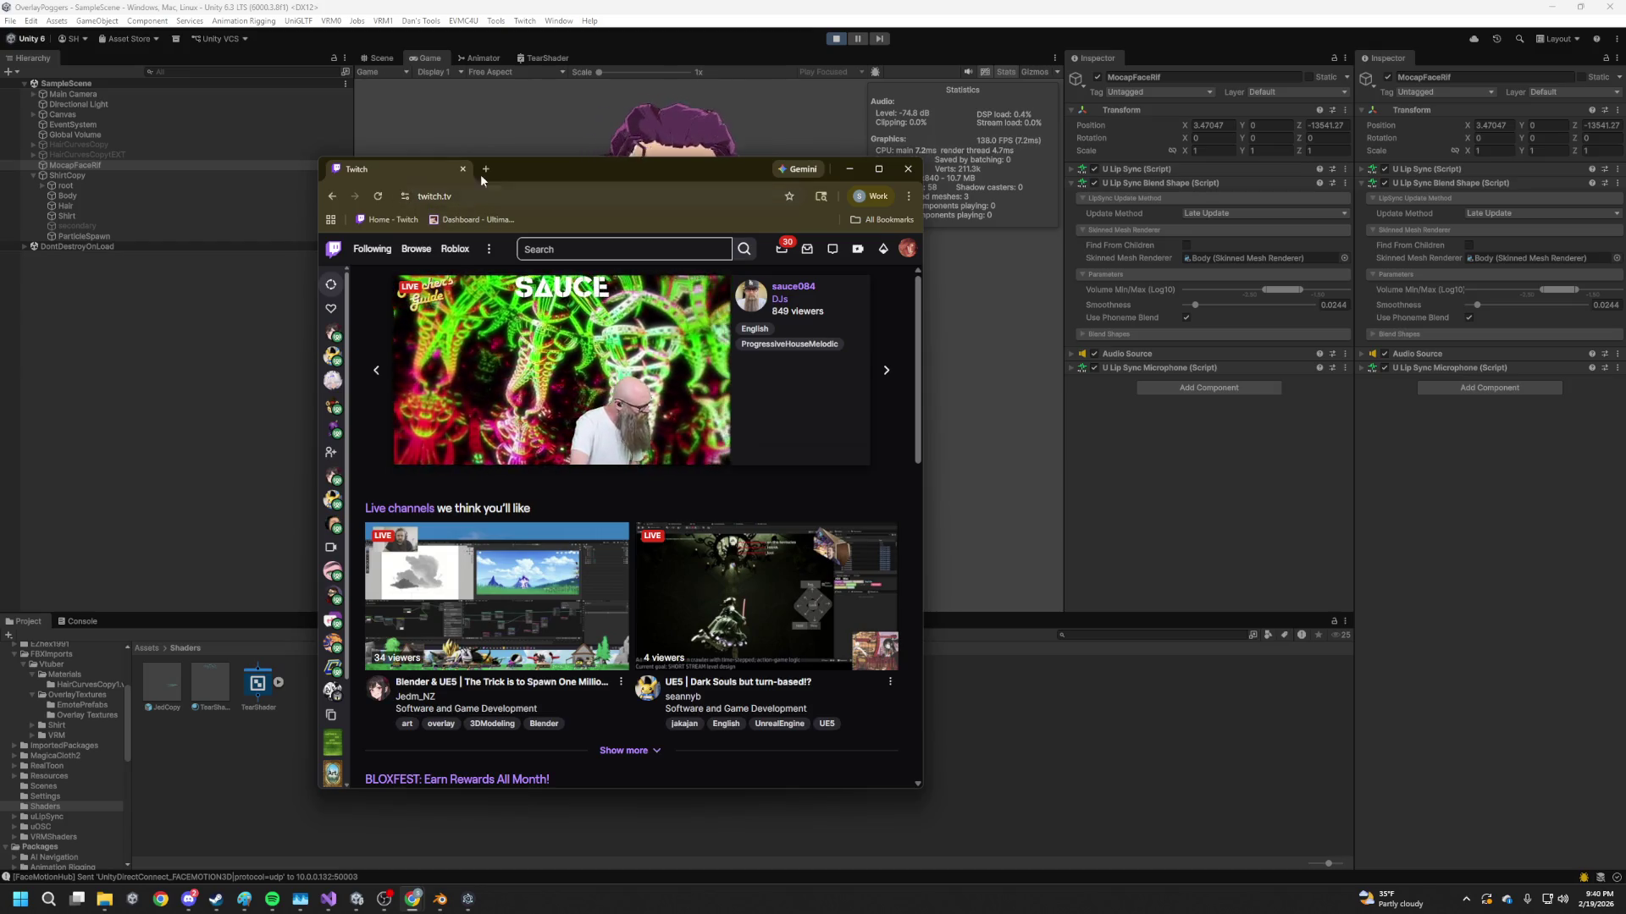
Move the Twitch window aside, stop Play in Unity, and run File > Build And Run
drag(582, 165, 702, 114)
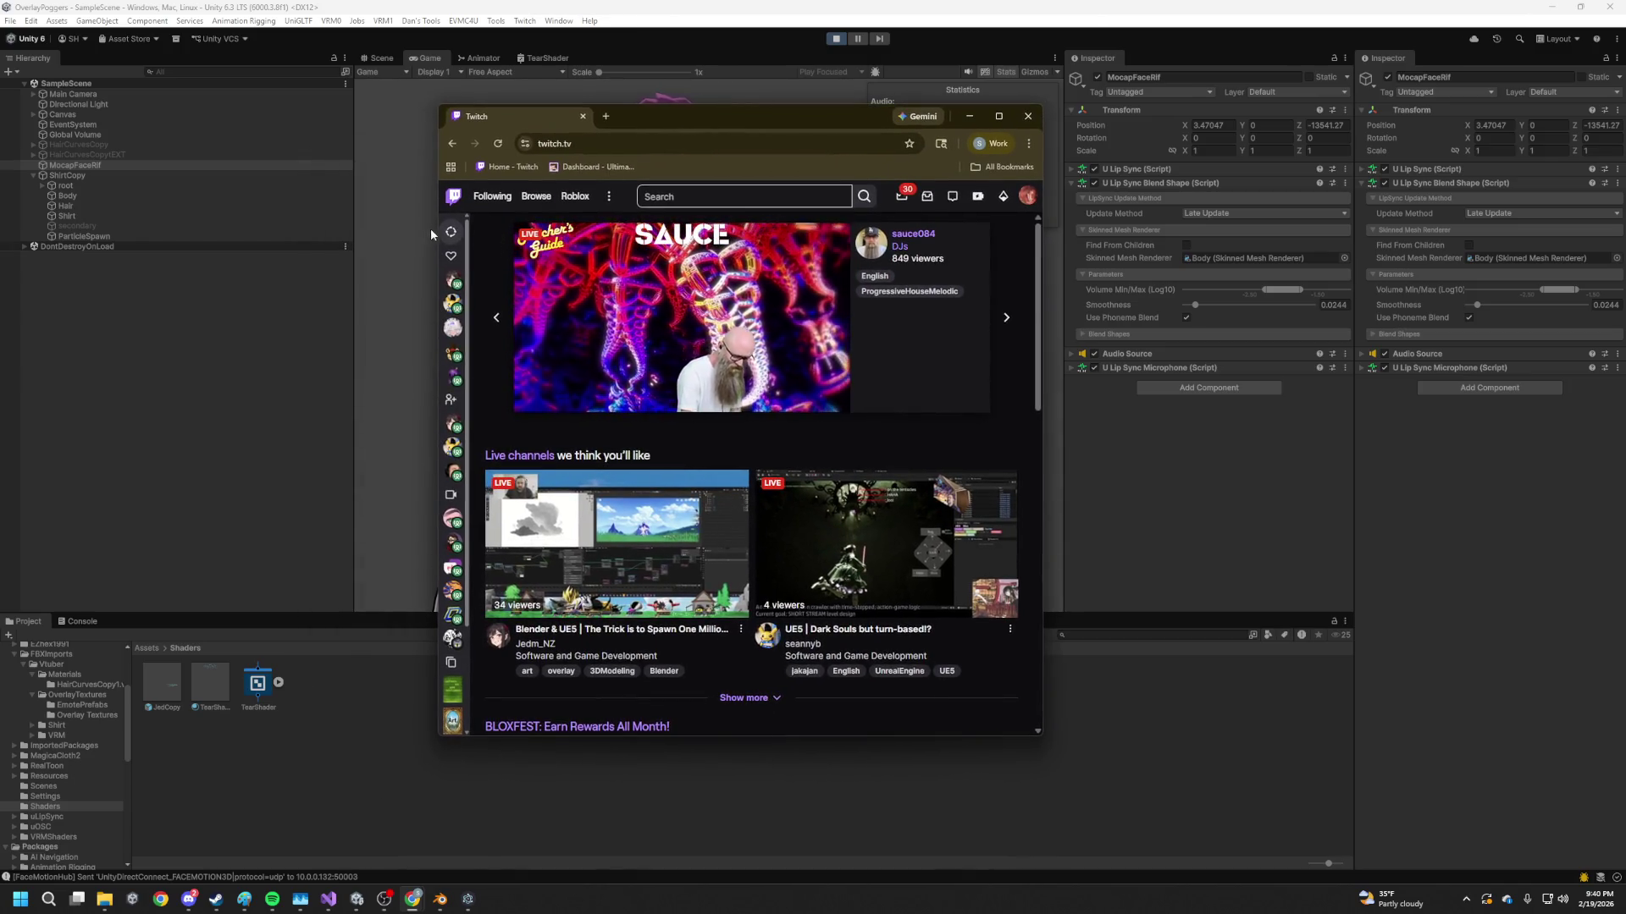
mouse_move(739, 136)
mouse_down()
mouse_move(1135, 201)
mouse_move(1192, 147)
mouse_up()
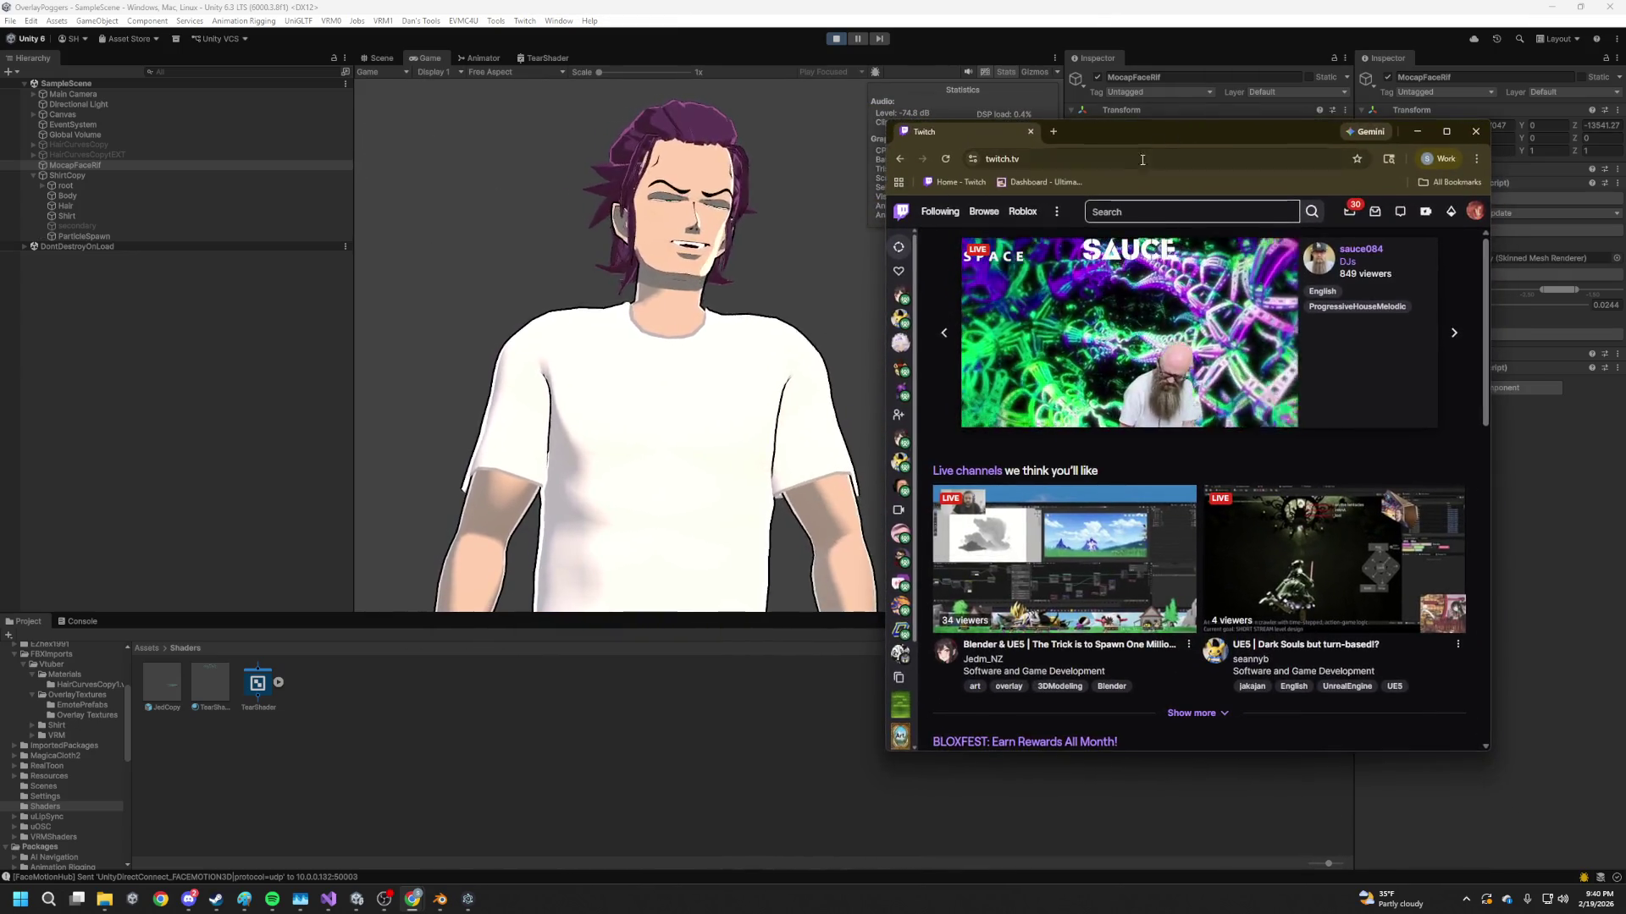
click(899, 33)
click(836, 38)
click(10, 20)
click(70, 192)
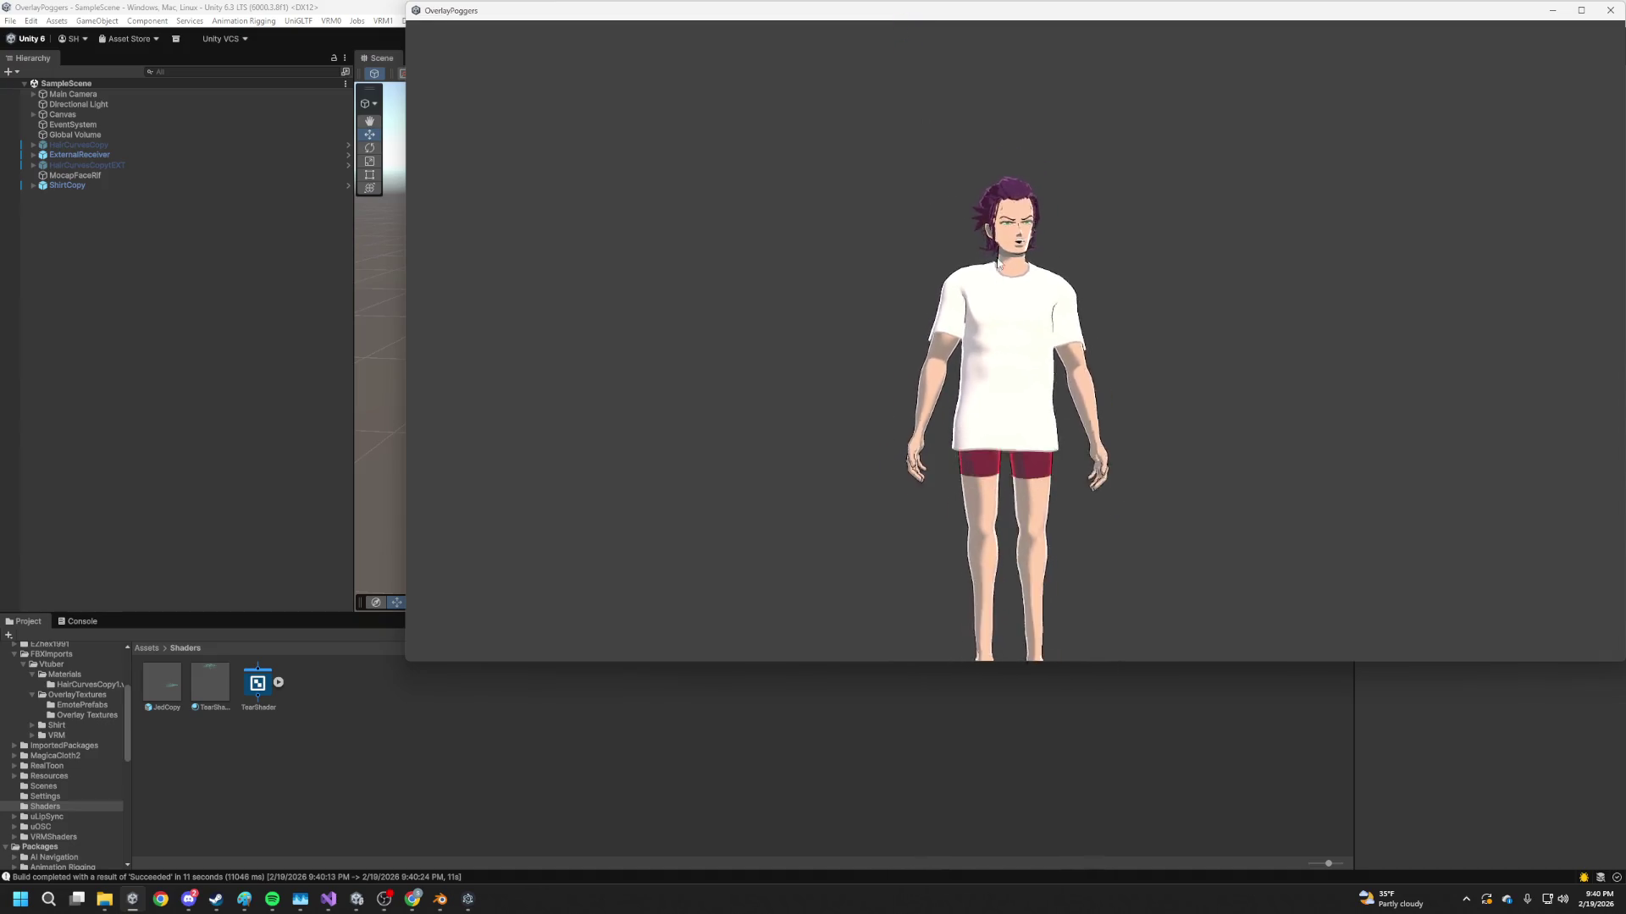
Zoom in on the avatar in the built OverlayPoggers app and make its background transparent
scroll(1001, 266, up, 2)
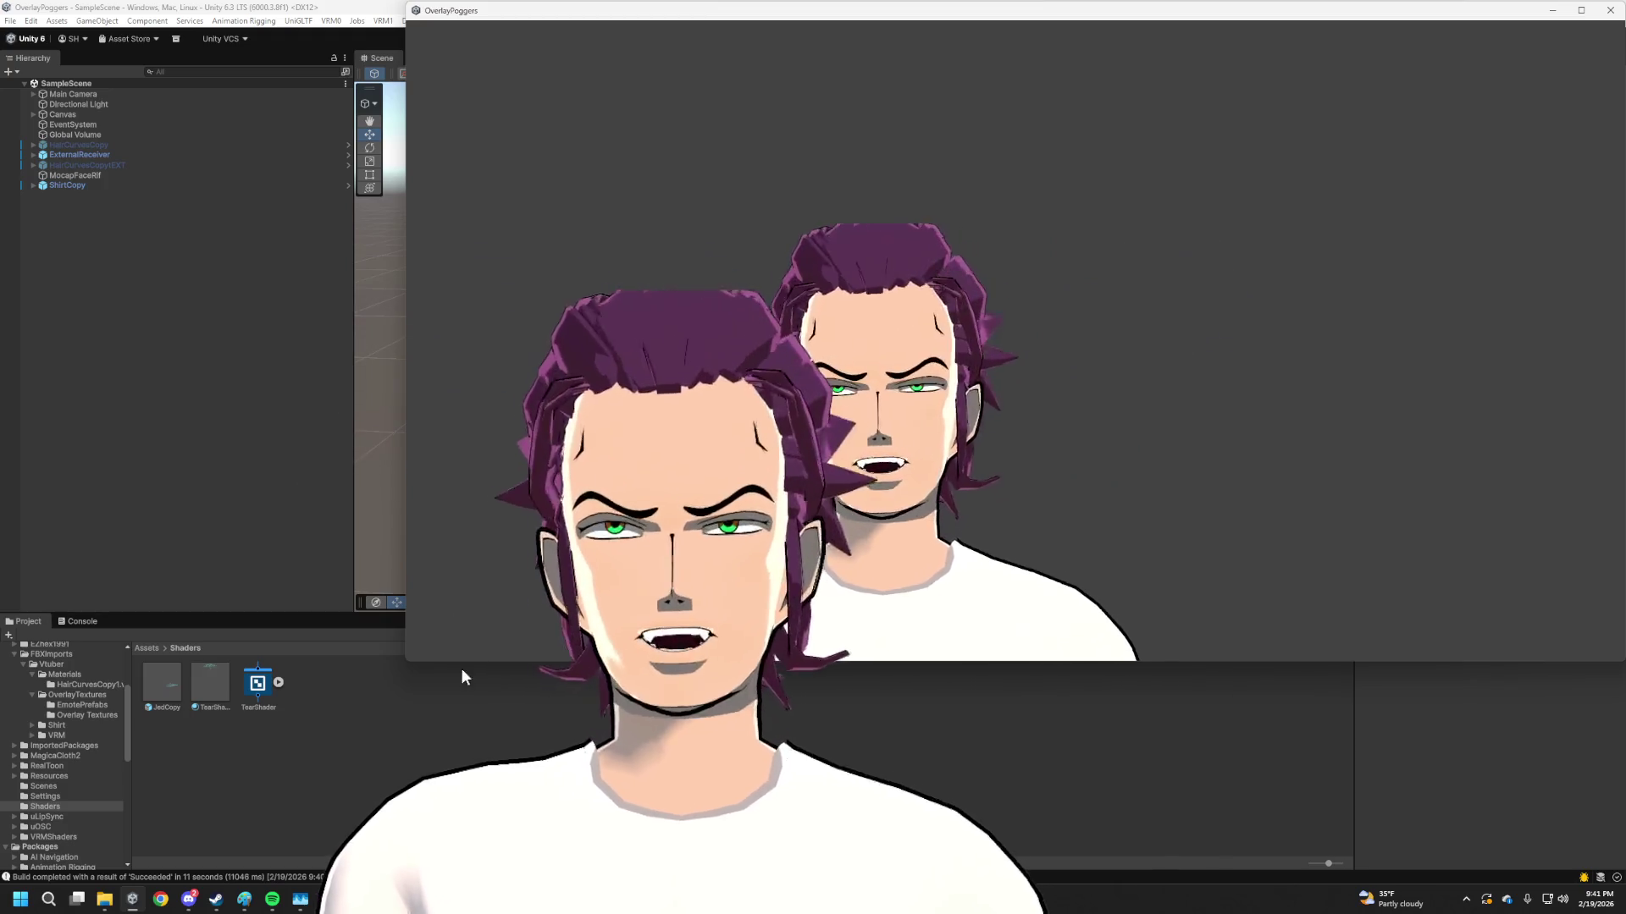
click(460, 668)
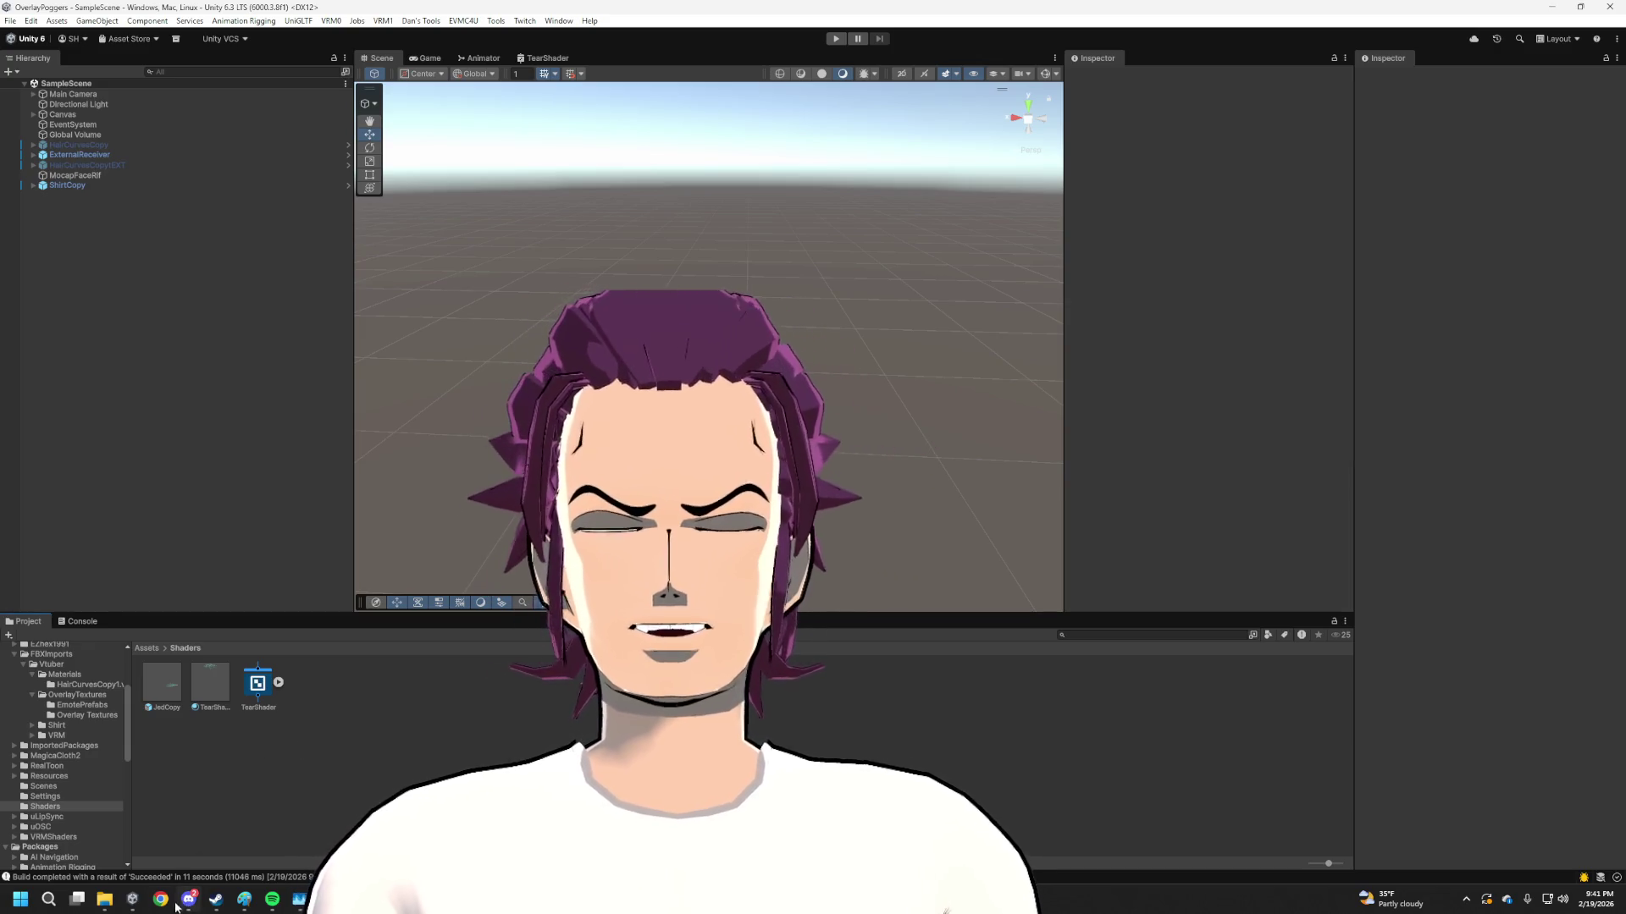
Maximize the Twitch browser window and fully expand the Followed Channels list
mouse_move(161, 899)
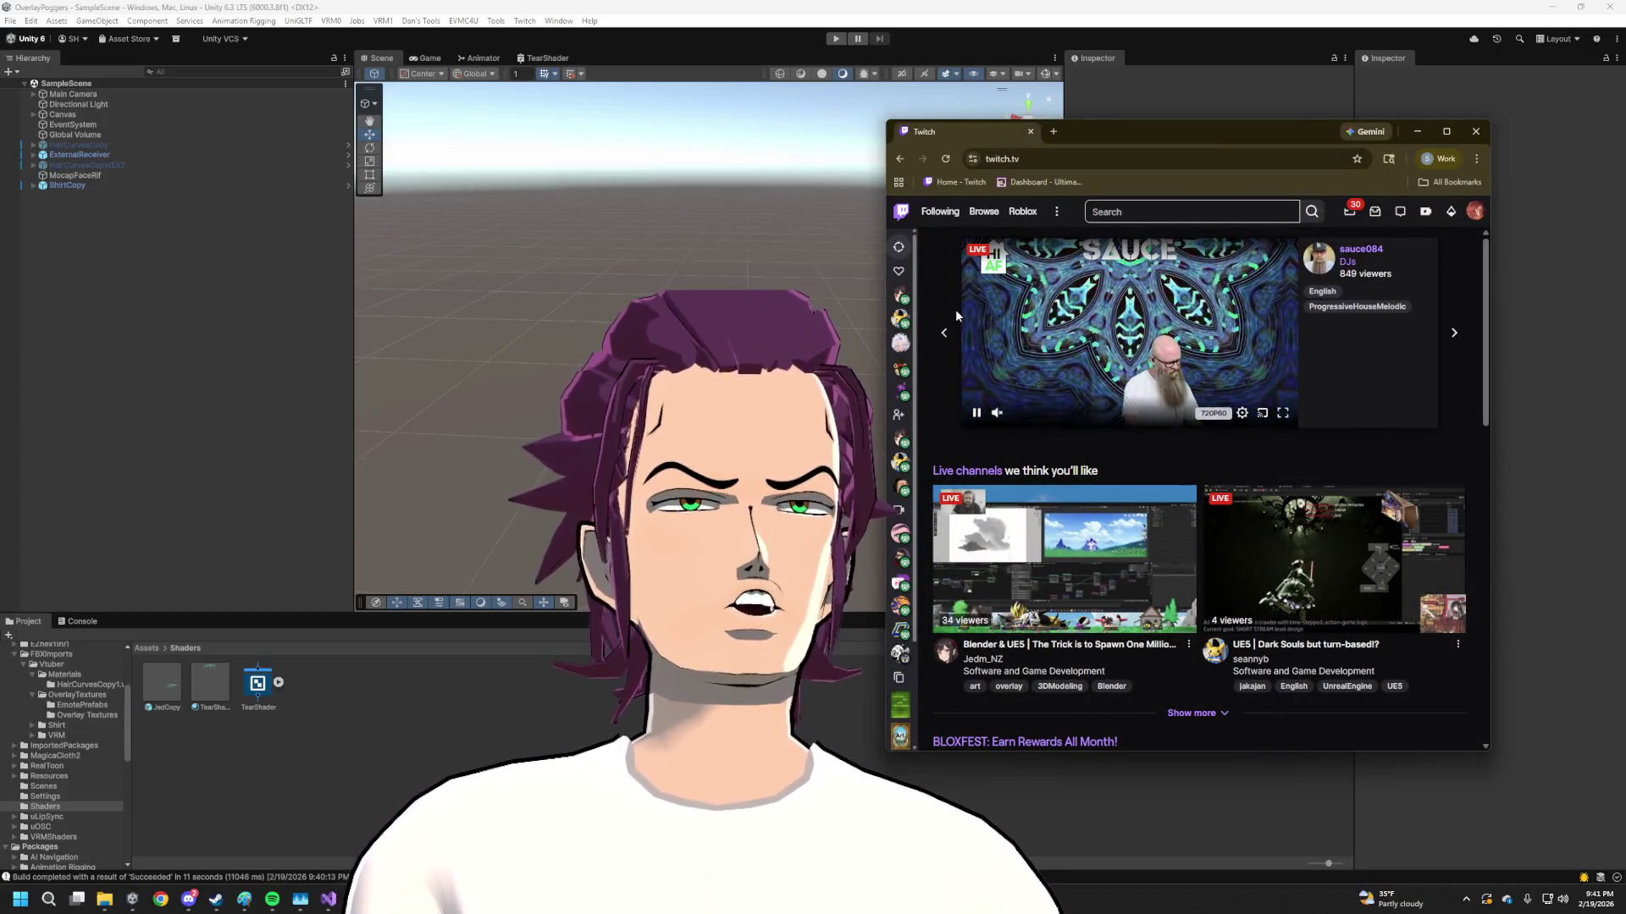
double_click(1143, 131)
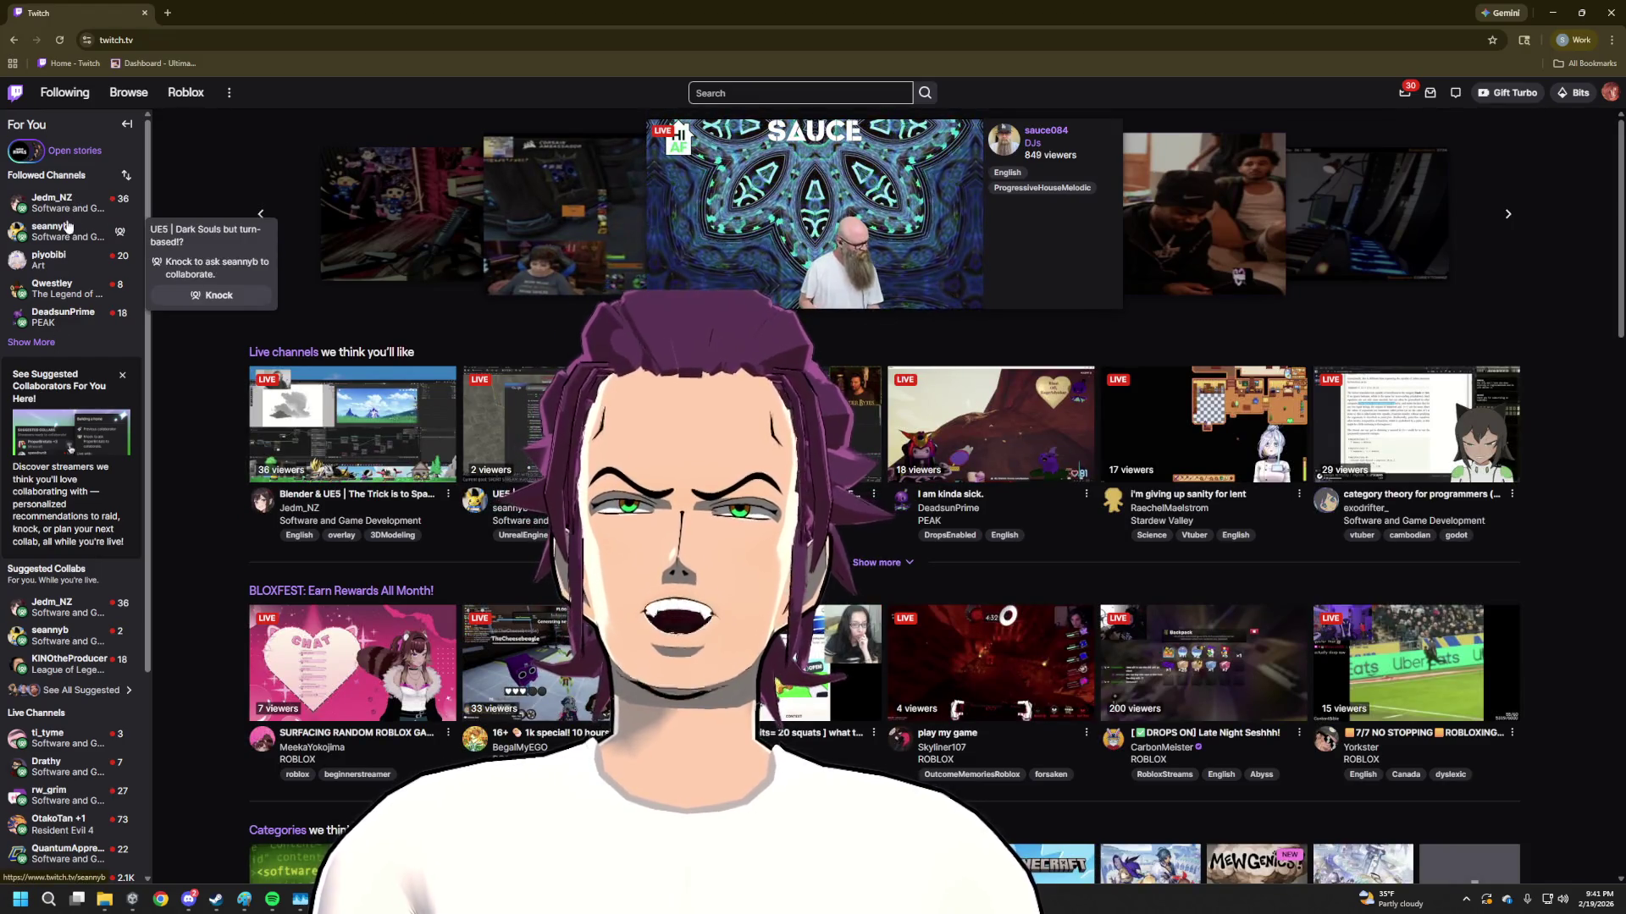
click(31, 342)
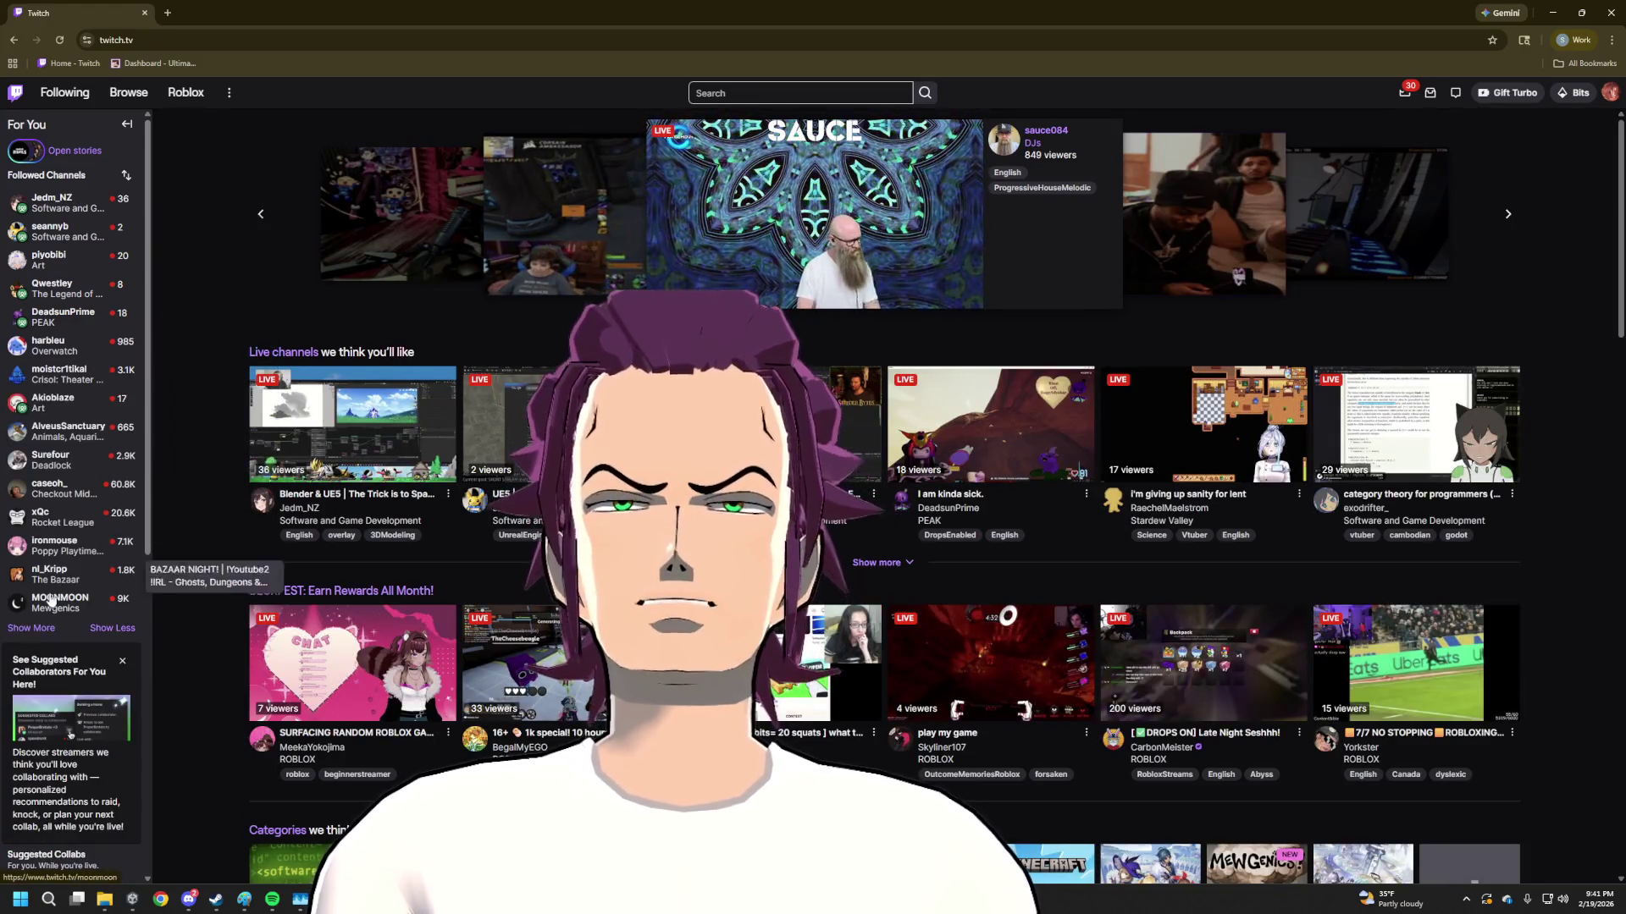
click(42, 631)
scroll(48, 614, down, 4)
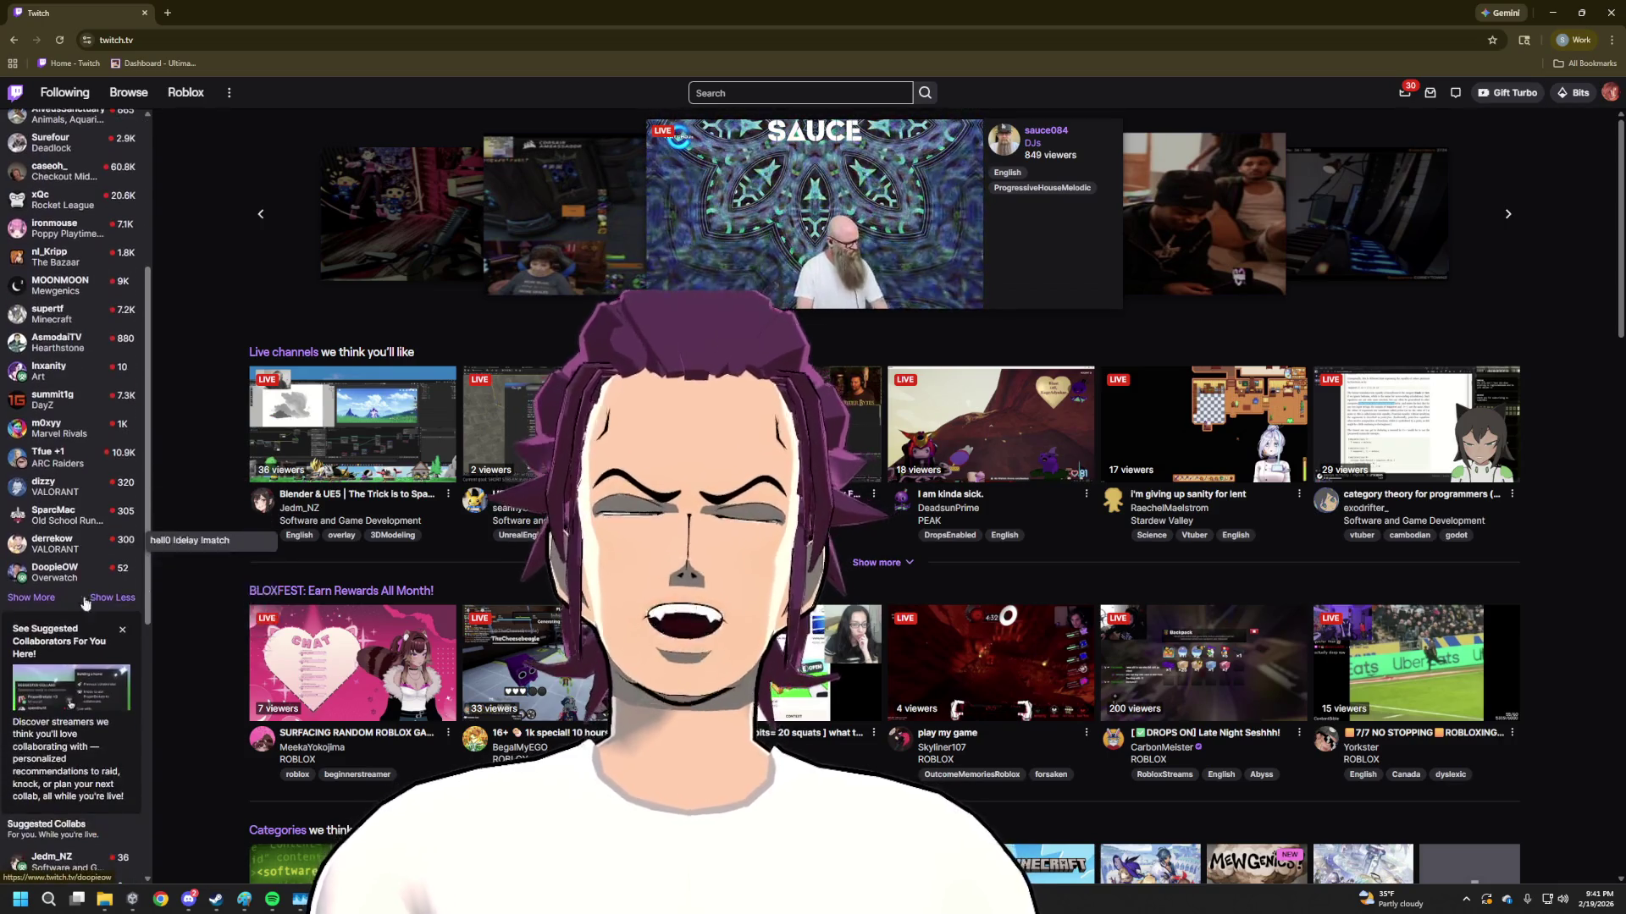
click(42, 599)
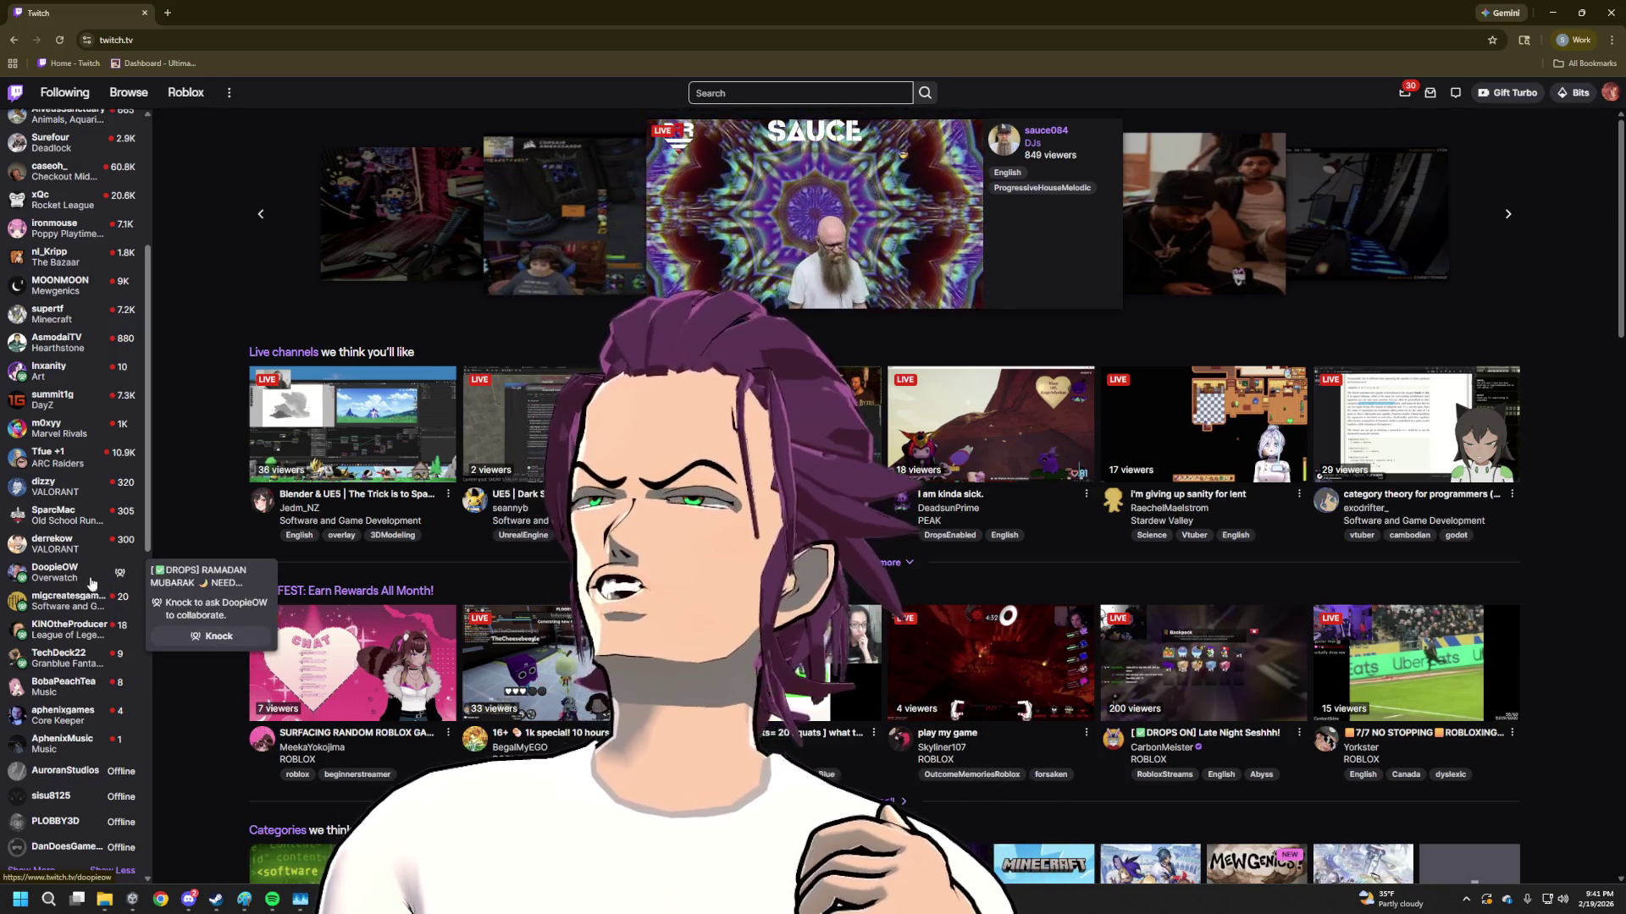
scroll(85, 574, up, 1)
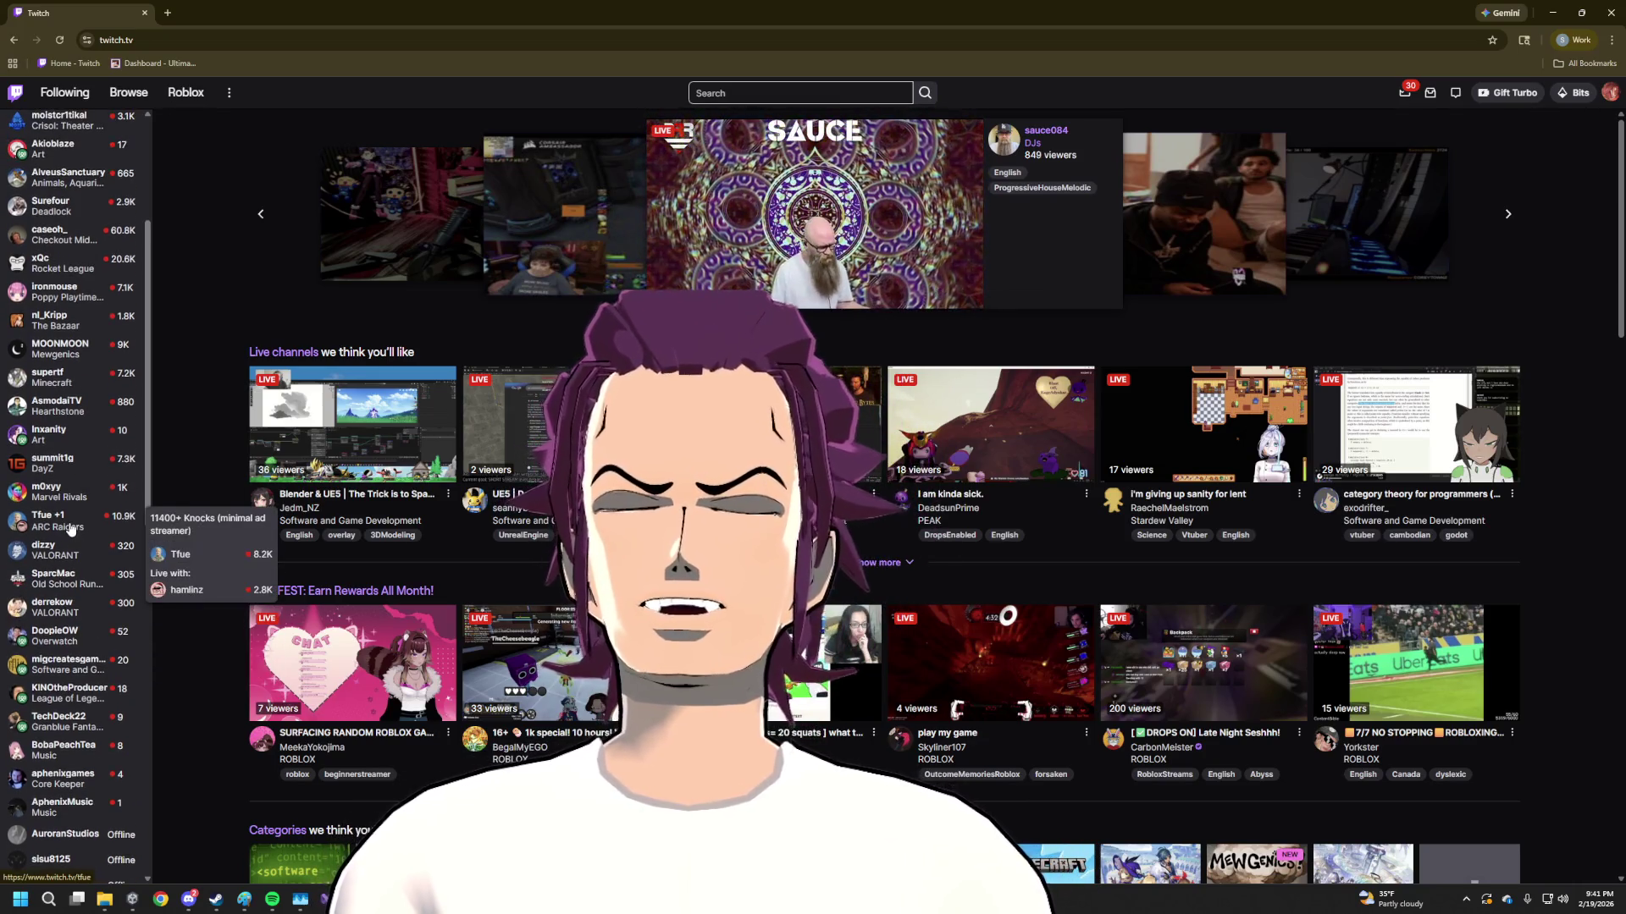
scroll(73, 520, up, 4)
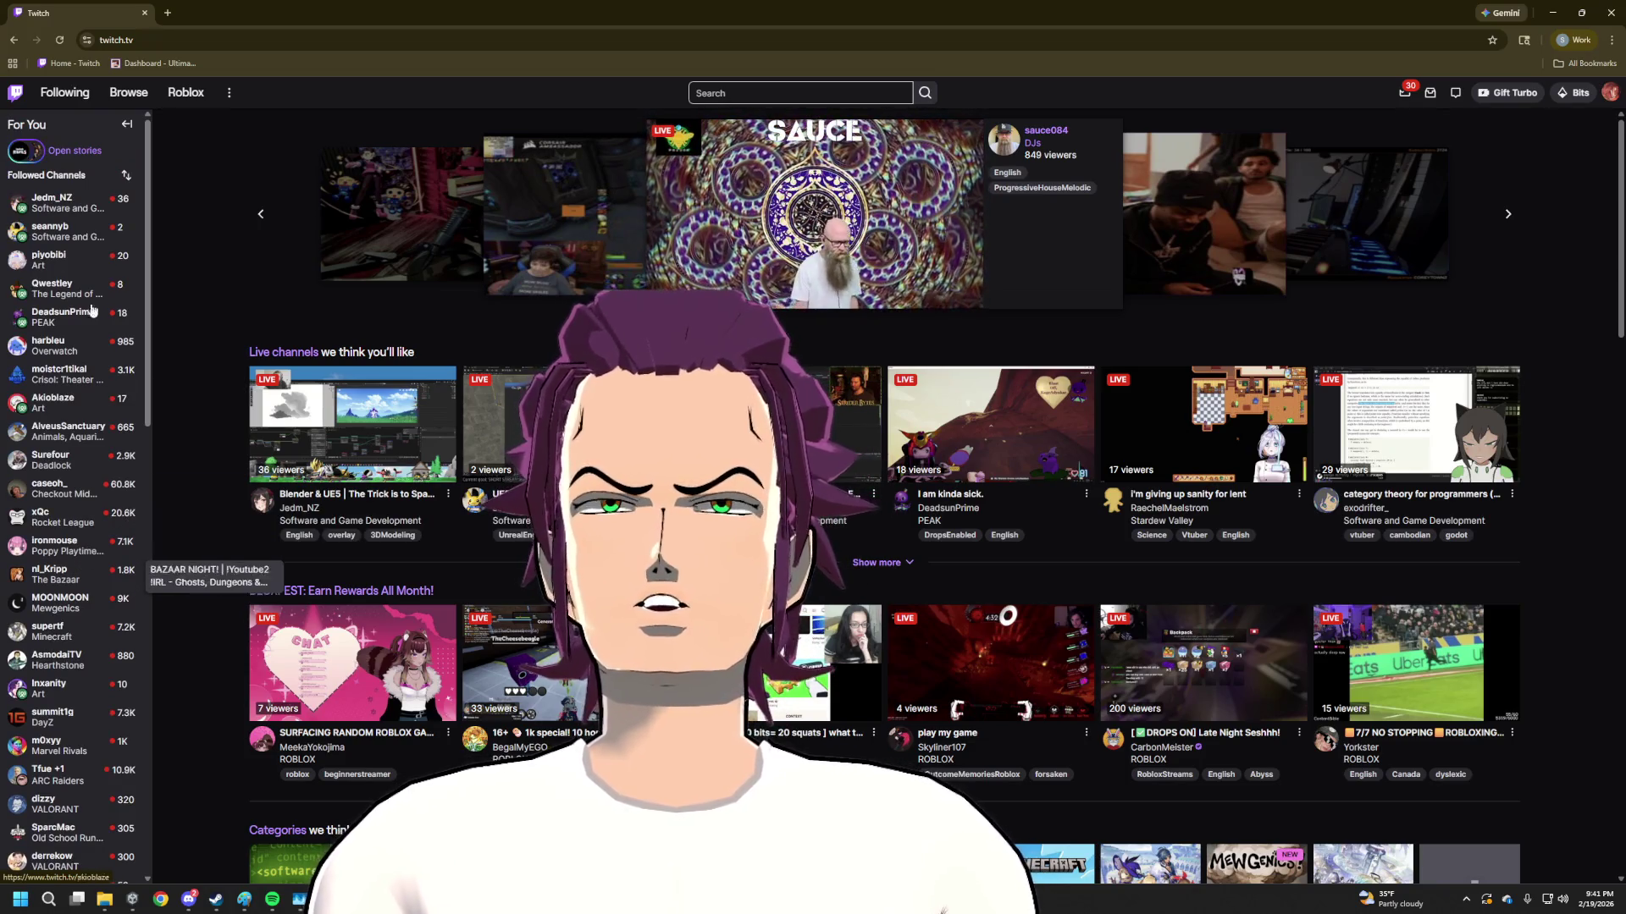
Open a followed channel's live game-development stream, with the avatar overlay floating in front
click(79, 232)
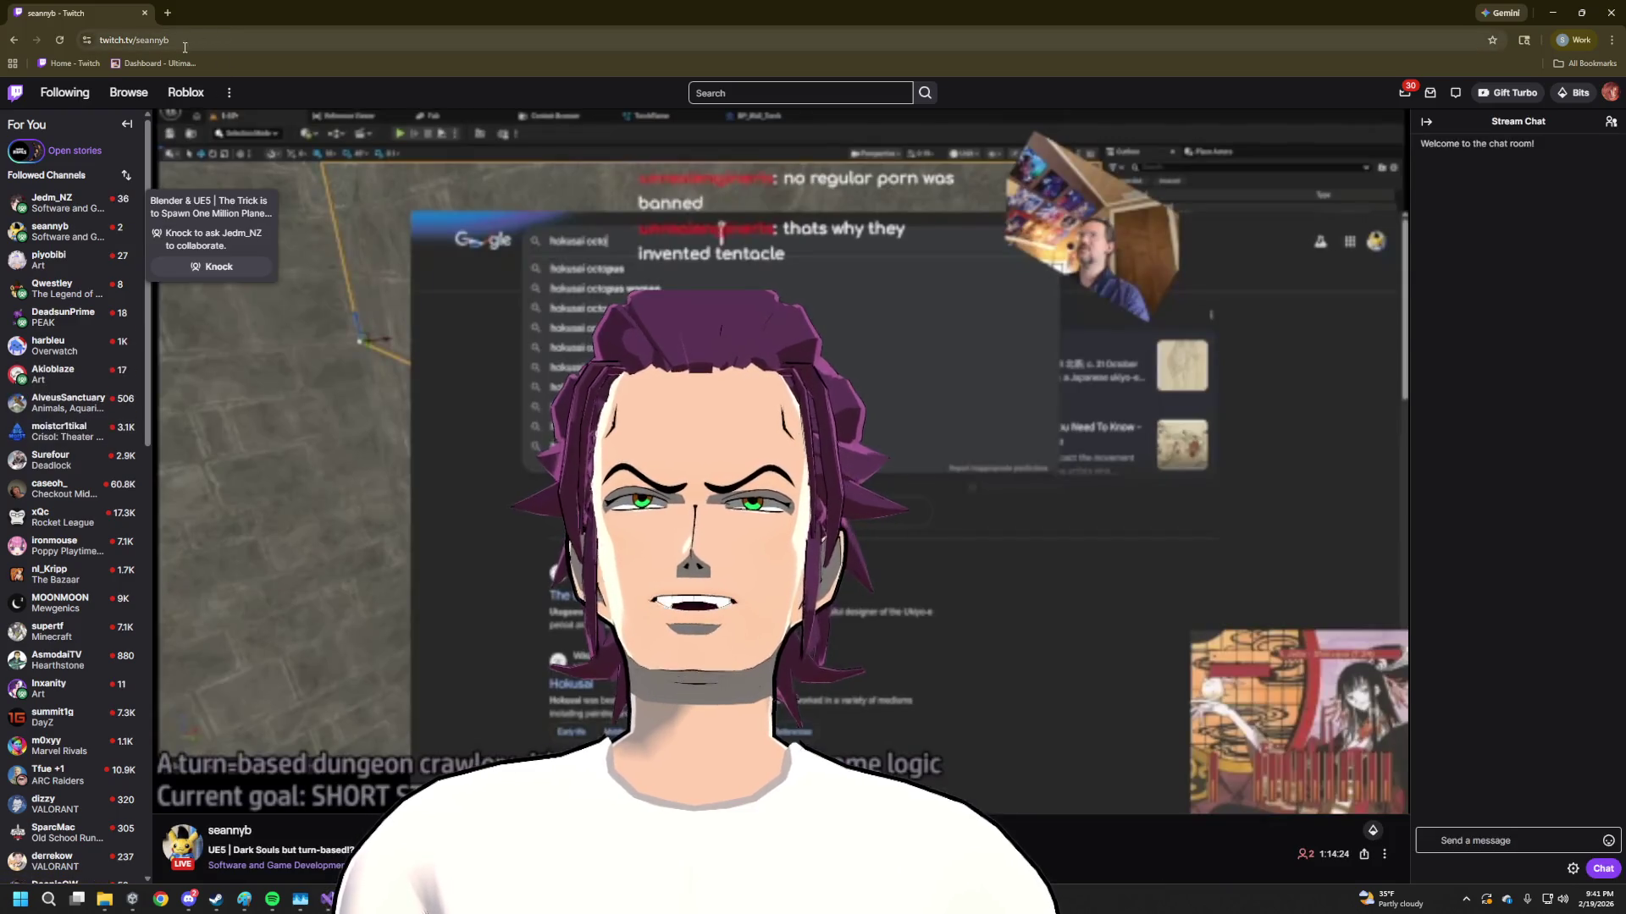
double_click(209, 41)
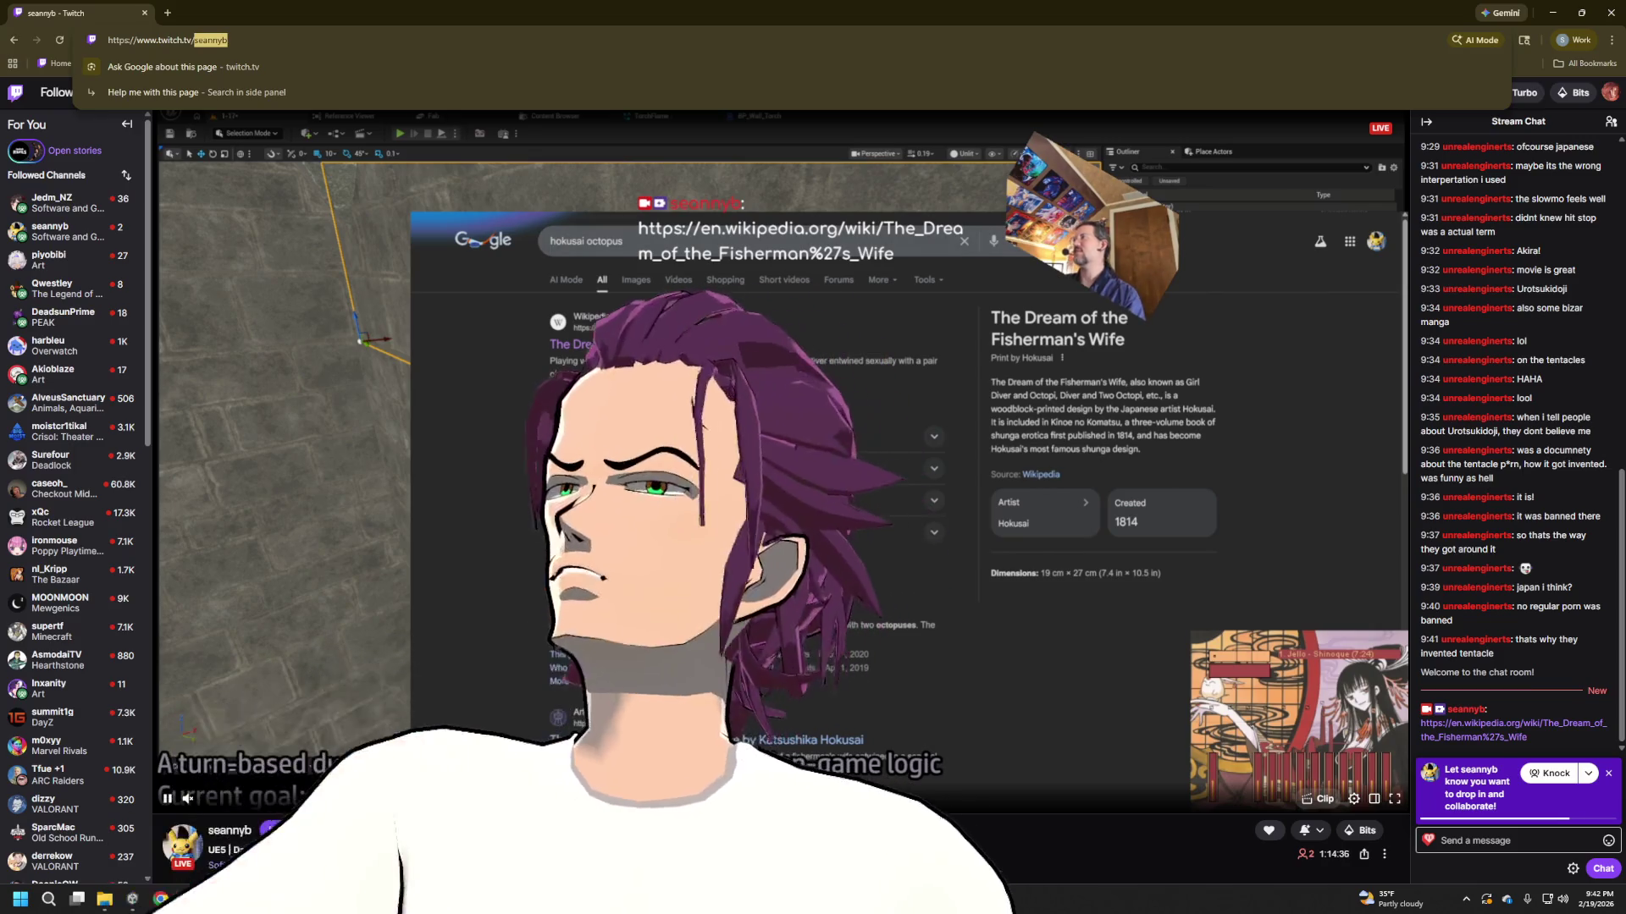
key(alt+Tab)
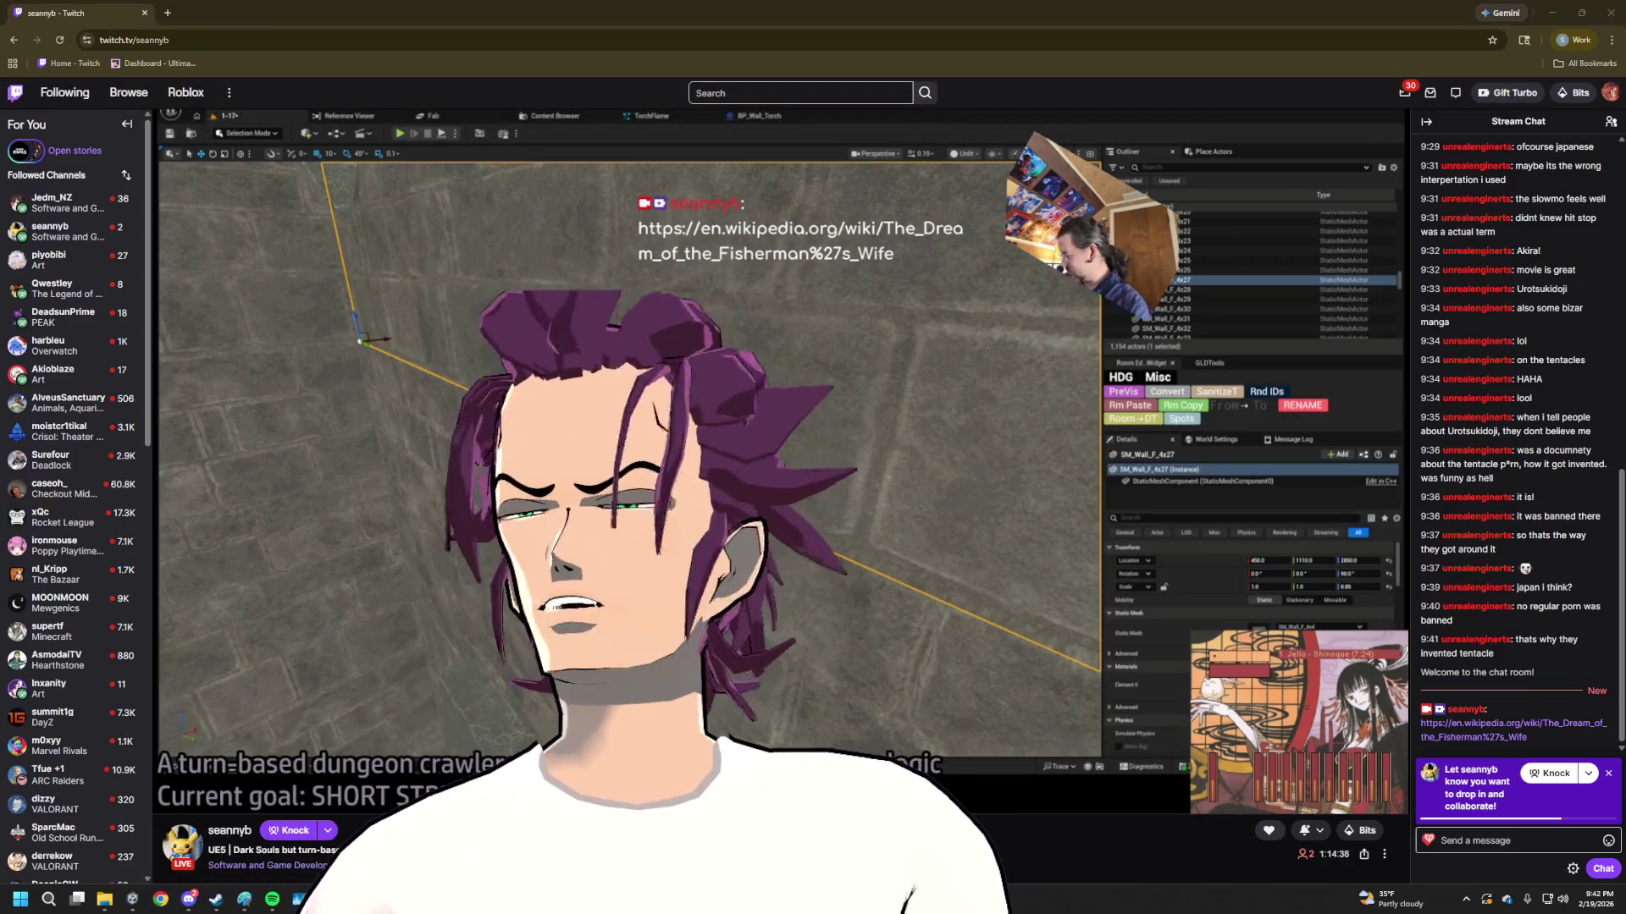